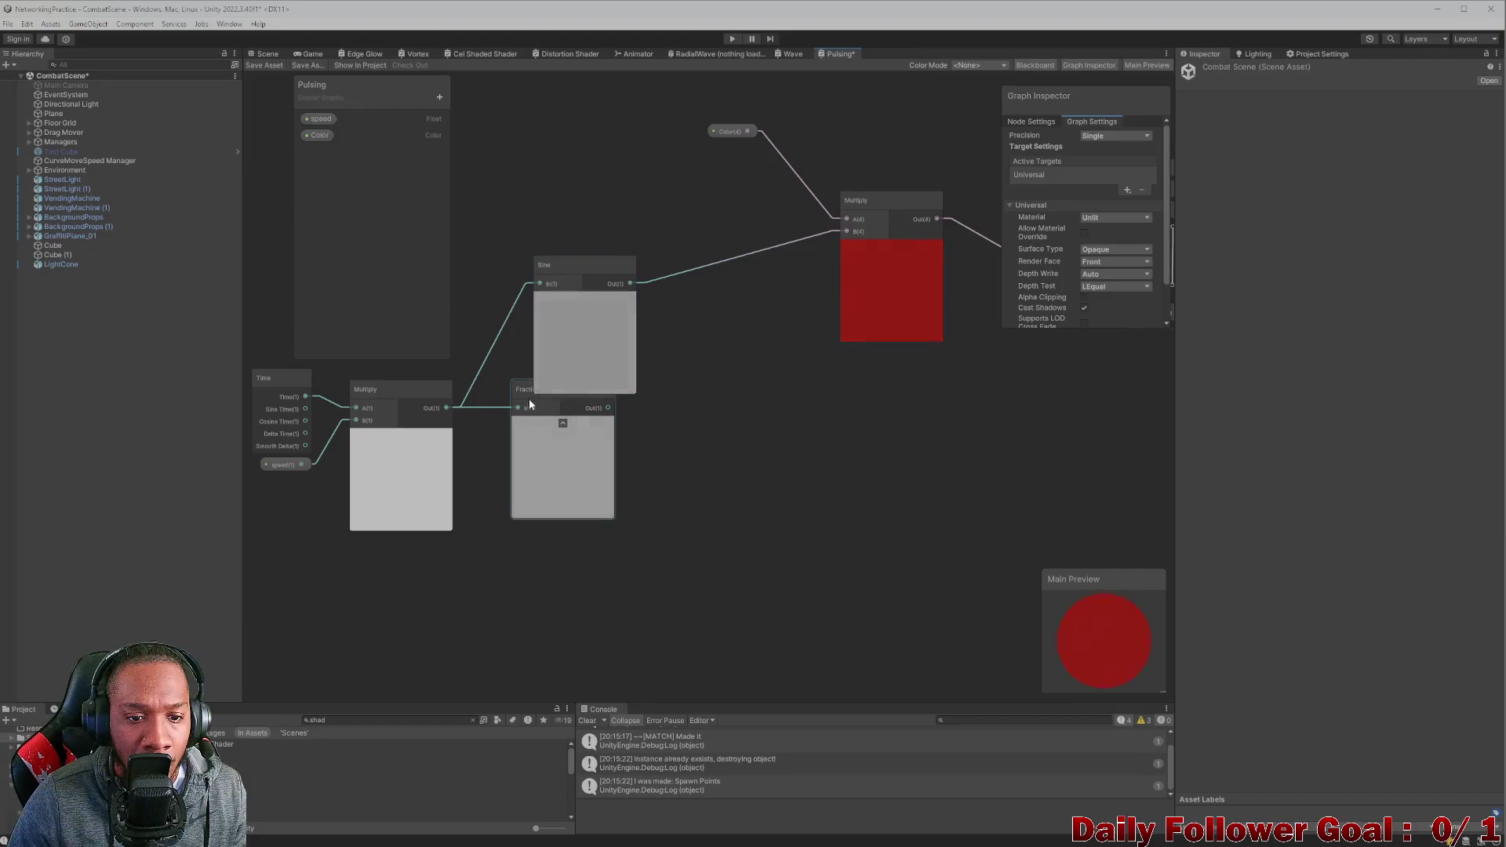
Move the Fraction node below Sine and change the speed default from 1.72 to 10.
drag(521, 385, 543, 450)
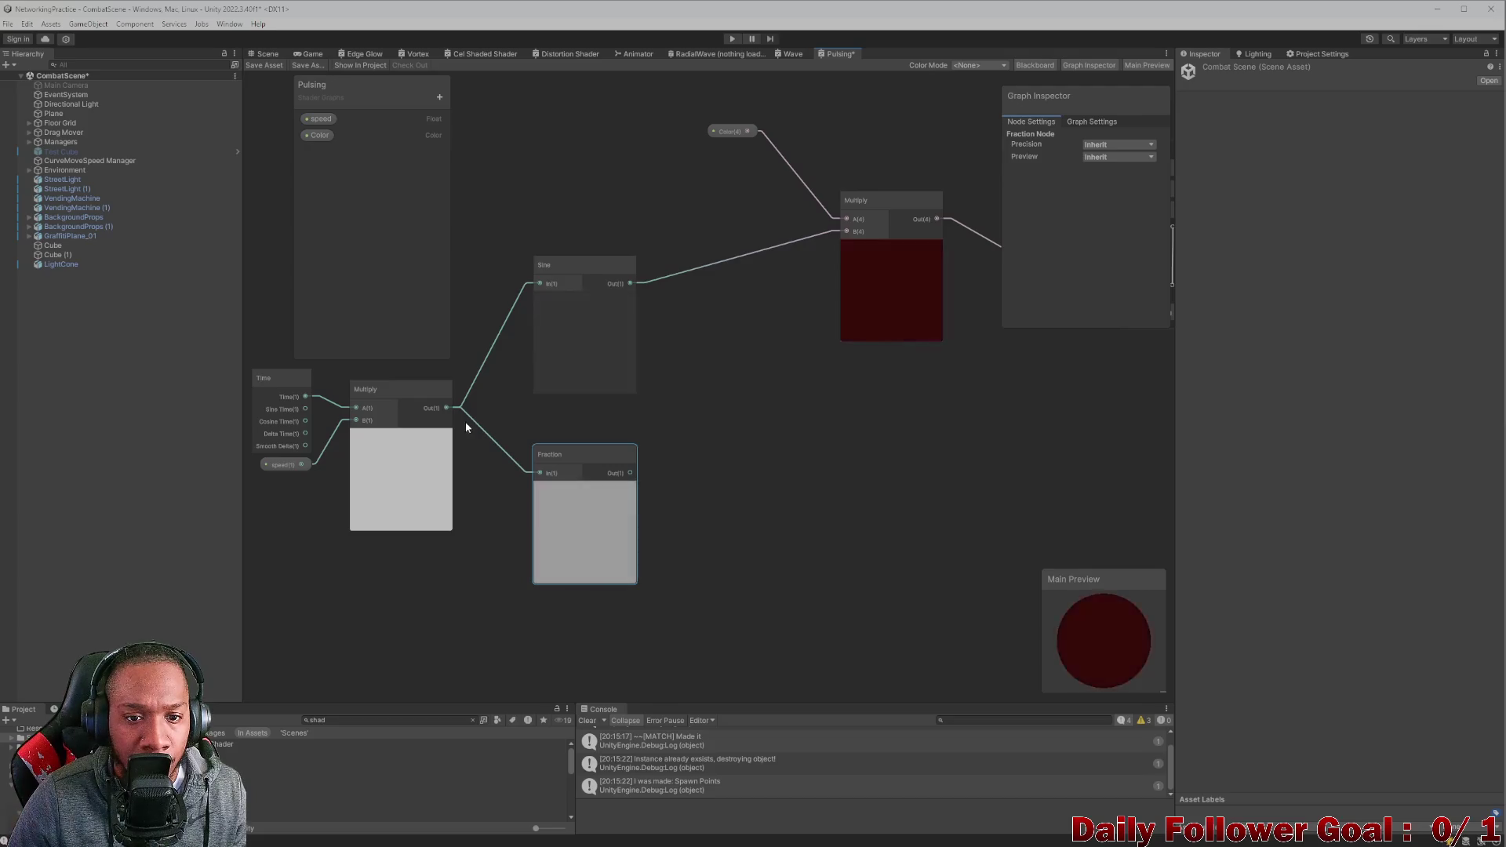
drag(530, 393, 623, 392)
click(382, 463)
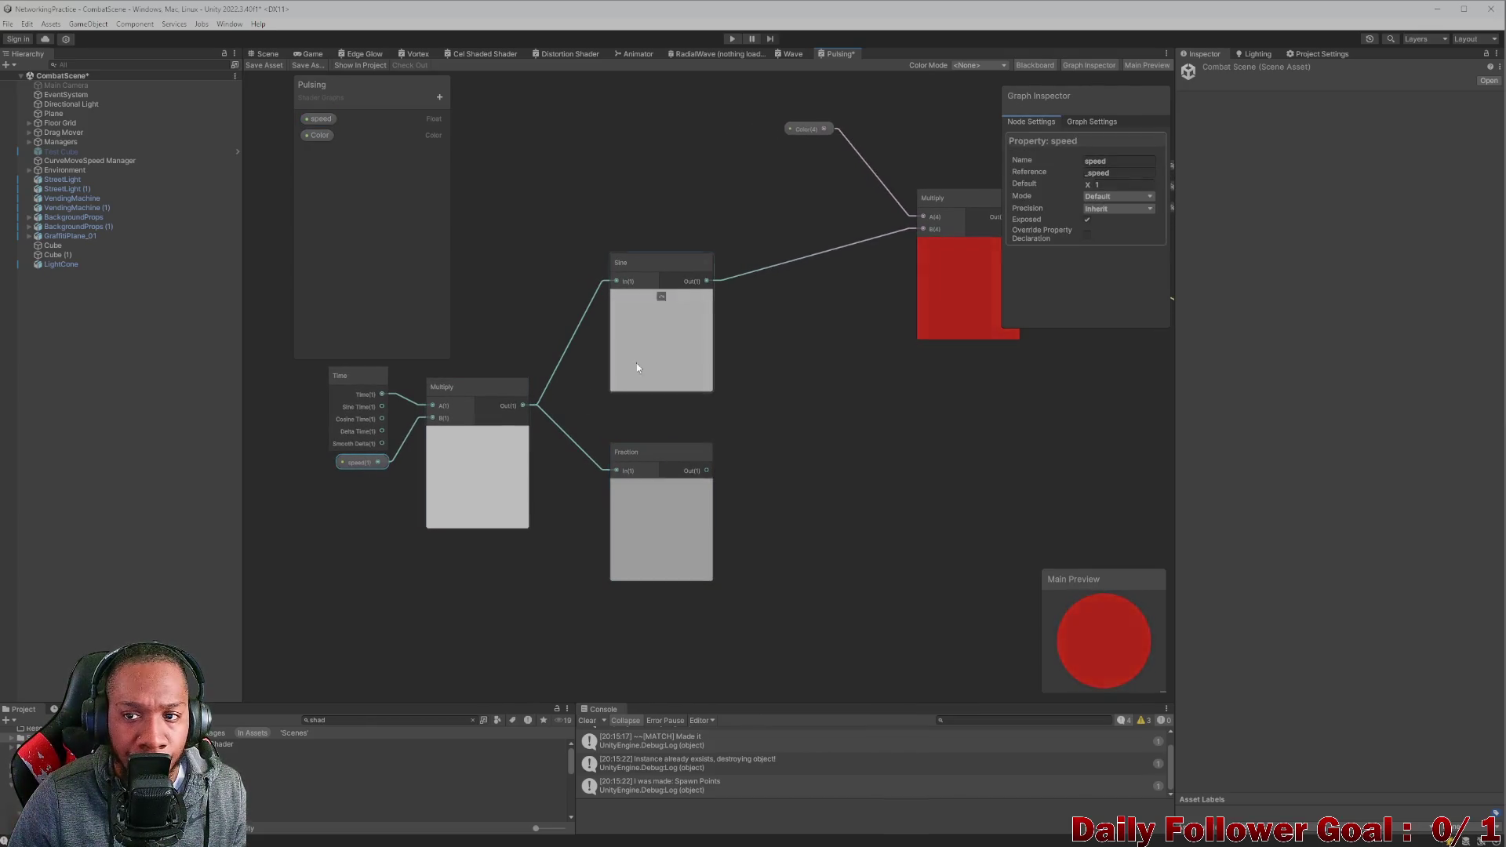
click(1101, 186)
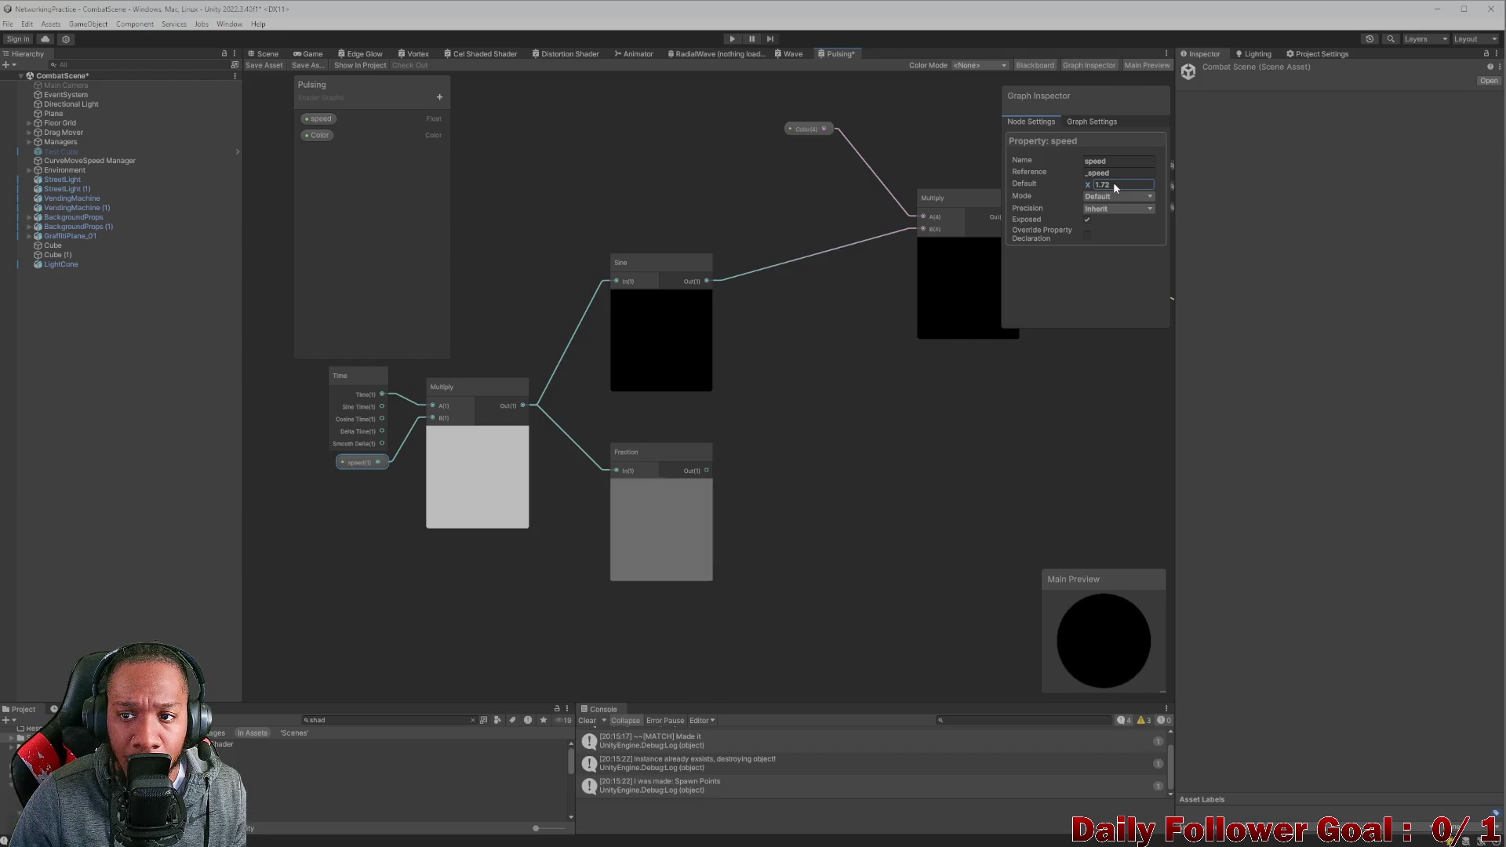
key(BackSpace)
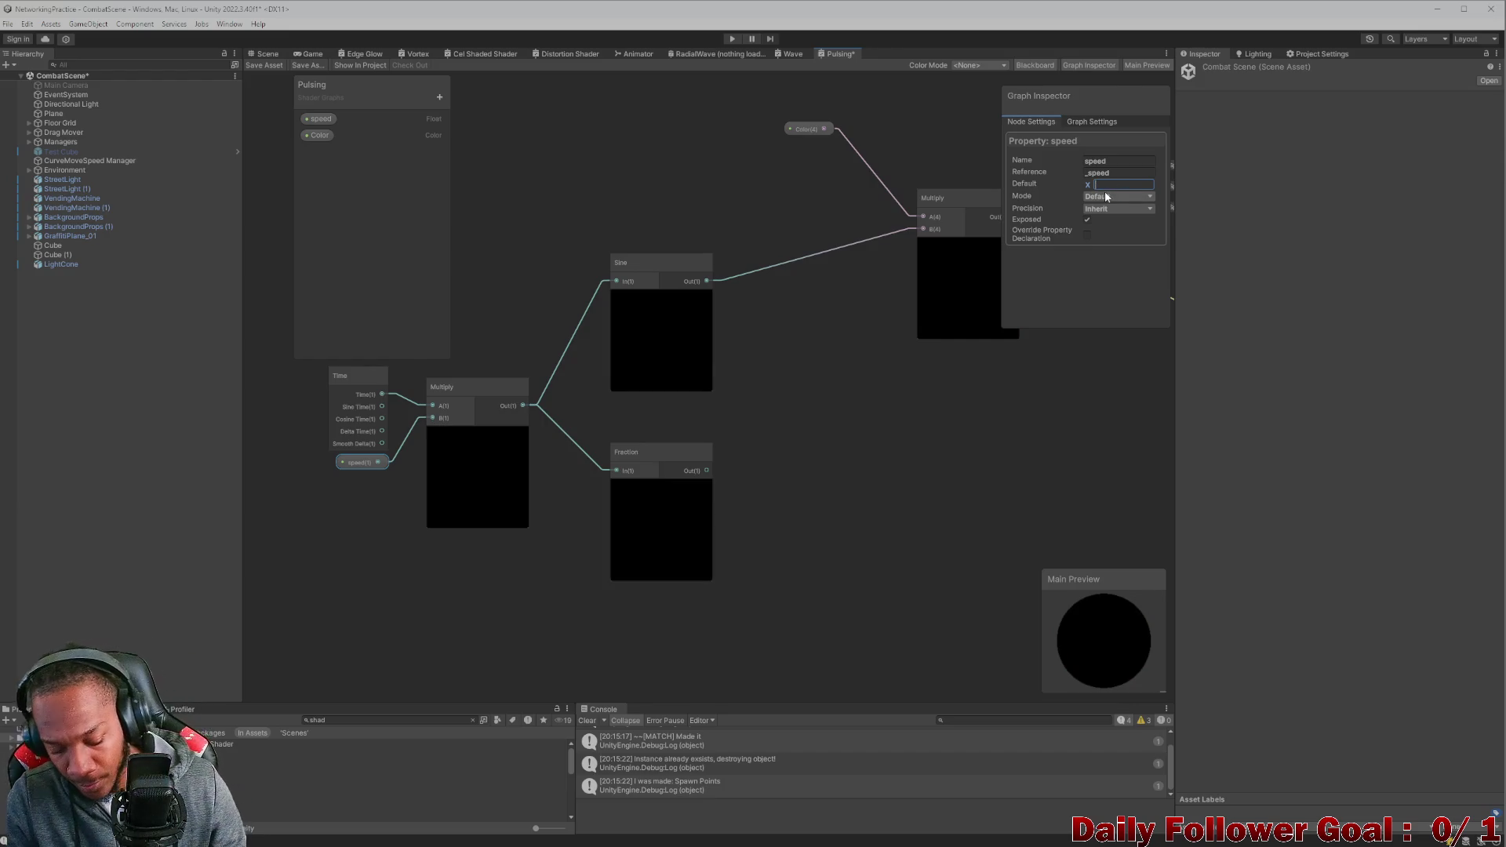
text(10)
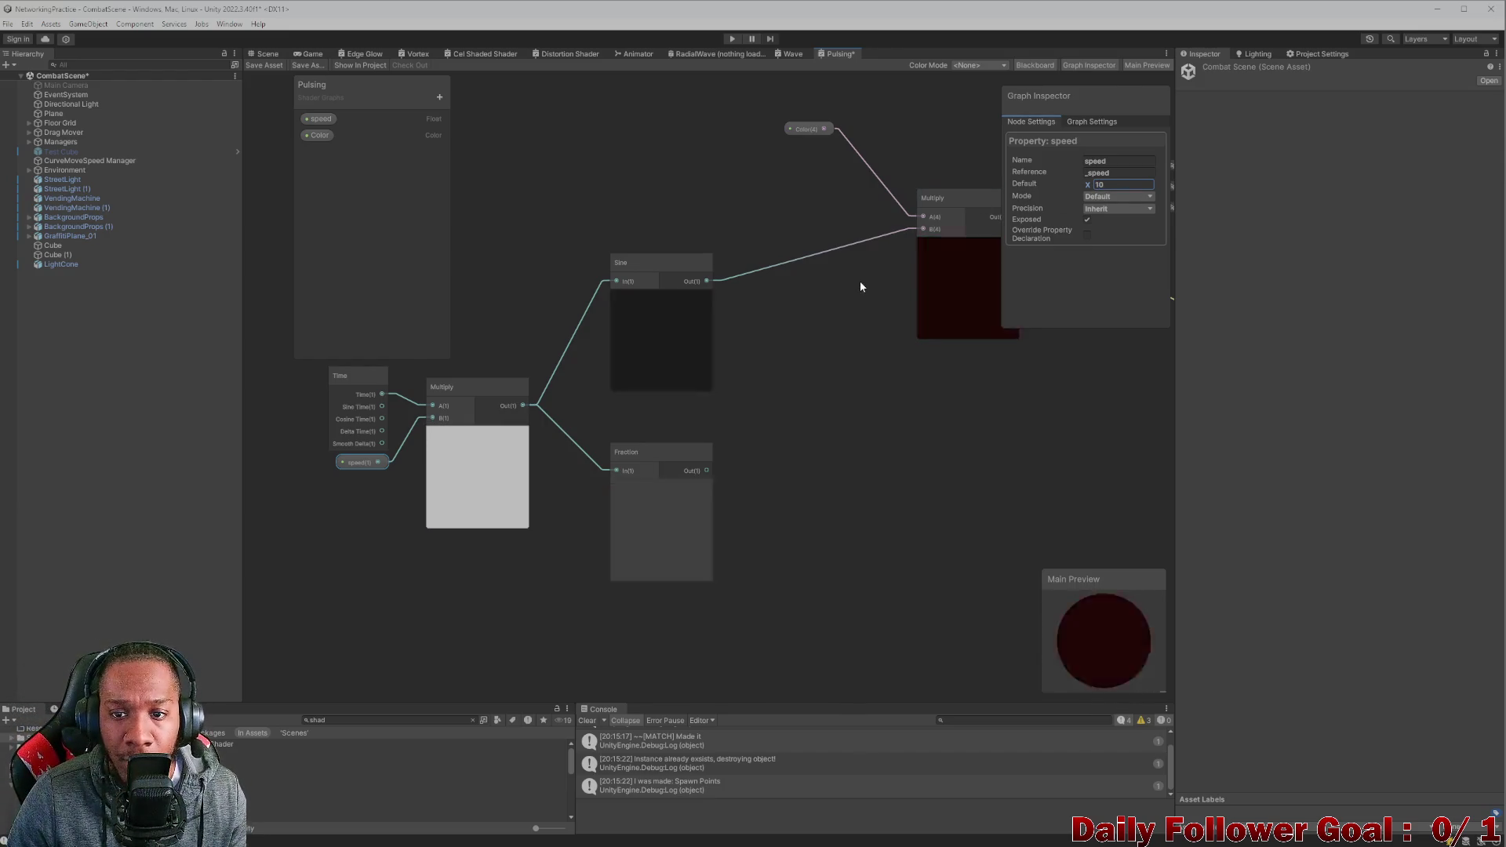
Lower the speed default to 5, then 3, and delete the Fraction node.
double_click(1122, 184)
key(BackSpace)
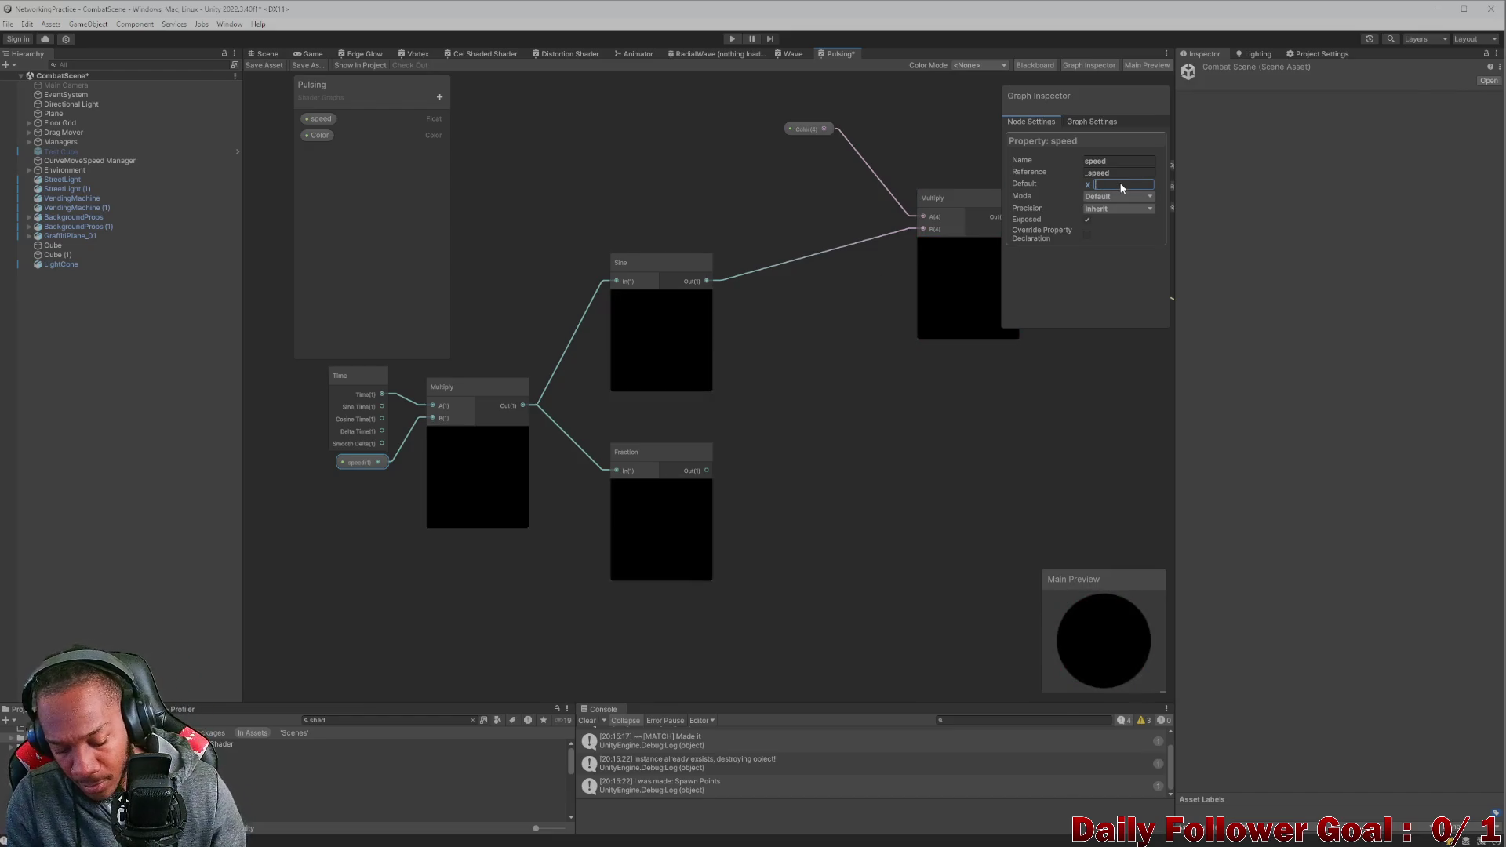
text(5)
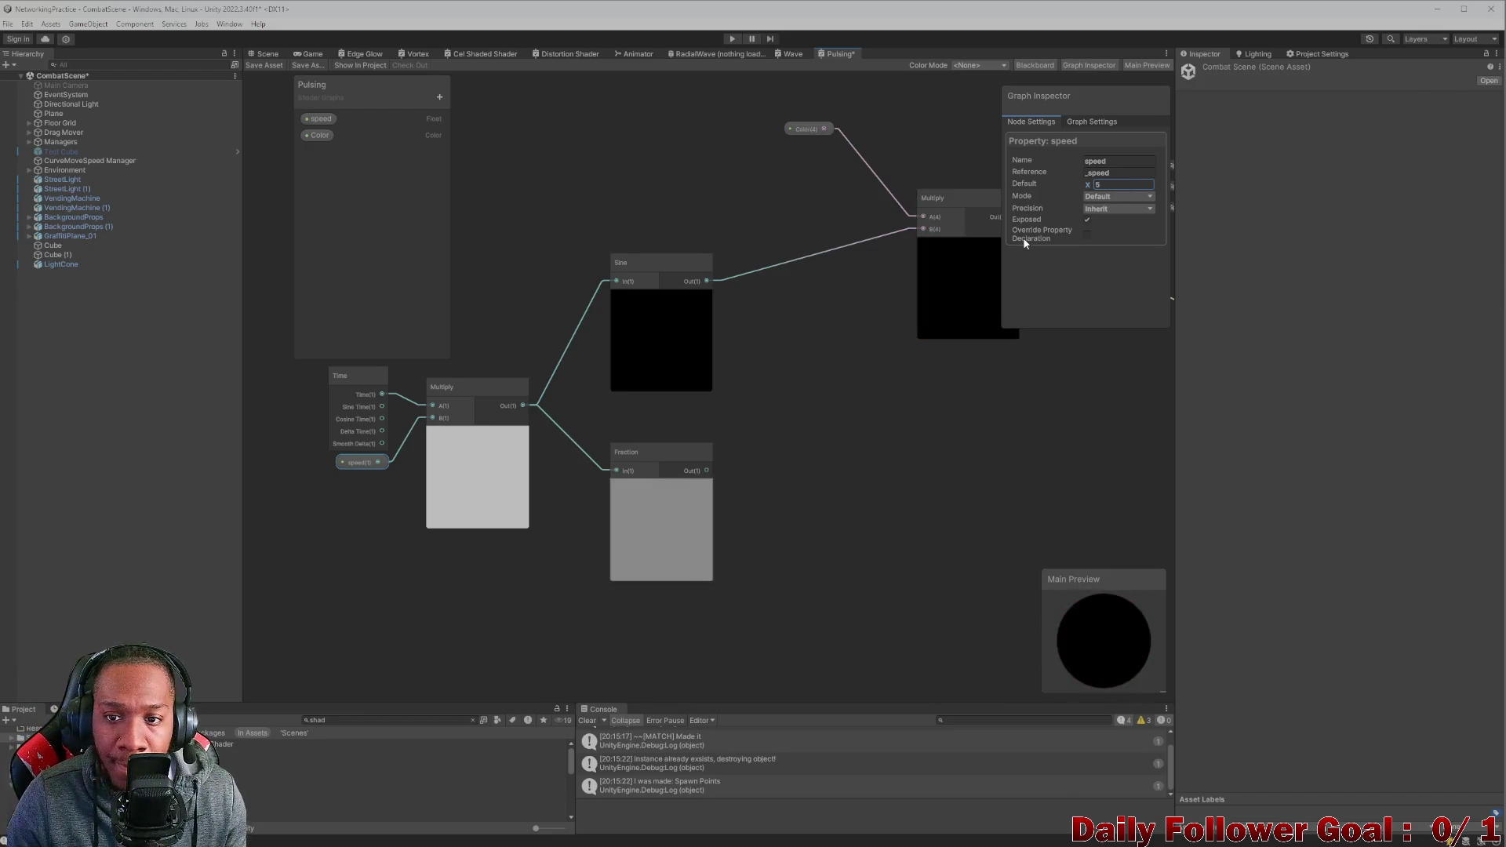
double_click(1096, 185)
text(3)
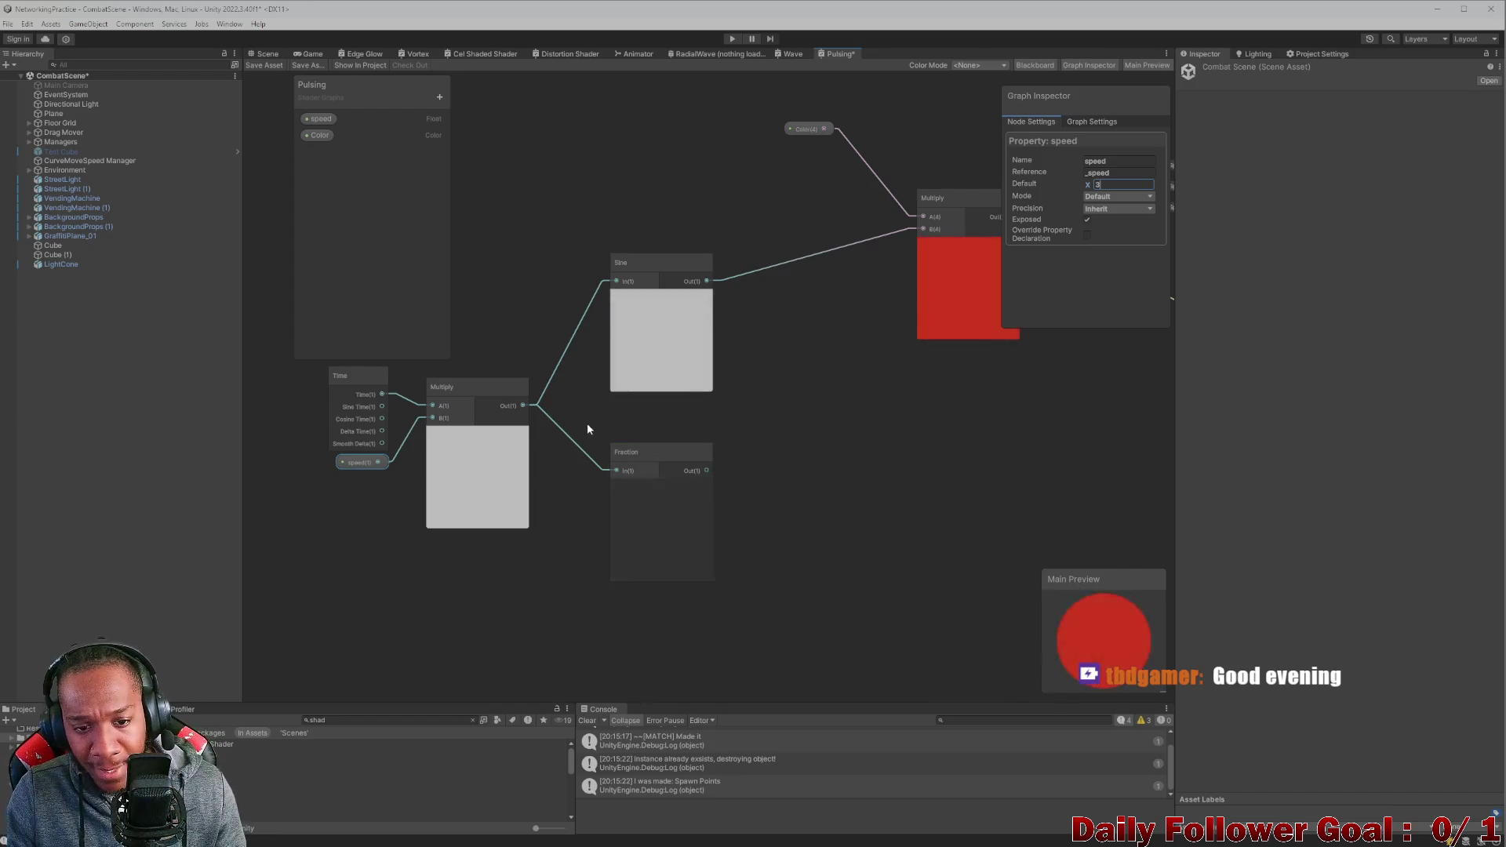
drag(587, 425, 752, 548)
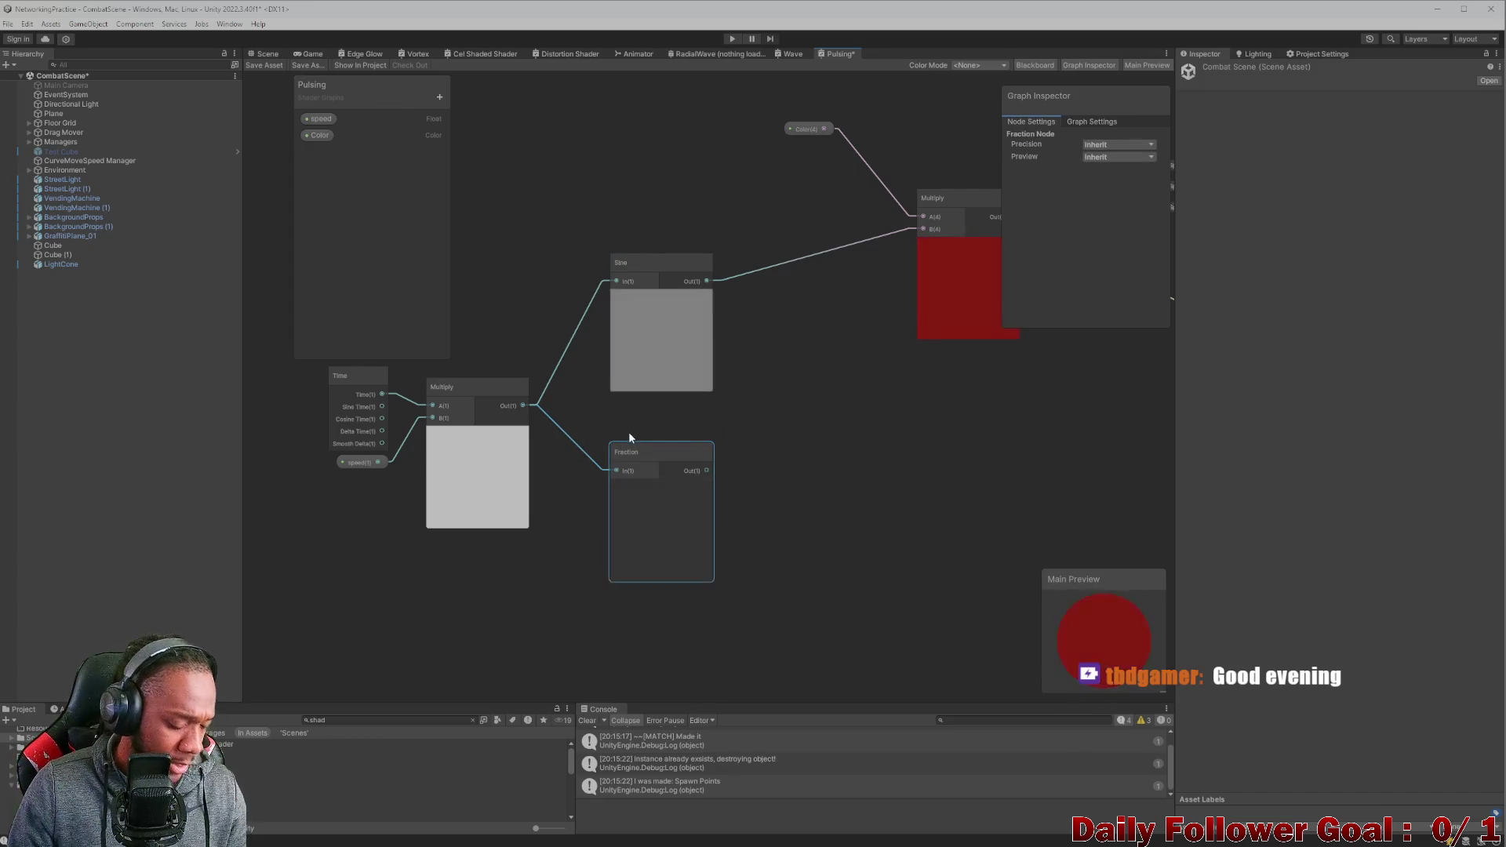
key(Delete)
Add a Clamp node after Multiply and wire its output into Sine.
drag(658, 345, 654, 388)
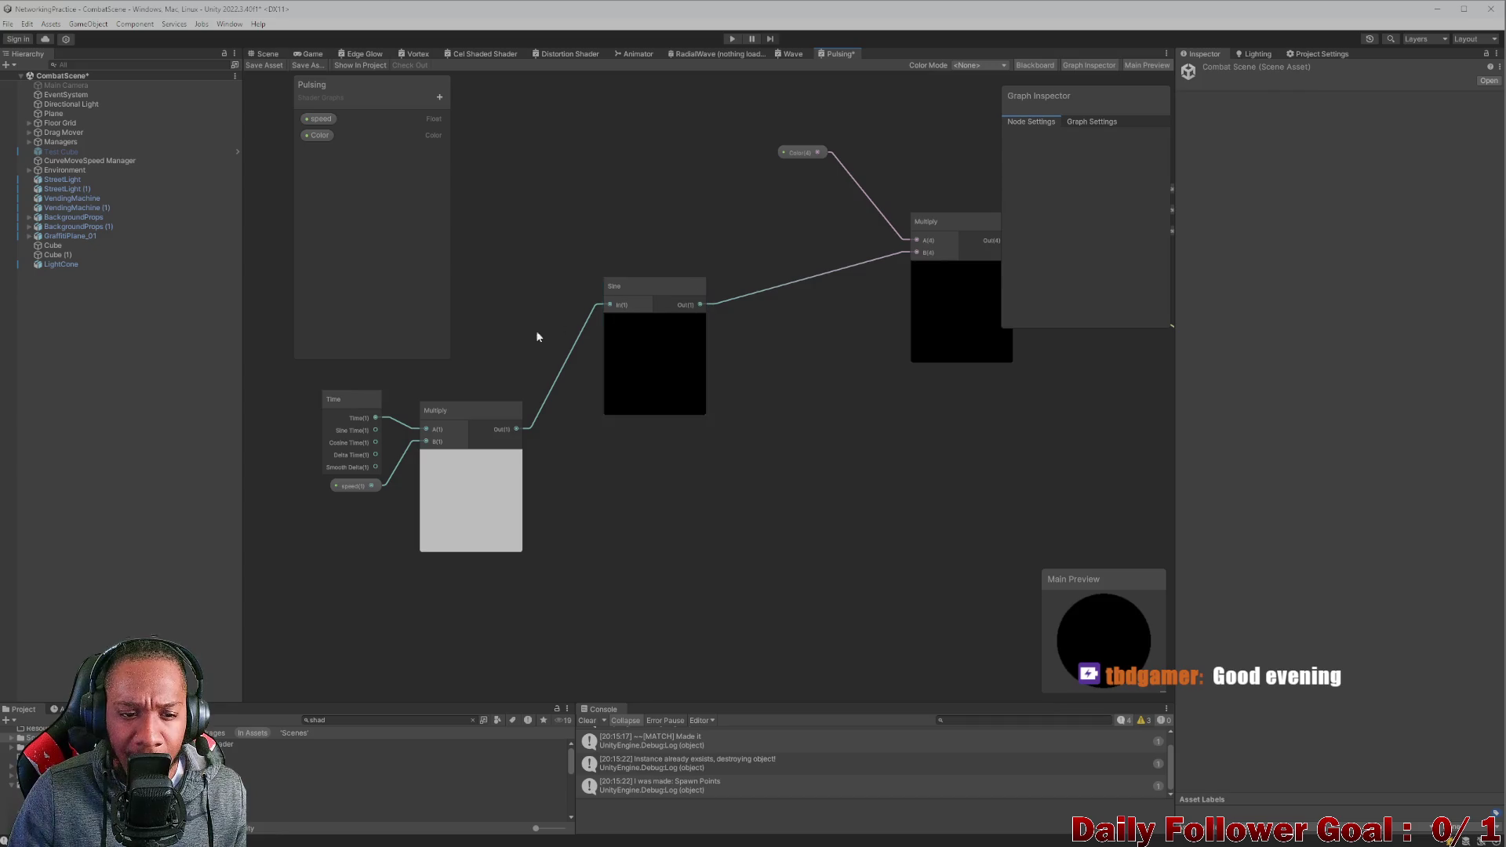
drag(431, 412, 505, 398)
mouse_move(403, 398)
mouse_down()
mouse_move(580, 445)
mouse_move(475, 462)
mouse_up()
key(space)
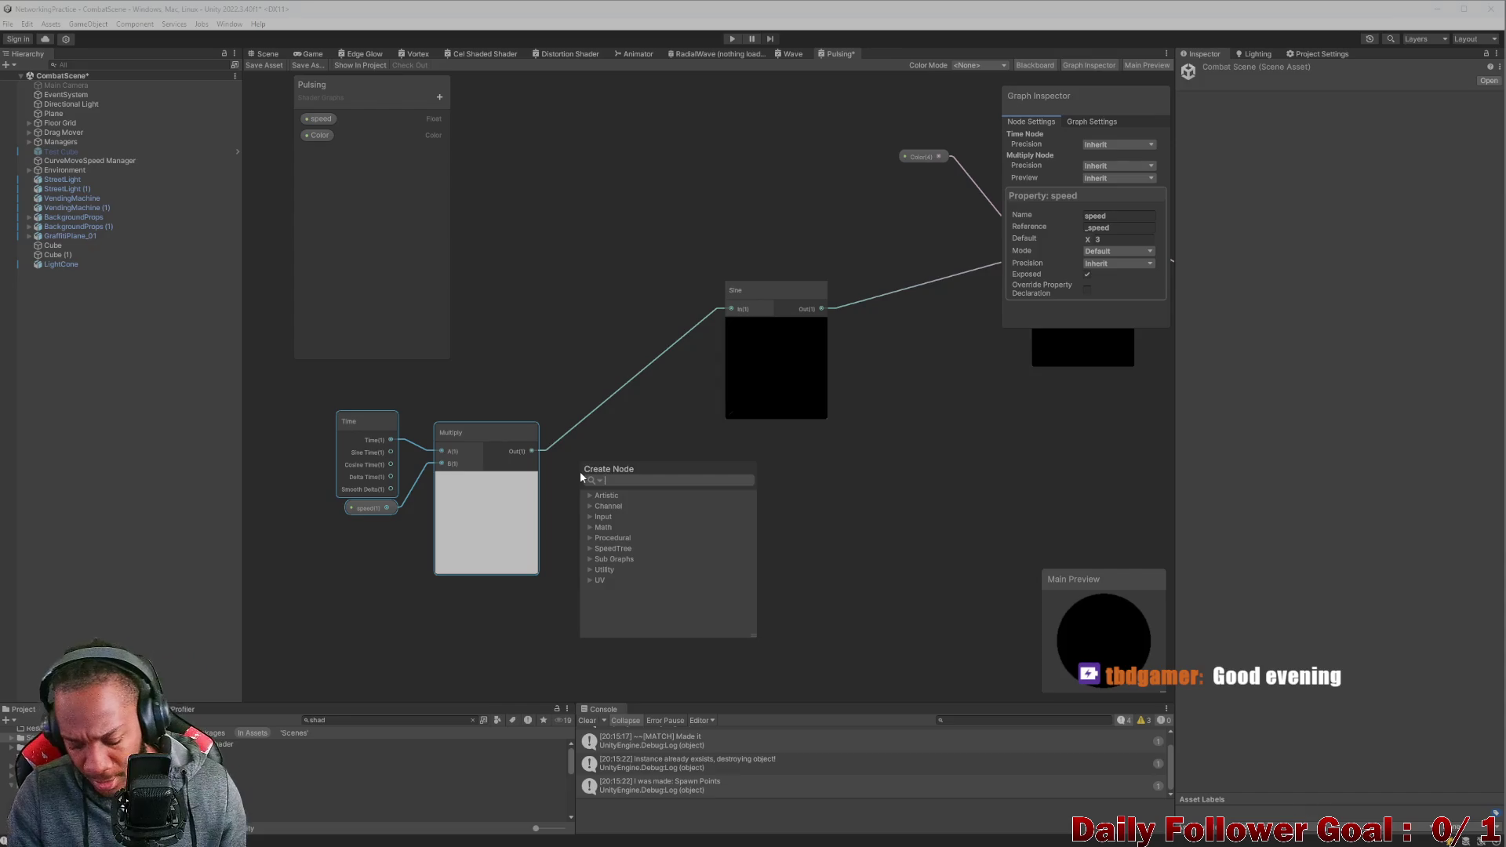
text(clam)
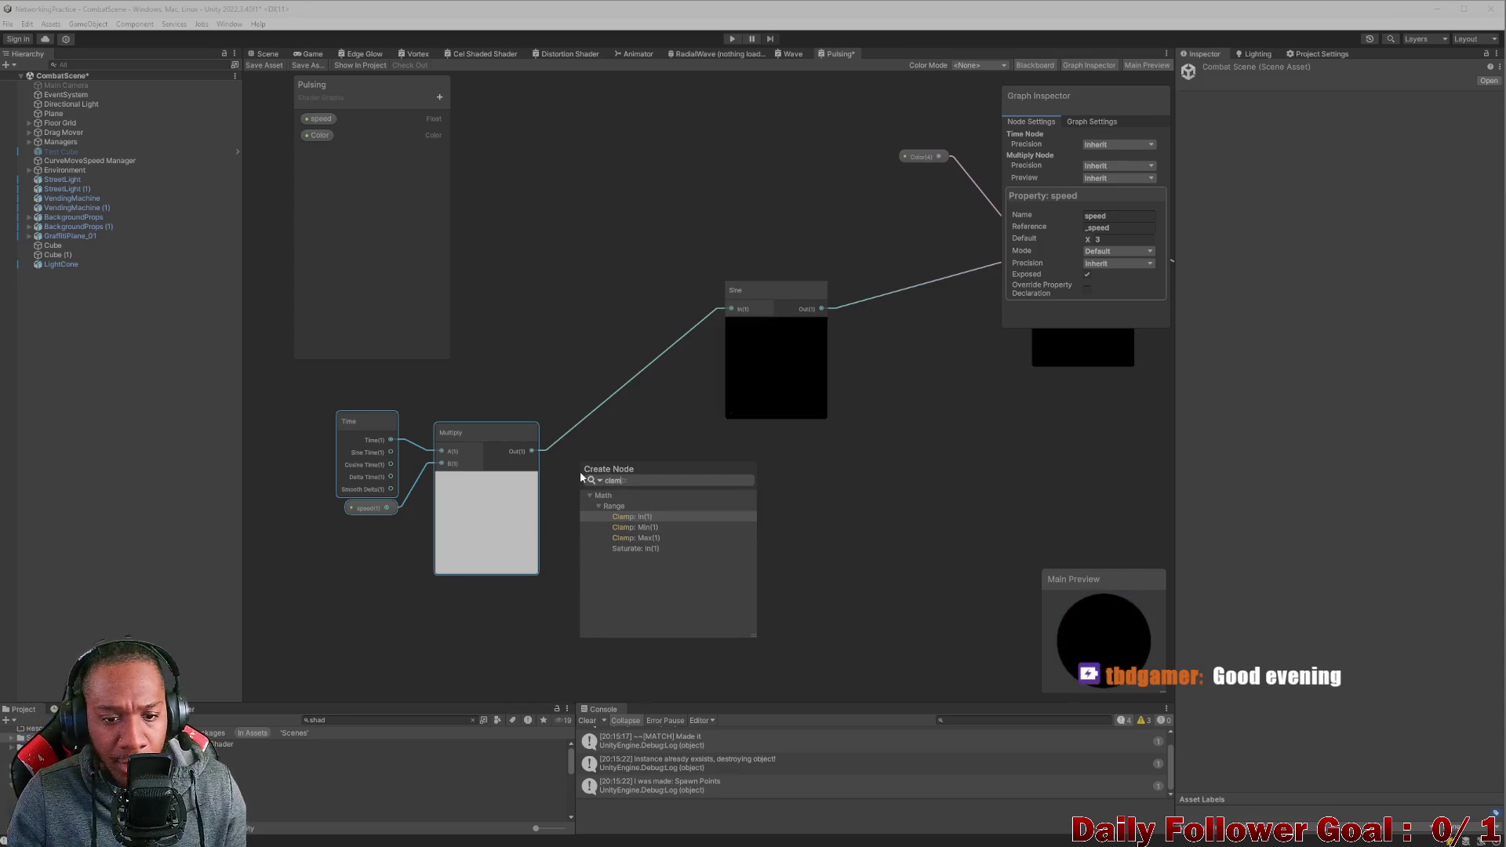
click(644, 516)
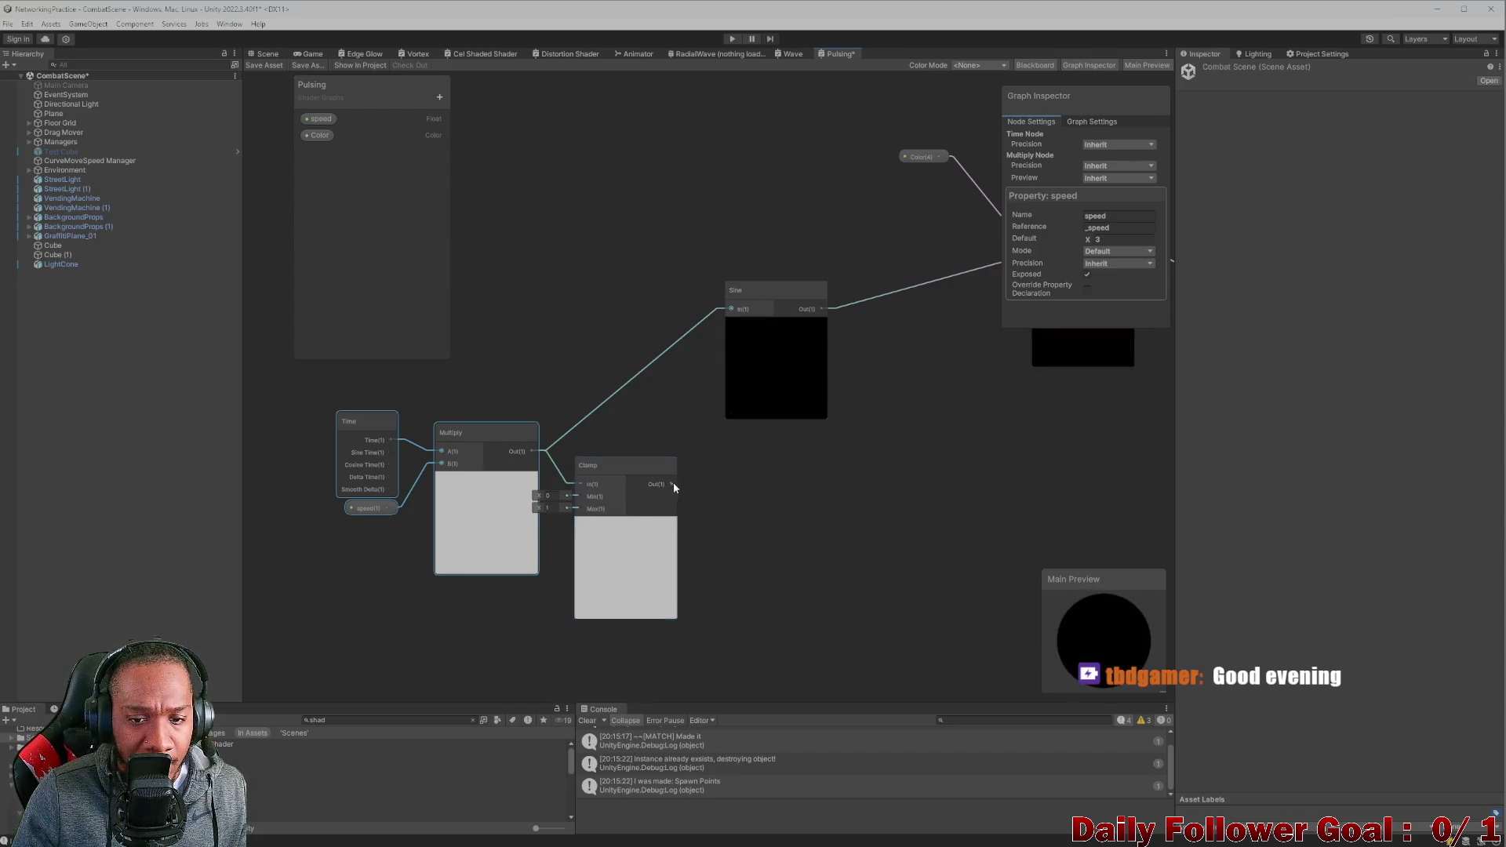
drag(673, 484, 731, 308)
drag(596, 497, 611, 463)
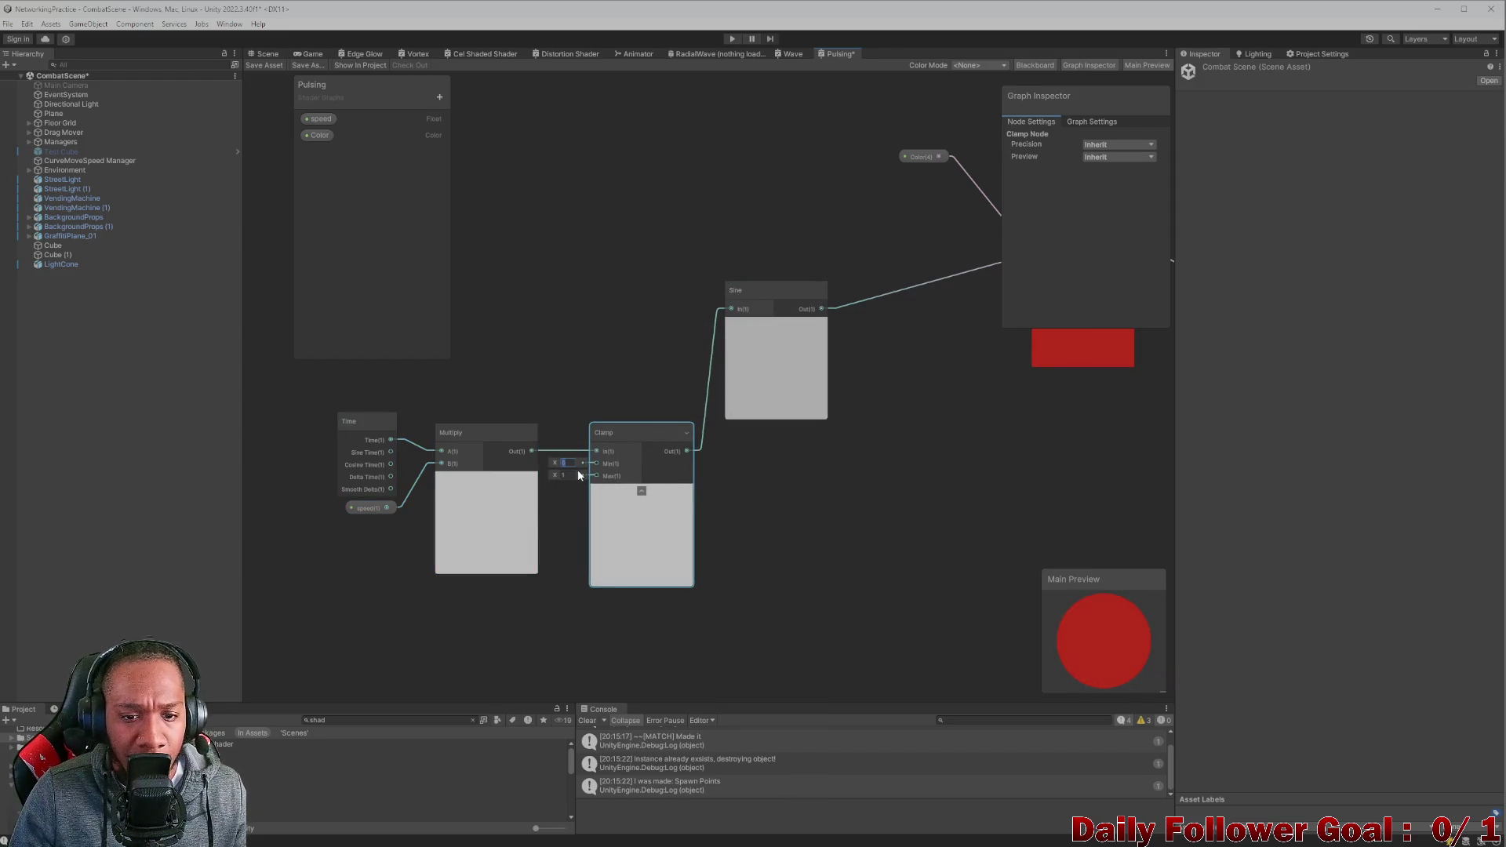
Set the Clamp node's Max value to 1.
scroll(620, 440, down, 3)
scroll(642, 406, up, 2)
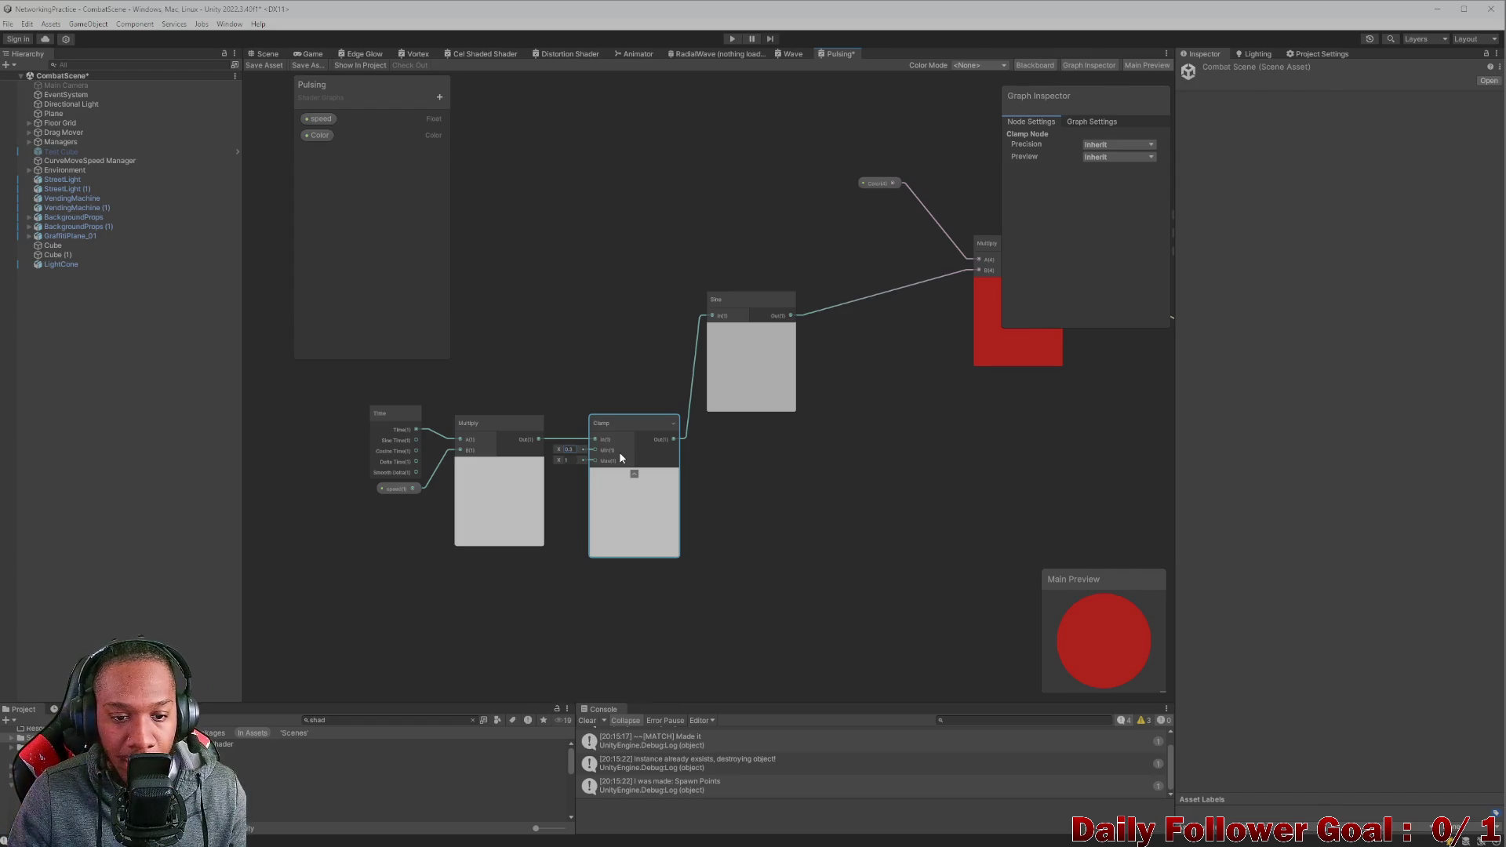
click(567, 461)
scroll(571, 459, up, 3)
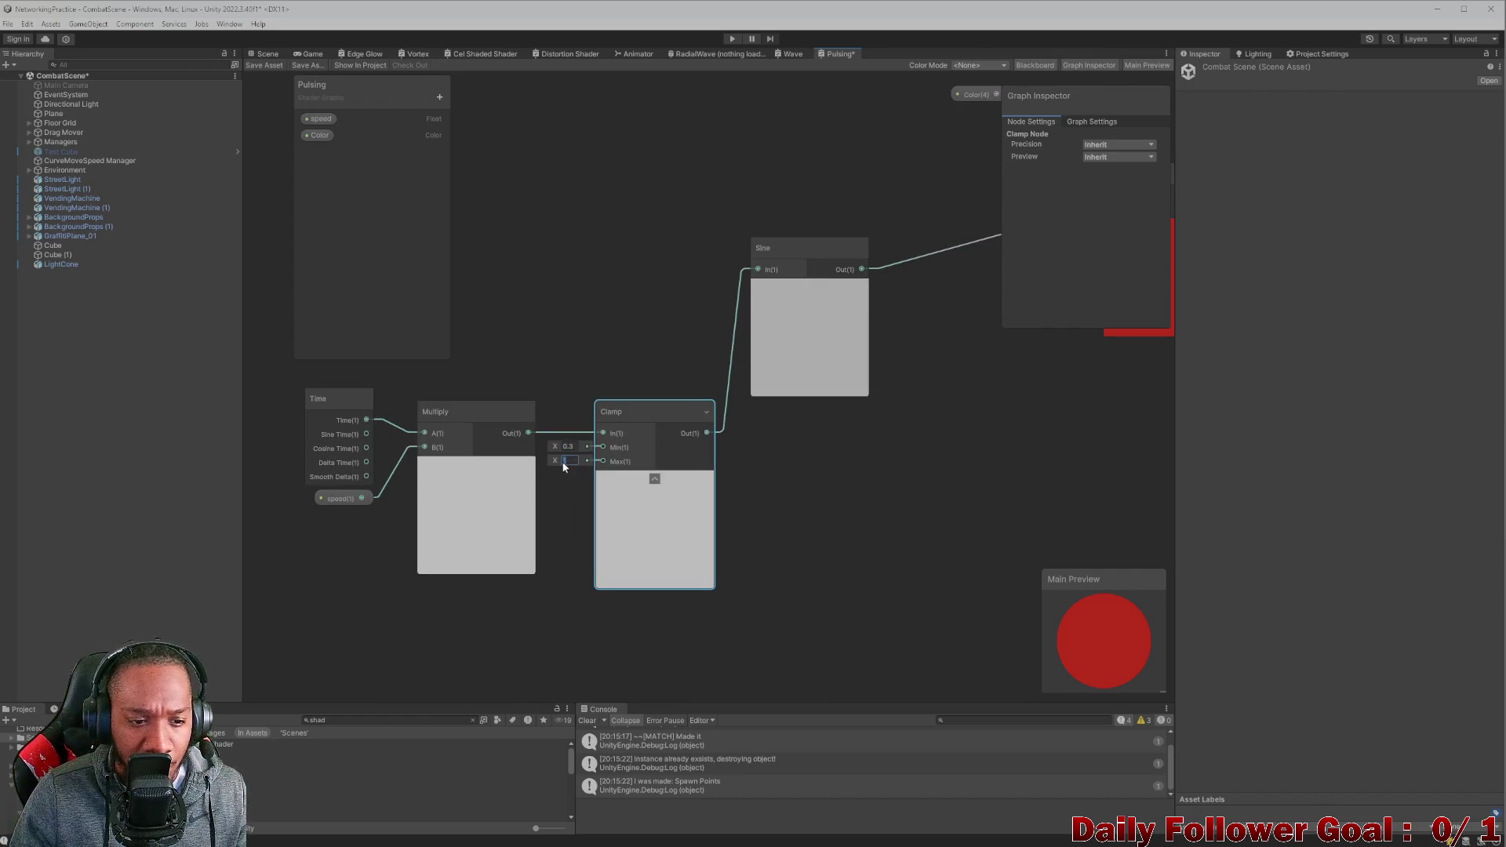
click(526, 346)
Move Clamp out of the chain and wire Multiply Out directly into Sine In.
click(552, 369)
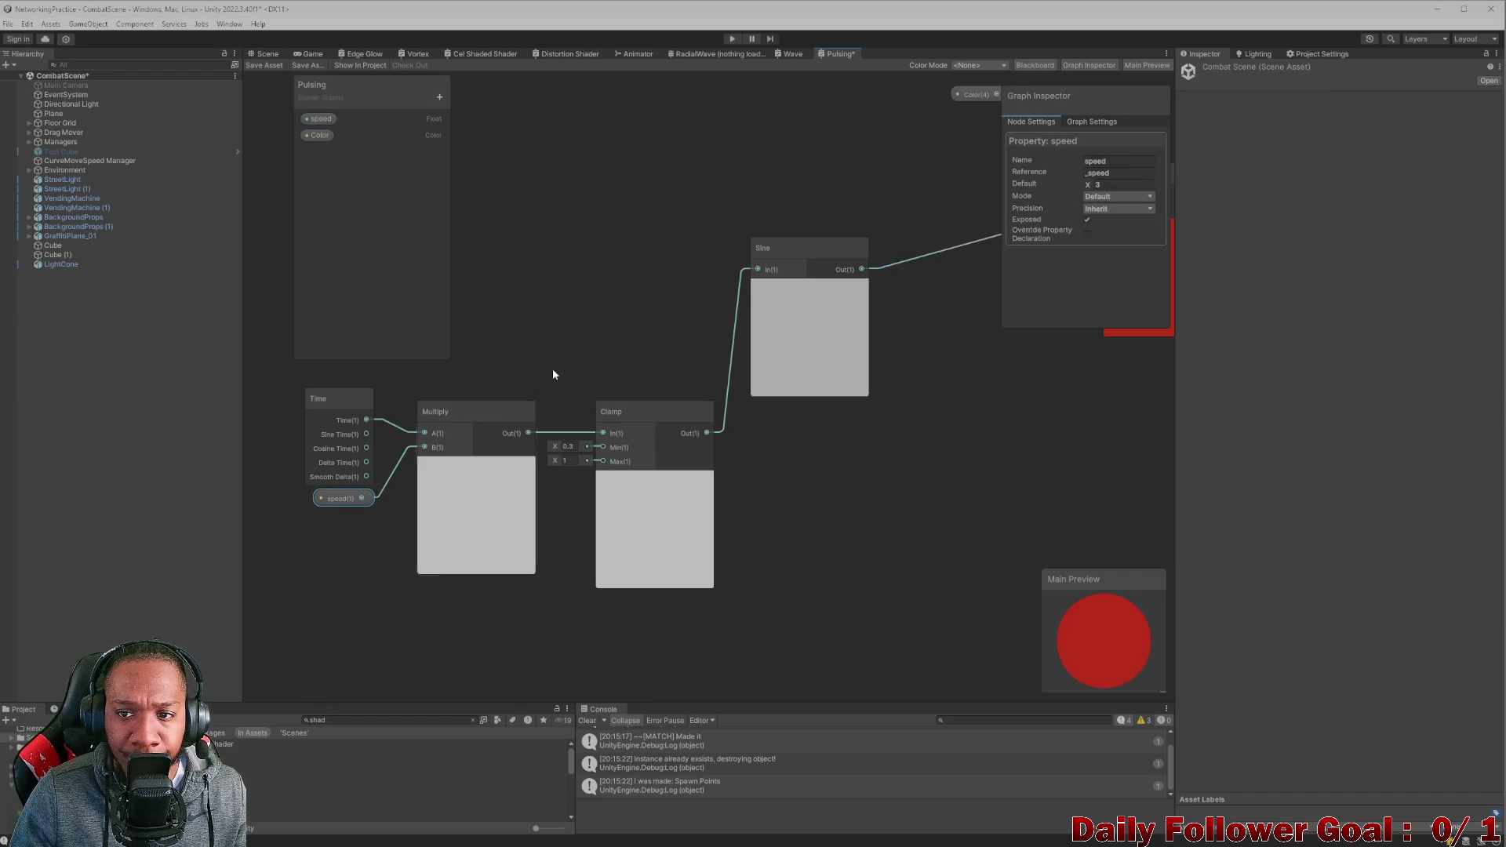
click(629, 414)
scroll(628, 400, down, 2)
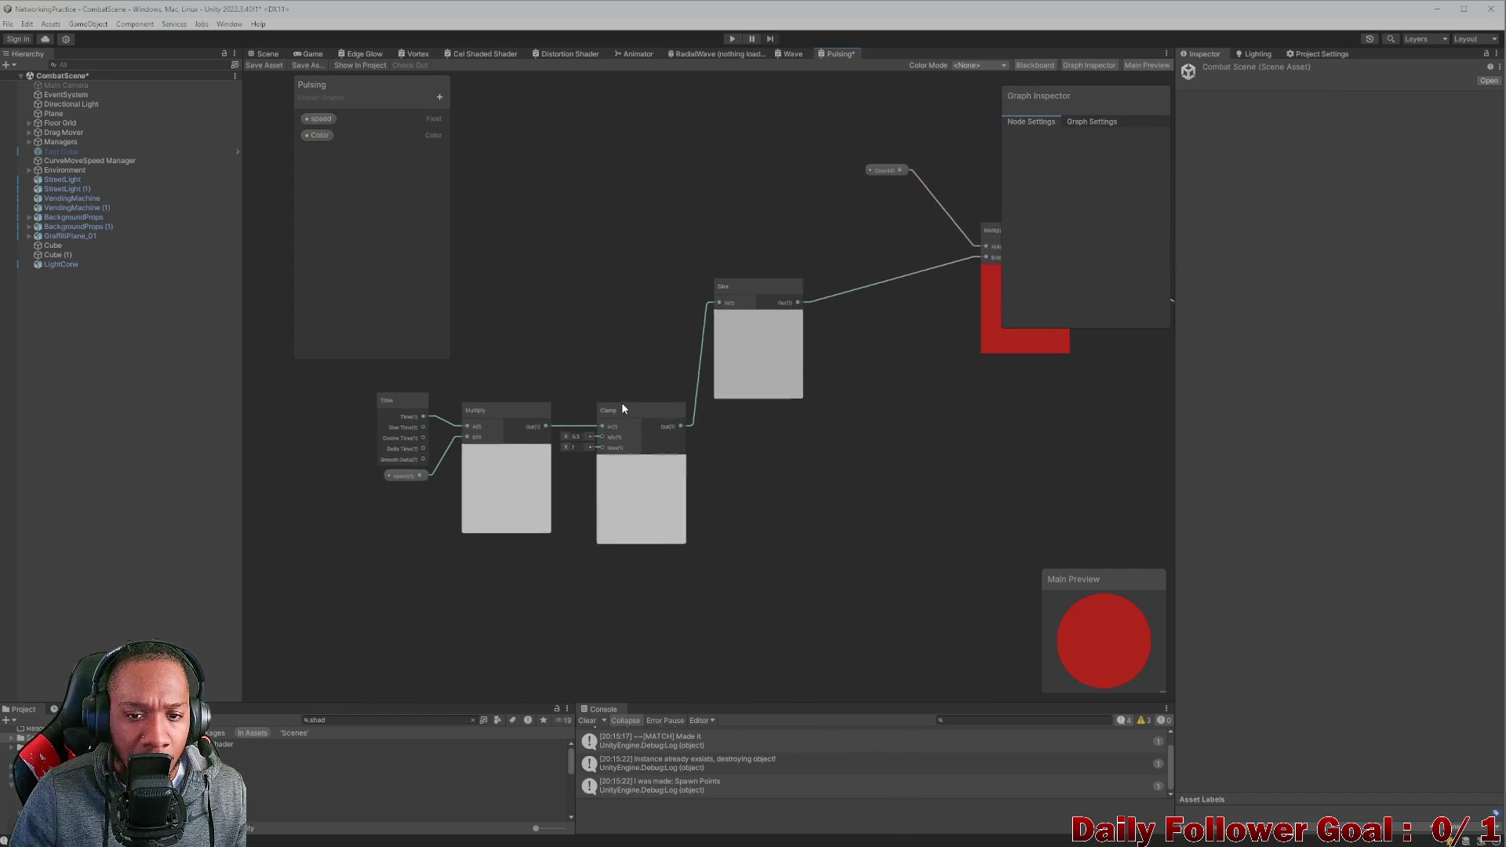
drag(595, 422, 616, 476)
mouse_move(522, 429)
mouse_down()
mouse_move(656, 303)
mouse_move(694, 311)
mouse_move(666, 305)
mouse_up()
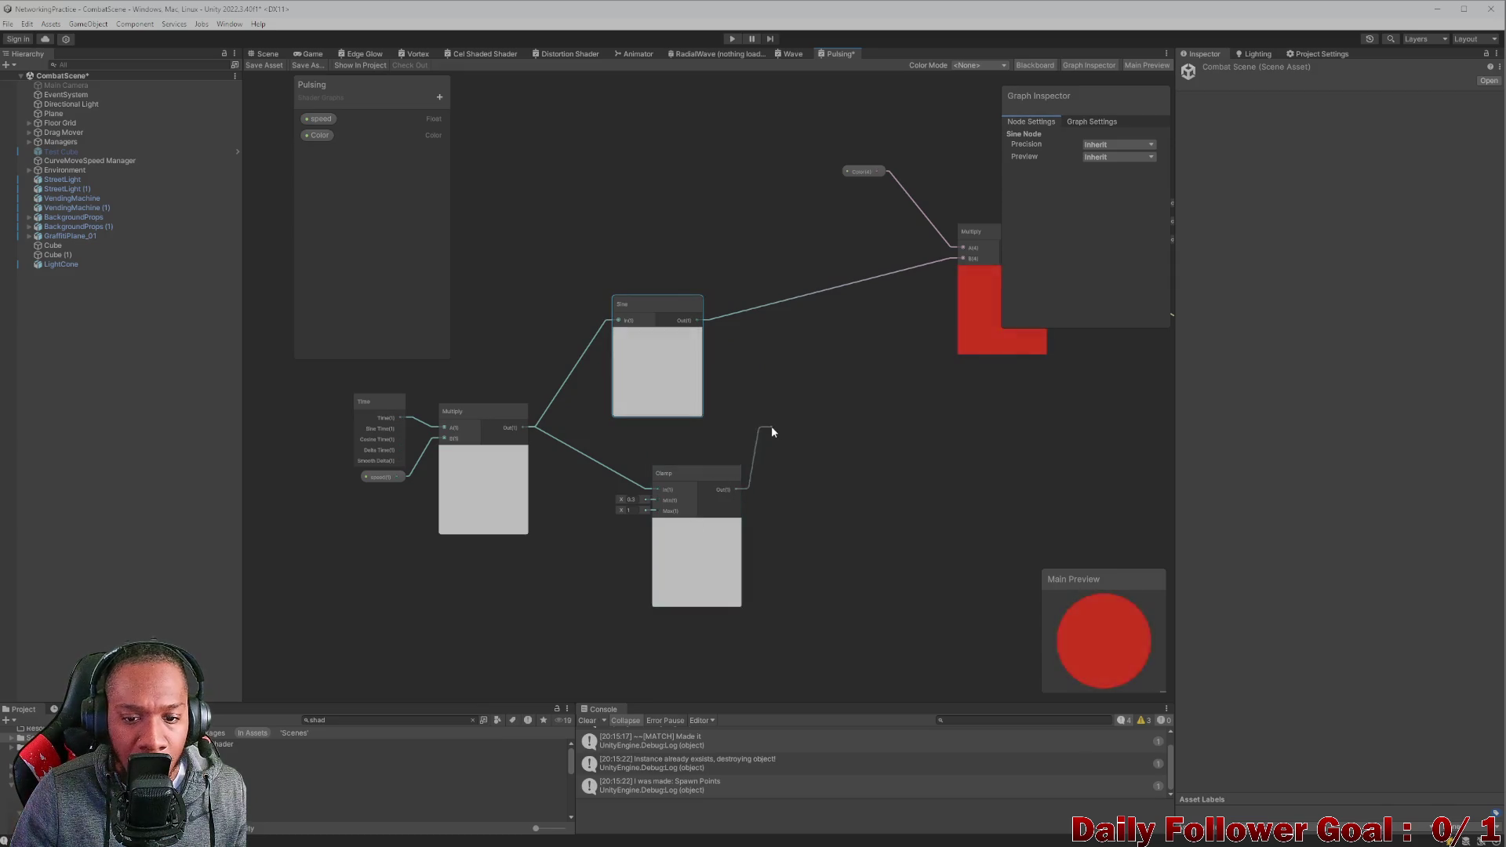
Add a Multiply node, connect Sine Out to it, and set Clamp Min to 0.3.
key(space)
text(mul)
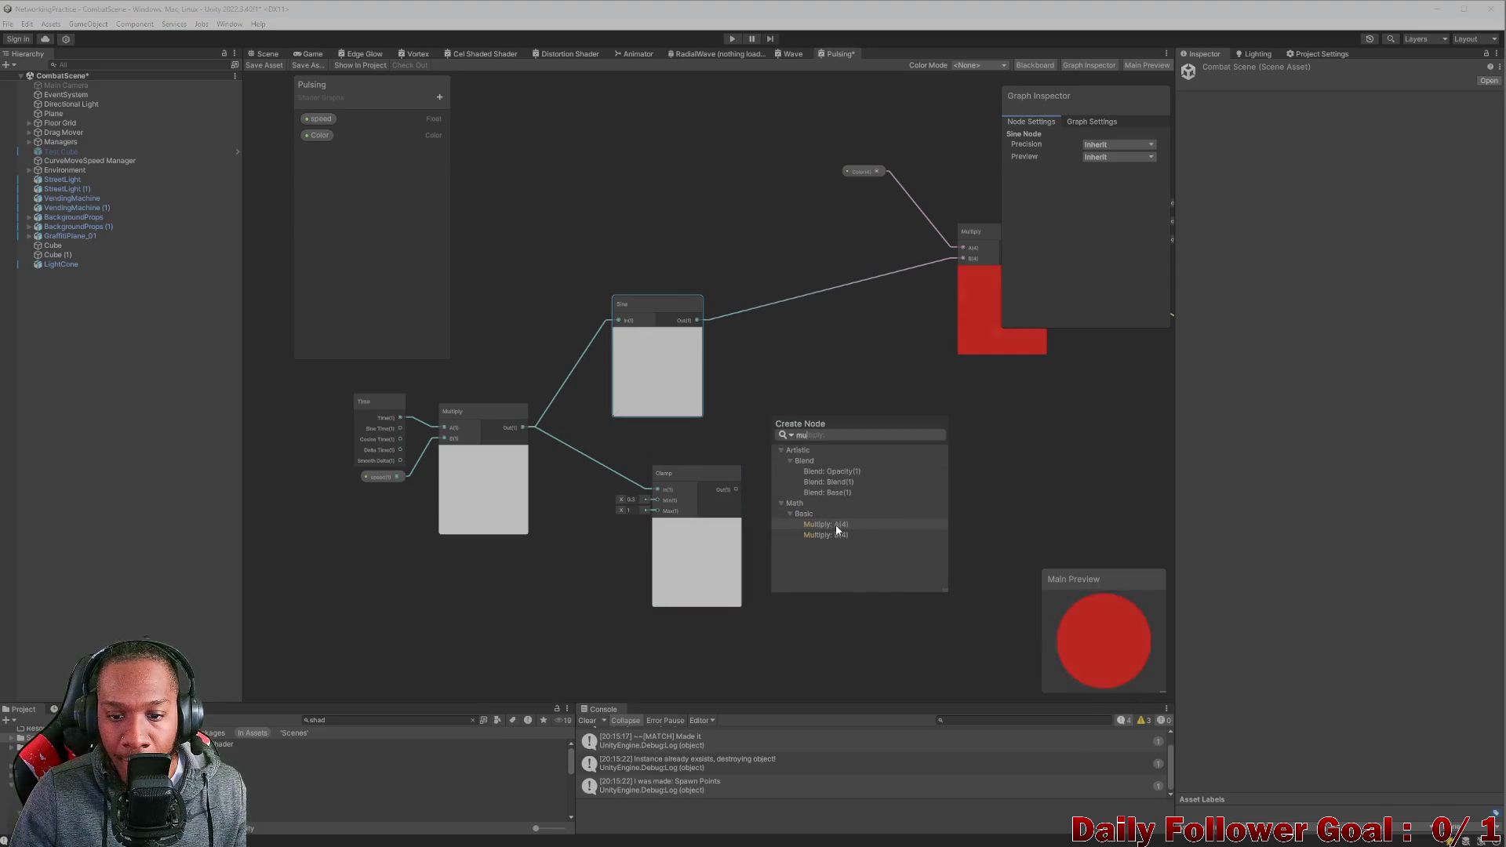
double_click(840, 532)
mouse_move(696, 320)
mouse_down()
mouse_move(771, 427)
mouse_move(773, 306)
mouse_move(821, 331)
mouse_up()
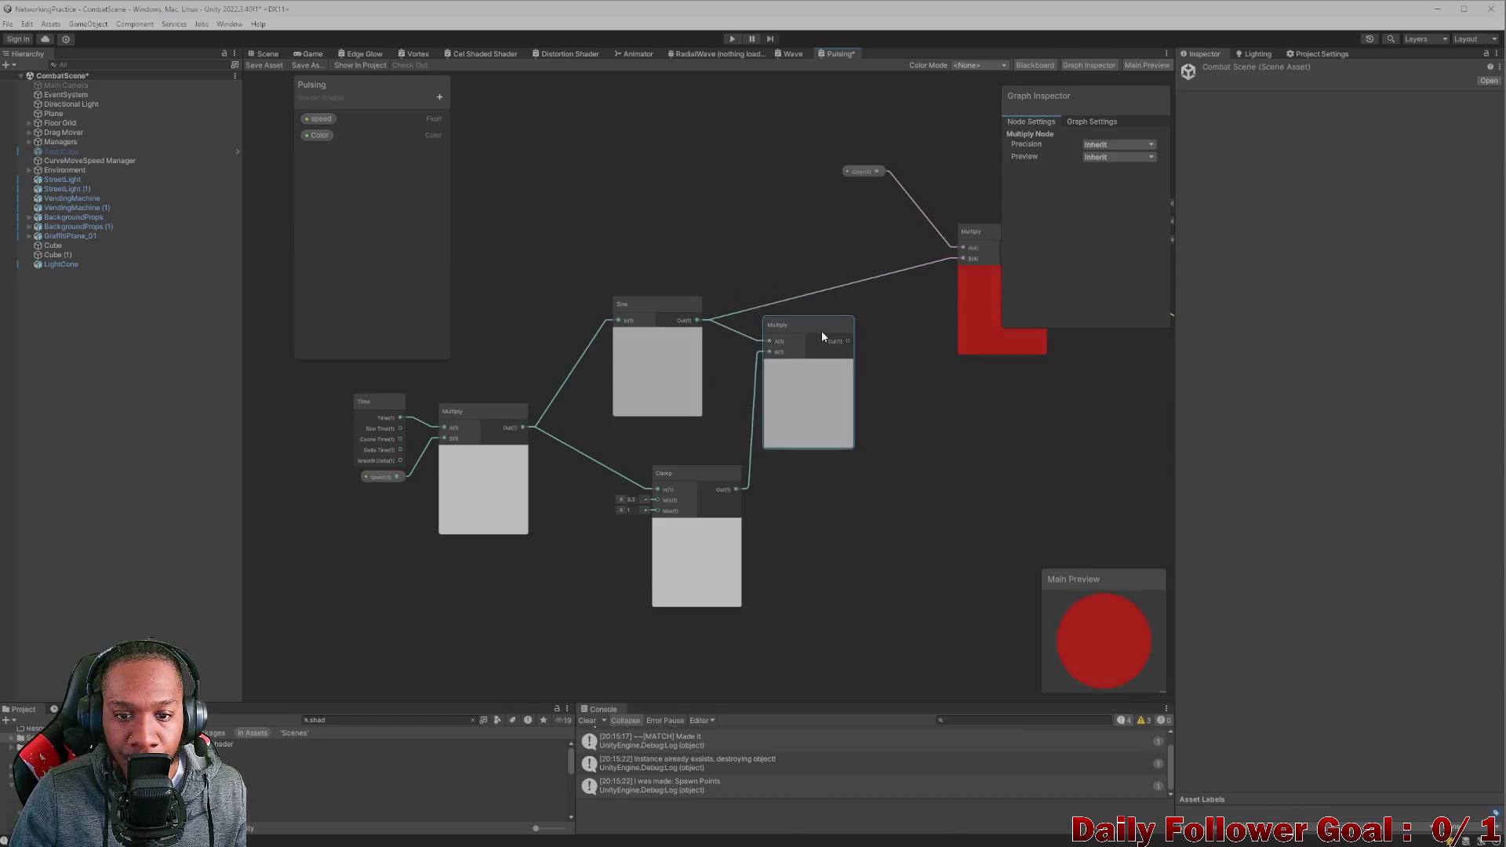
click(633, 500)
text(0.3)
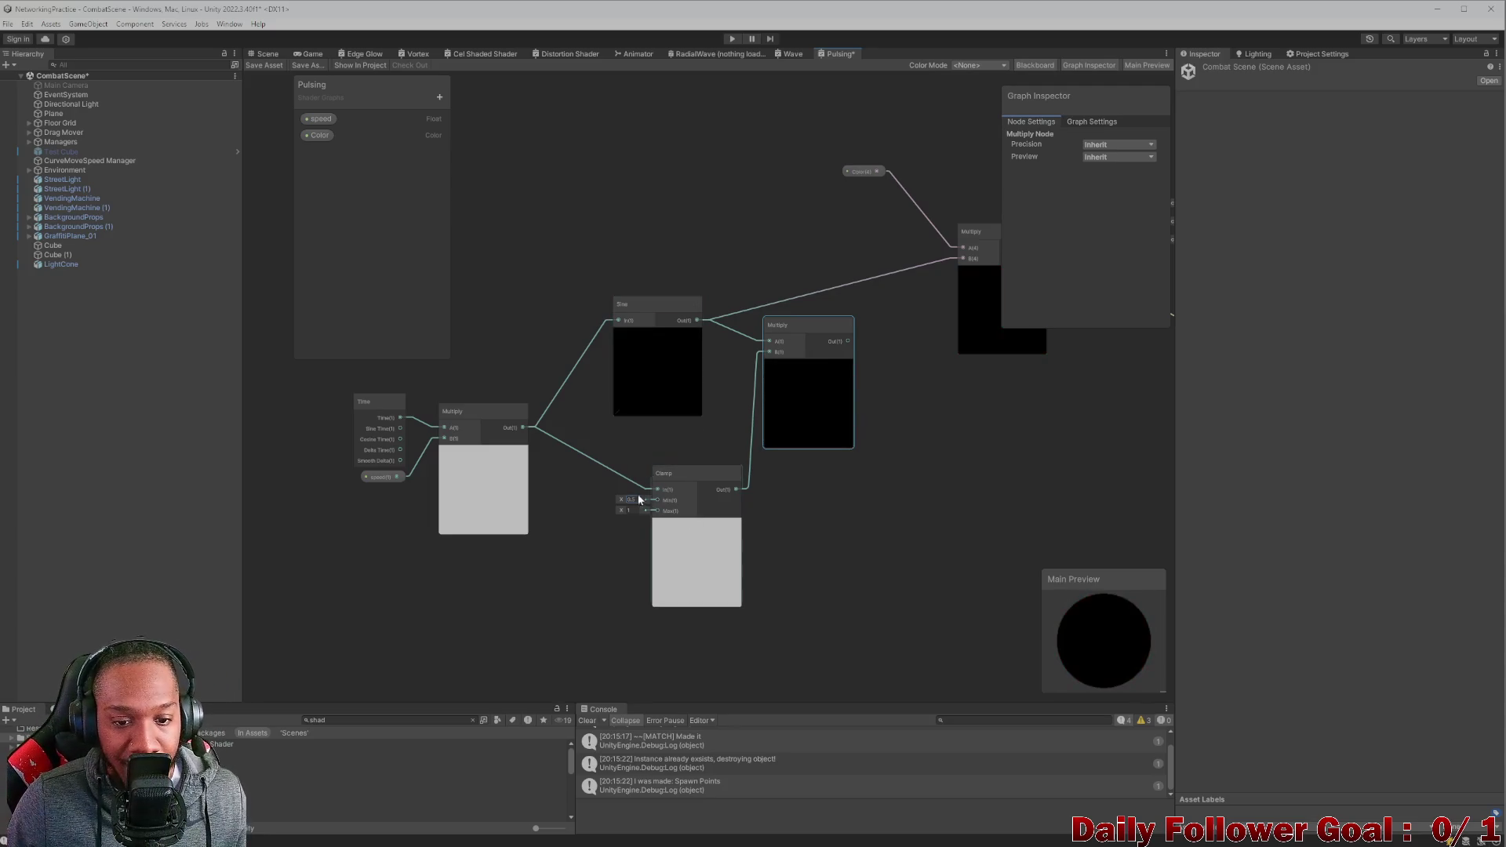
Rearrange the Clamp, Sine and new Multiply nodes, re-entering Clamp Min 0.3.
drag(667, 474, 720, 496)
mouse_move(668, 314)
mouse_down()
mouse_move(642, 328)
mouse_move(609, 424)
mouse_up()
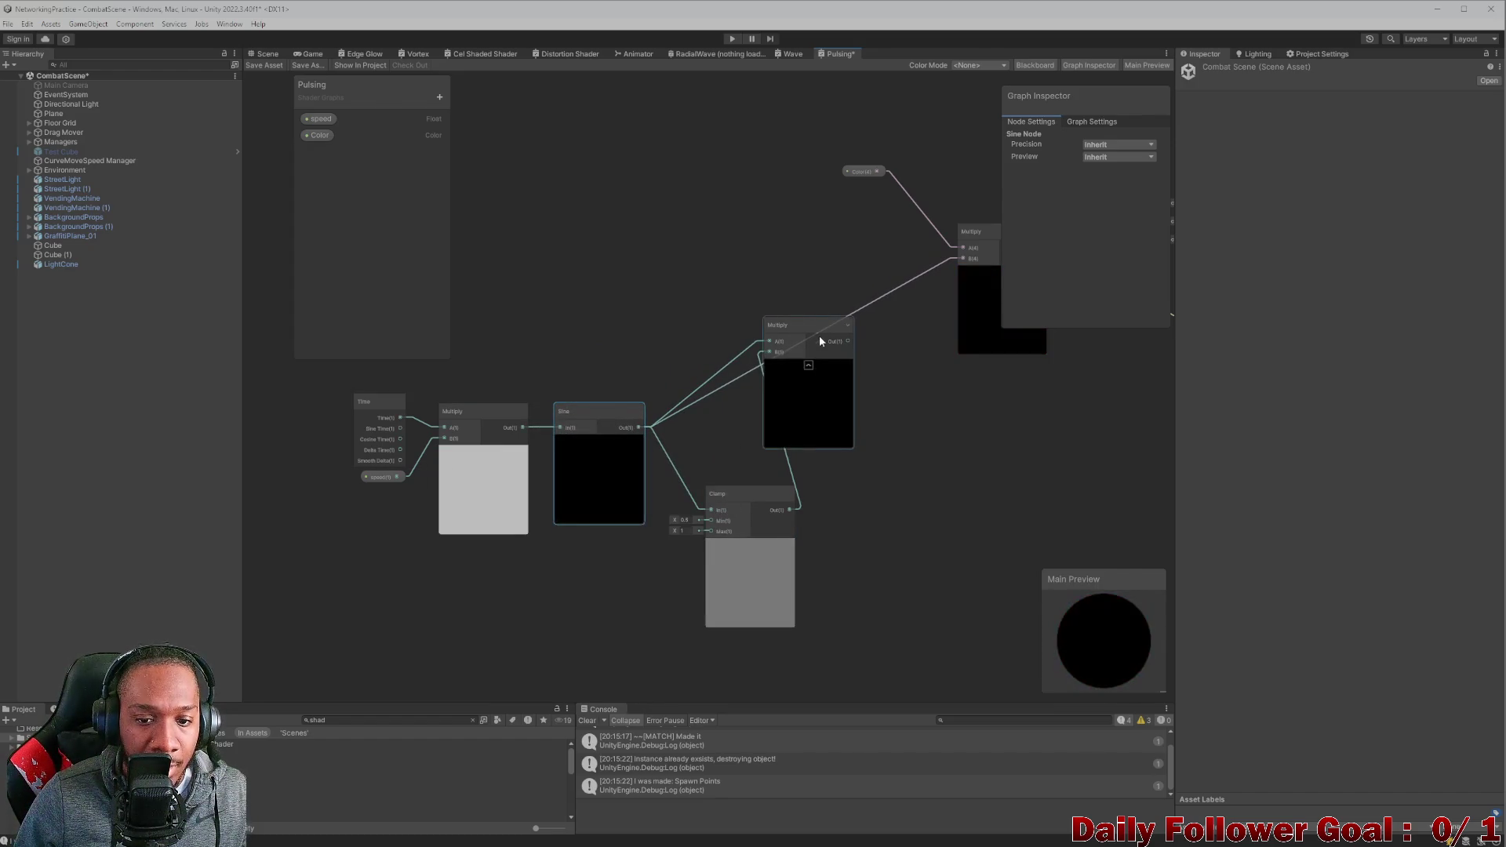
mouse_move(821, 341)
mouse_down()
mouse_move(879, 371)
mouse_move(923, 421)
mouse_up()
drag(743, 501, 741, 451)
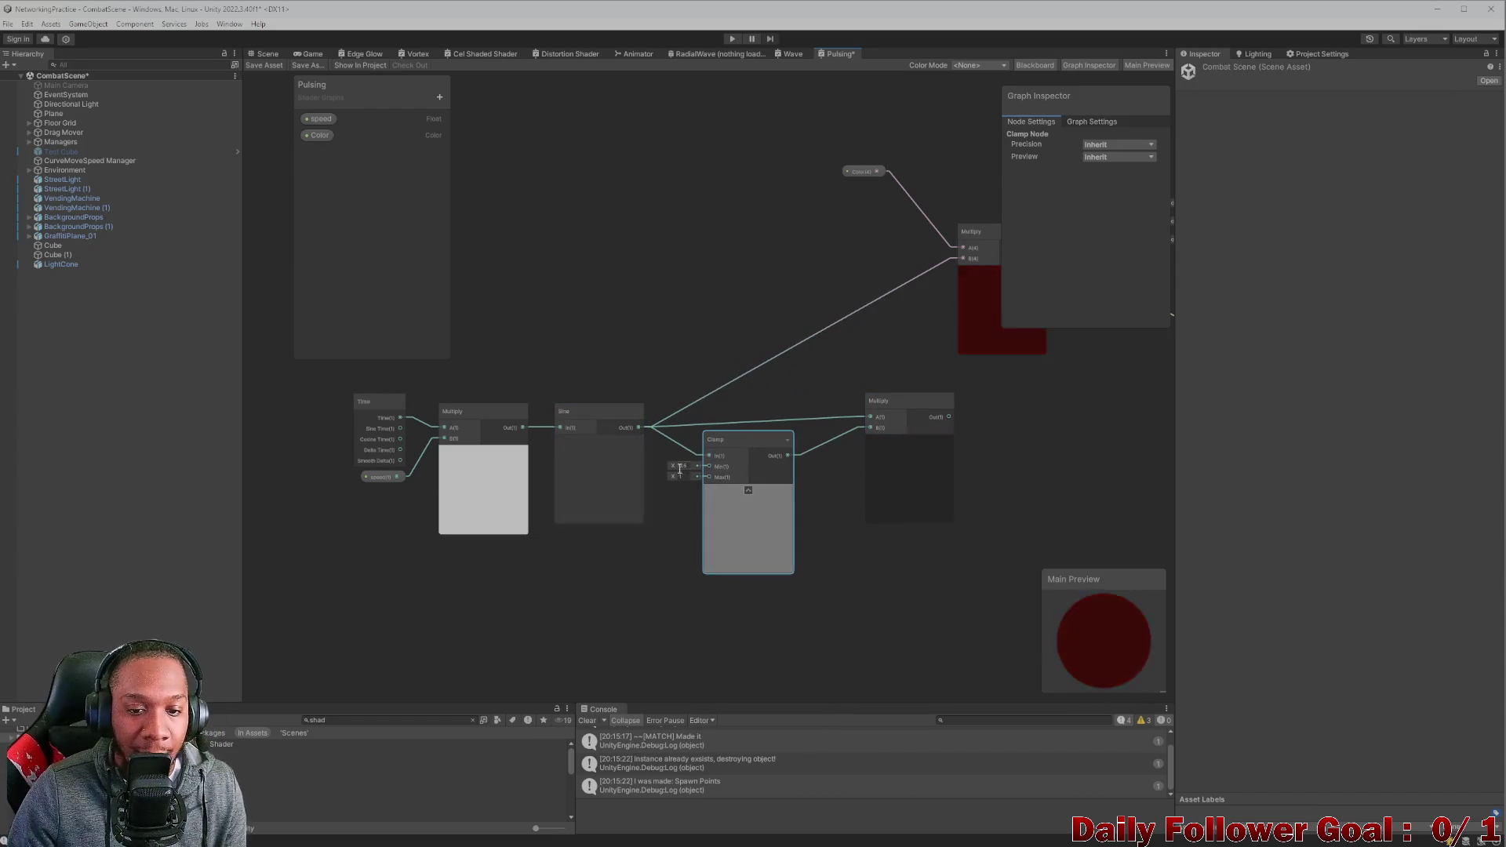
text(0.3)
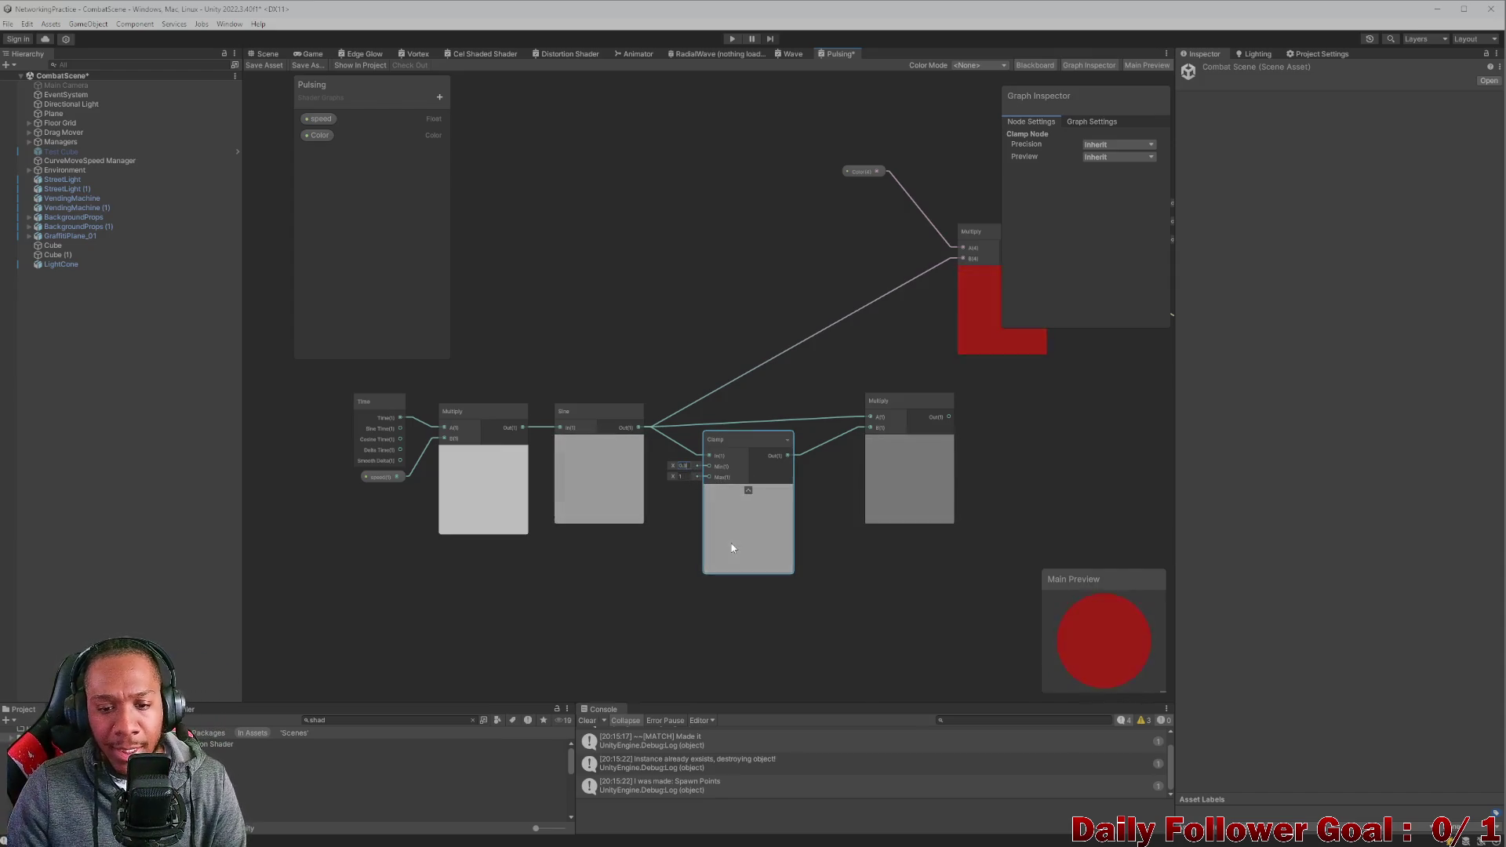
drag(889, 401, 901, 411)
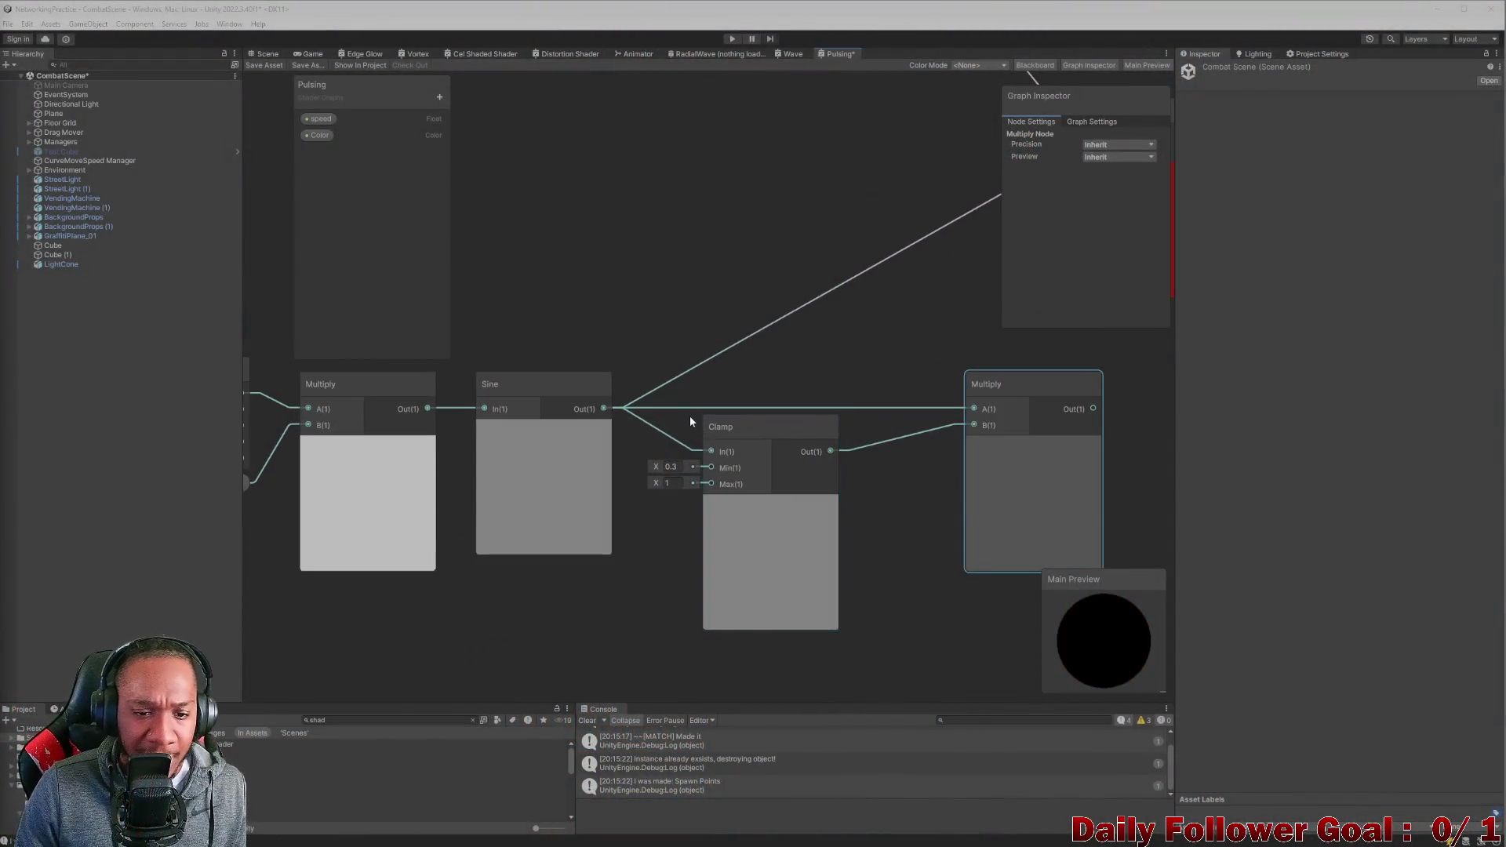
Add a Smoothstep node fed from the Sine output and position it.
scroll(689, 416, down, 4)
drag(664, 421, 702, 345)
text(mooth)
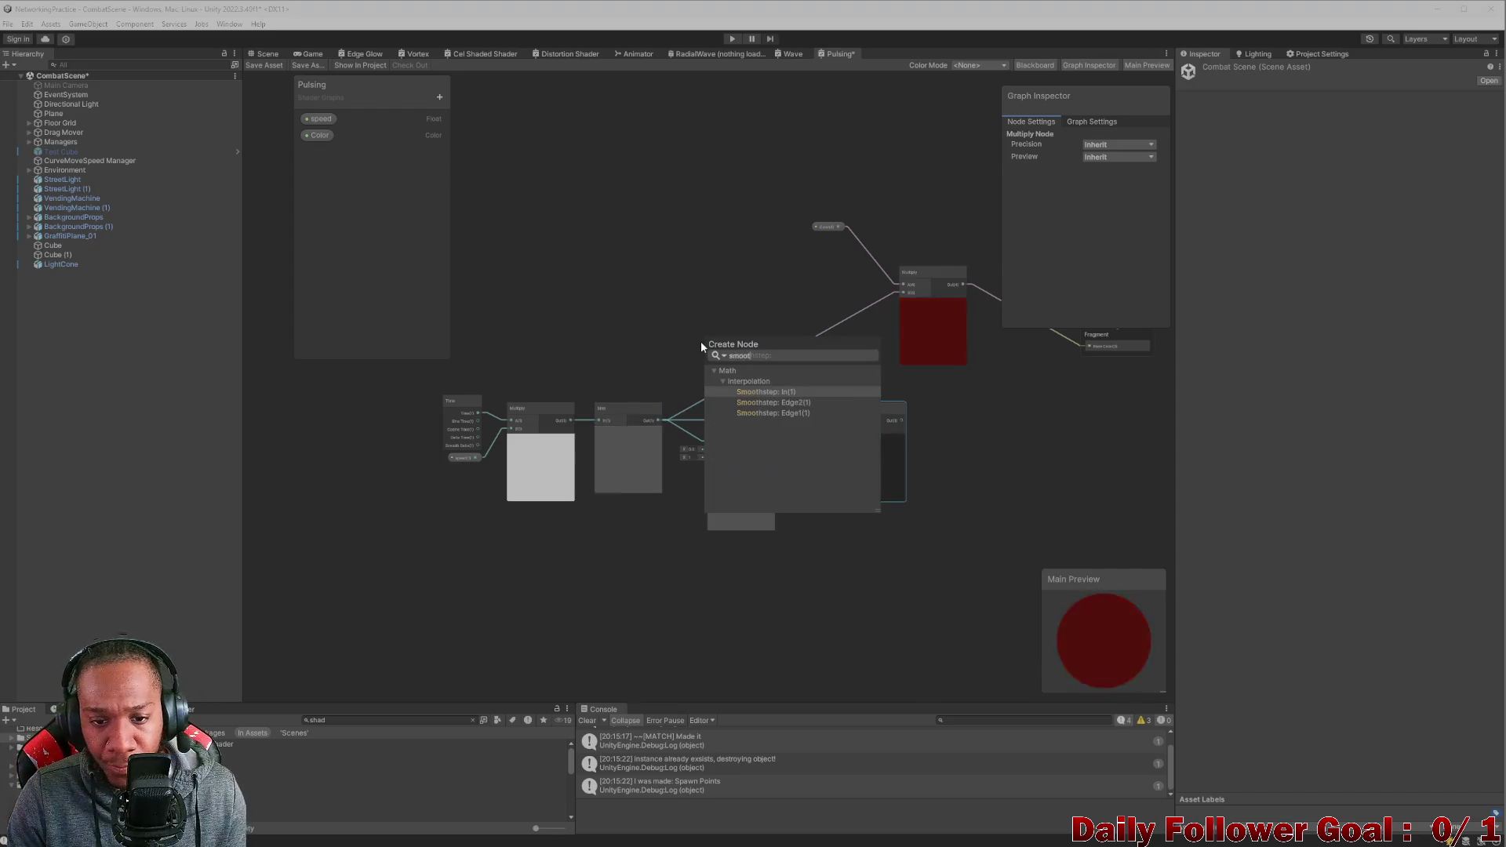
click(765, 393)
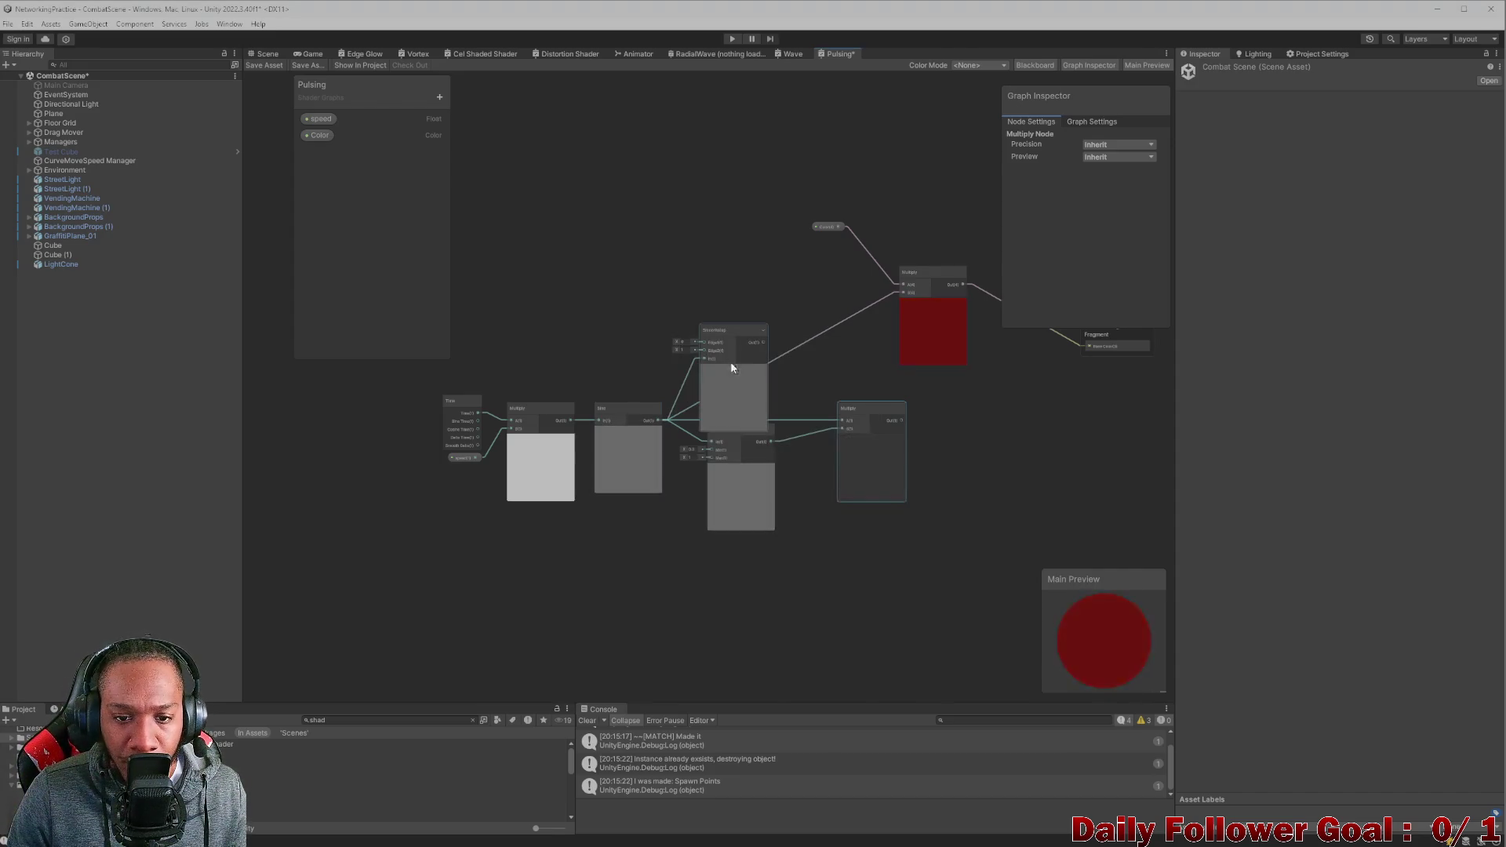
scroll(721, 355, up, 2)
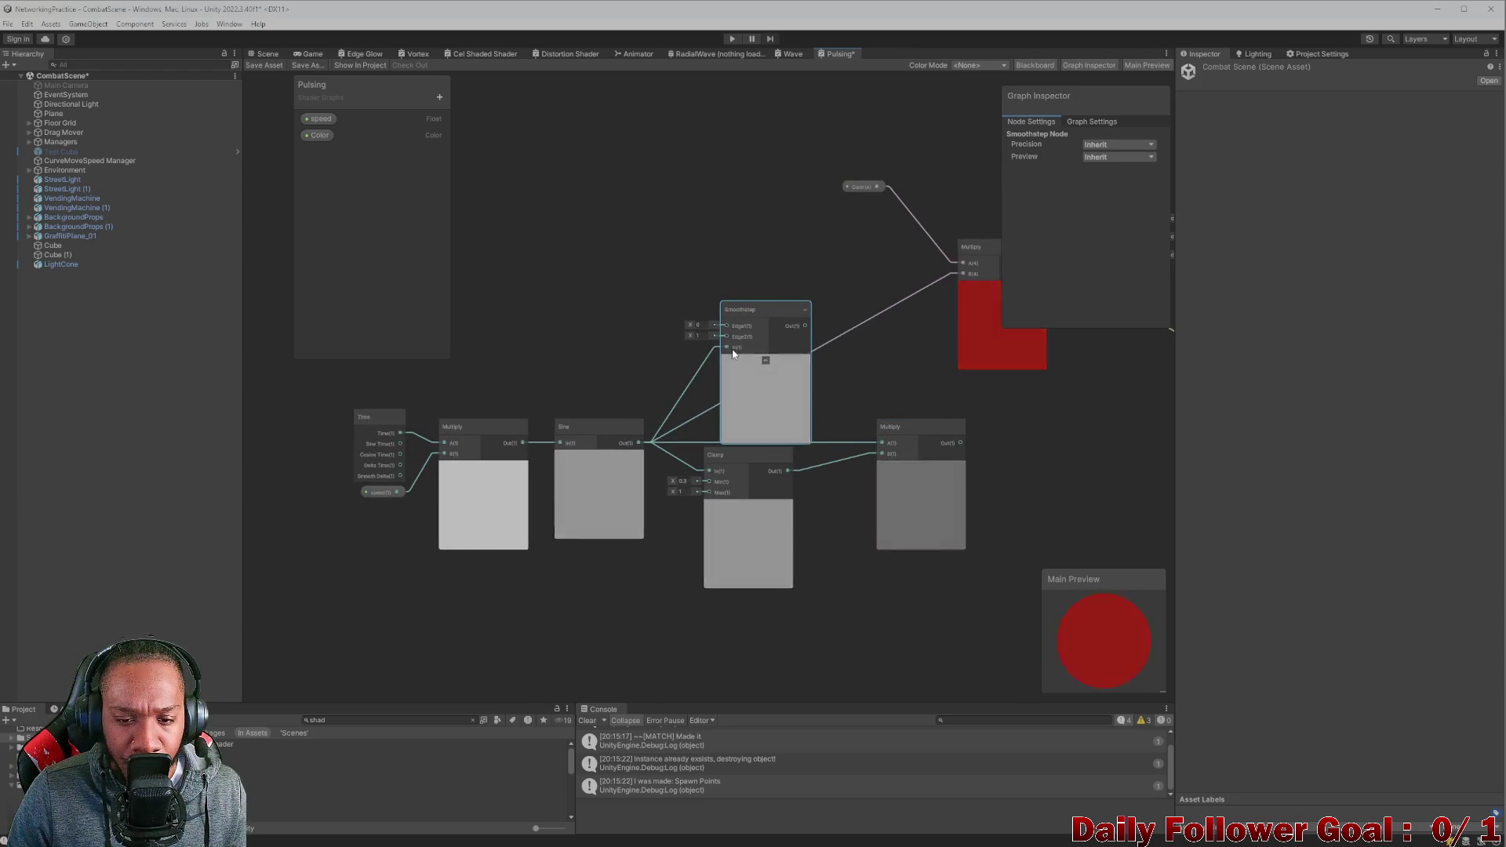
mouse_move(756, 304)
mouse_down()
mouse_move(772, 305)
mouse_move(760, 315)
mouse_up()
scroll(626, 406, up, 2)
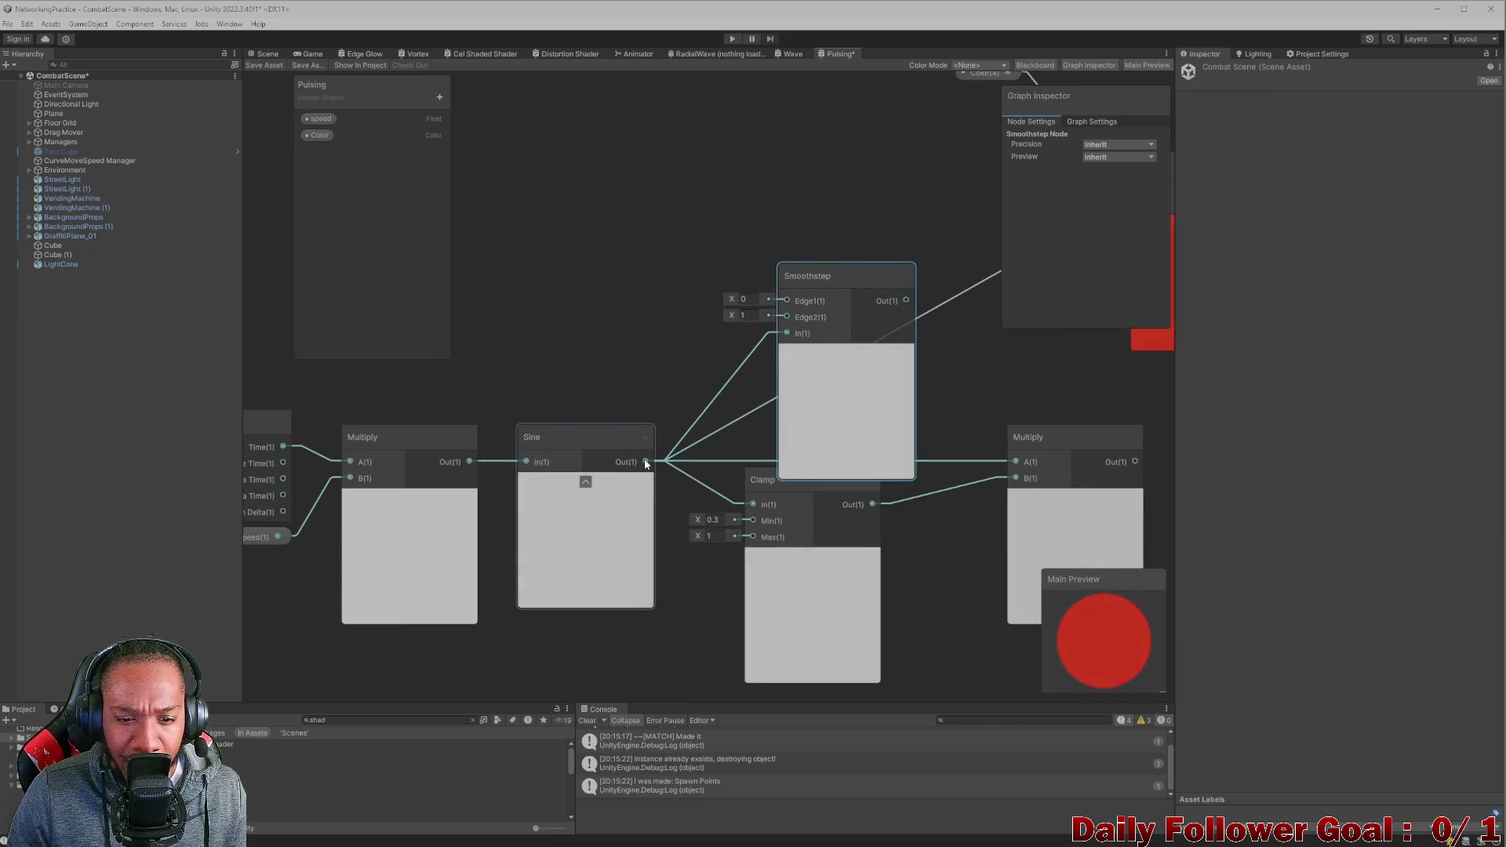
Try wiring Sine, then Clamp, into Smoothstep's Edge1, removing each connection.
drag(799, 305, 794, 302)
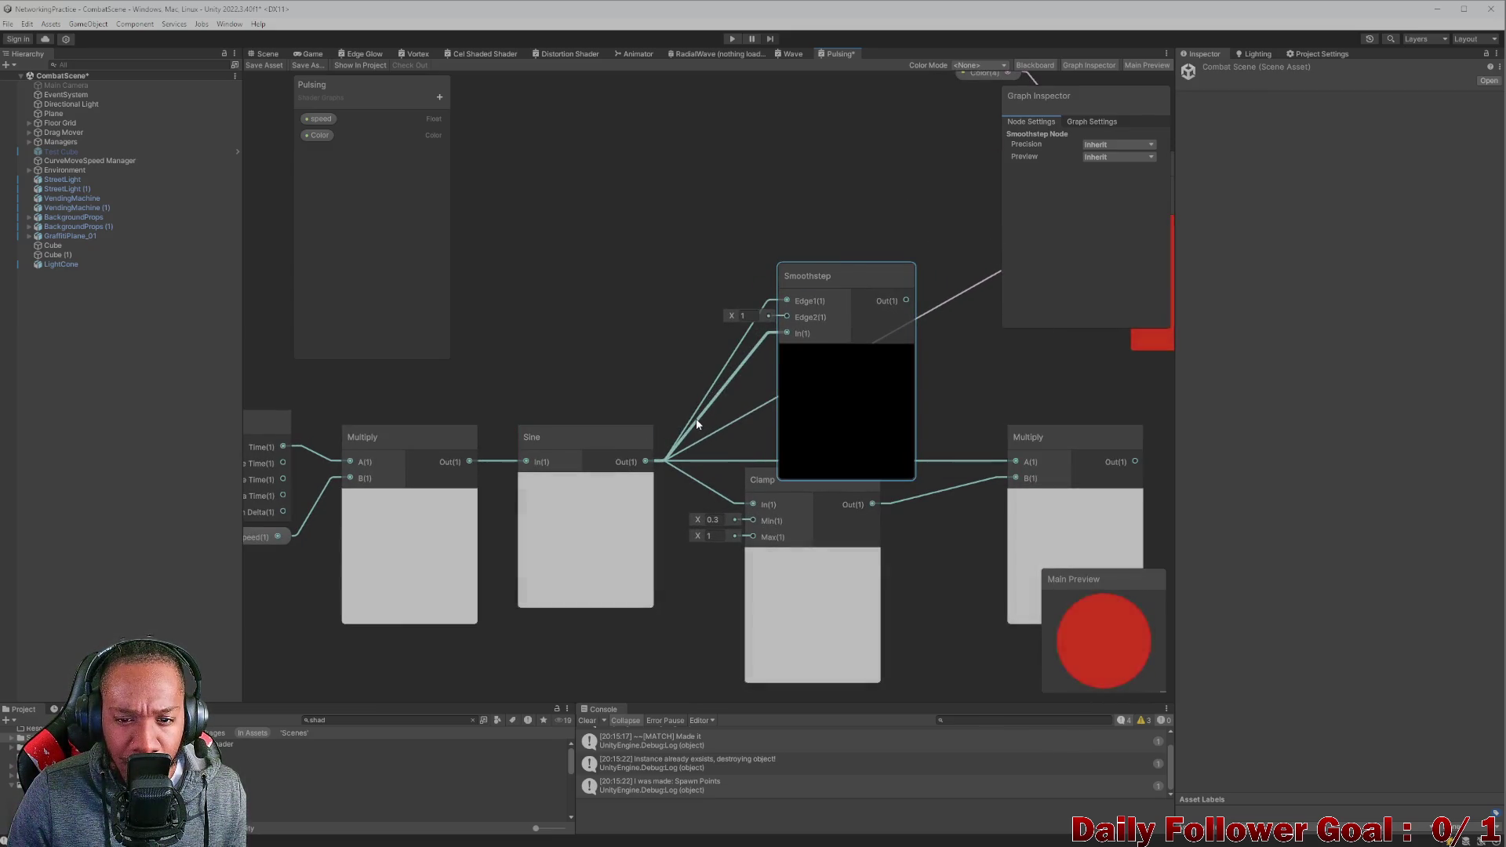
click(735, 357)
key(Delete)
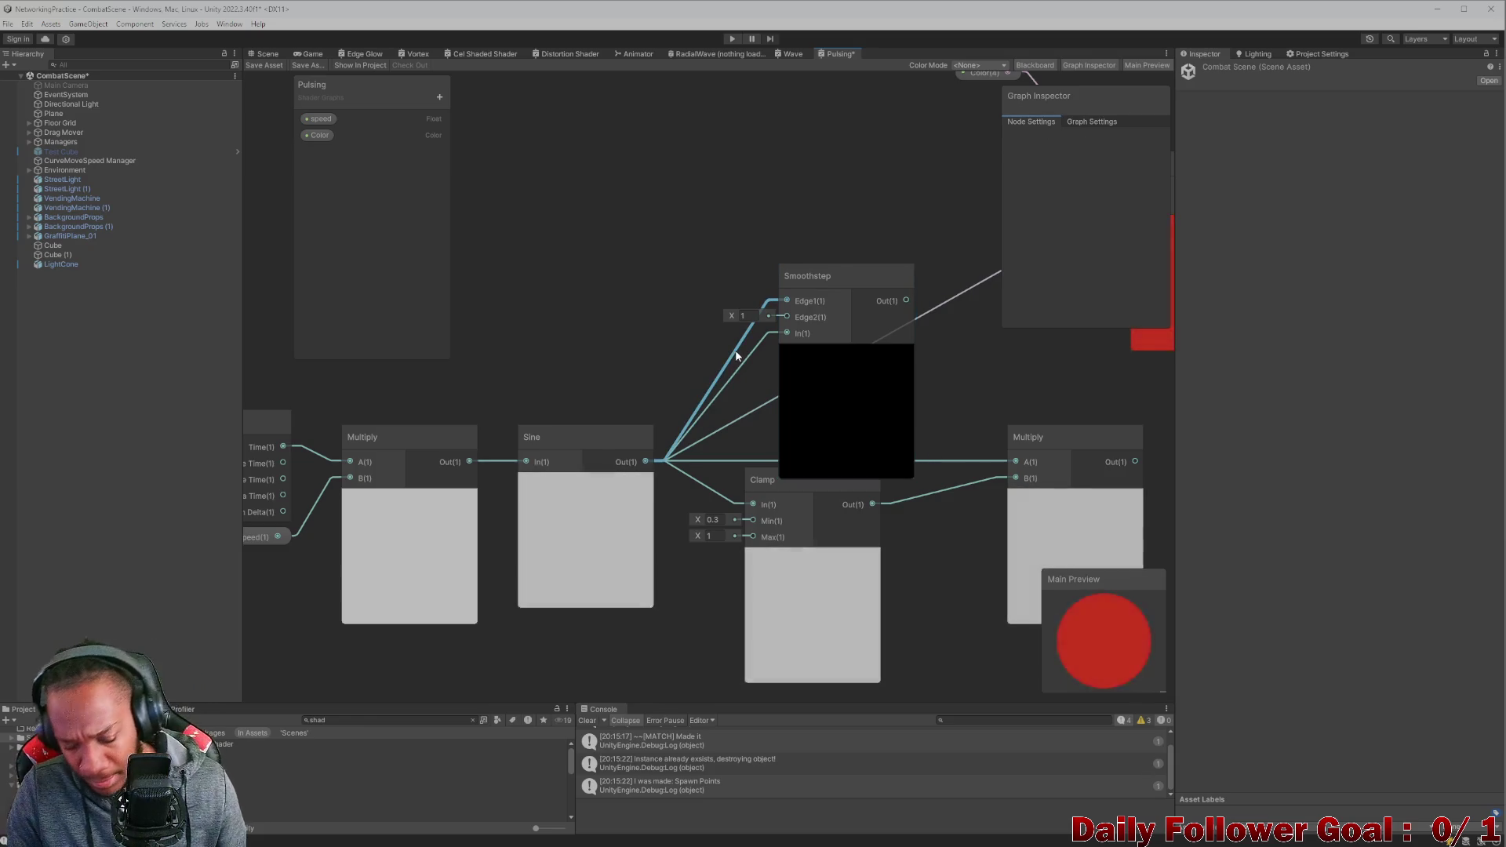
drag(775, 477, 756, 529)
drag(772, 396, 787, 301)
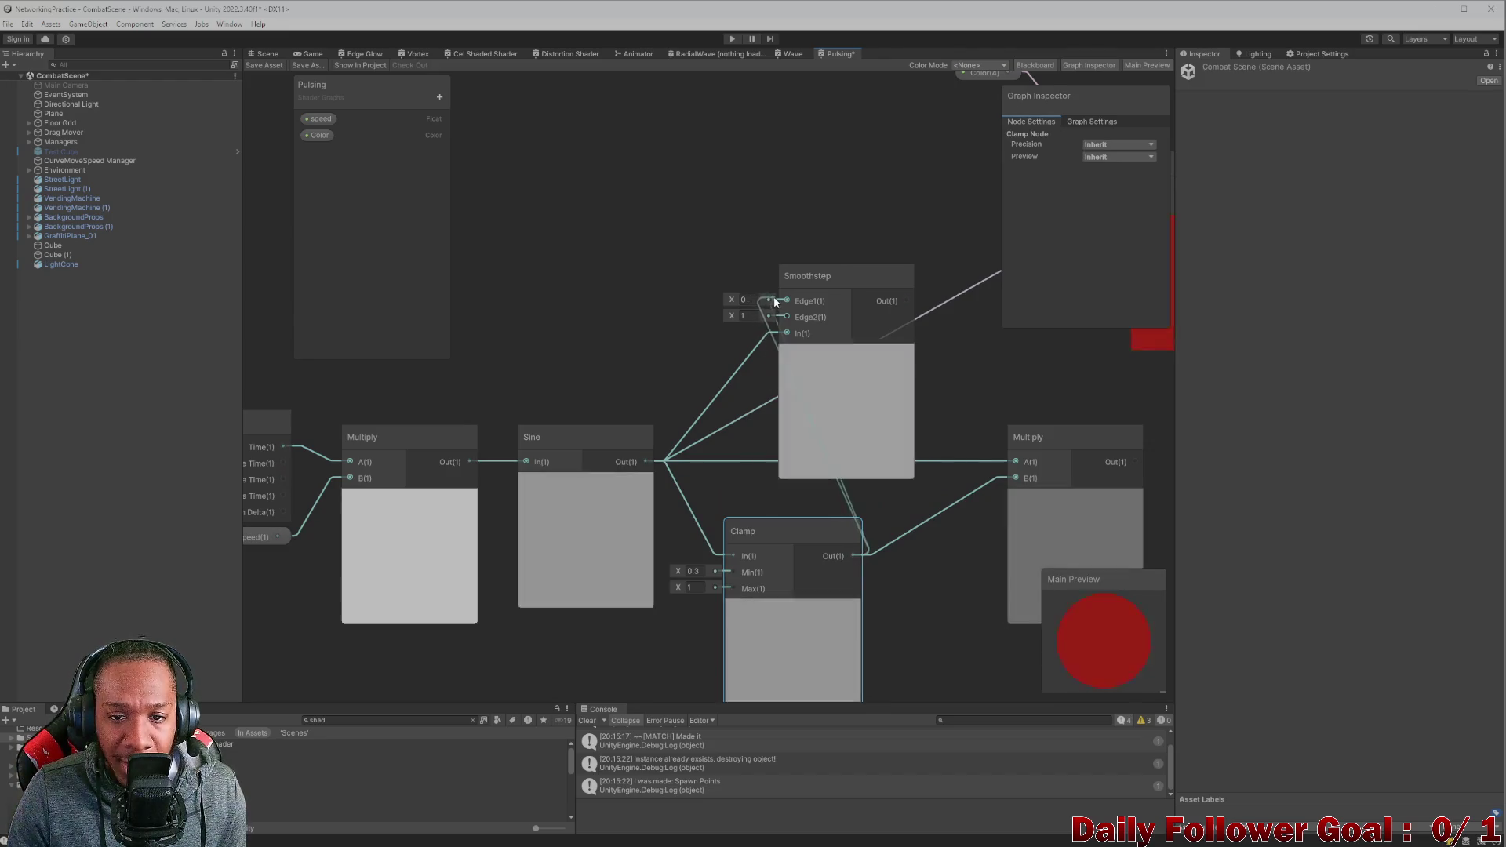
click(851, 500)
key(Delete)
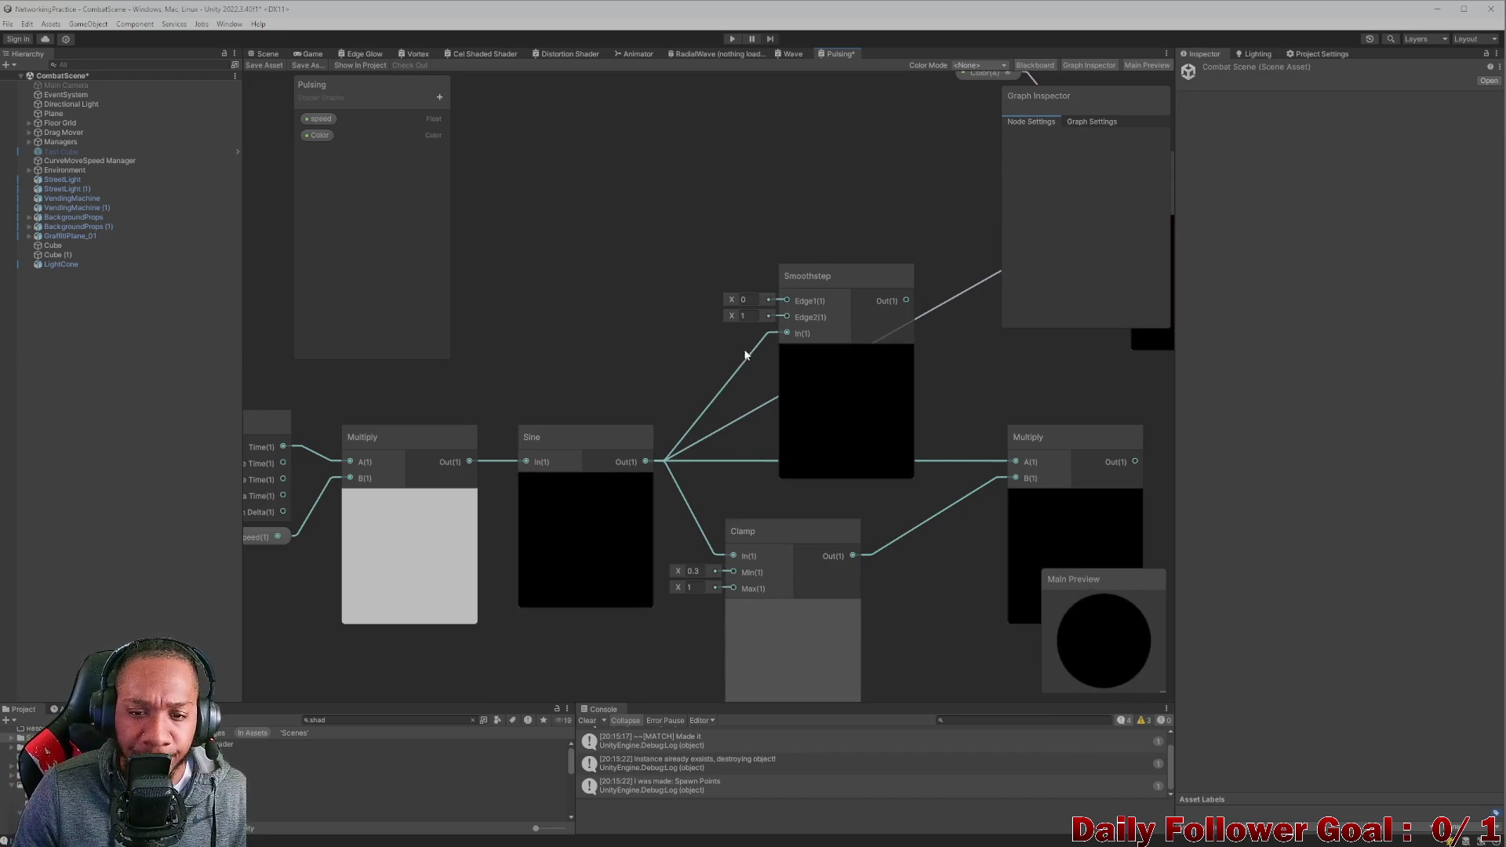
Set Smoothstep Edge1 to 0.3 and move Smoothstep below the Clamp node.
click(752, 301)
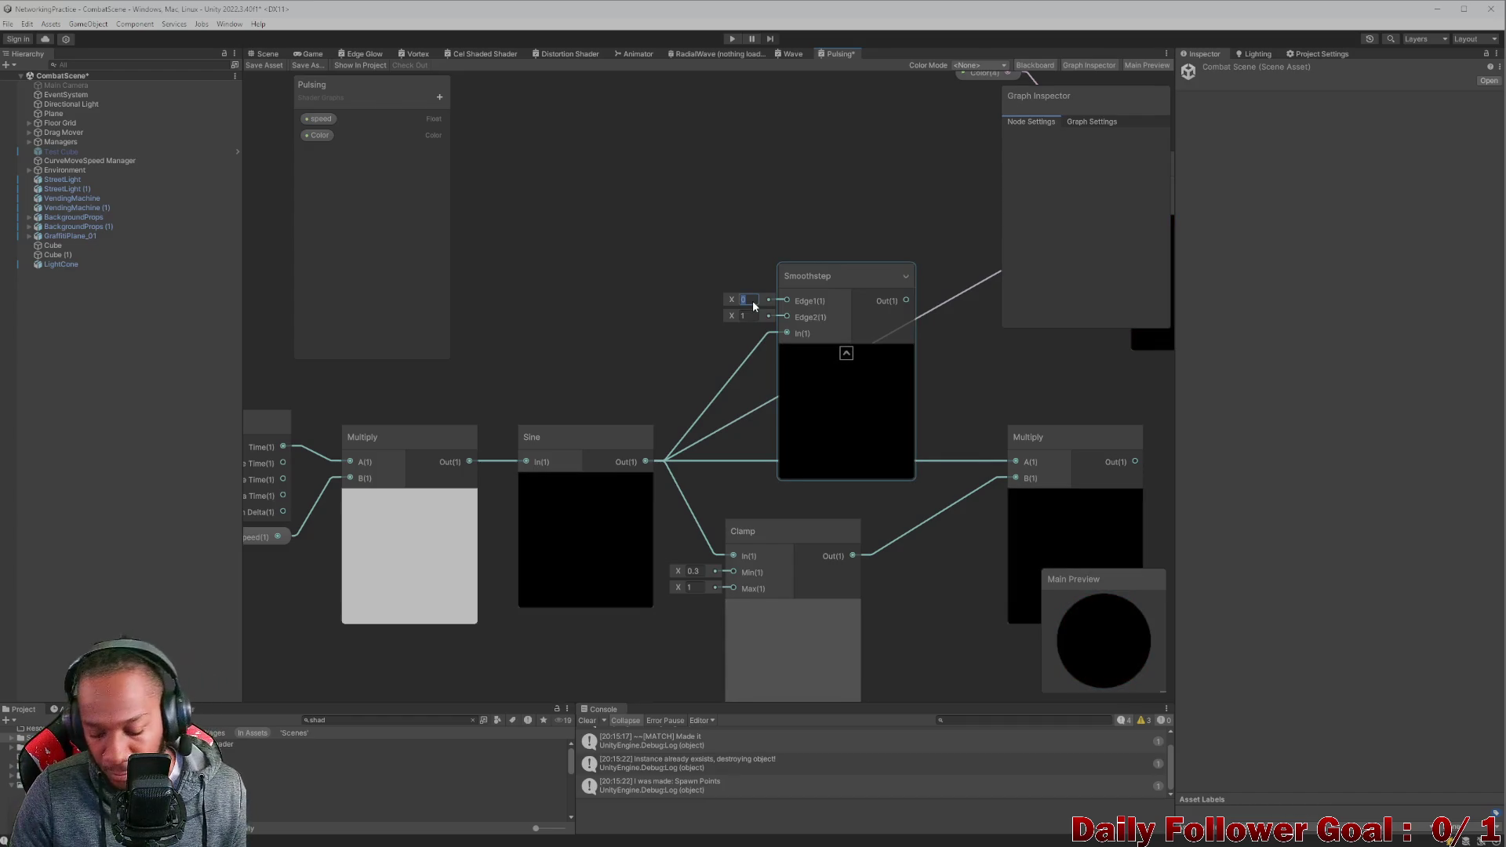
text(.3)
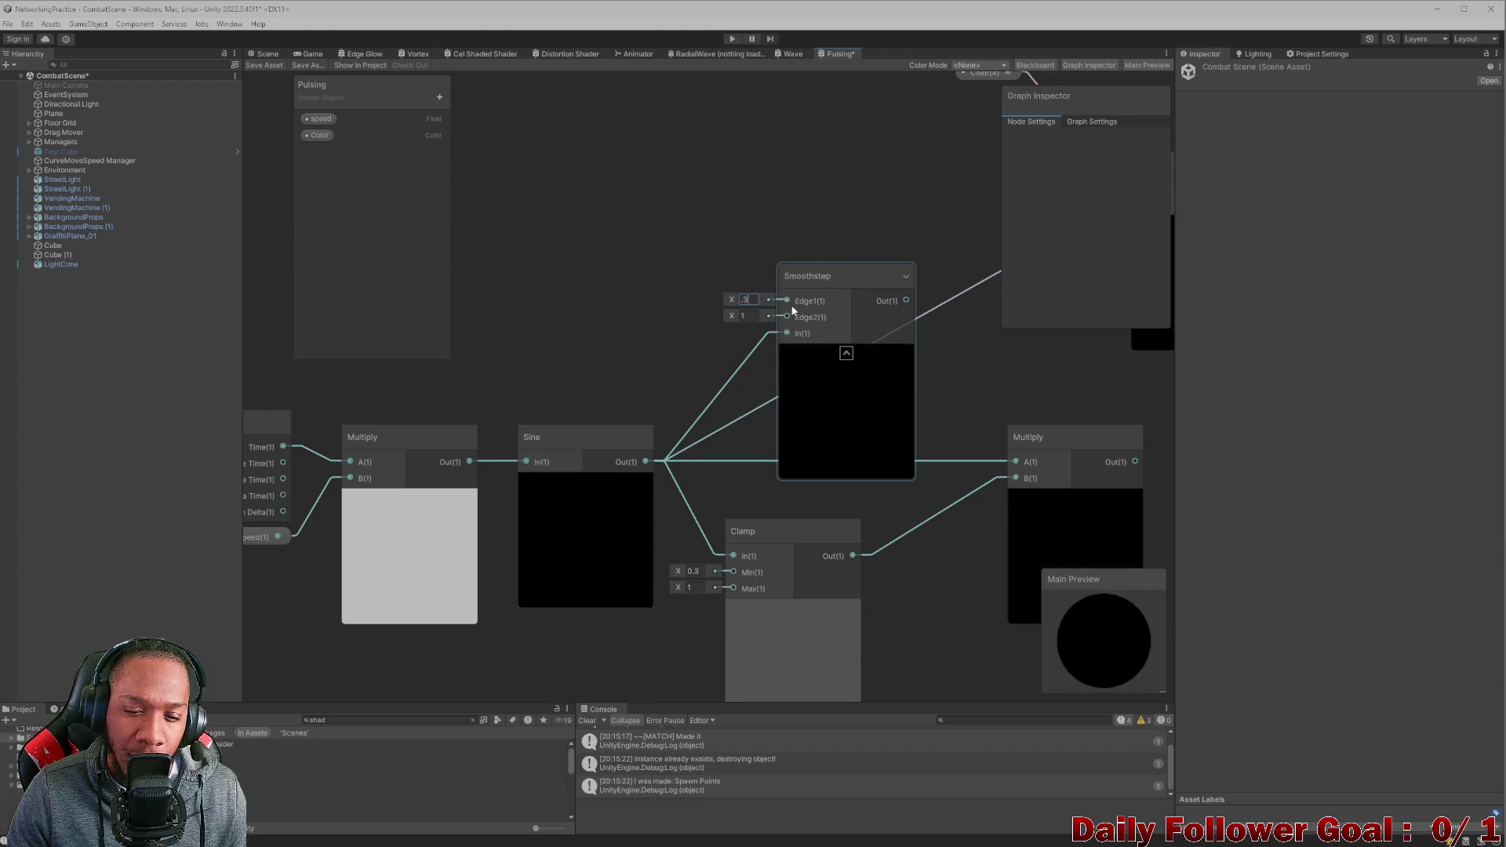
scroll(793, 310, down, 2)
scroll(629, 304, up, 2)
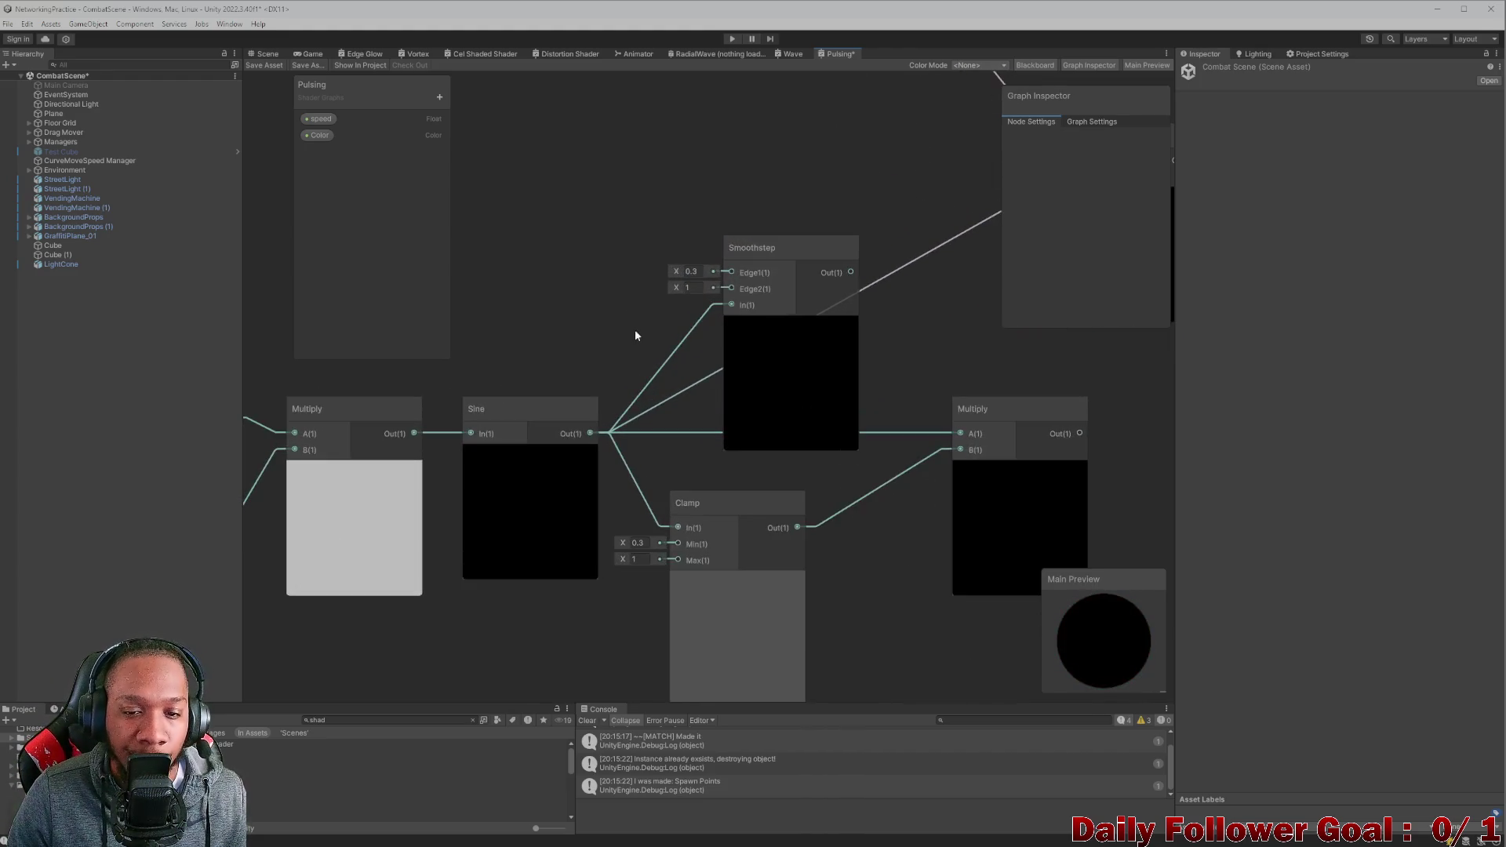
scroll(665, 321, down, 3)
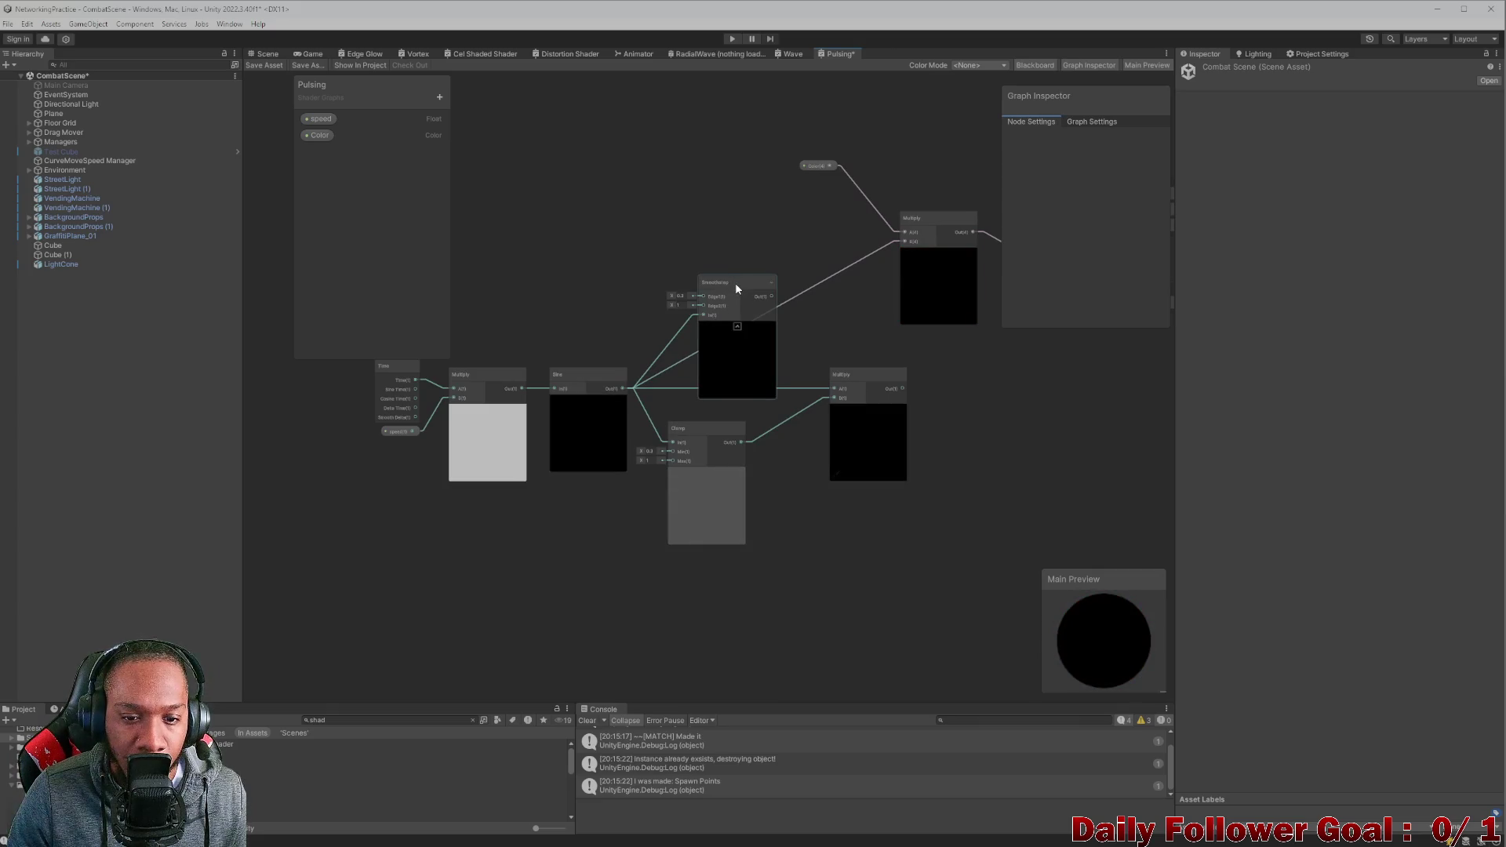
drag(757, 355, 785, 555)
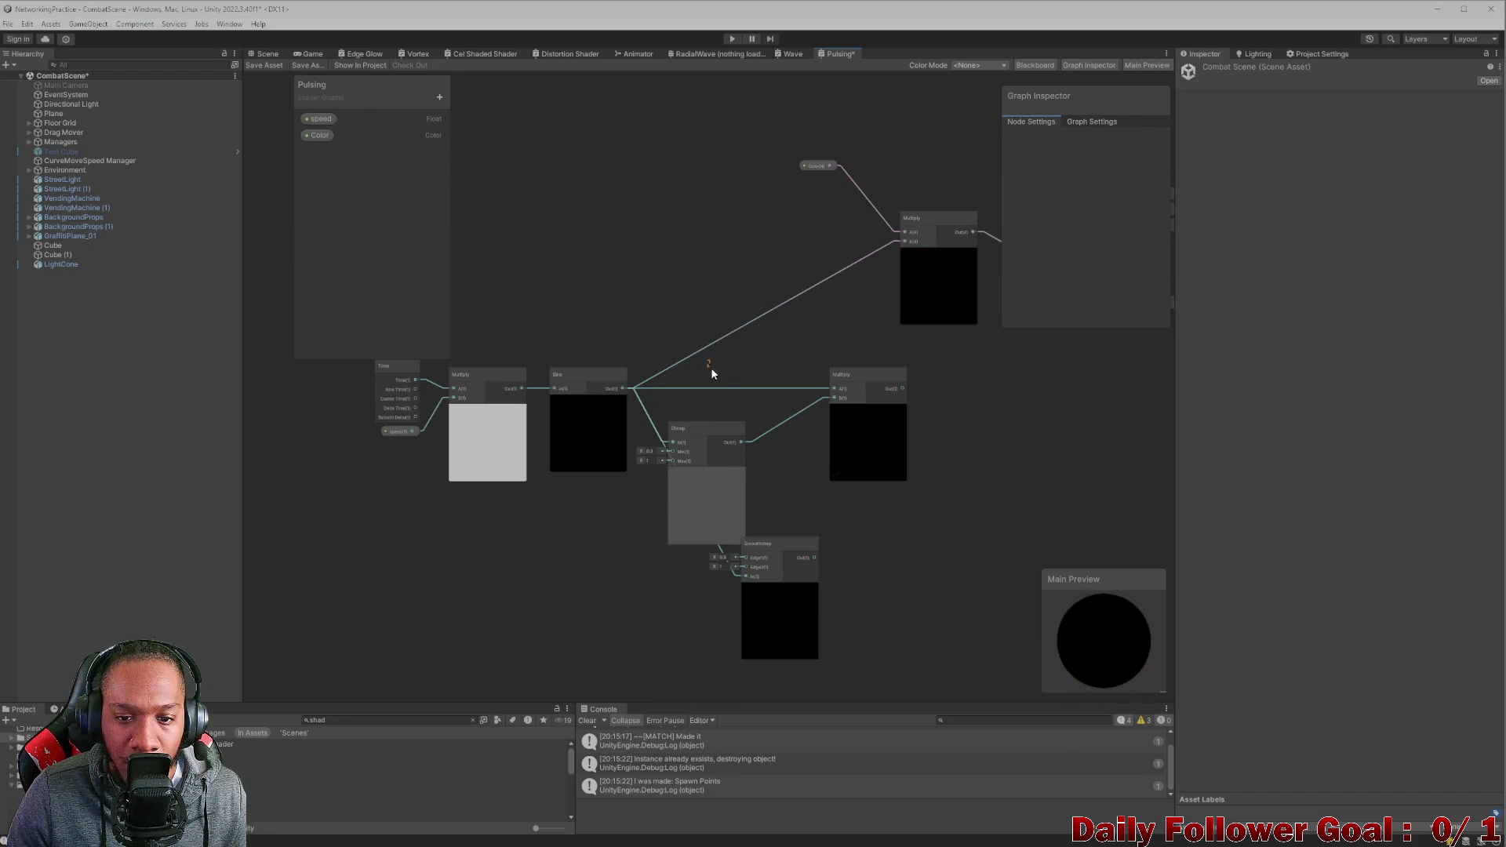
drag(711, 367, 915, 629)
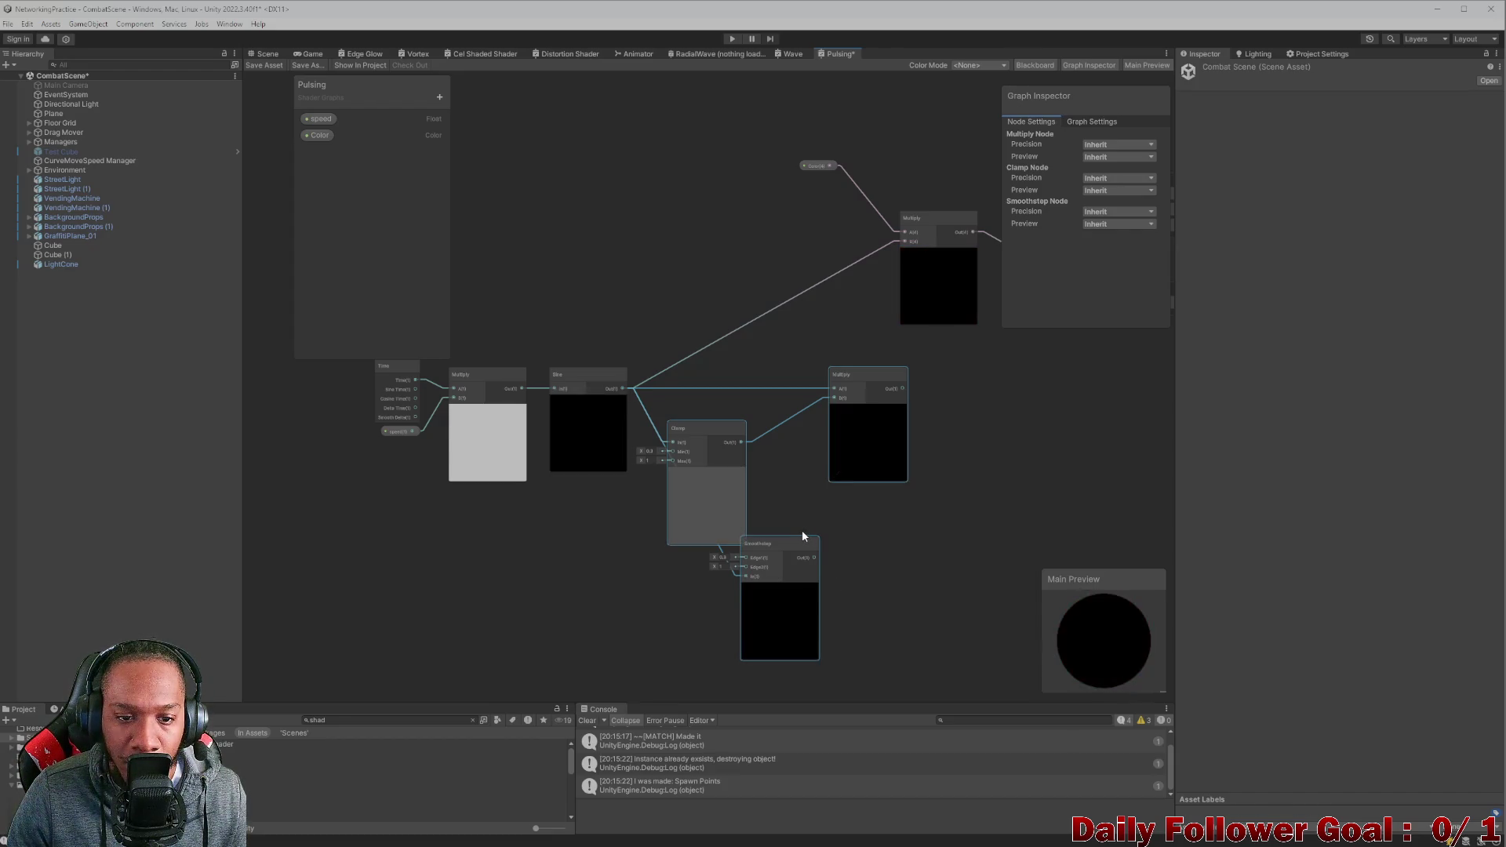
Delete Clamp, Smoothstep and the extra Multiply, regroup Time/Multiply/Sine, and save Pulsing.
key(Delete)
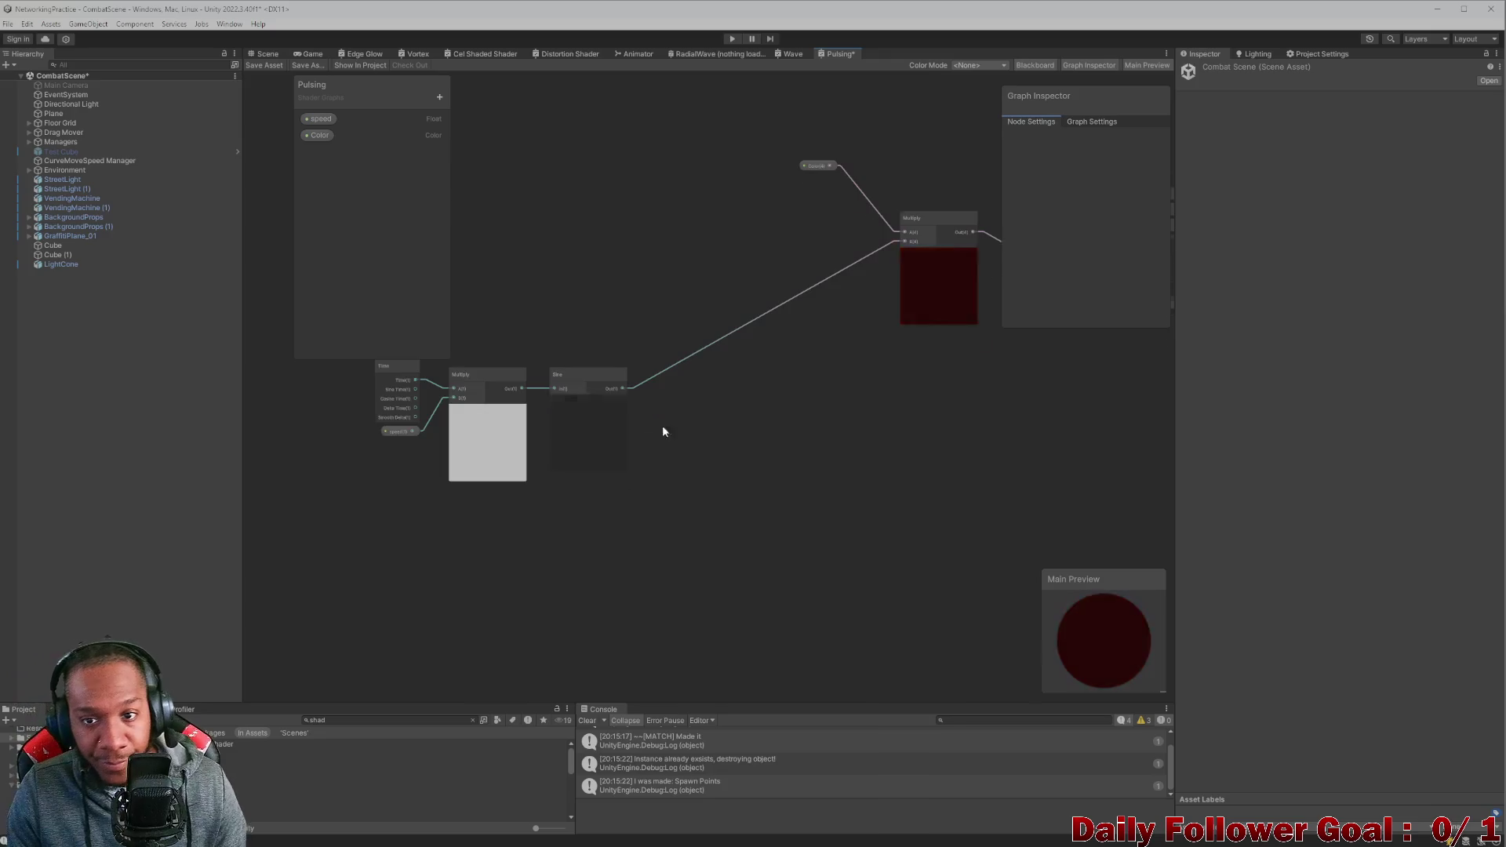
scroll(662, 425, down, 3)
mouse_move(665, 486)
mouse_down()
mouse_move(756, 375)
mouse_move(790, 363)
mouse_up()
scroll(799, 357, up, 3)
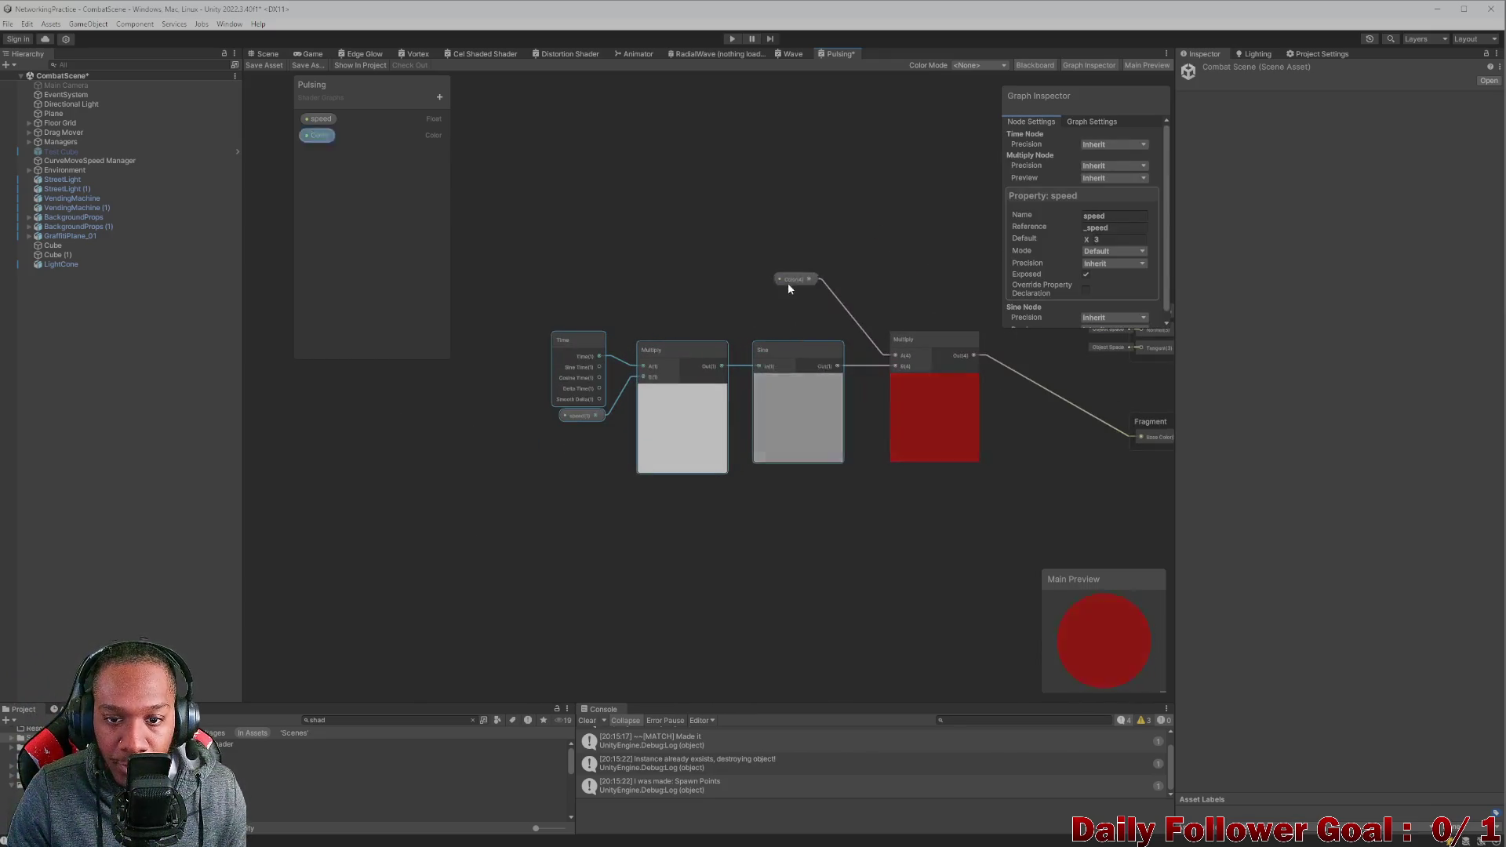
click(826, 297)
mouse_move(811, 312)
mouse_down()
mouse_move(759, 342)
mouse_move(591, 329)
mouse_up()
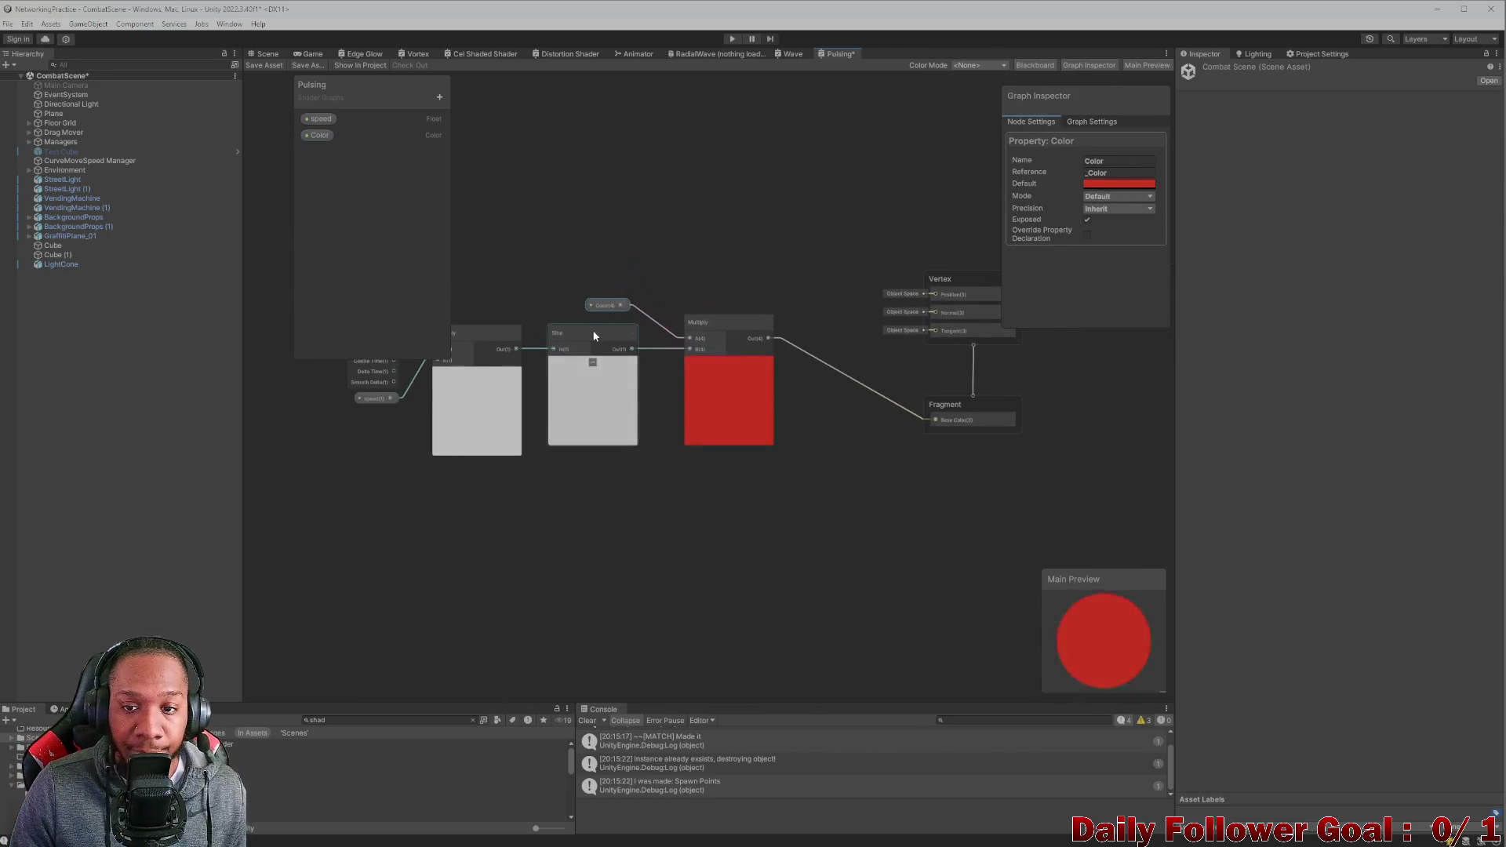
click(270, 66)
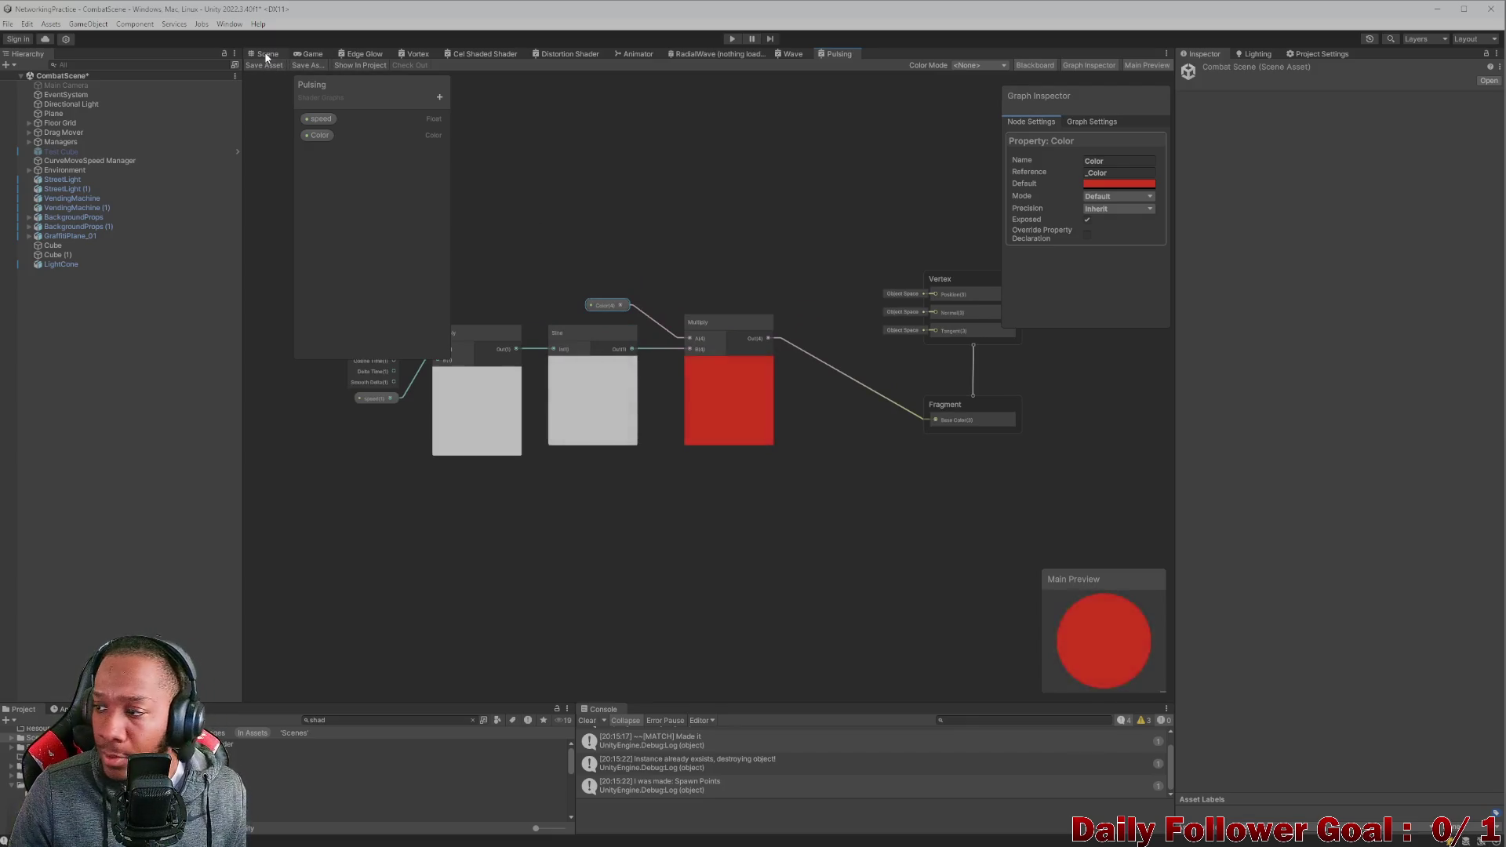
click(263, 54)
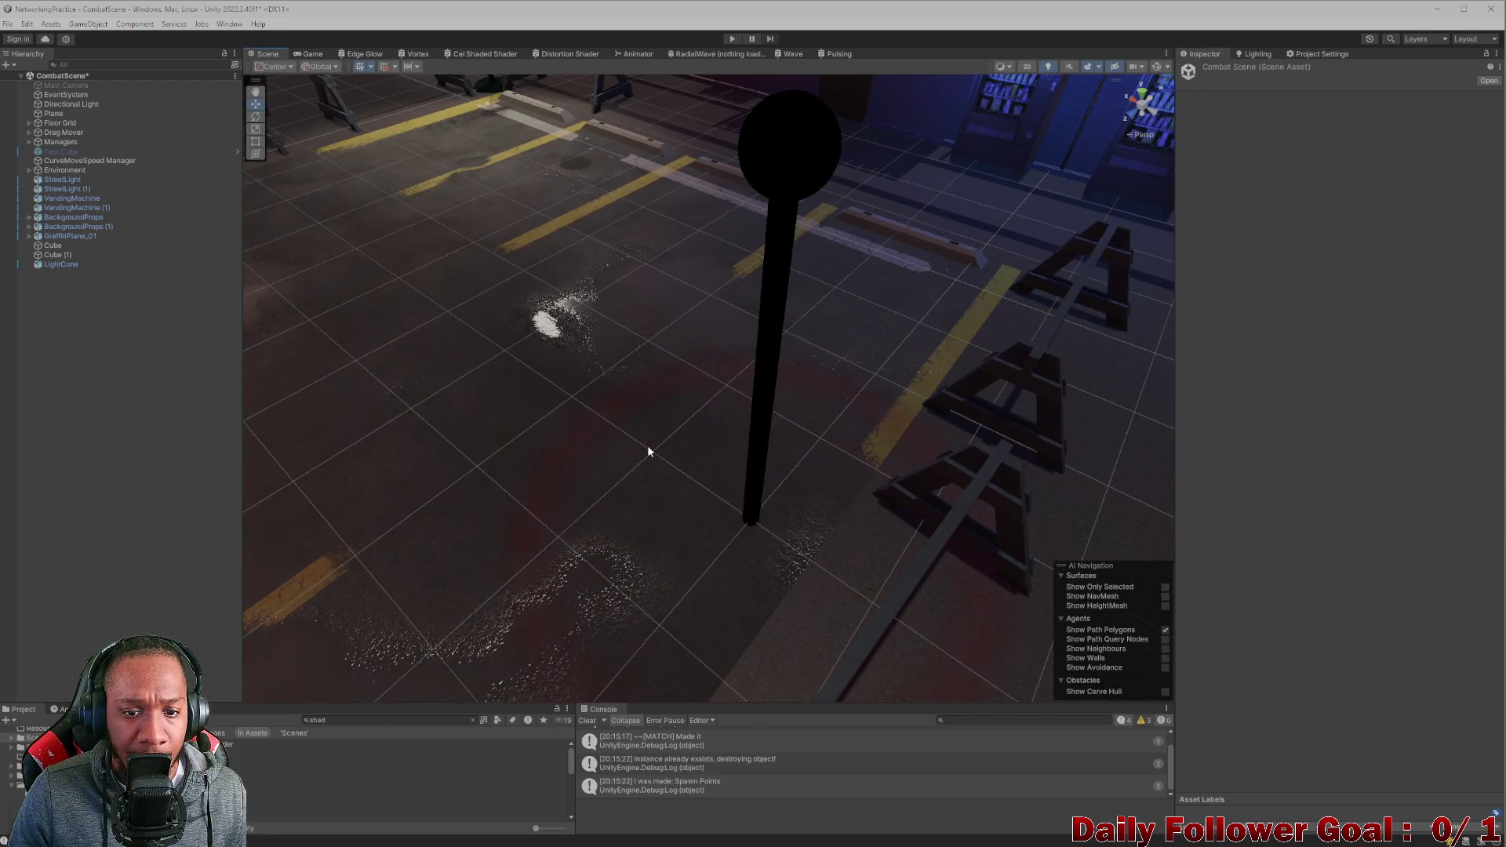
Select the floor plane under Drag Mover, locate its material, and open RadialWave.
click(648, 445)
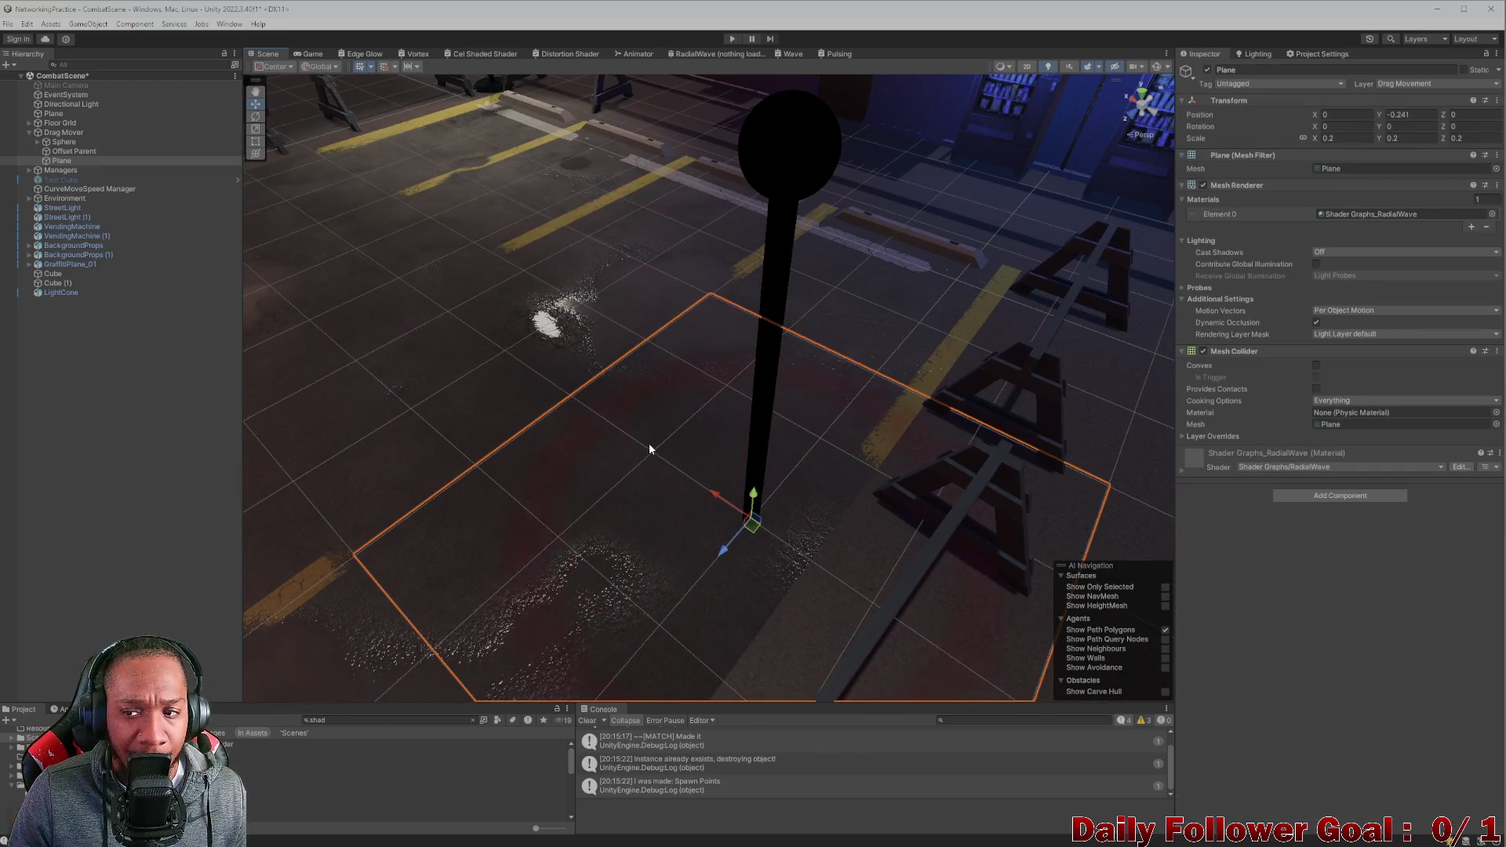
click(1395, 213)
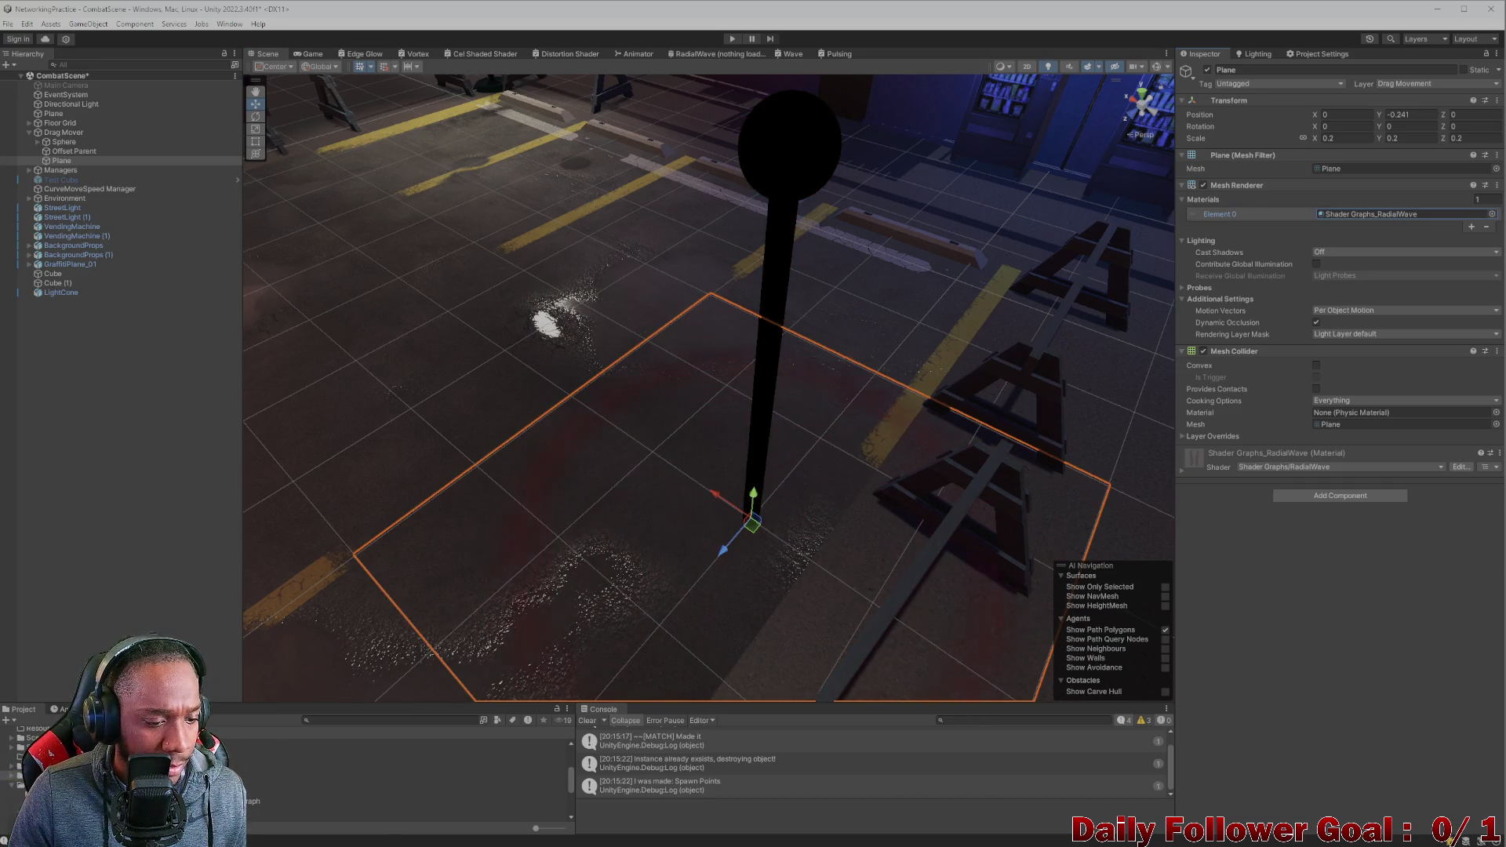
double_click(432, 793)
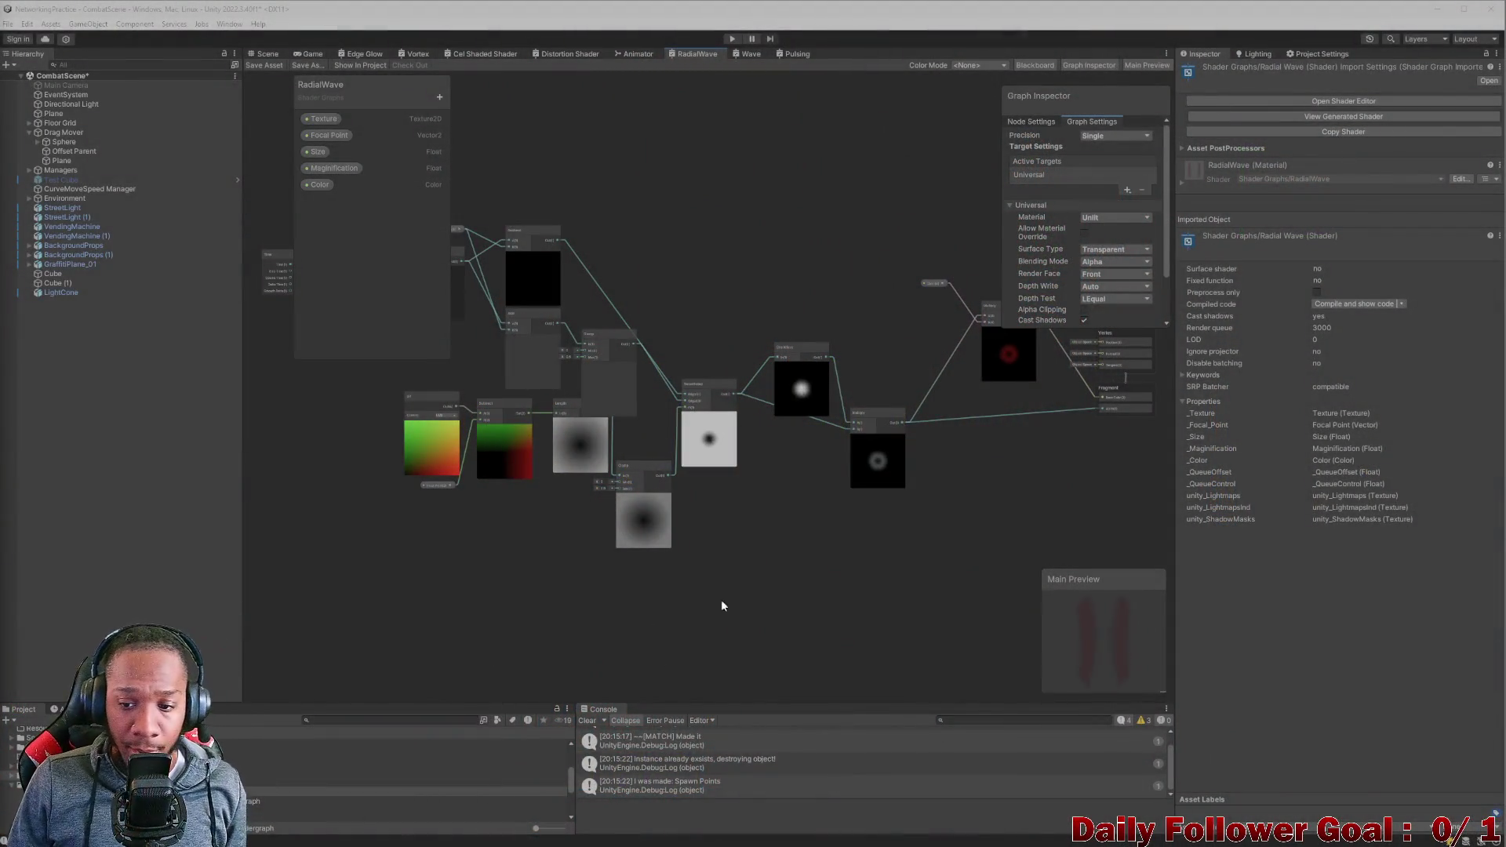
drag(870, 548, 840, 572)
Bring the Time, Multiply and Fraction nodes into view and set Multiply's B to 1.
scroll(690, 508, up, 3)
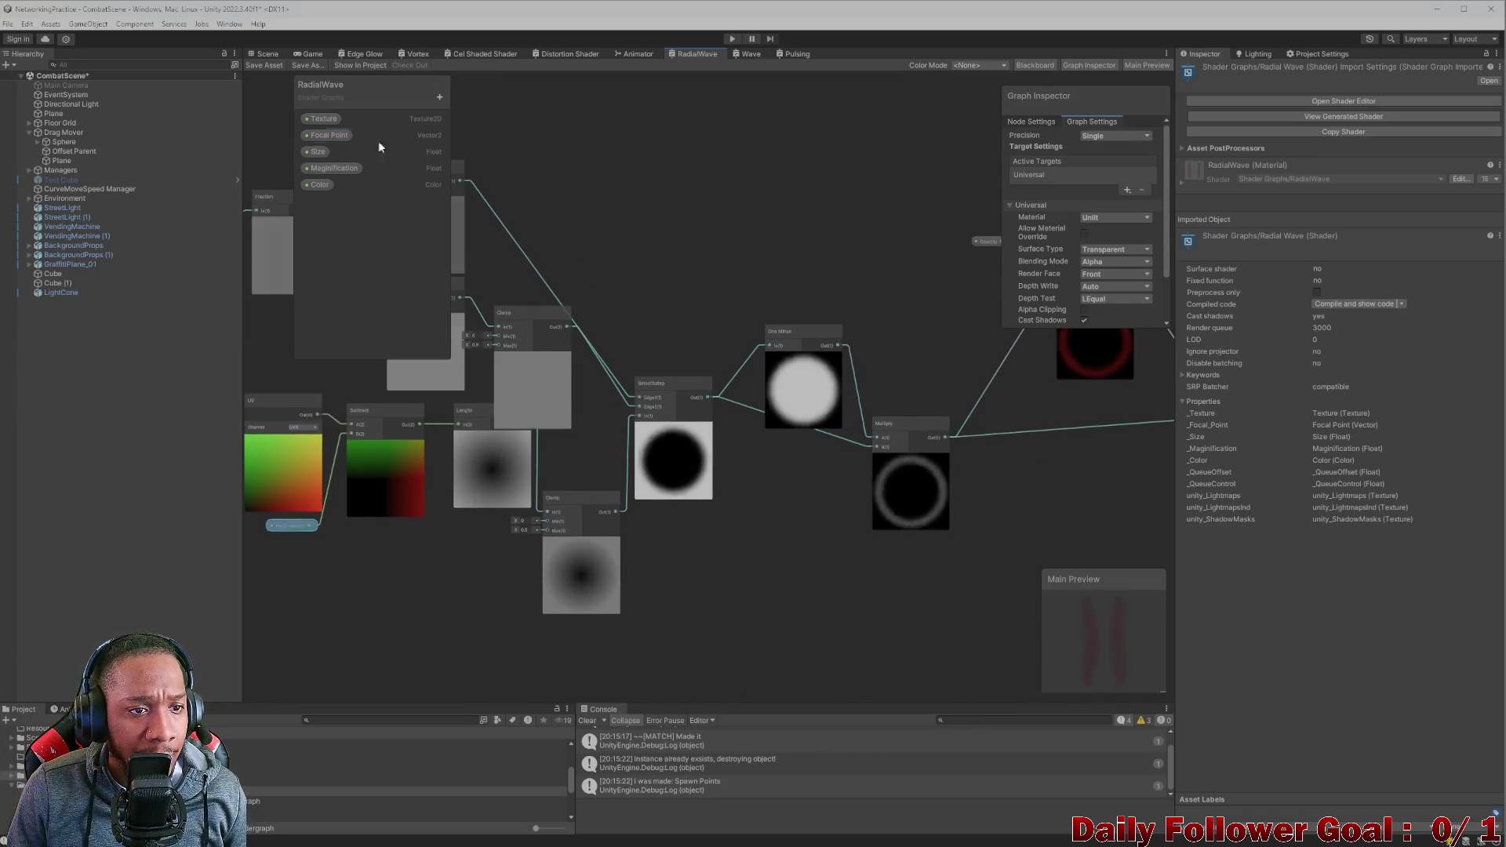
scroll(694, 281, down, 2)
drag(694, 281, 788, 267)
scroll(668, 429, up, 3)
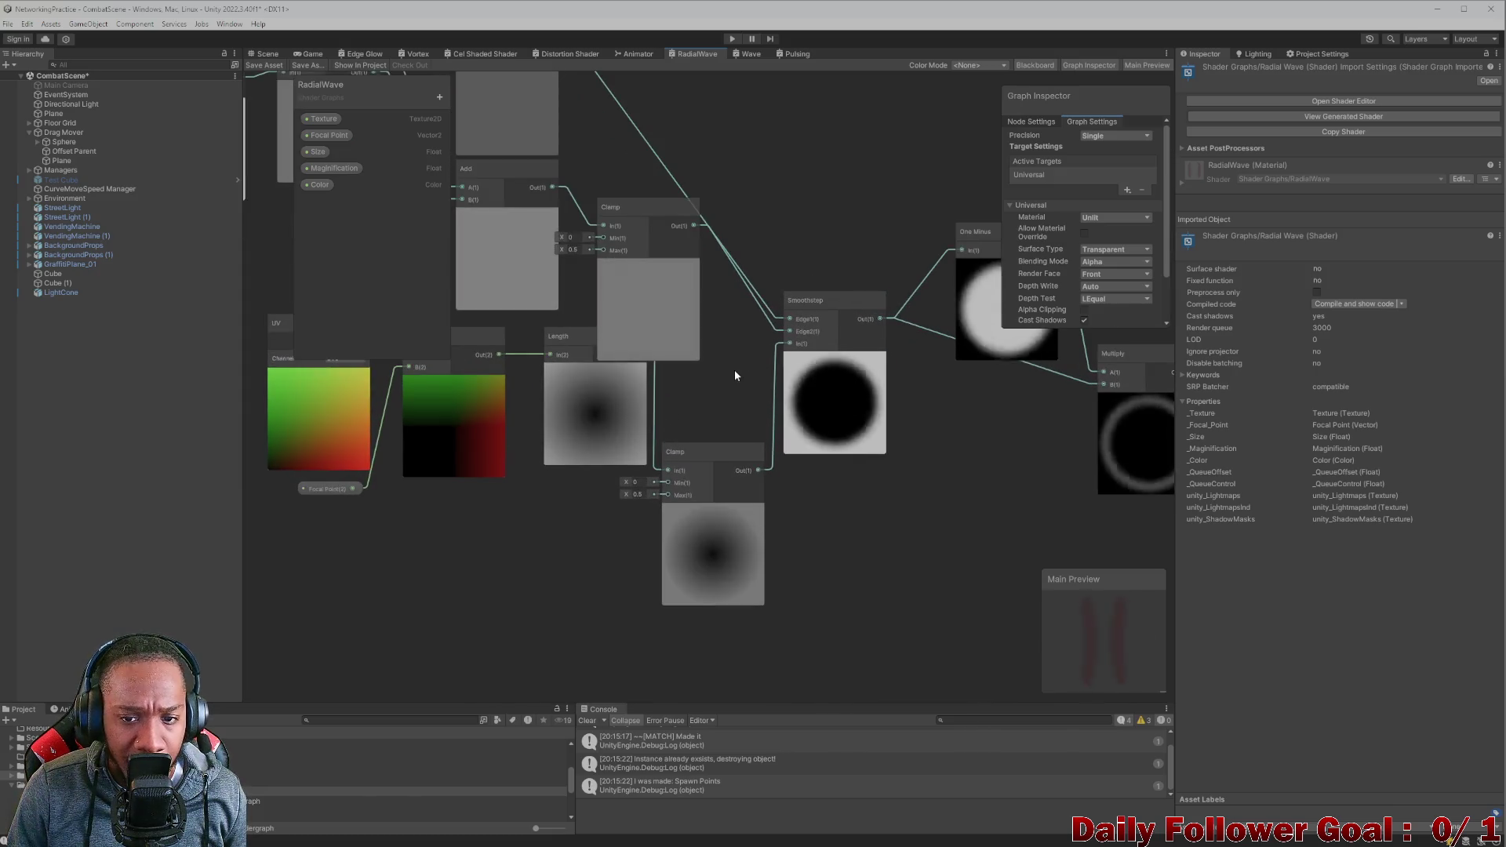
scroll(733, 370, down, 2)
scroll(716, 434, up, 2)
drag(693, 424, 949, 386)
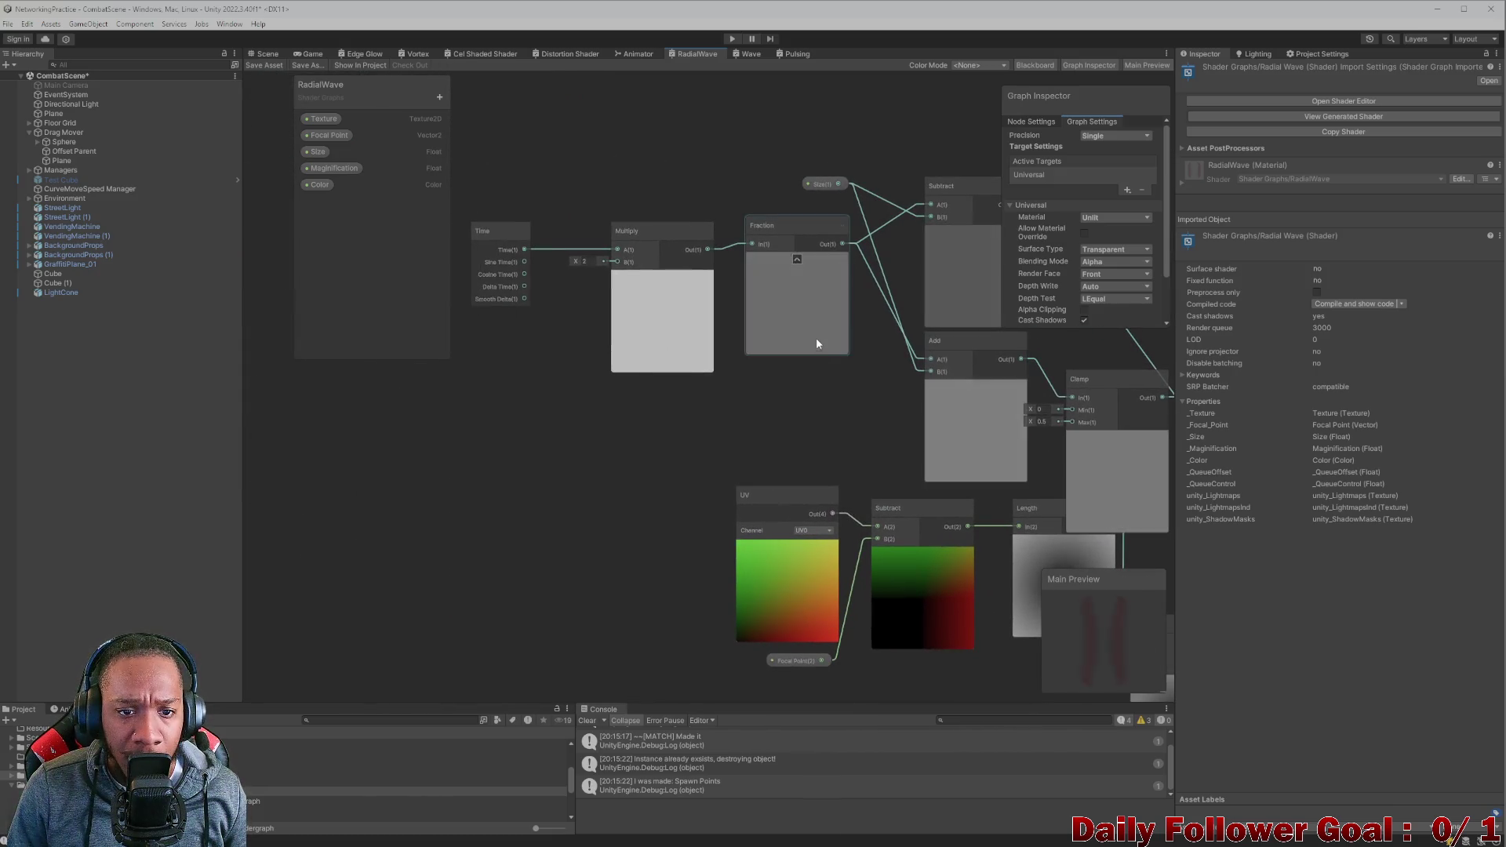
click(589, 261)
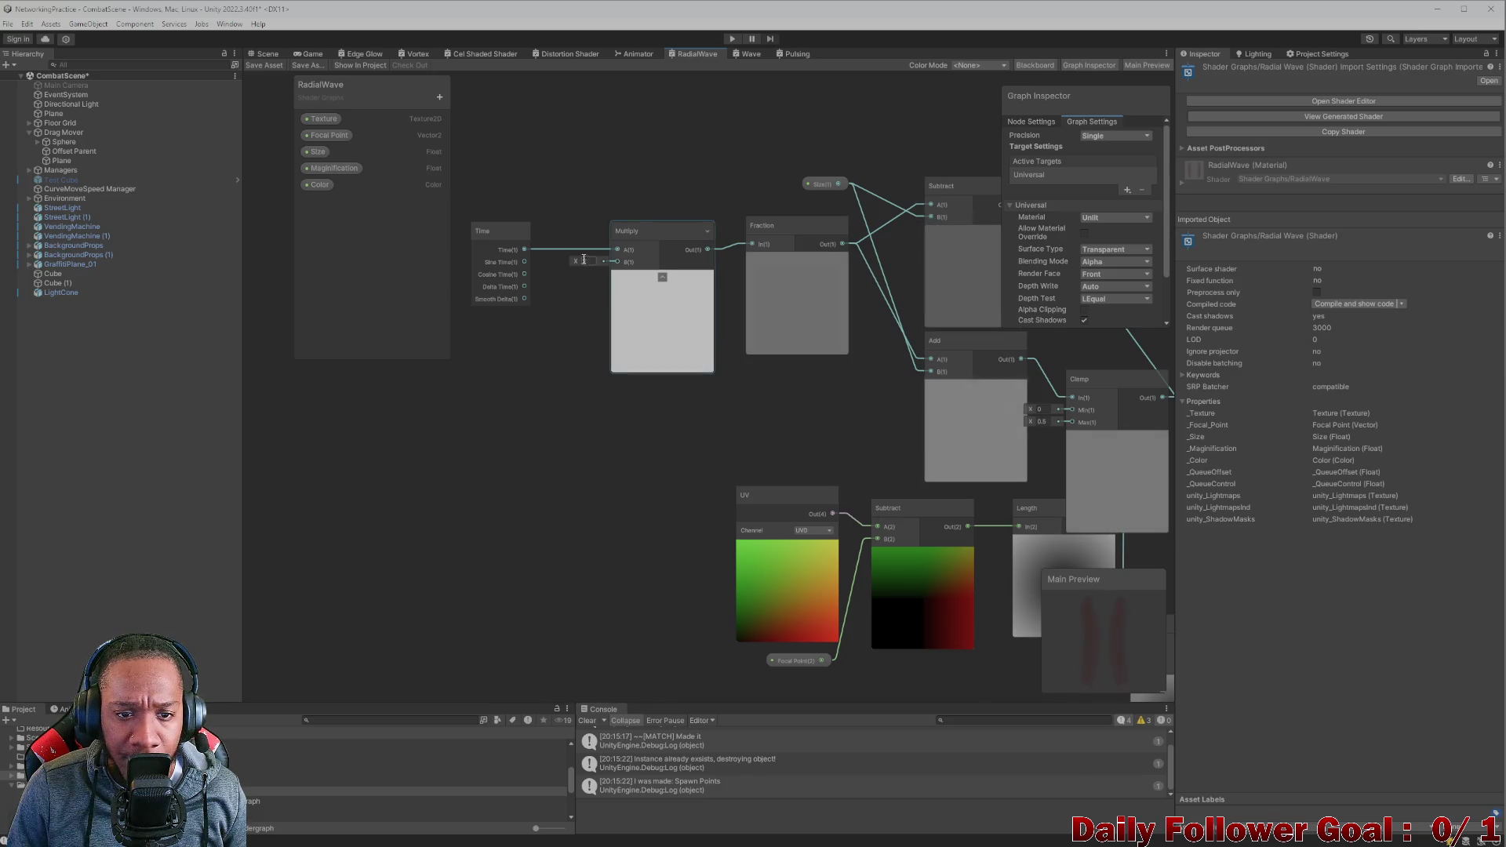
text(1)
Add a Float property named Speed and wire it into Multiply's B input.
scroll(773, 387, down, 3)
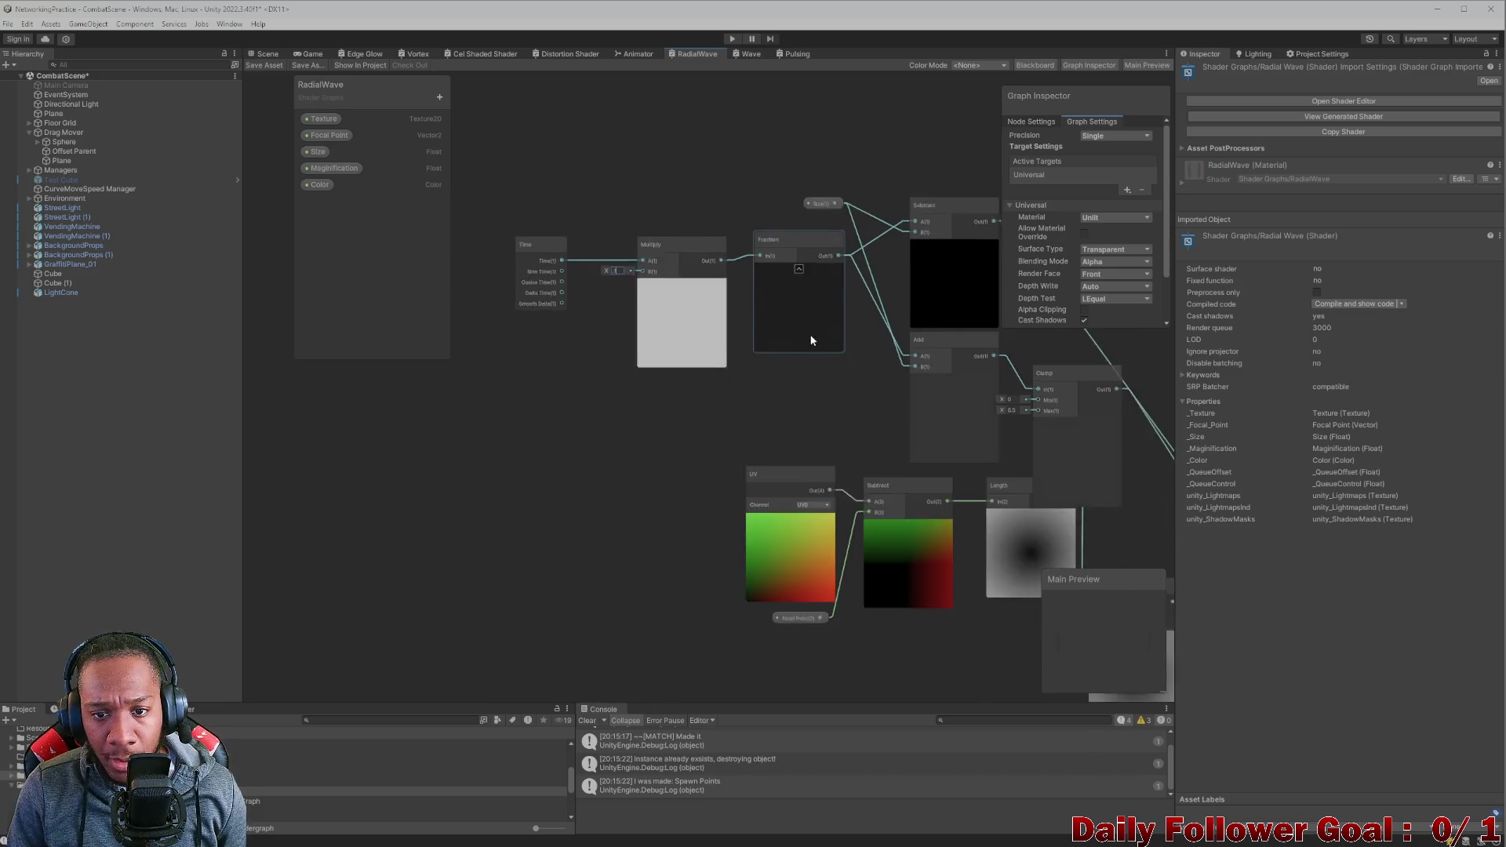
mouse_move(774, 386)
mouse_down()
mouse_move(313, 295)
mouse_move(690, 379)
mouse_up()
scroll(683, 361, up, 3)
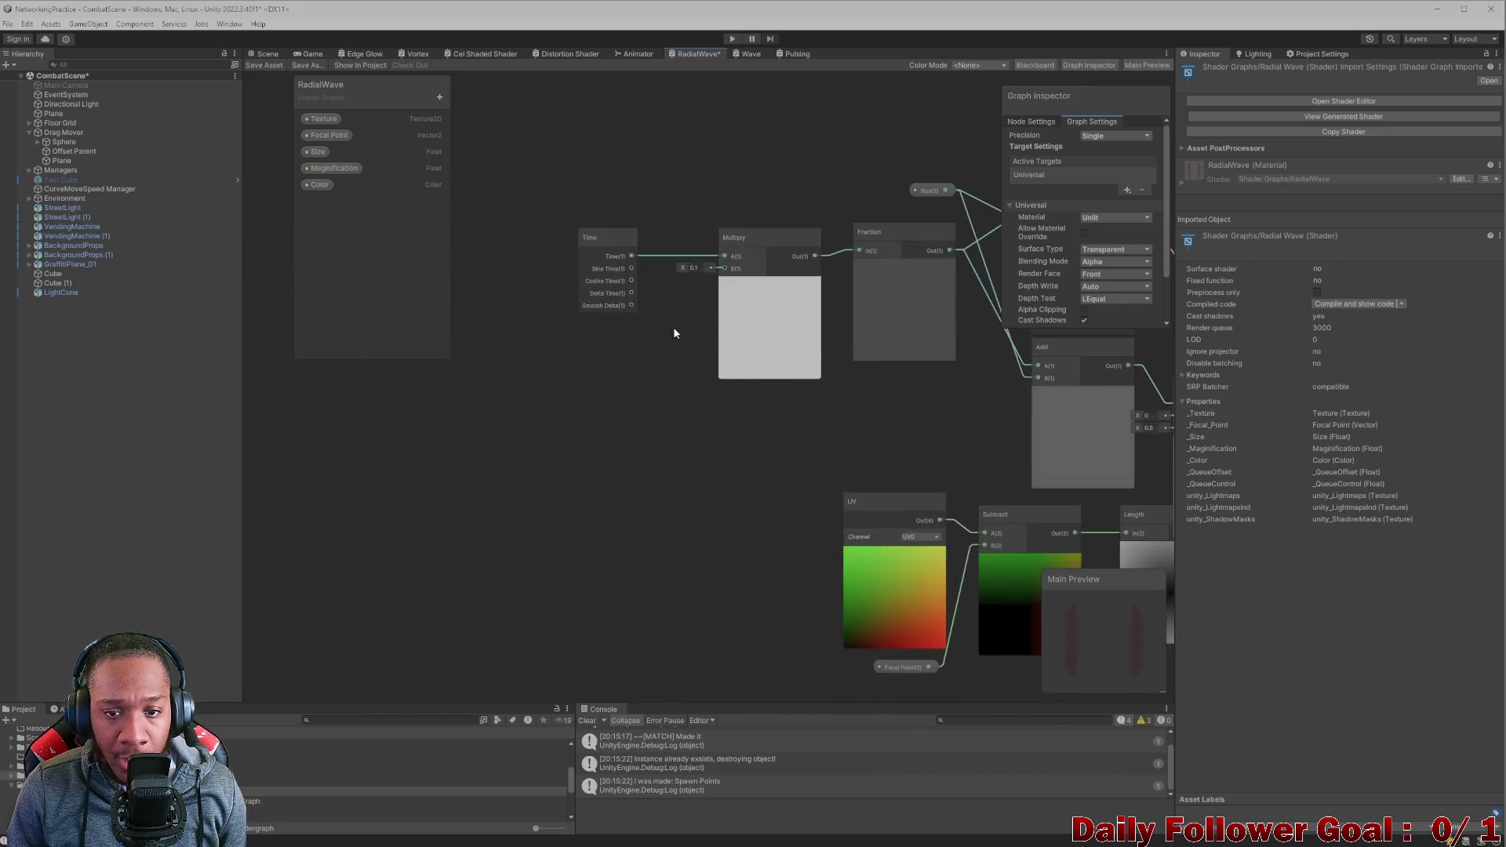
click(440, 97)
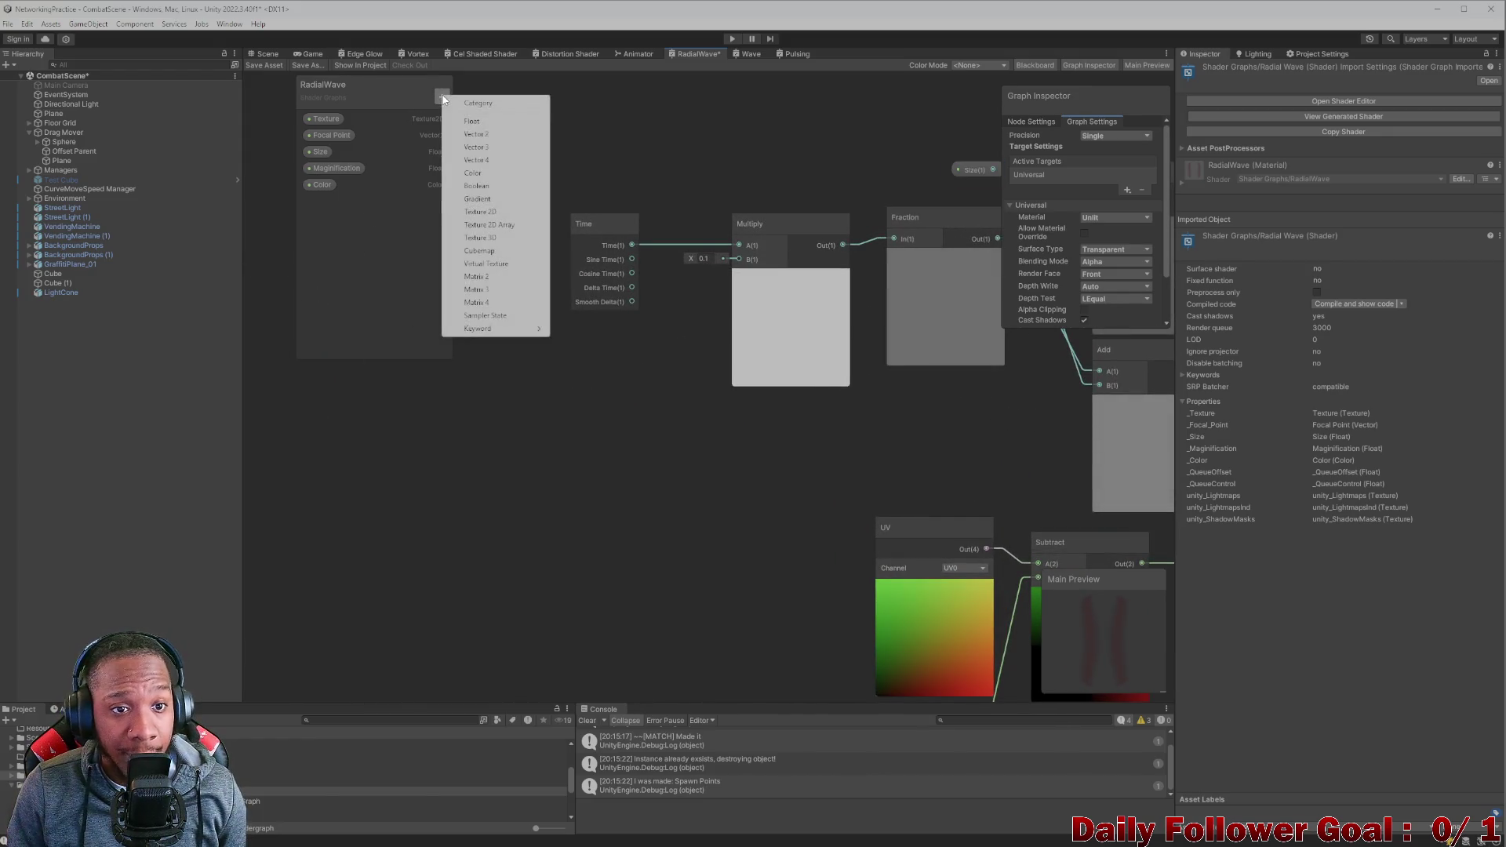
click(480, 121)
text(Sp)
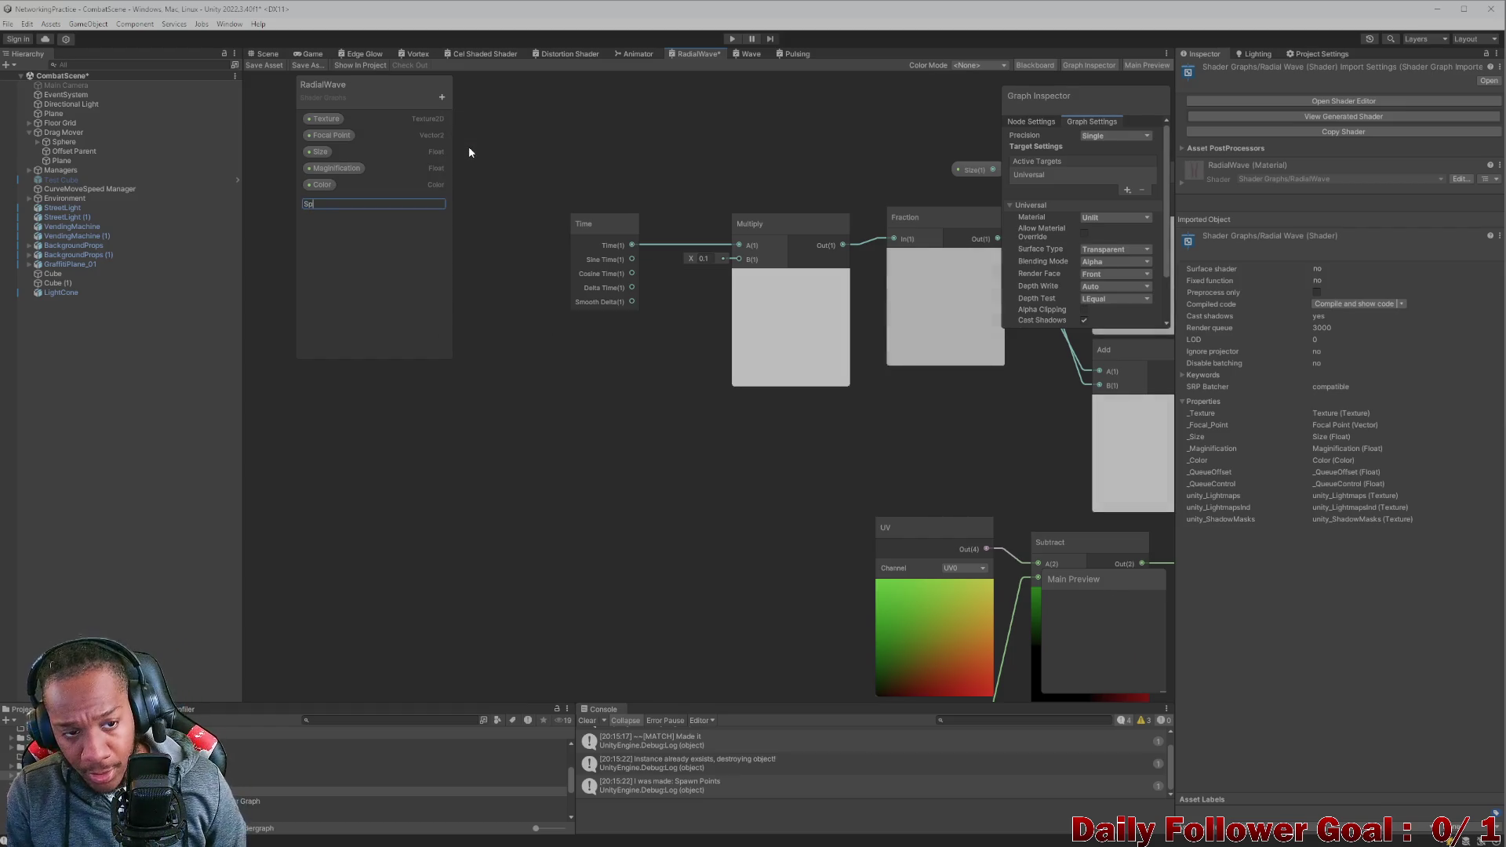
text(eed)
key(Return)
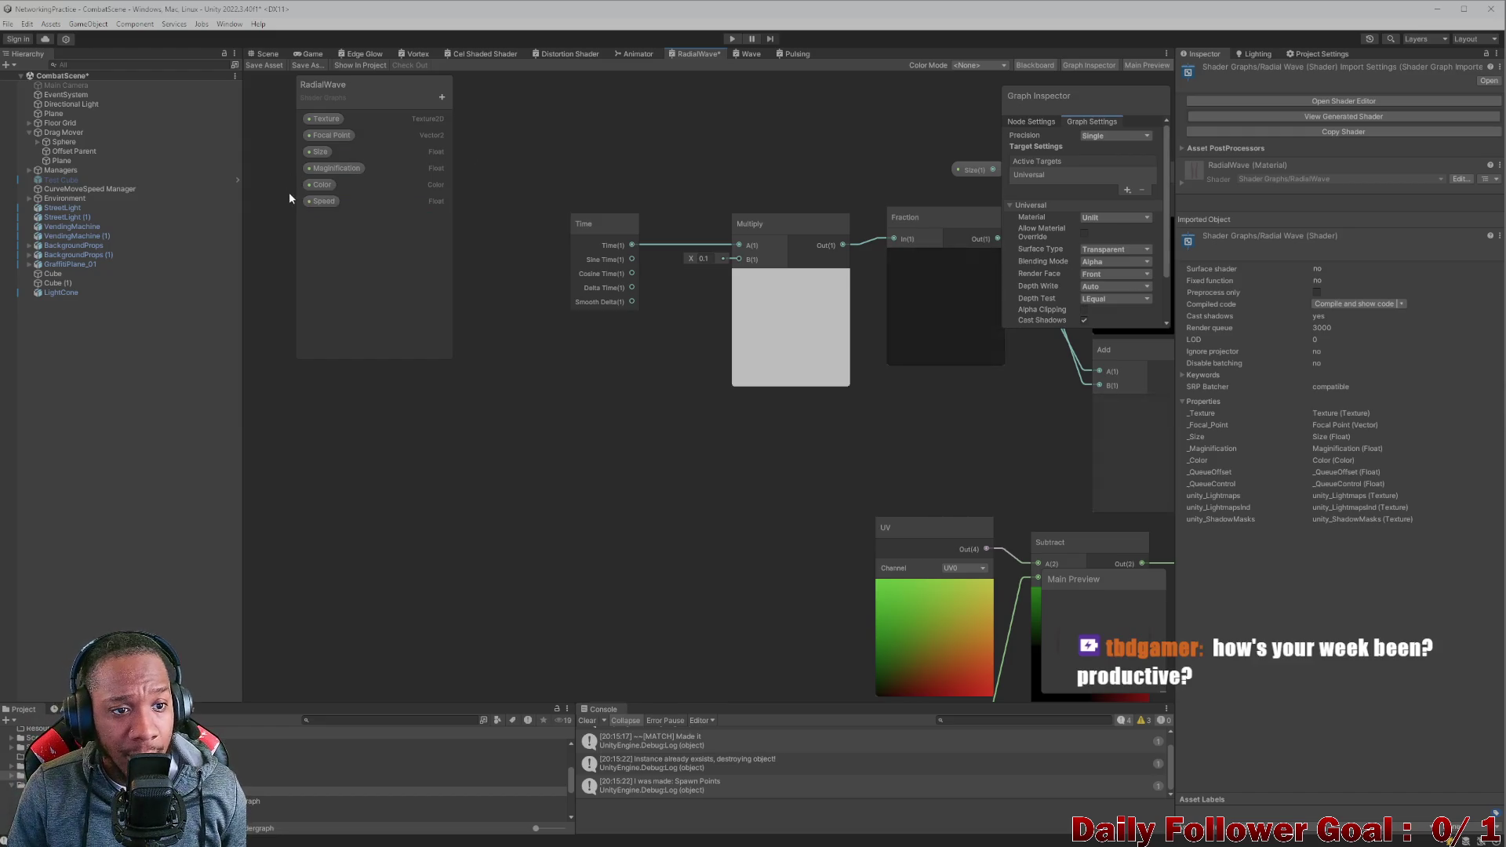
click(320, 201)
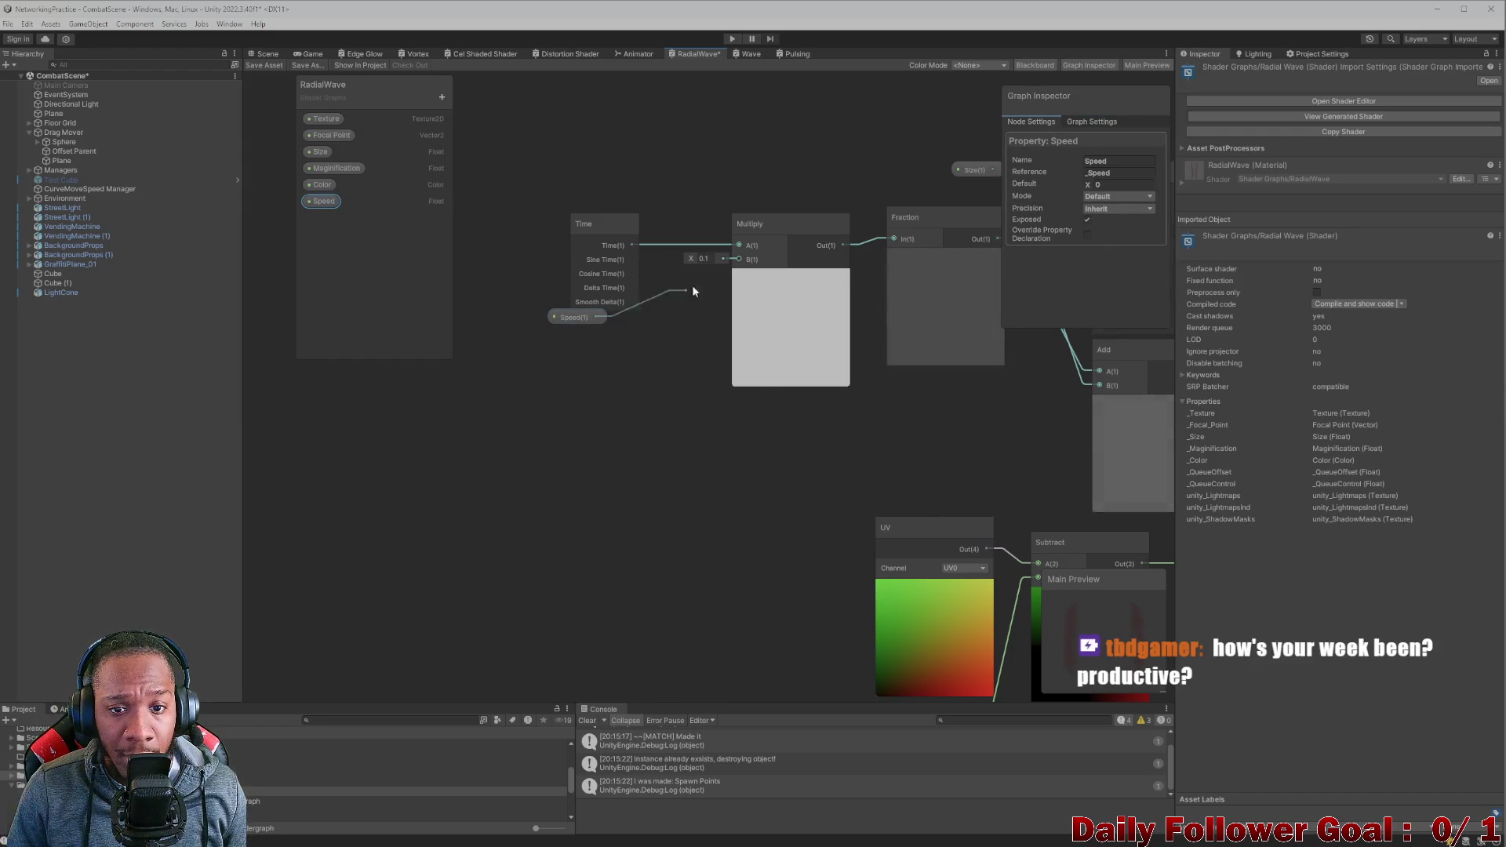
drag(692, 291, 737, 259)
drag(573, 321, 638, 352)
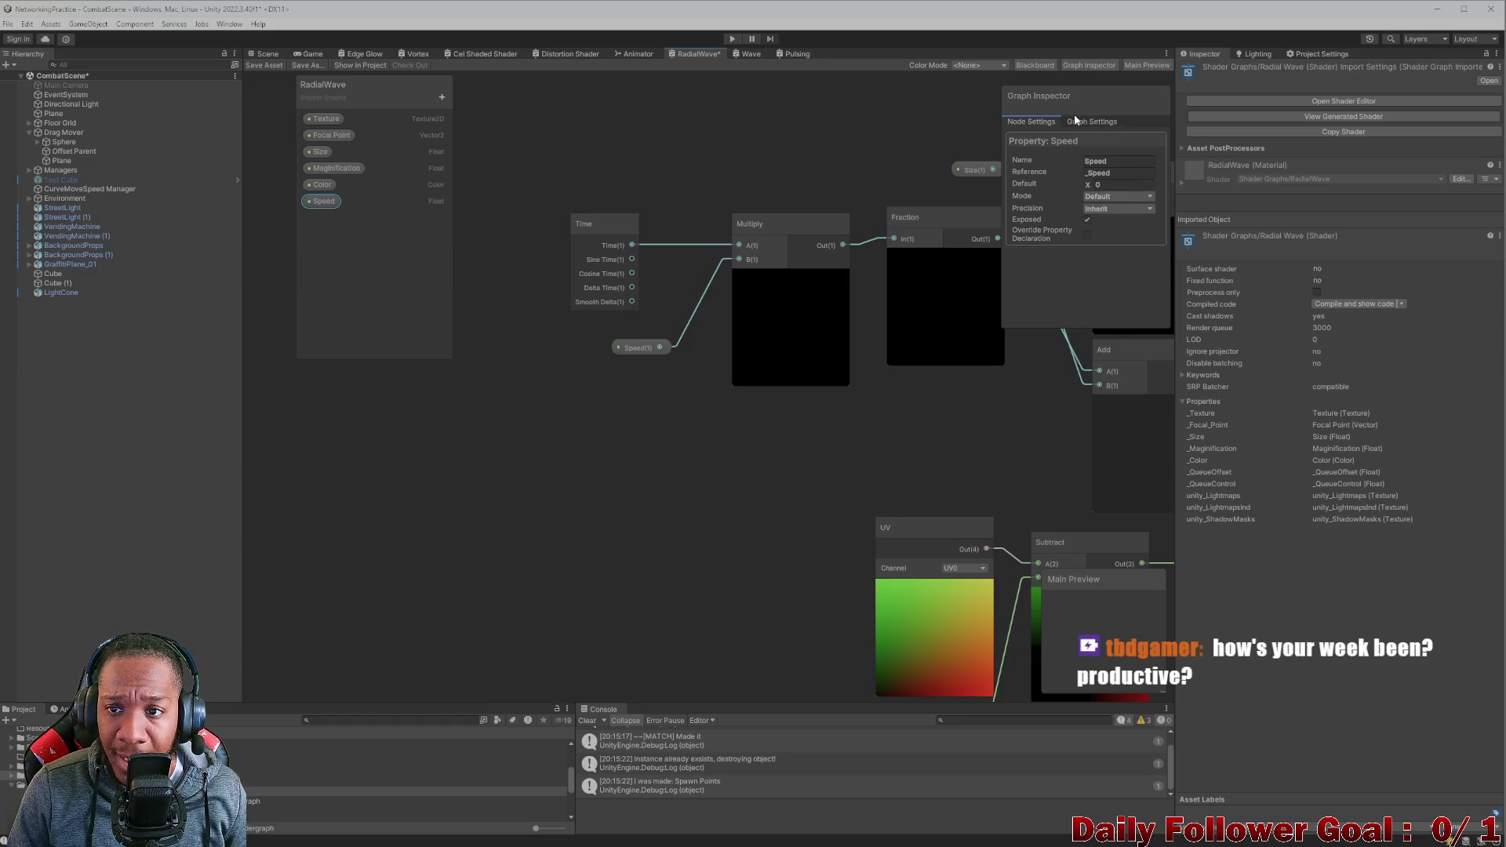
Set the Speed property's default value to 1.
click(1122, 185)
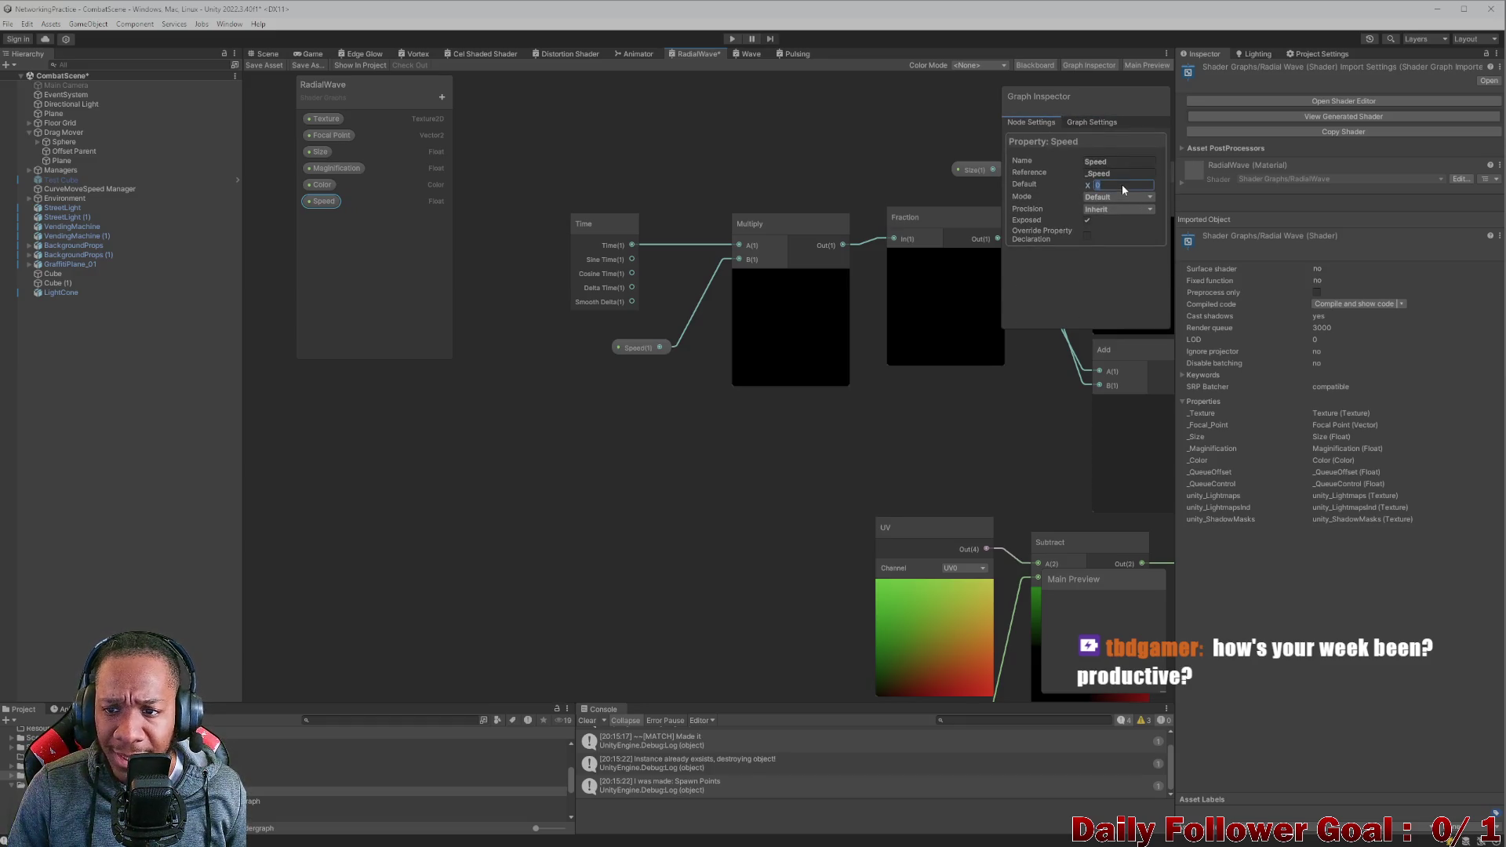
text(1)
key(Return)
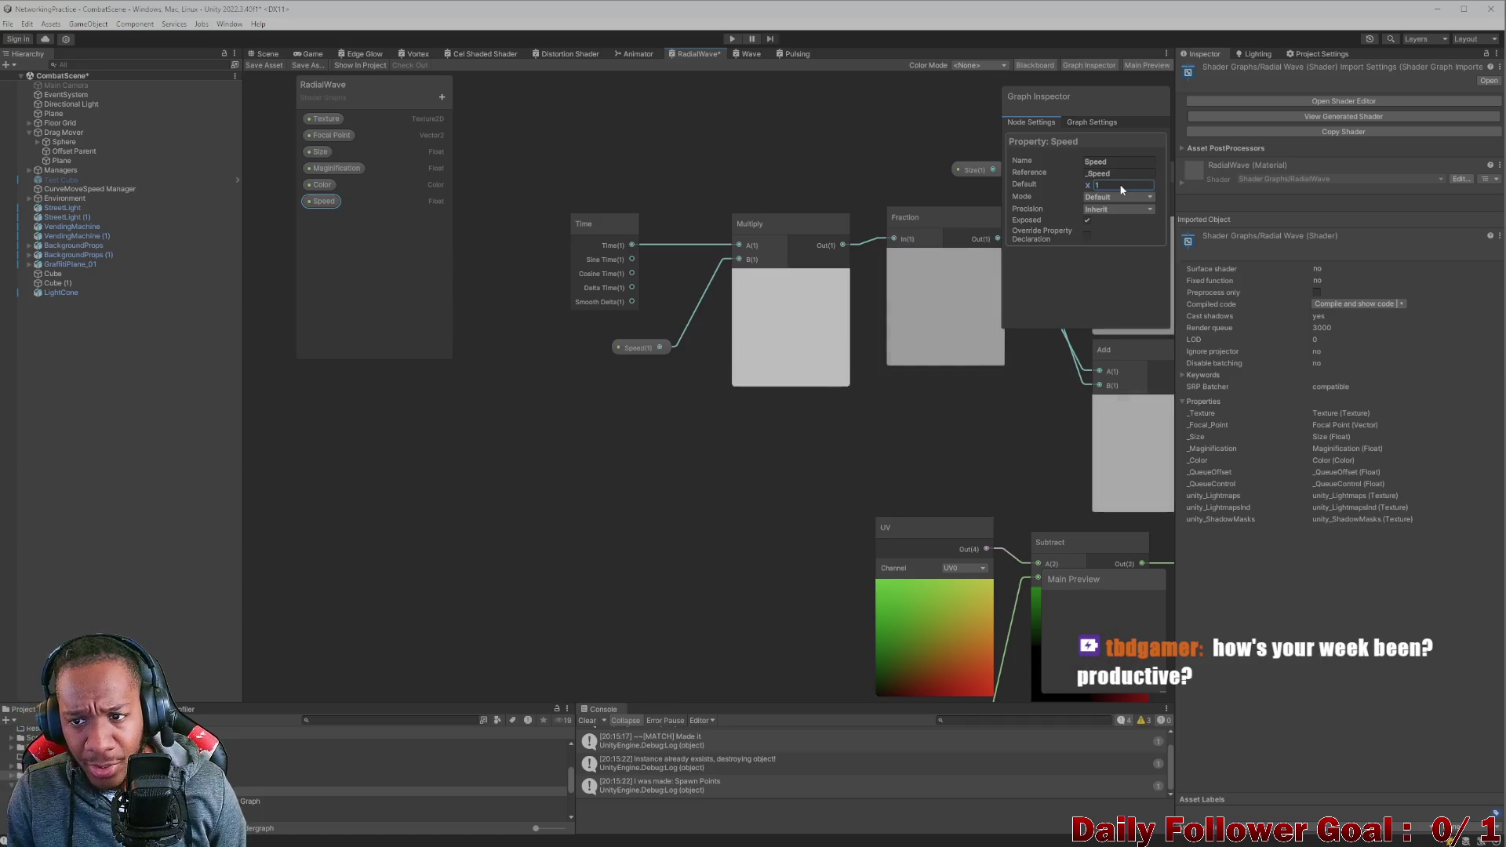
scroll(694, 429, down, 4)
drag(569, 377, 326, 317)
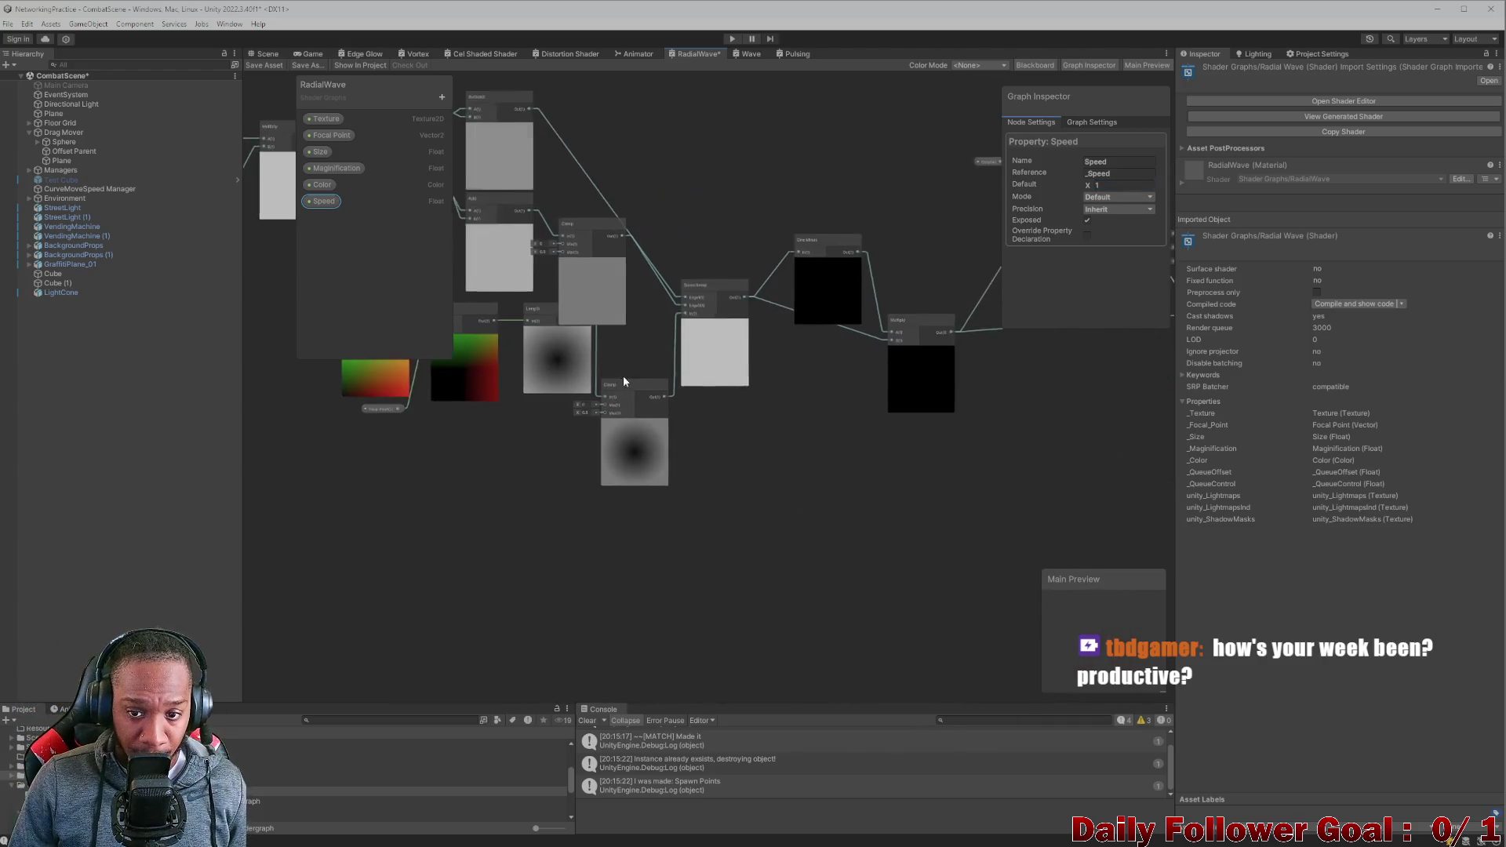
Save the RadialWave graph and inspect the Color property's settings.
click(263, 65)
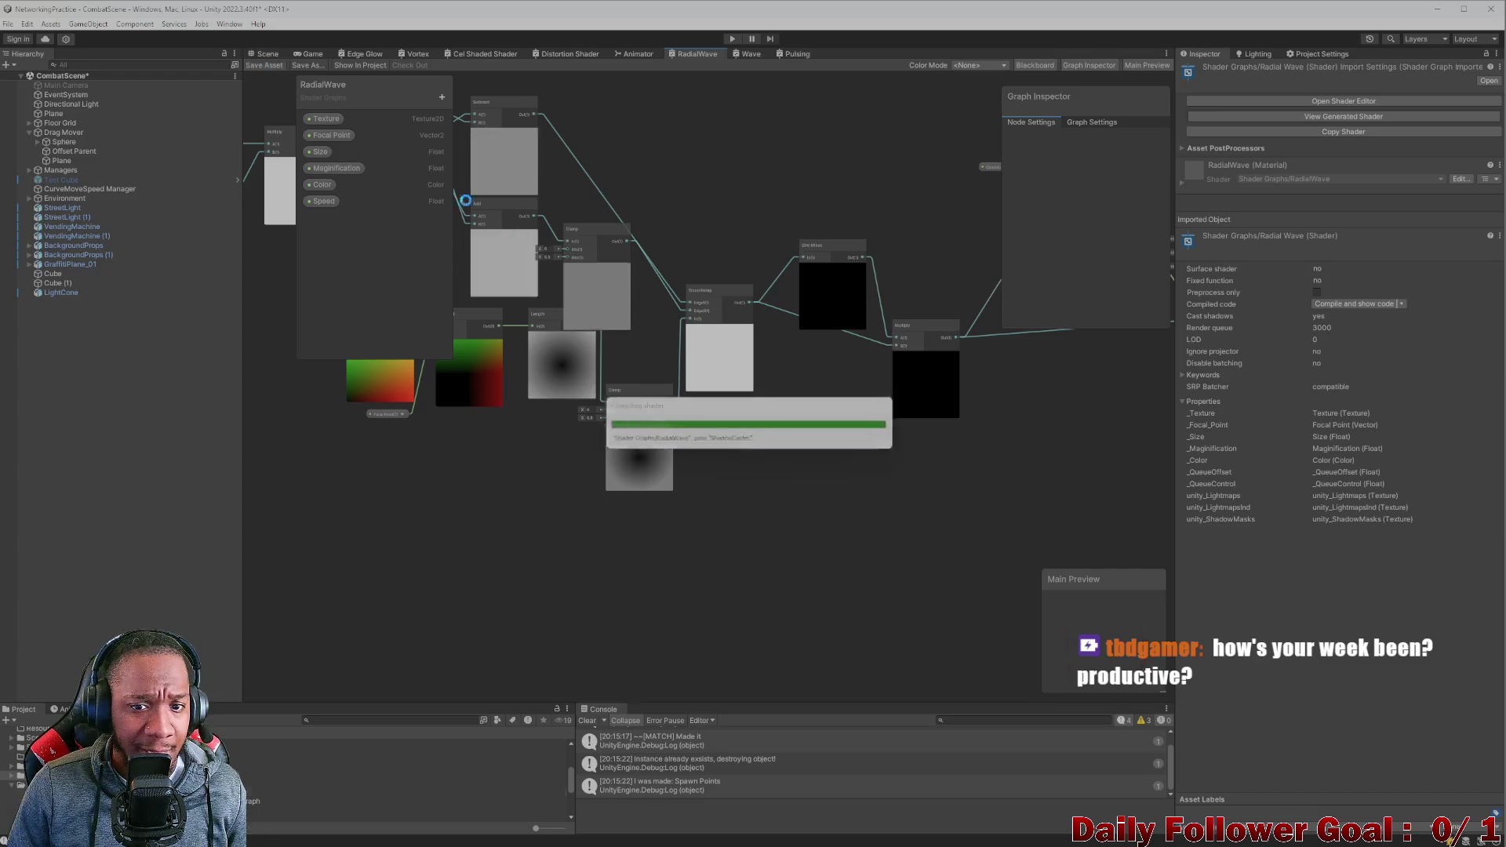
scroll(787, 411, down, 3)
scroll(806, 309, up, 4)
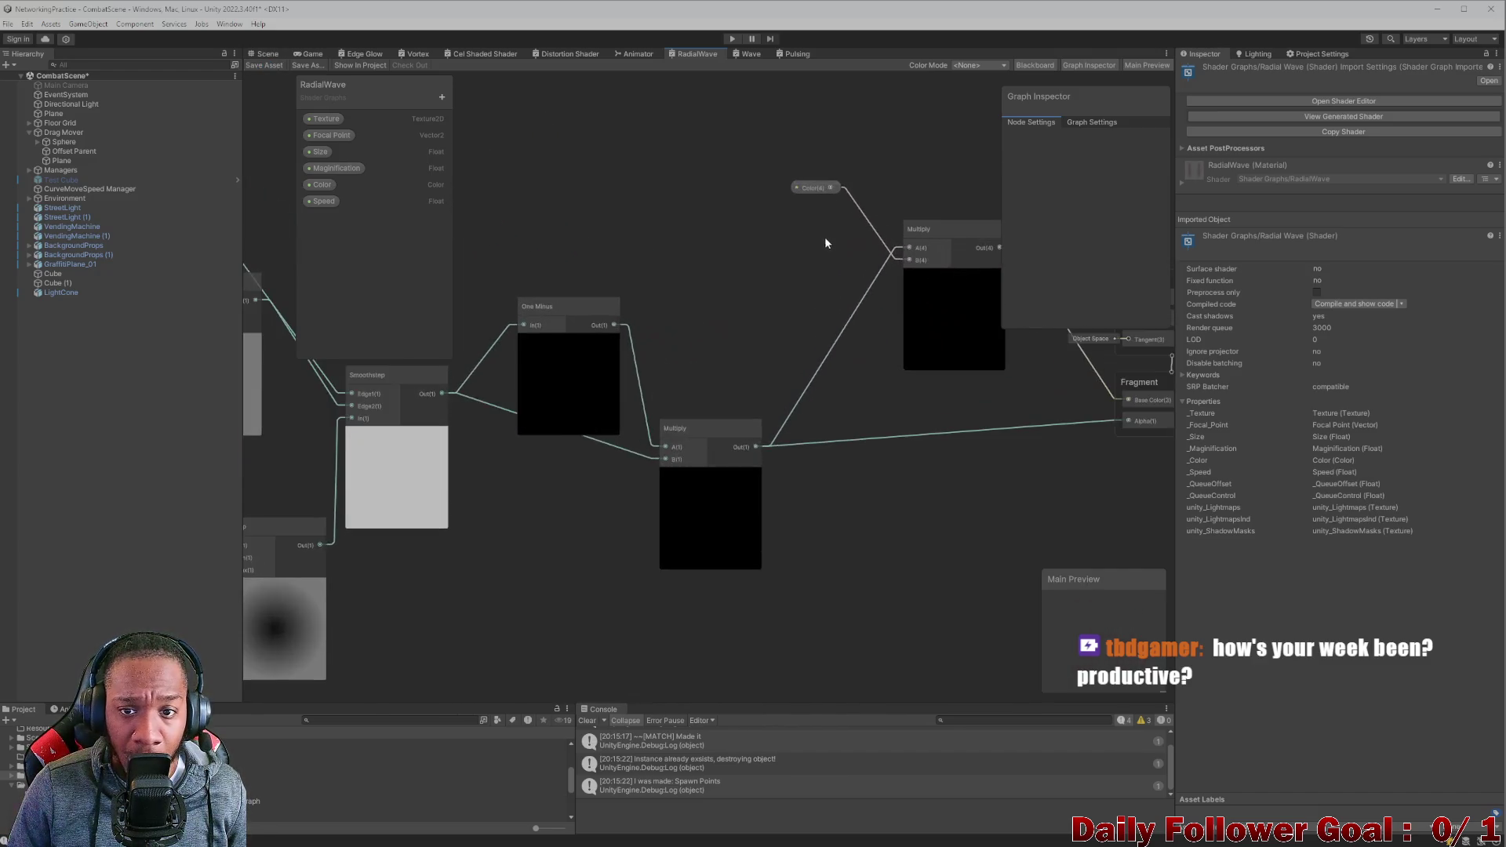
click(739, 201)
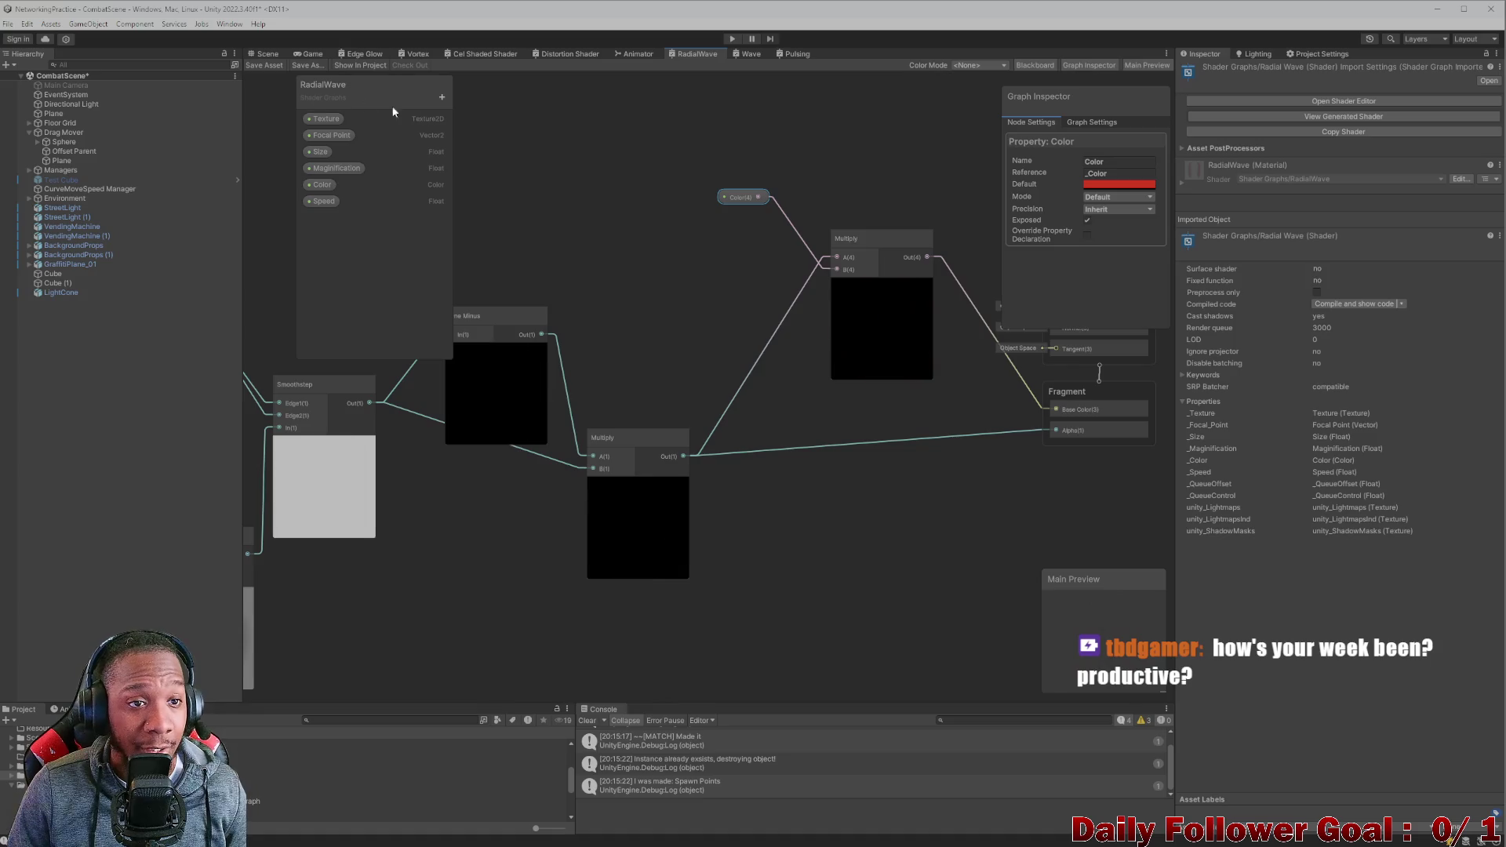
Return to the Scene view to check the red pole, then open the Edge Glow graph.
click(267, 54)
scroll(725, 346, down, 5)
scroll(751, 292, up, 4)
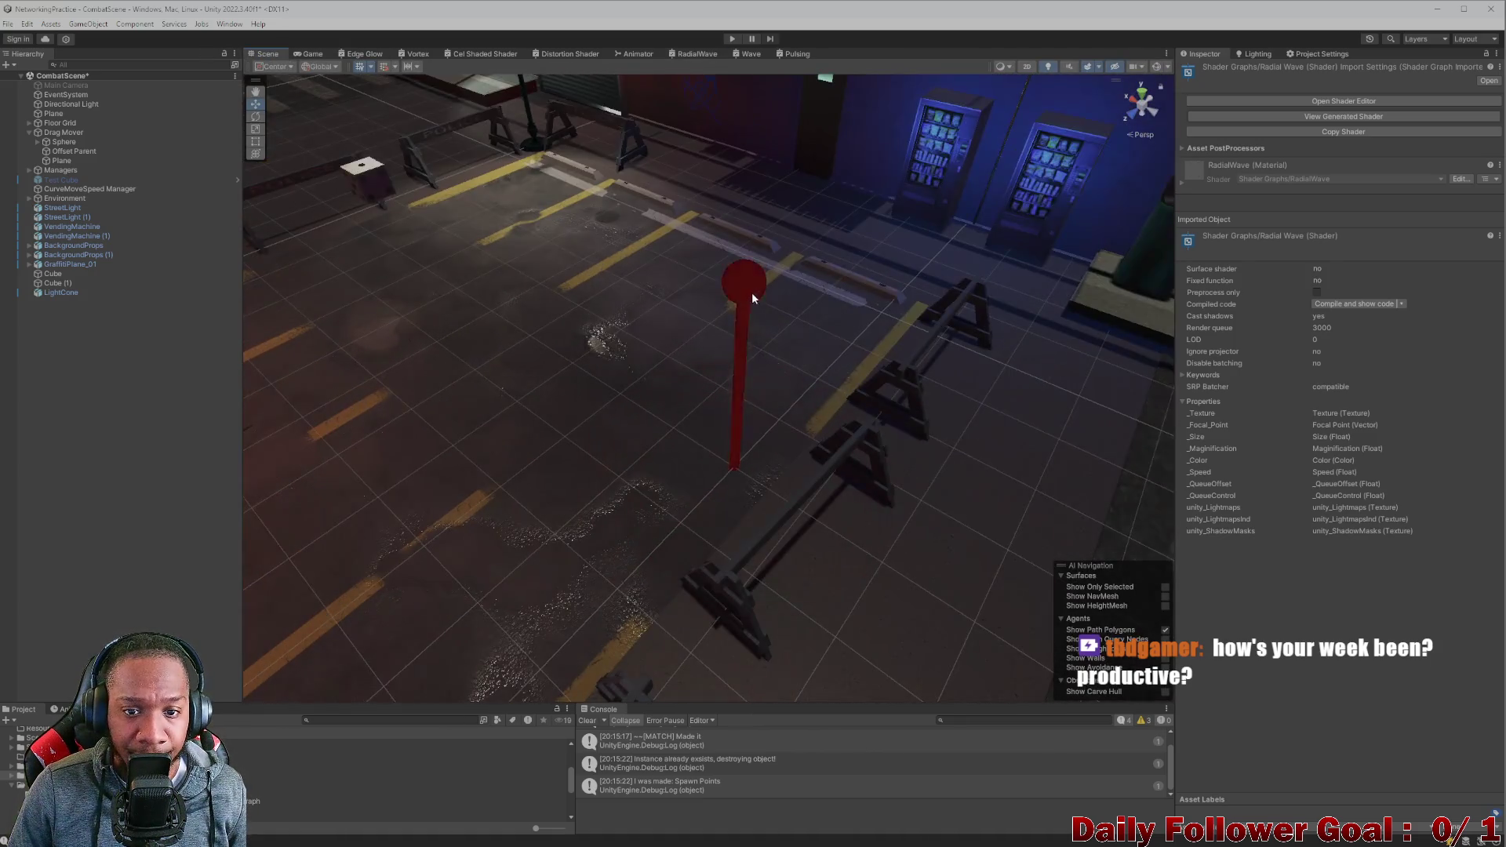
mouse_move(736, 319)
mouse_down()
mouse_move(805, 333)
mouse_move(780, 308)
mouse_up()
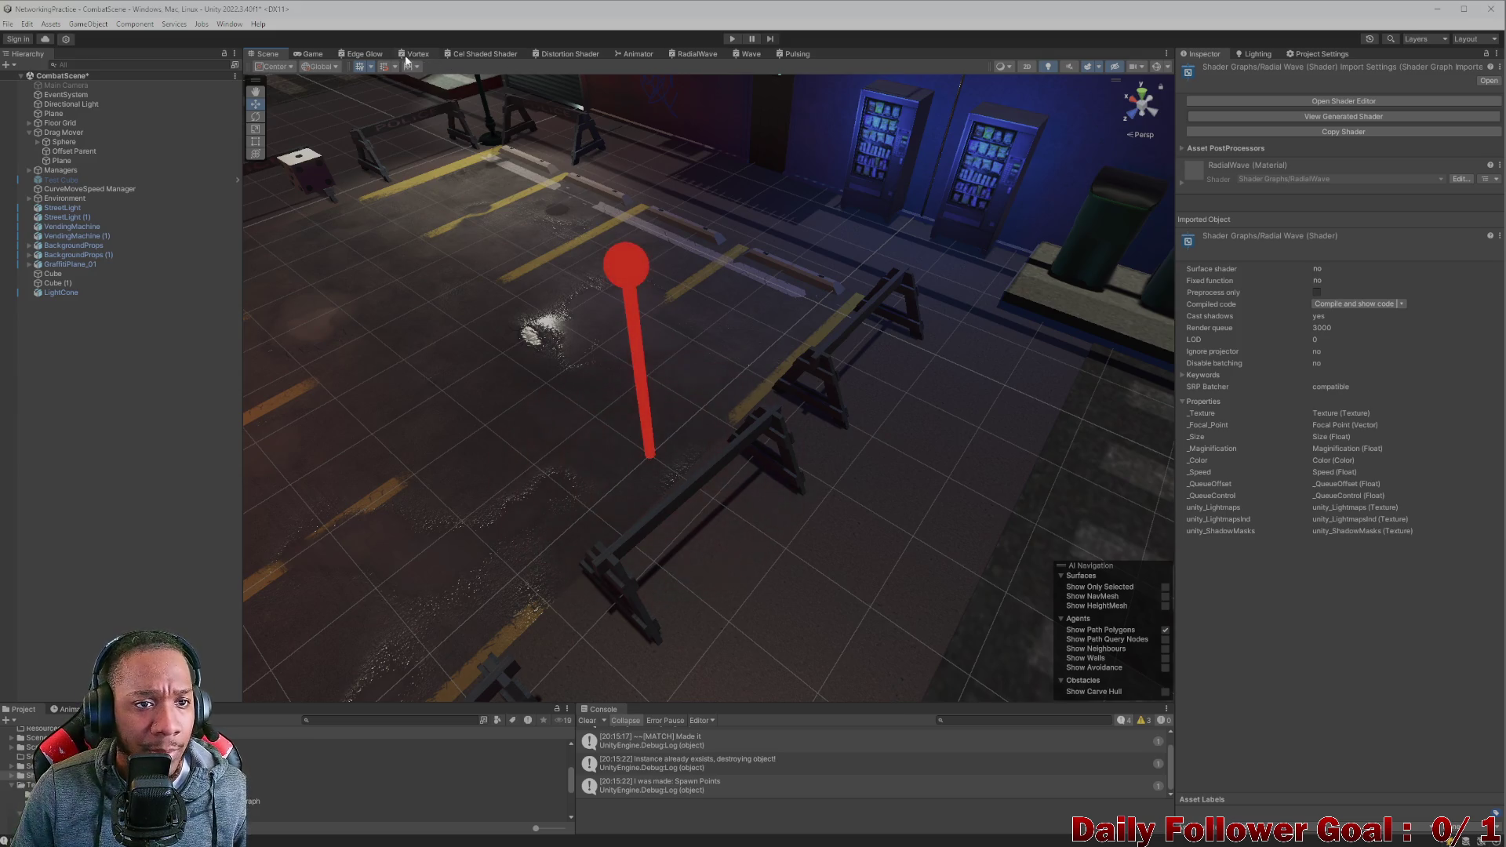
click(362, 54)
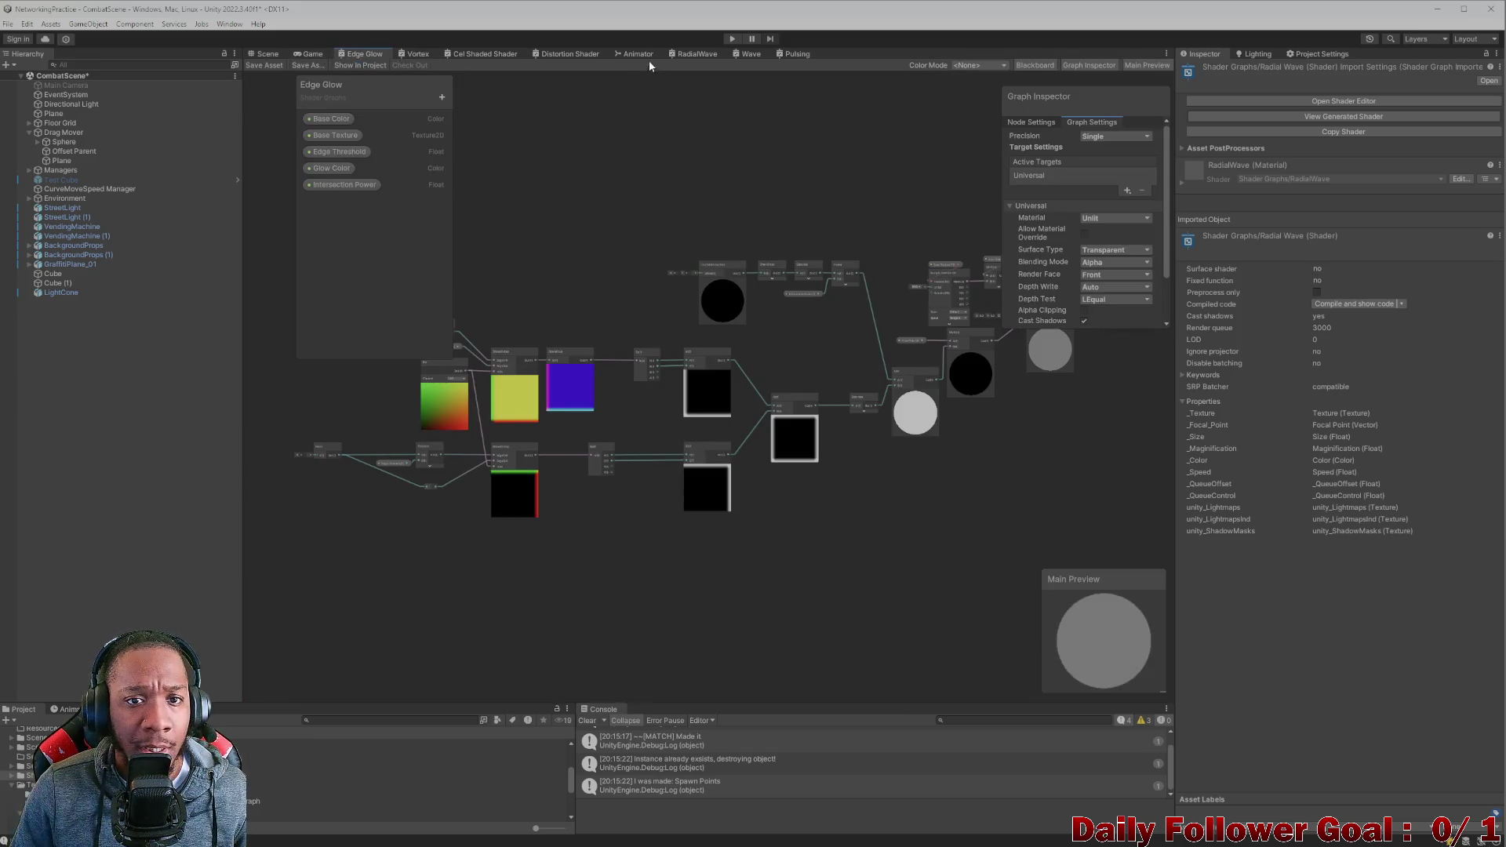
Switch to the Pulsing graph and shift the Time, Multiply, speed and Sine nodes left.
click(743, 55)
click(789, 54)
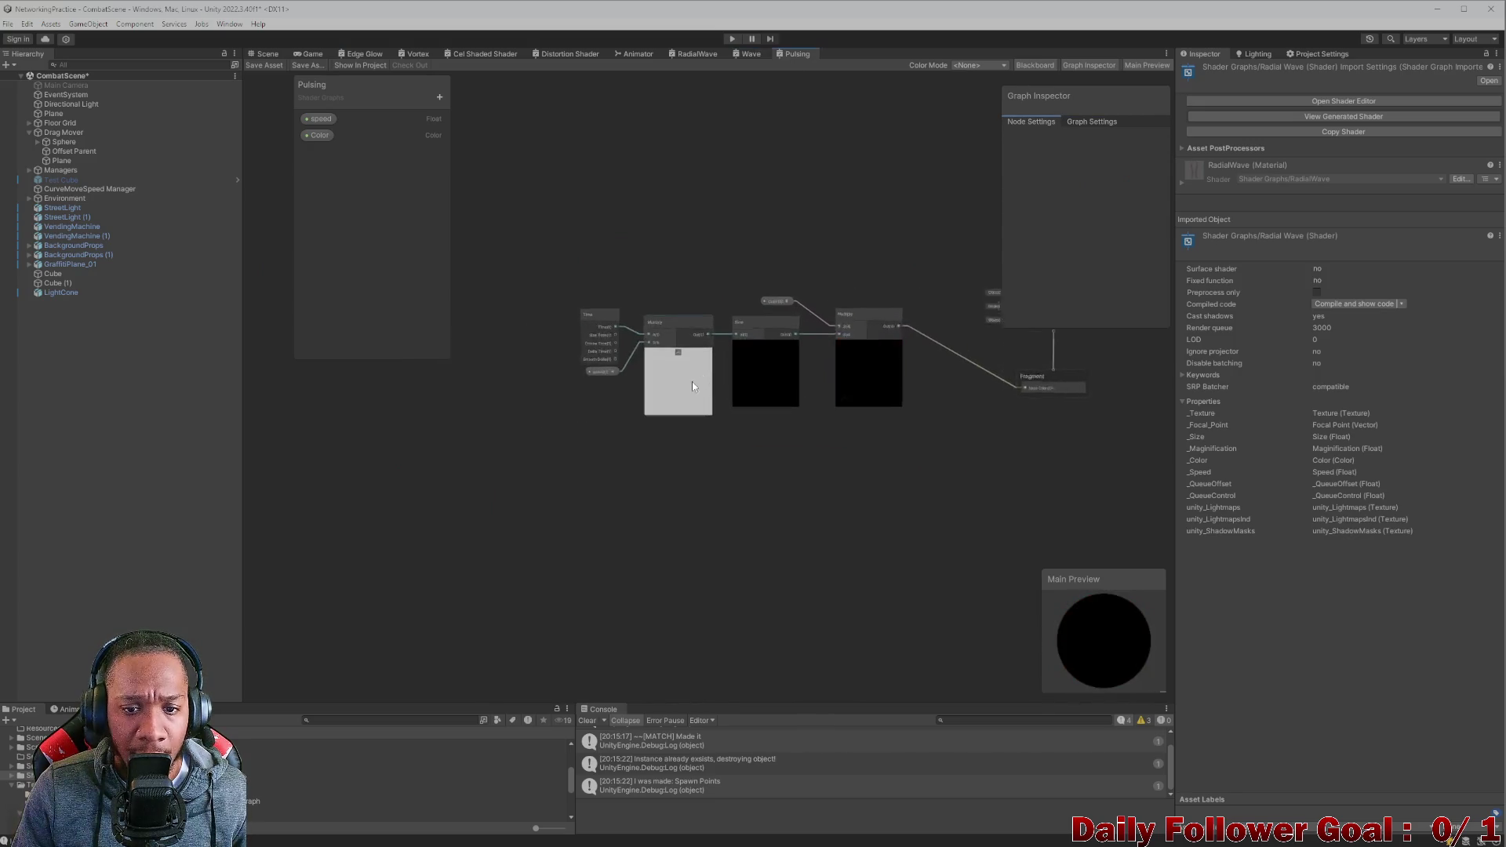
scroll(692, 386, up, 2)
drag(572, 296, 756, 377)
mouse_move(780, 322)
mouse_down()
mouse_move(600, 309)
mouse_move(721, 318)
mouse_up()
Add a Clamp with Min 0.4 after Sine, feed it into Multiply B, and save.
text(clamp)
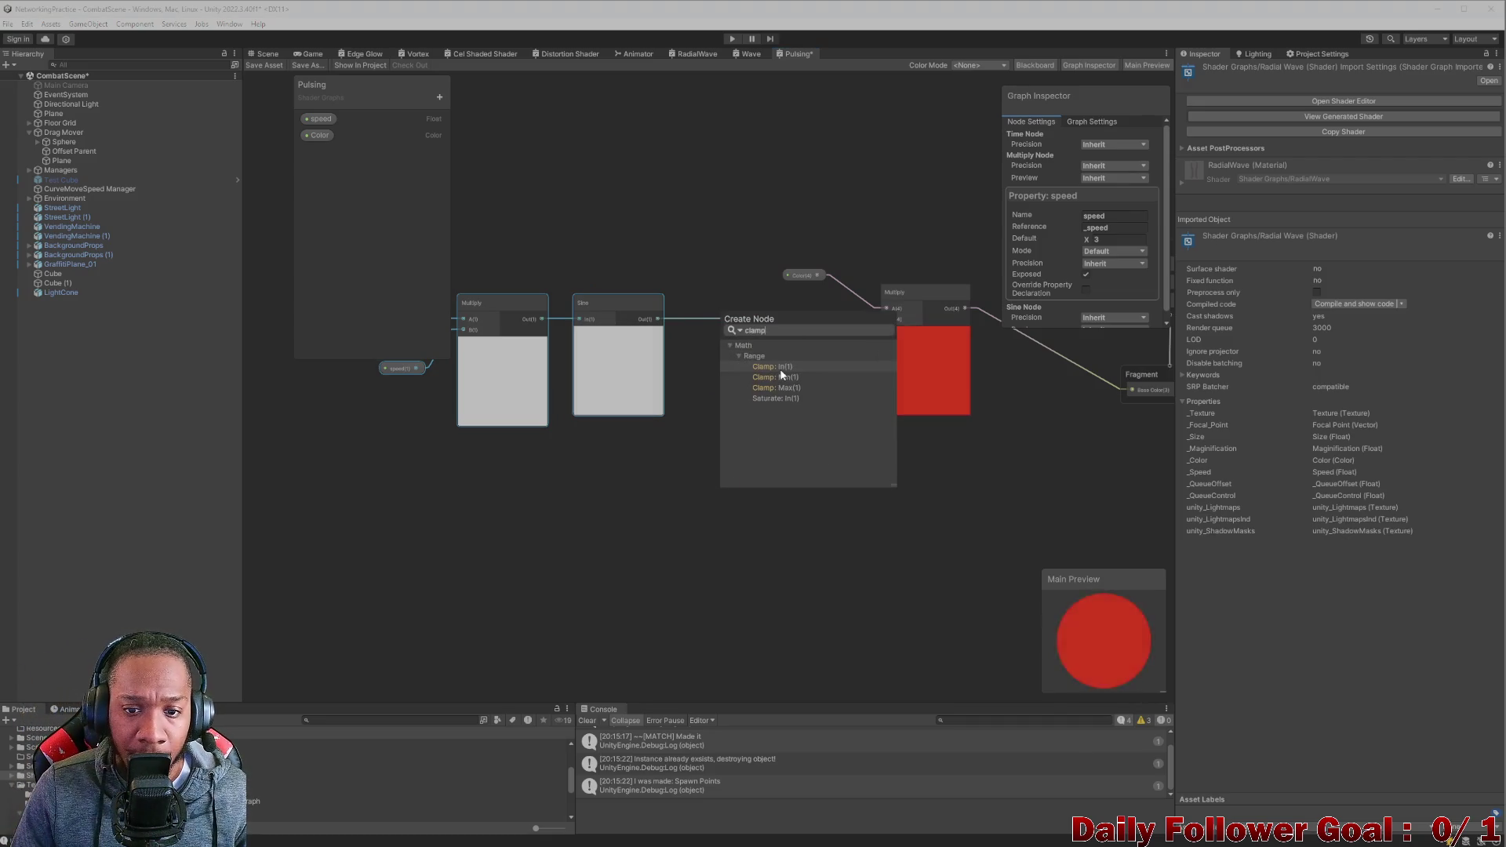
key(Escape)
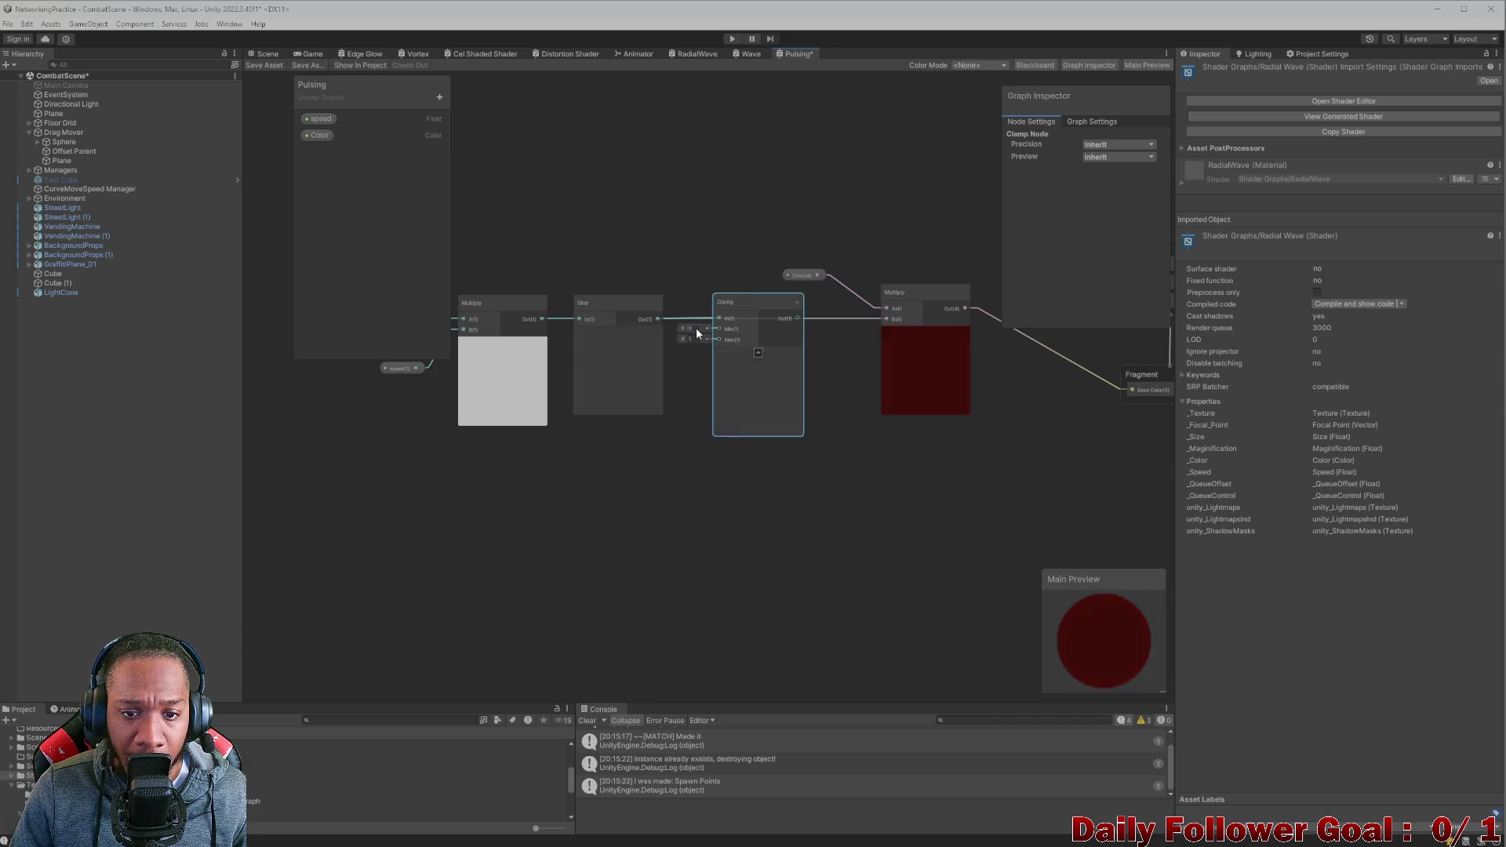
click(696, 330)
text(0.4)
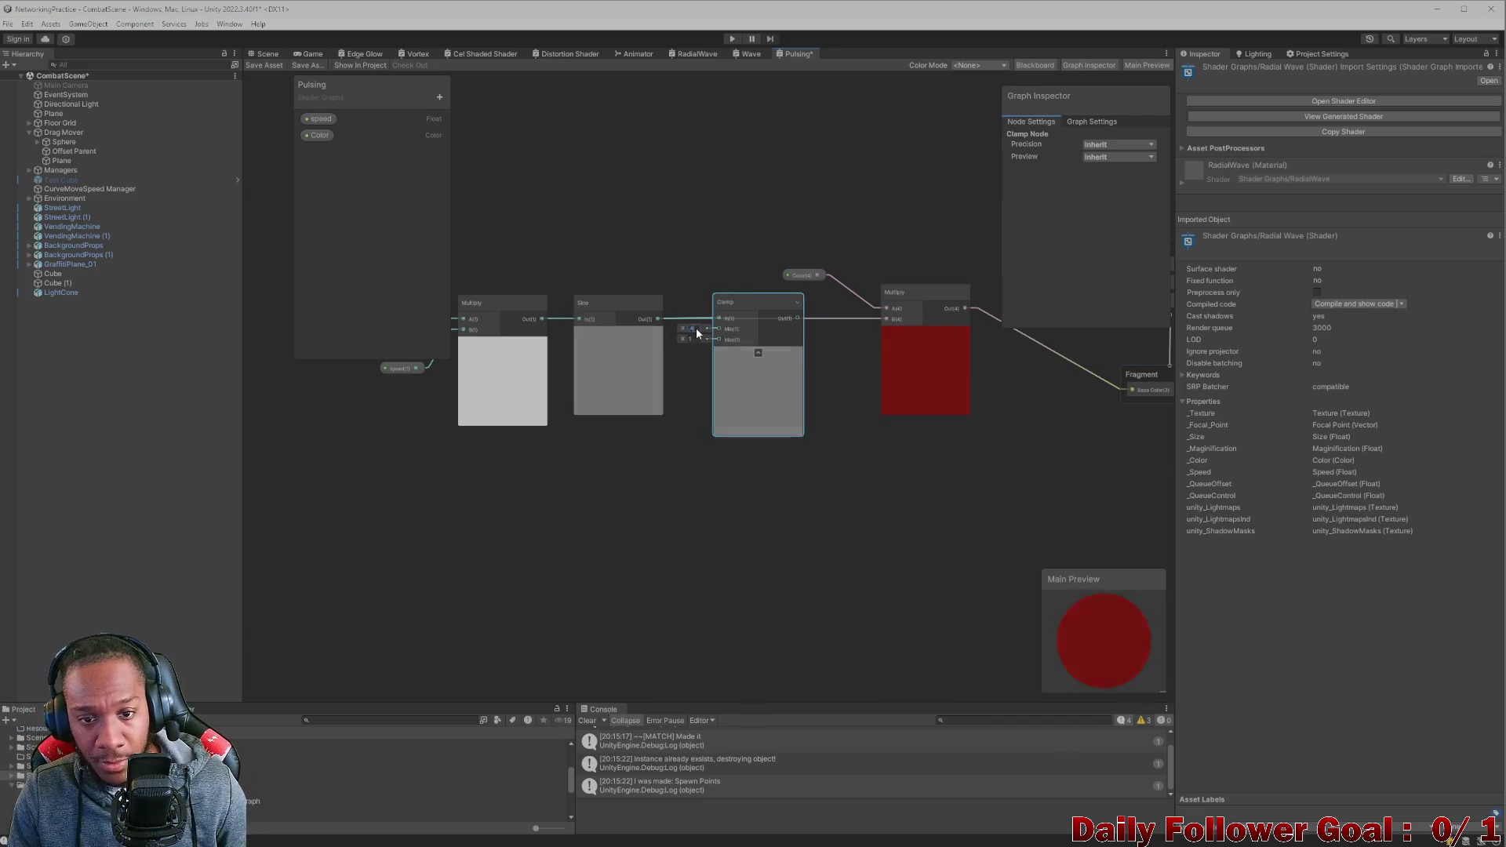
drag(821, 324, 887, 319)
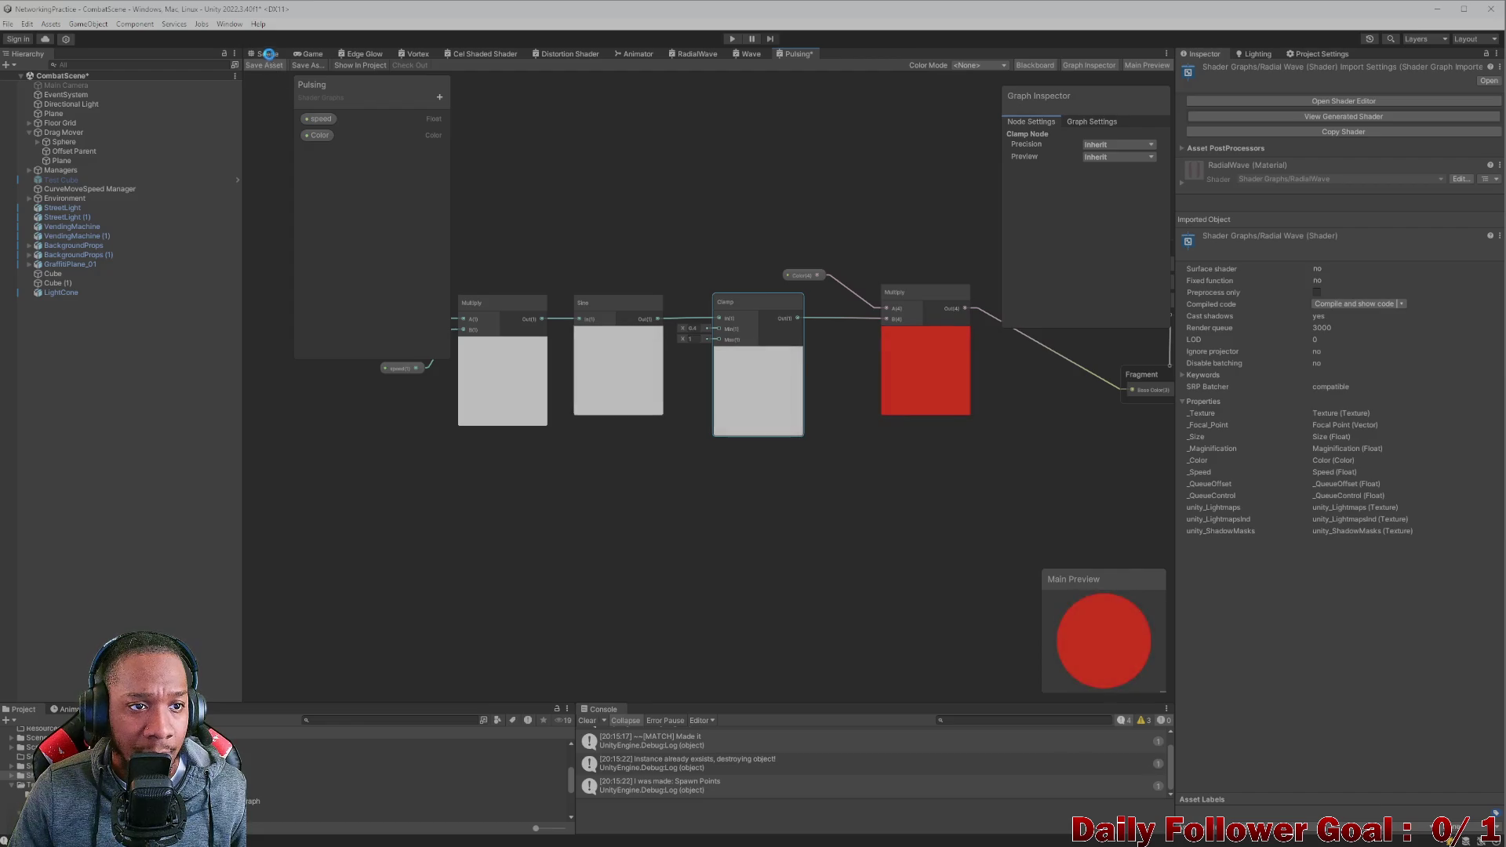
key(ctrl+s)
key(ctrl+1)
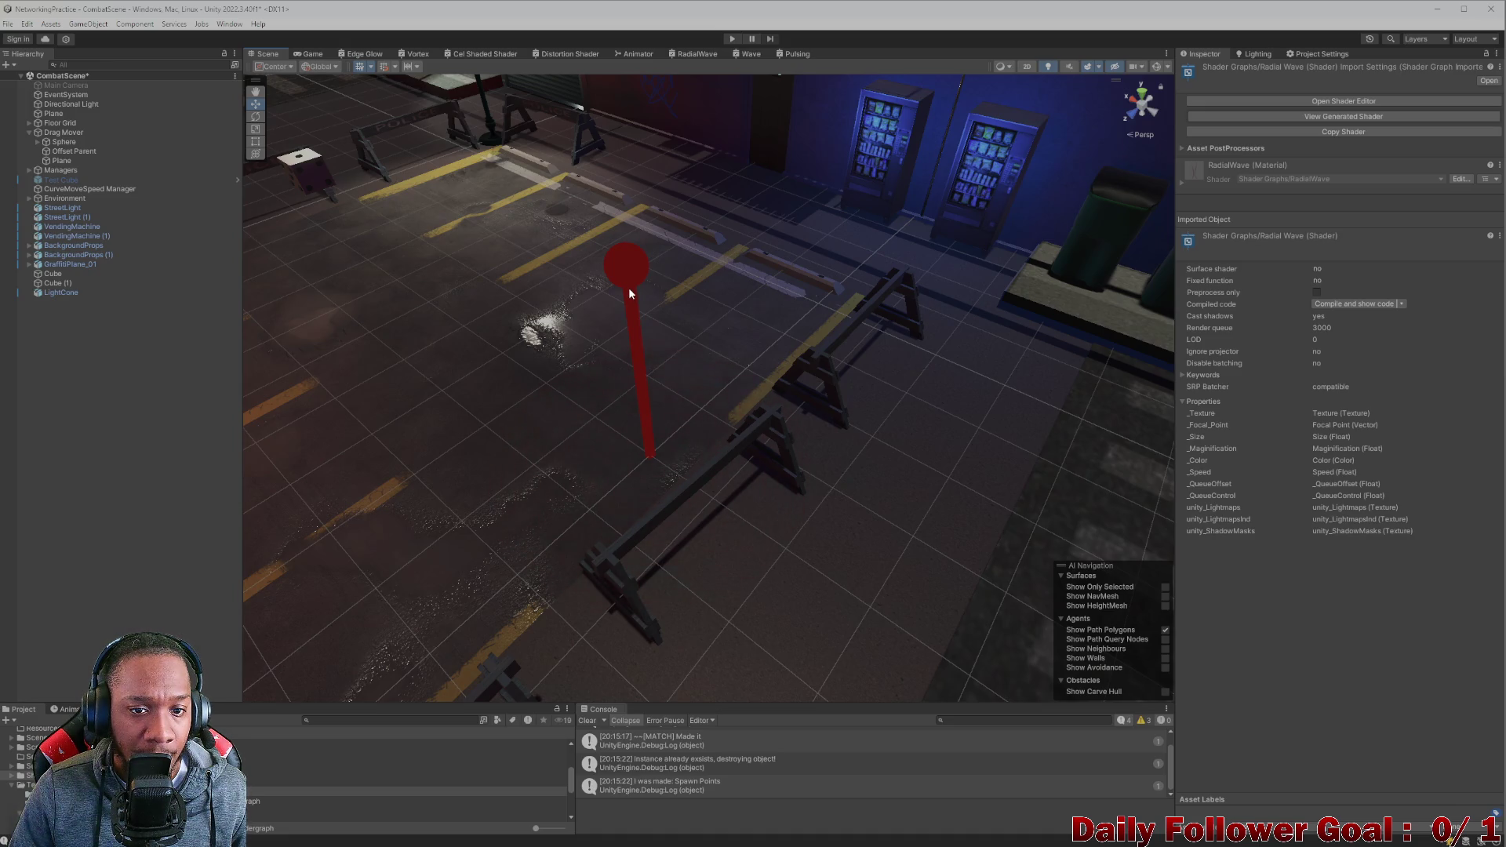
Pan the Scene view to the marker and select the red sphere using the Pulsing material.
mouse_move(628, 294)
mouse_down()
mouse_move(733, 313)
mouse_move(699, 311)
mouse_up()
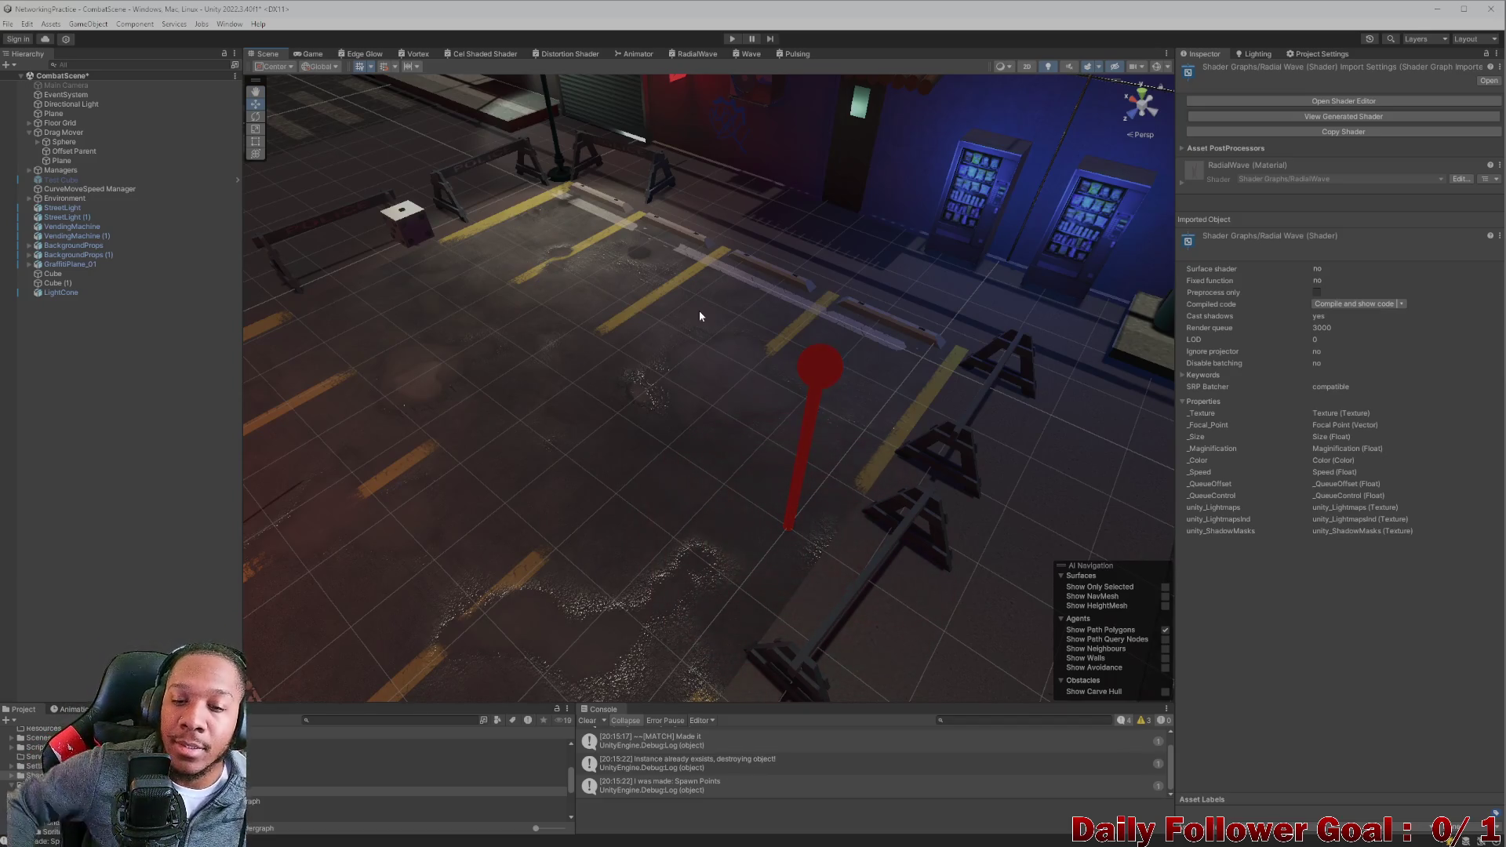
click(1090, 212)
drag(861, 438, 838, 390)
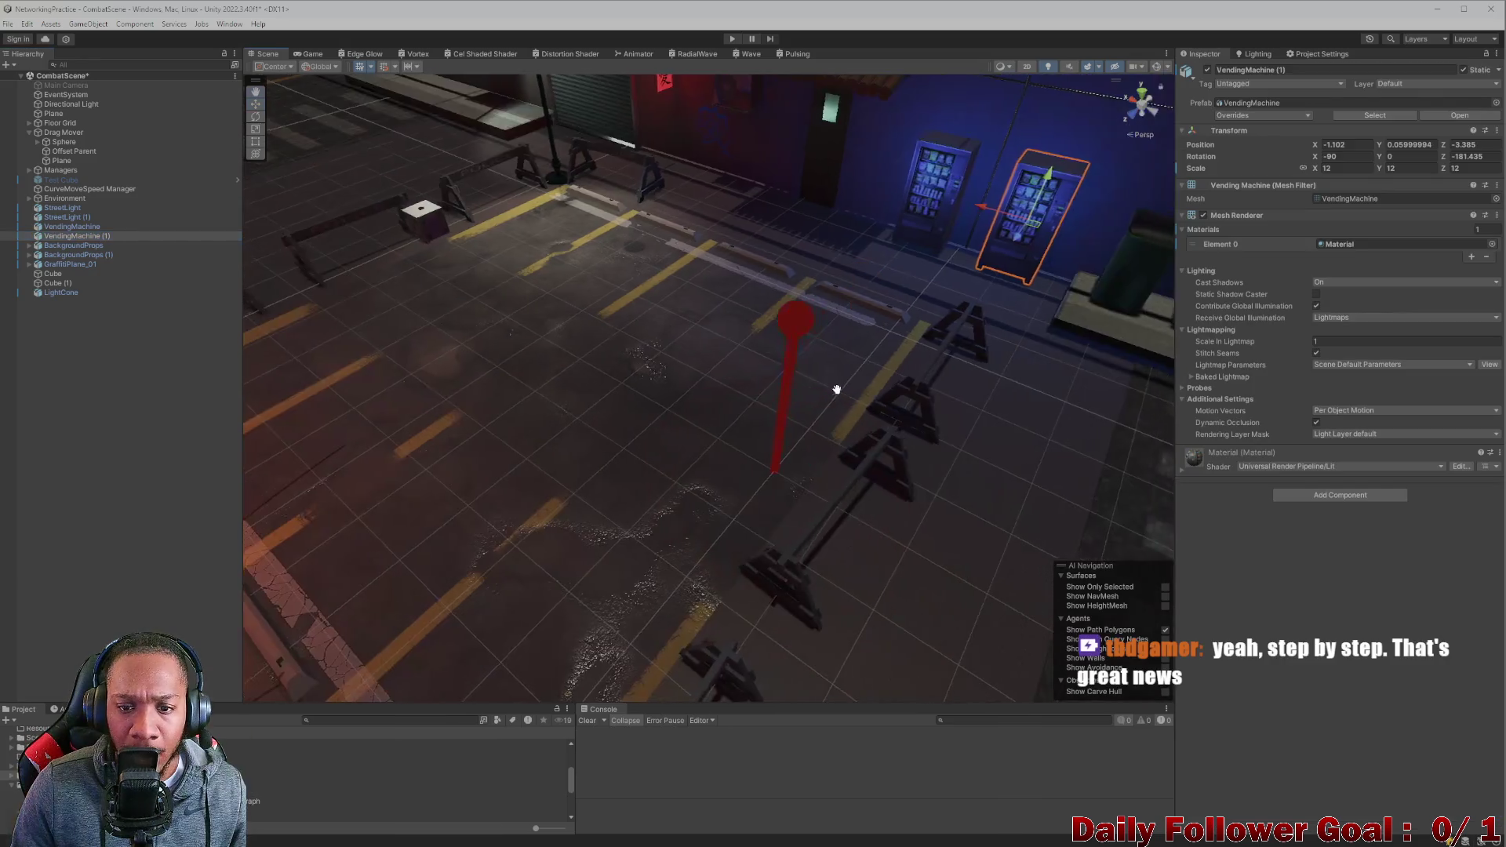
scroll(837, 389, up, 5)
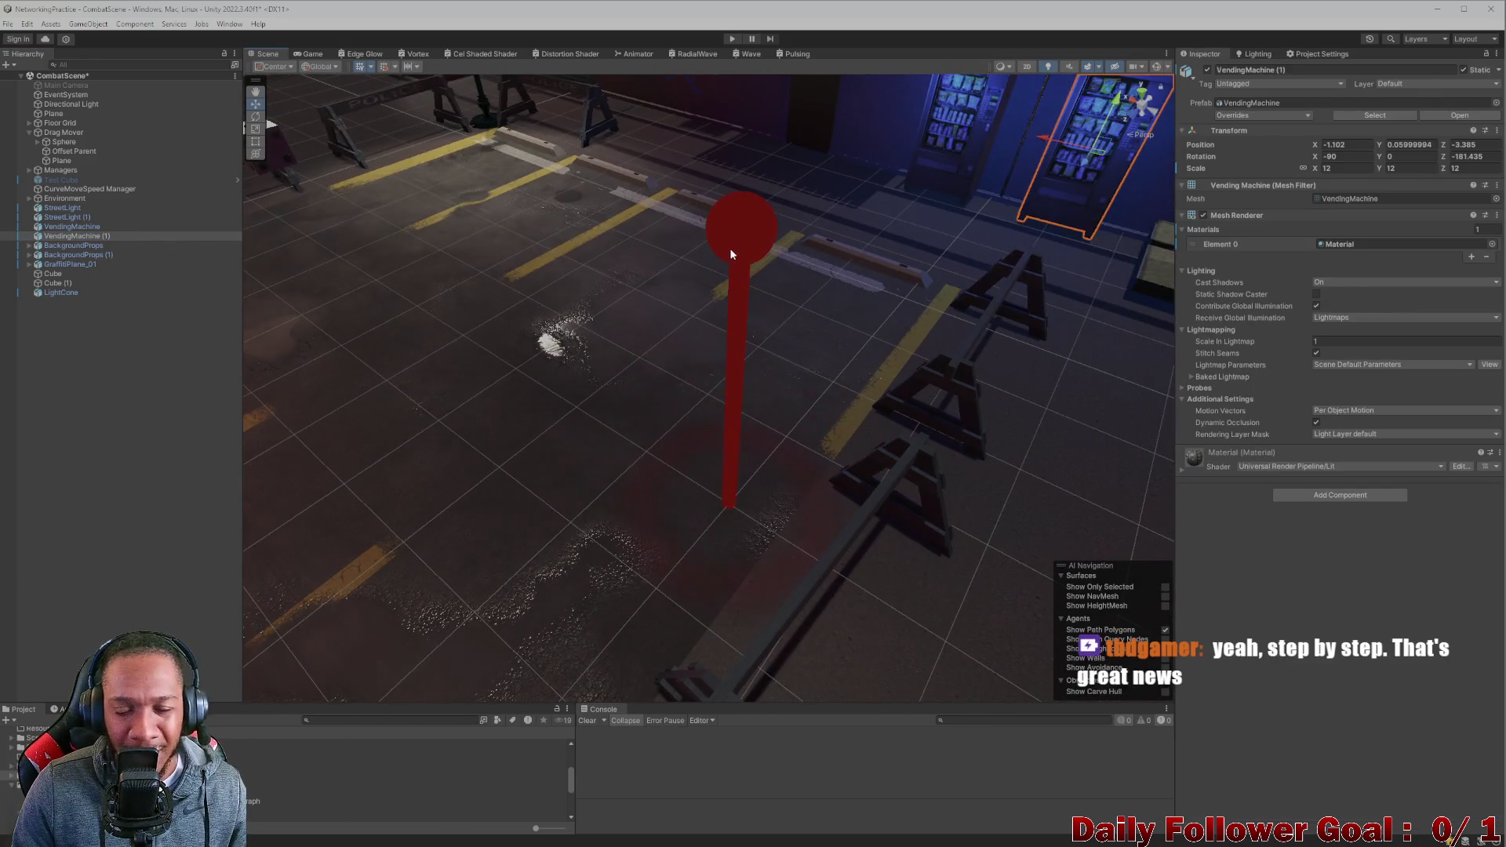
click(730, 253)
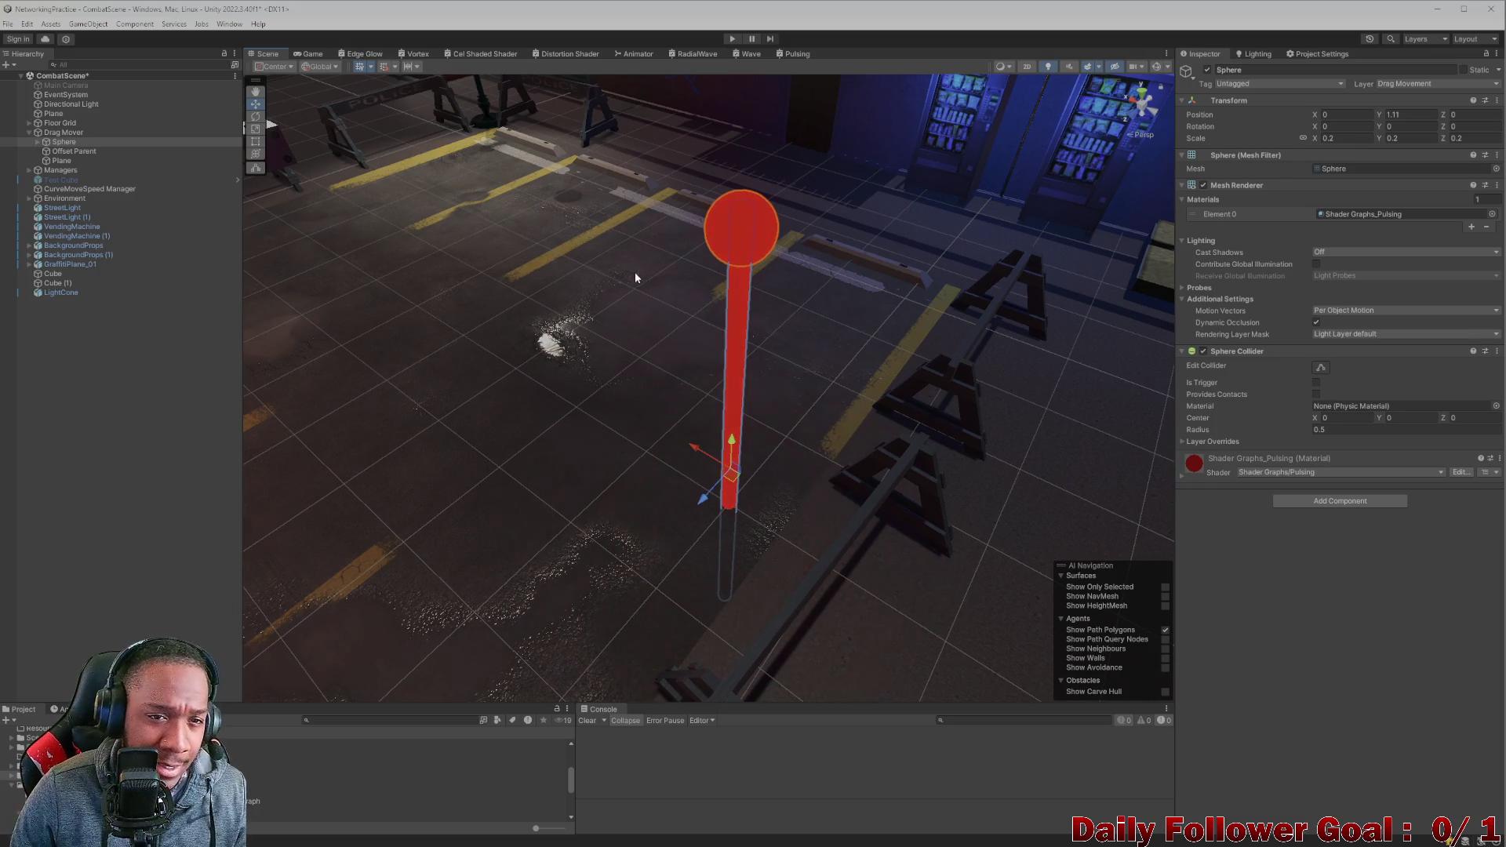
click(693, 54)
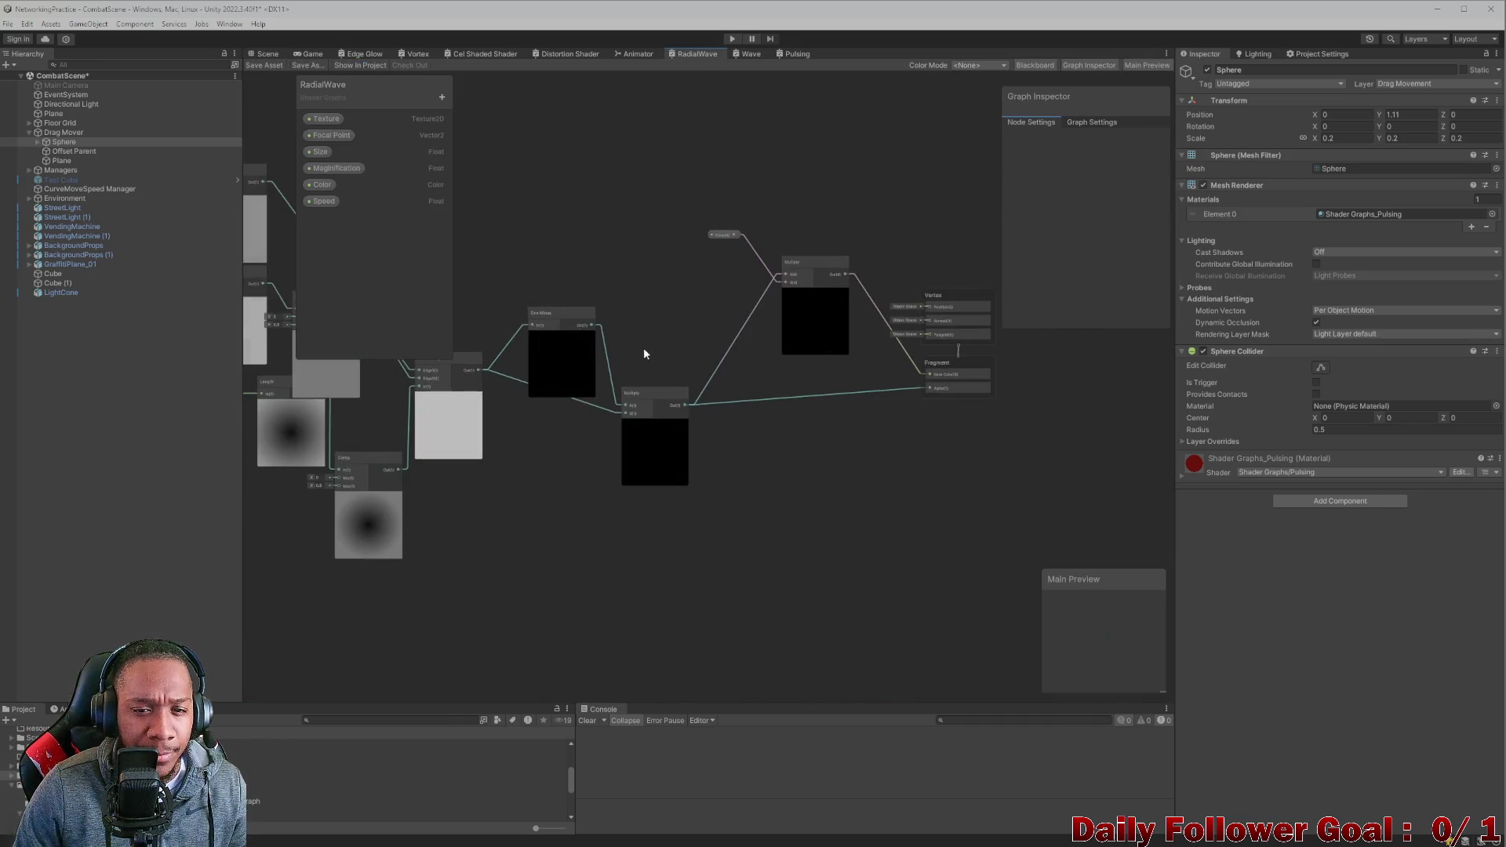
Open the Pulsing shader graph and delete the Clamp node from the chain.
click(748, 54)
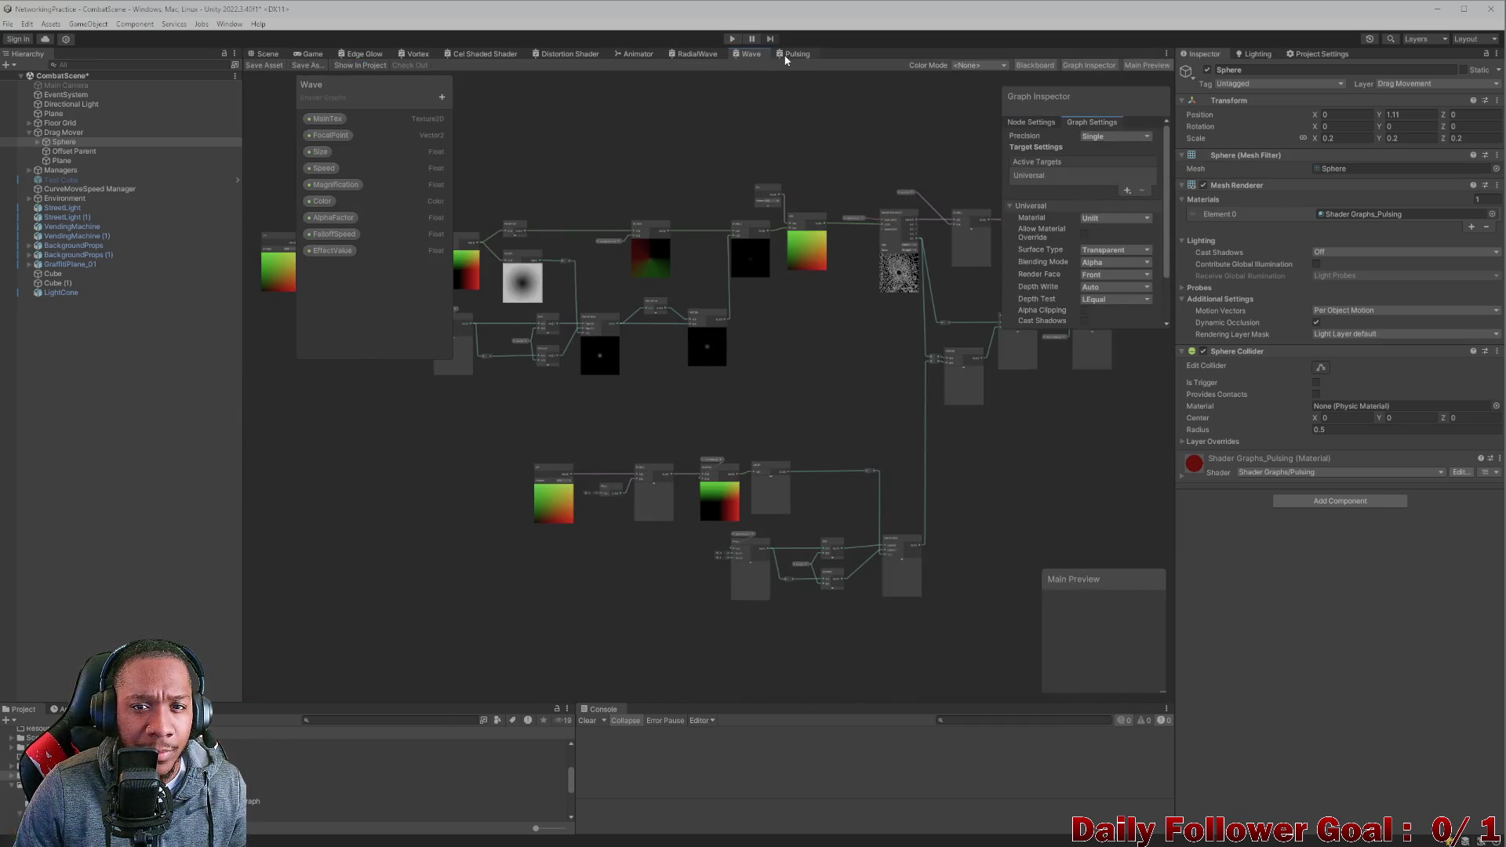
click(786, 56)
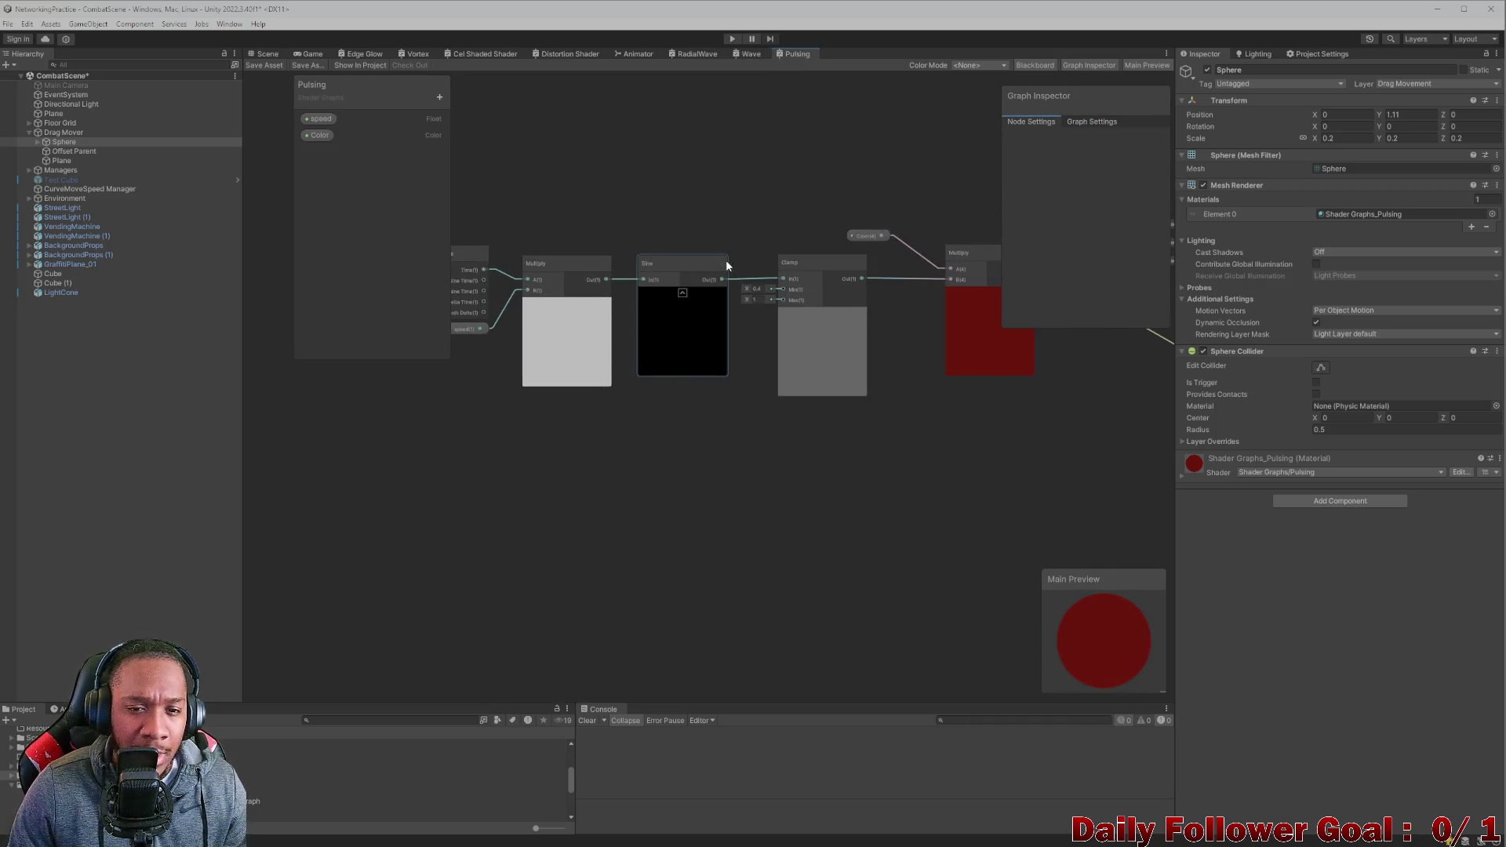
scroll(726, 265, up, 2)
mouse_move(831, 264)
mouse_down()
mouse_move(748, 526)
mouse_move(647, 530)
mouse_up()
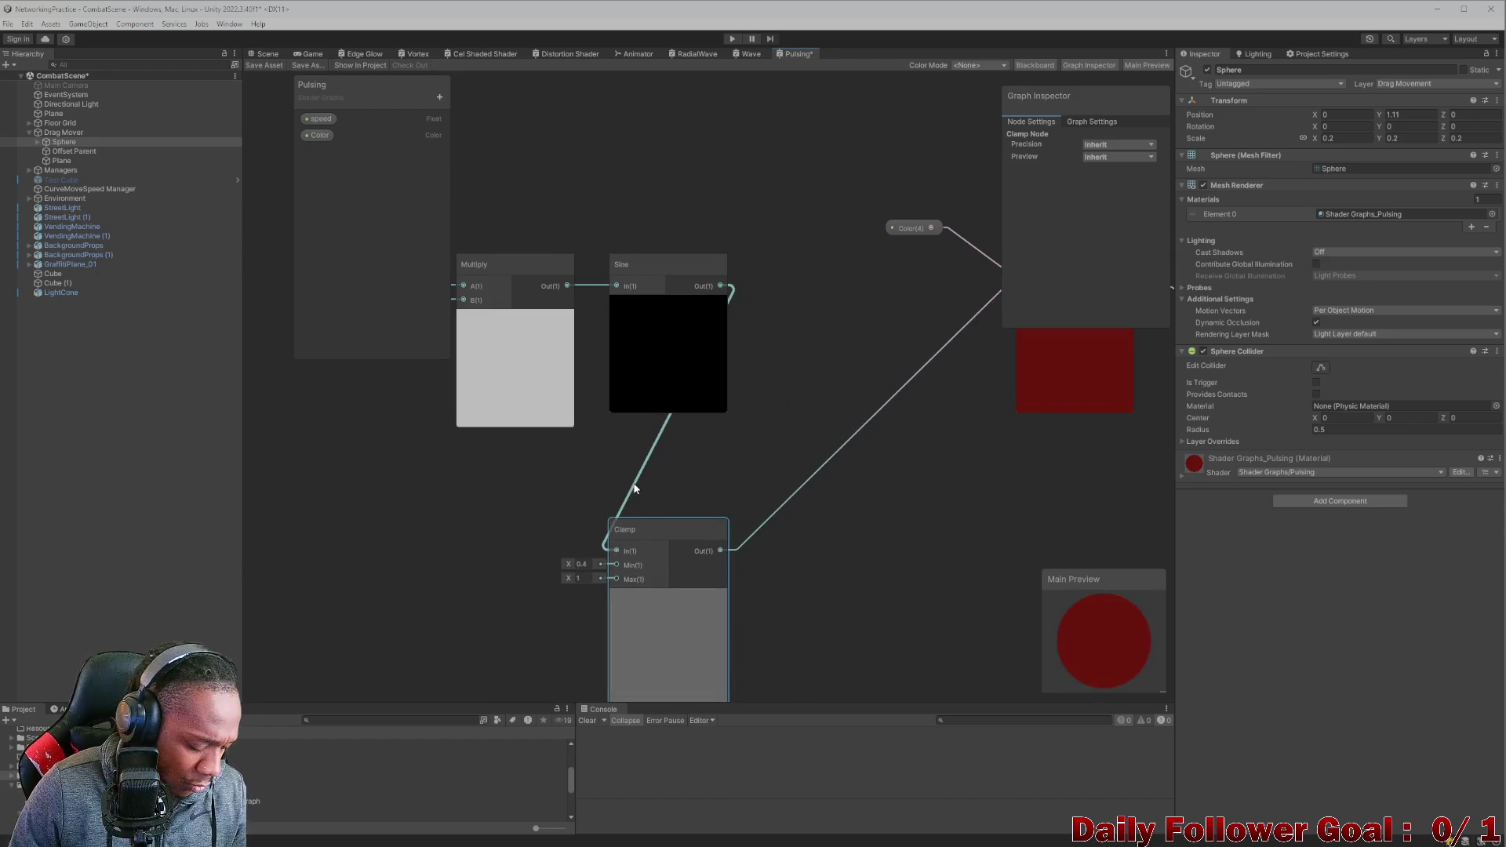
key(Delete)
scroll(703, 308, down, 2)
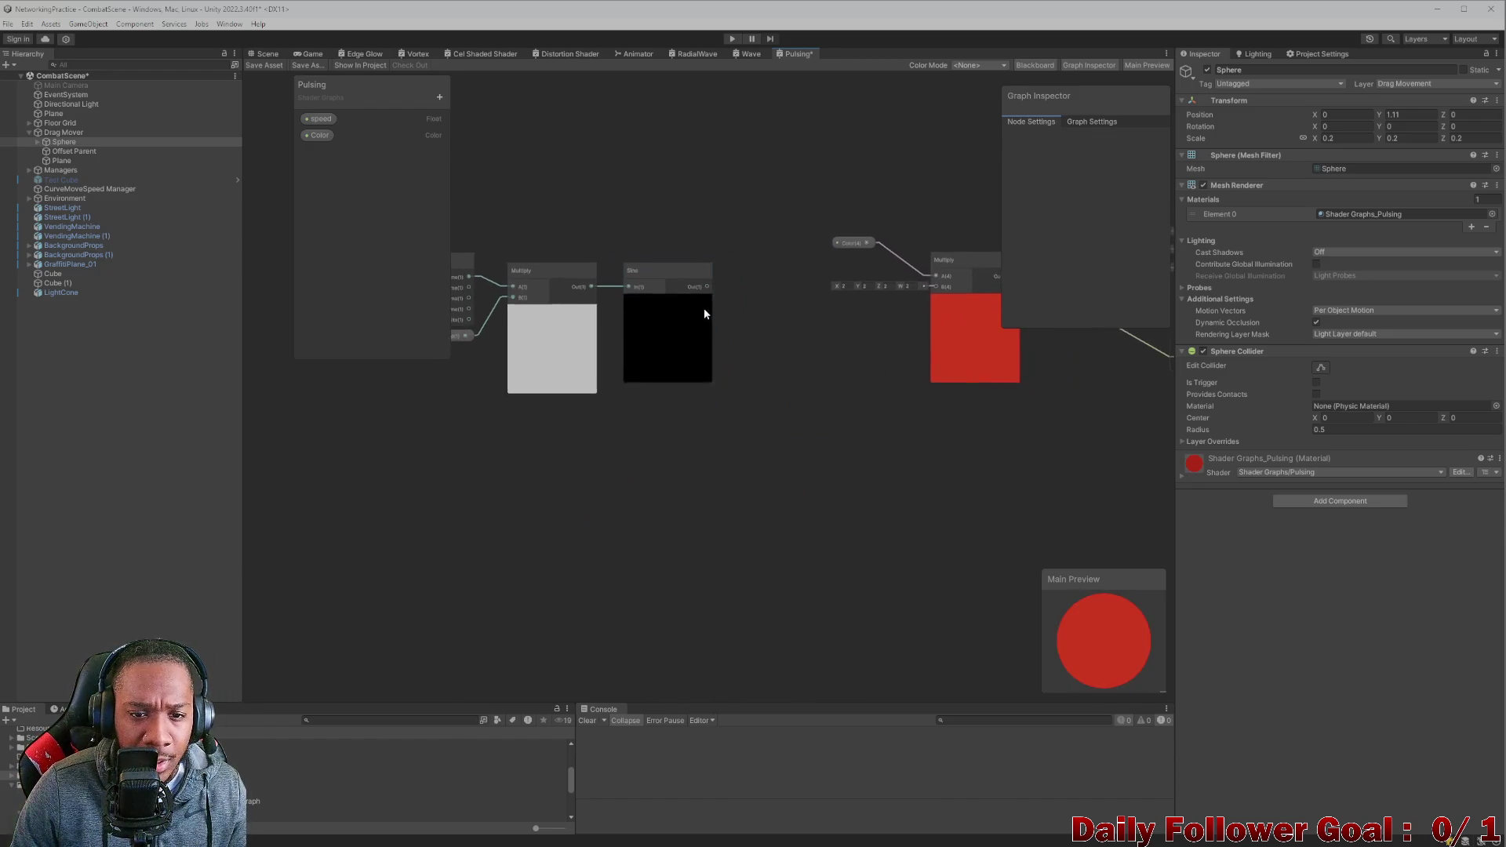
Add a trial Multiply node from the Sine output, then delete it.
drag(705, 286, 732, 446)
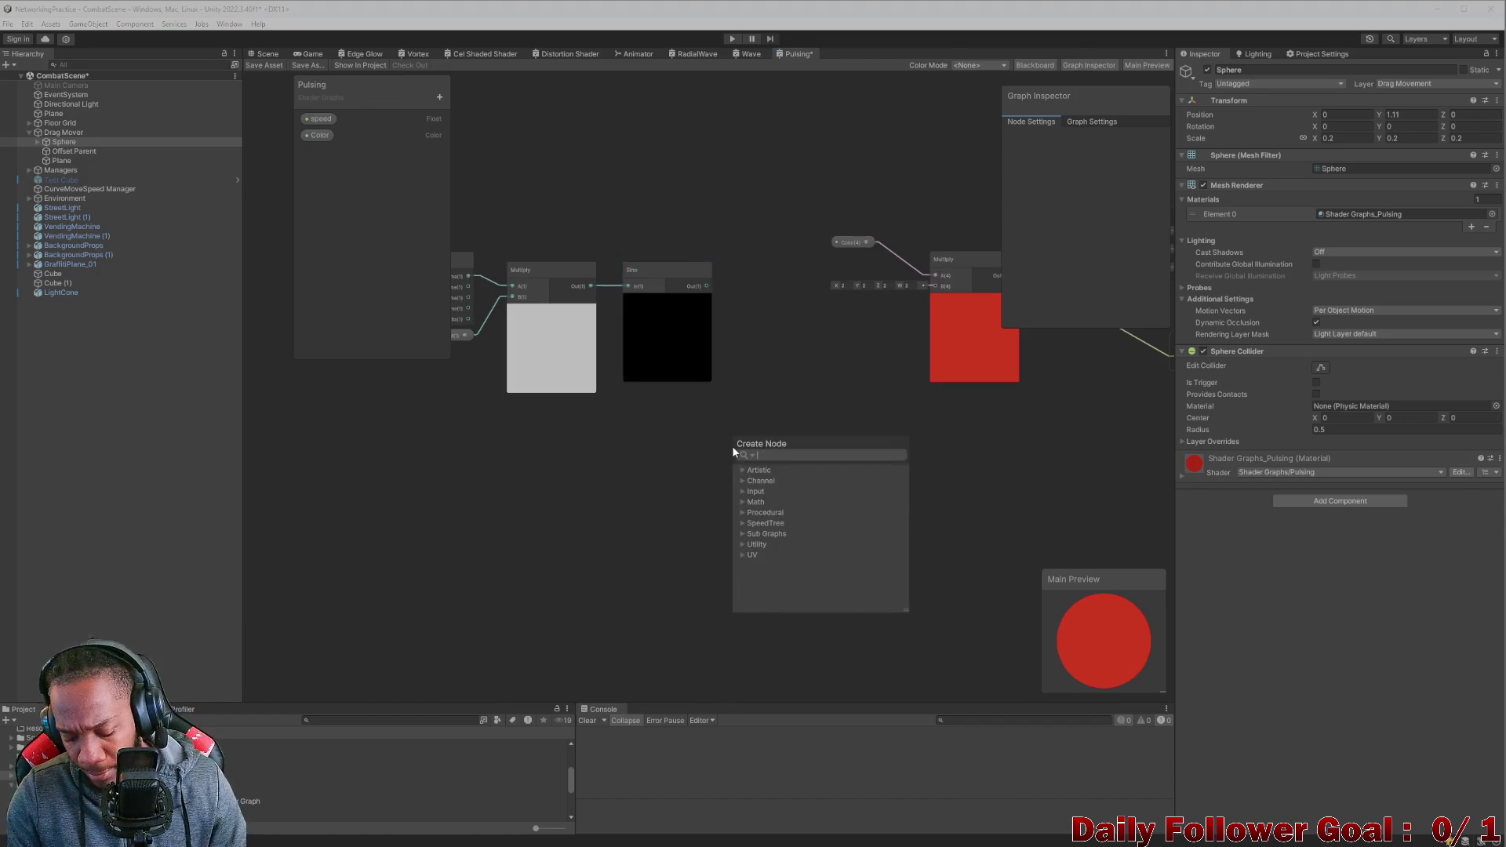
text(mu)
click(783, 544)
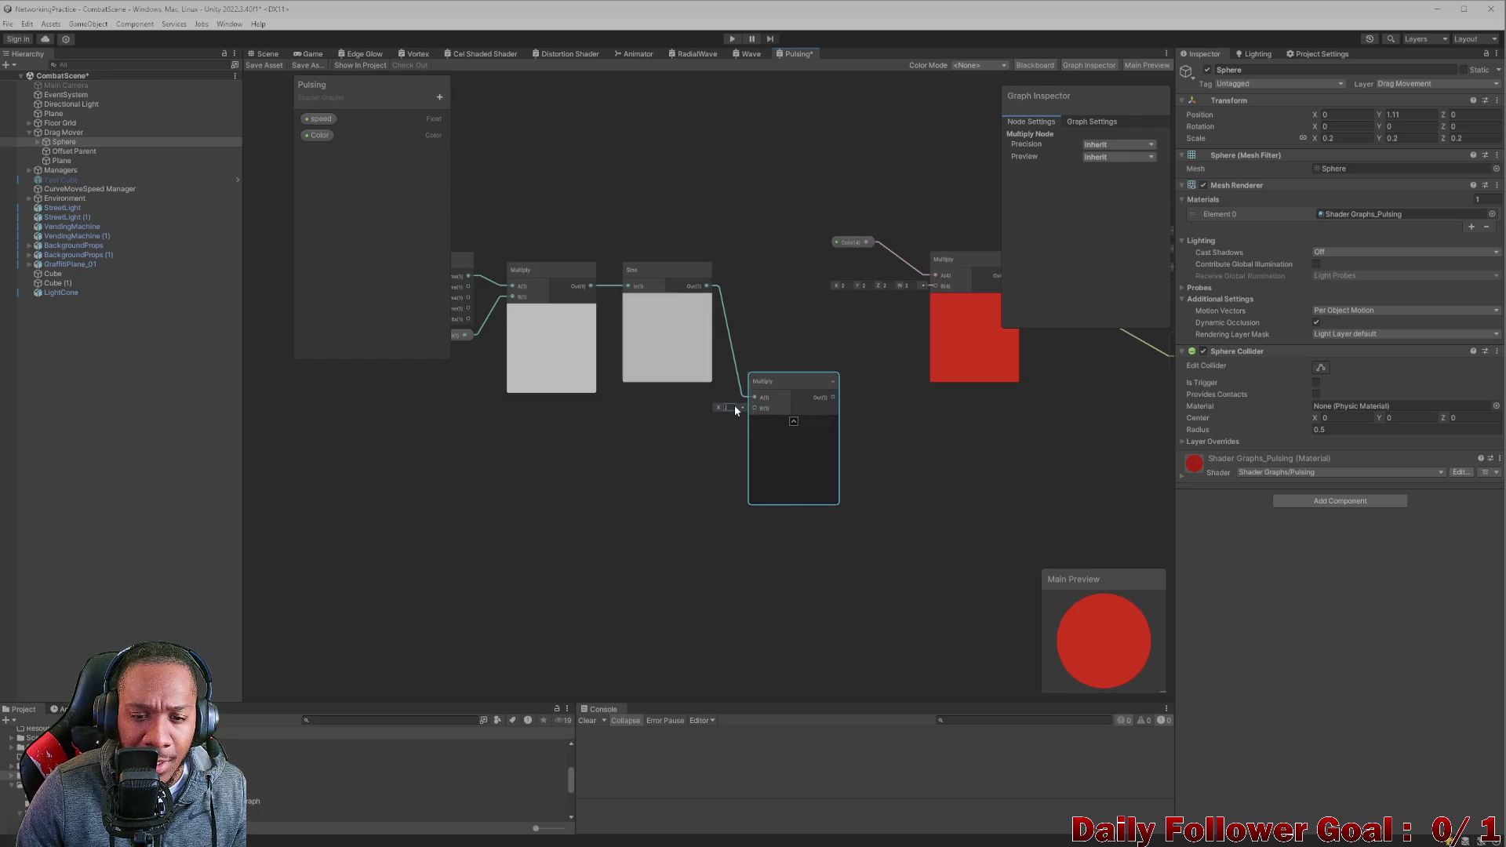
text(3)
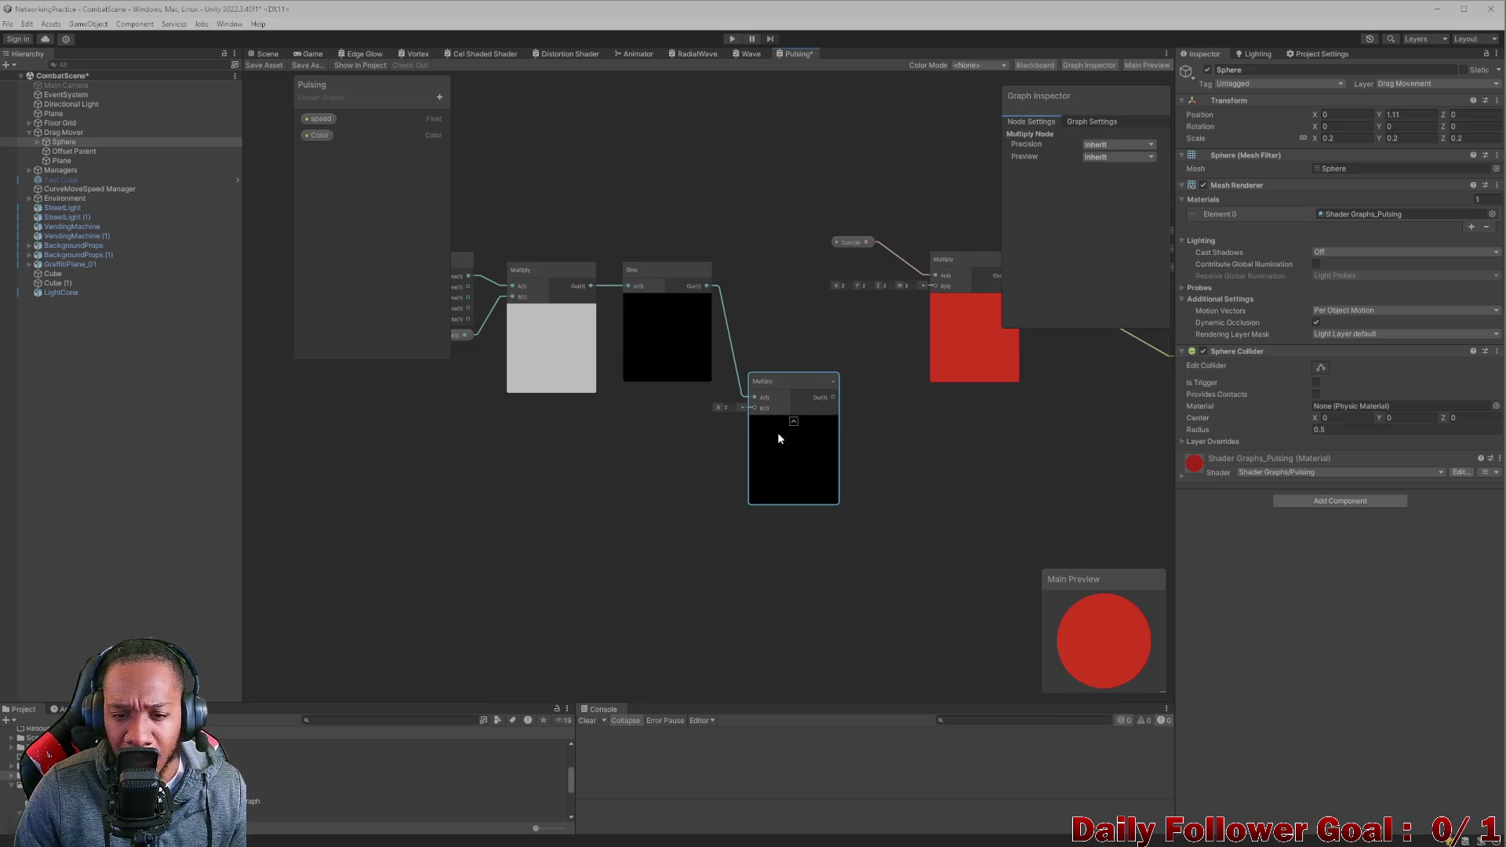
key(Delete)
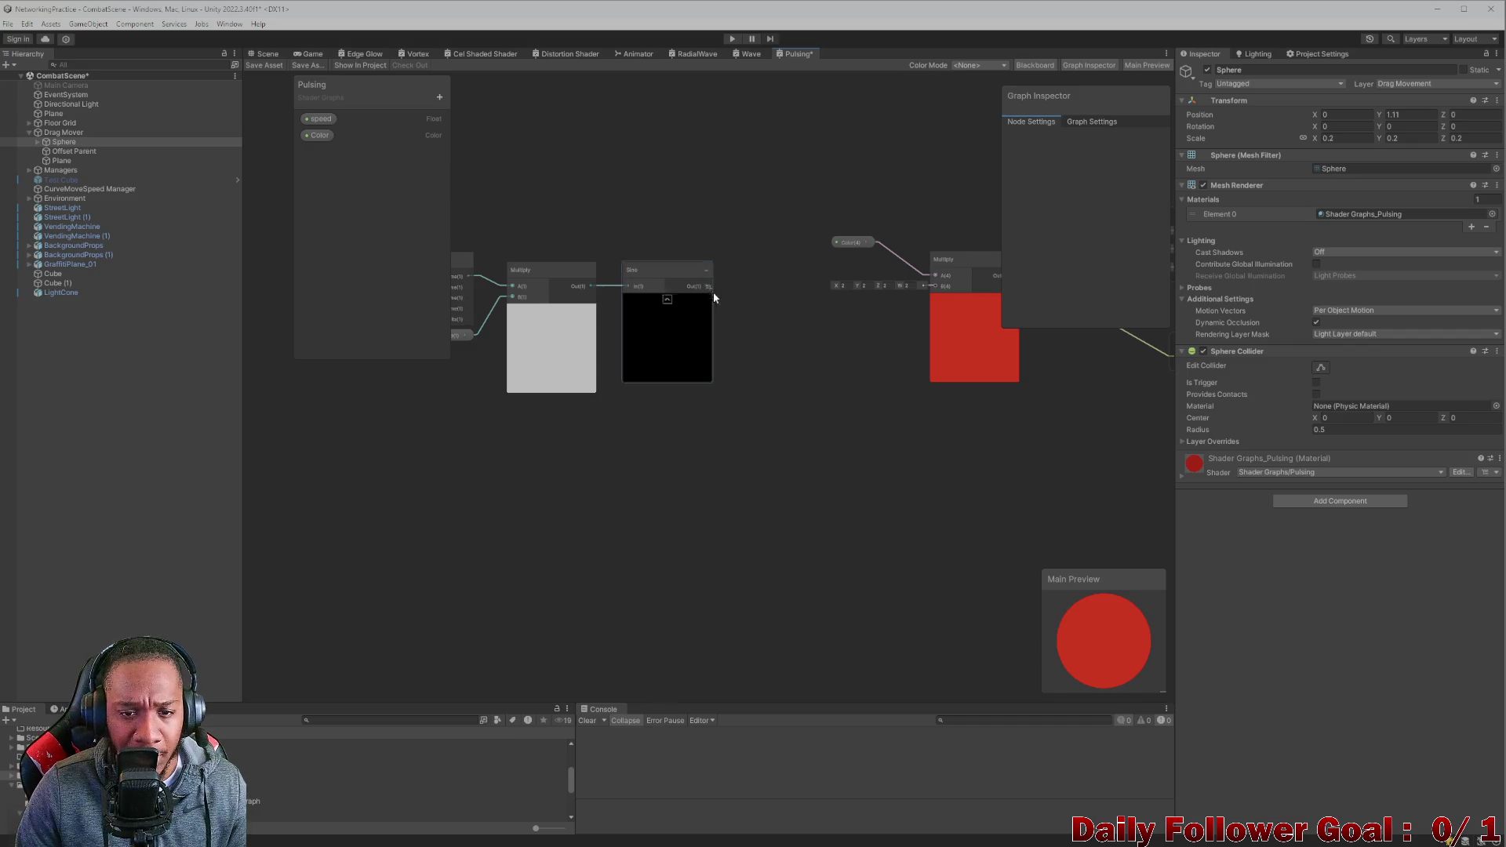
Add a Divide node with Sine's output wired into its B input.
key(space)
text(divide)
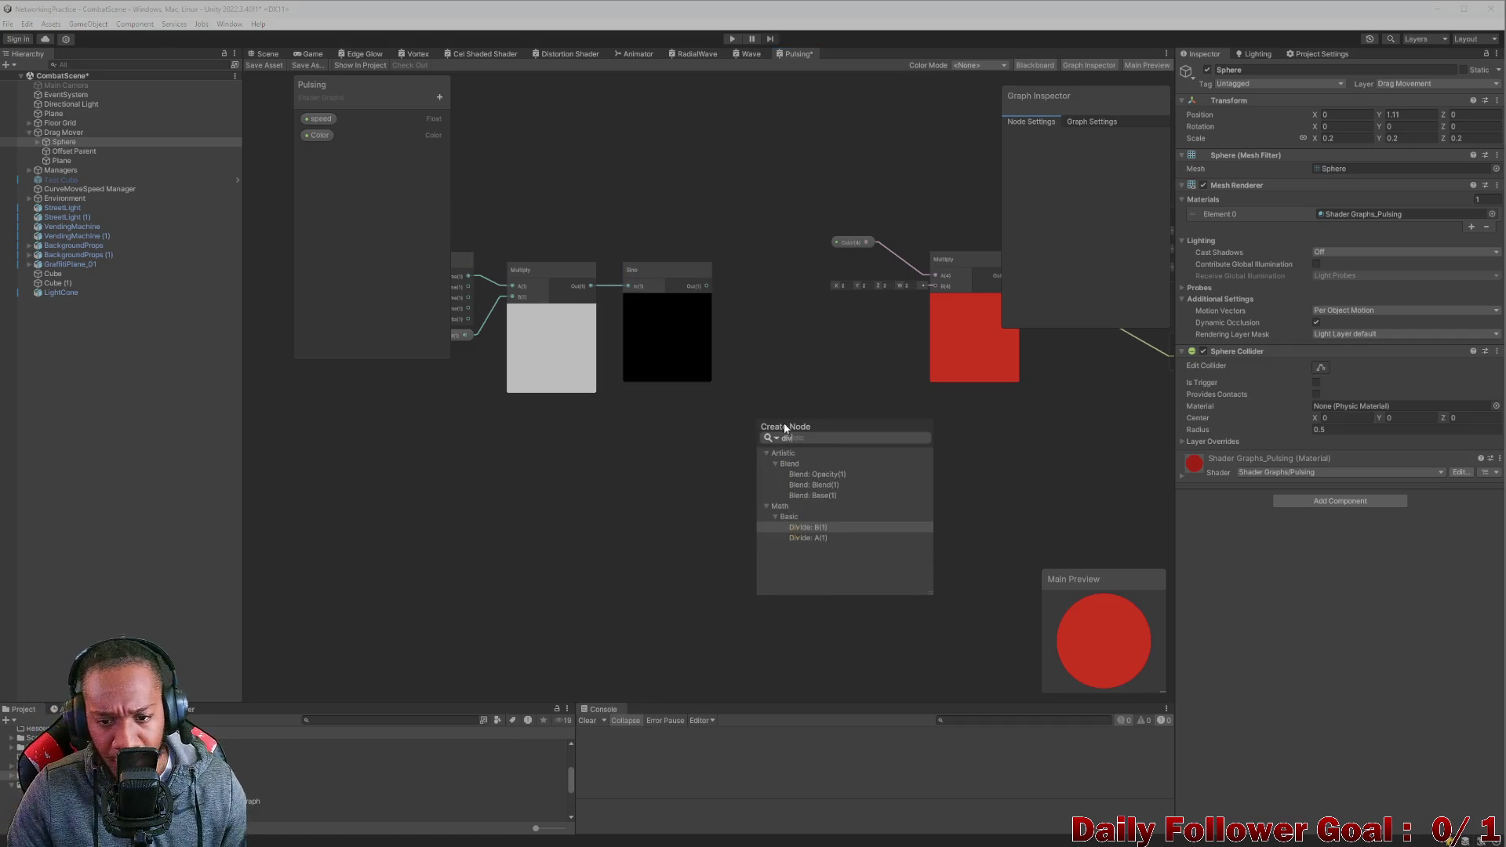
click(818, 528)
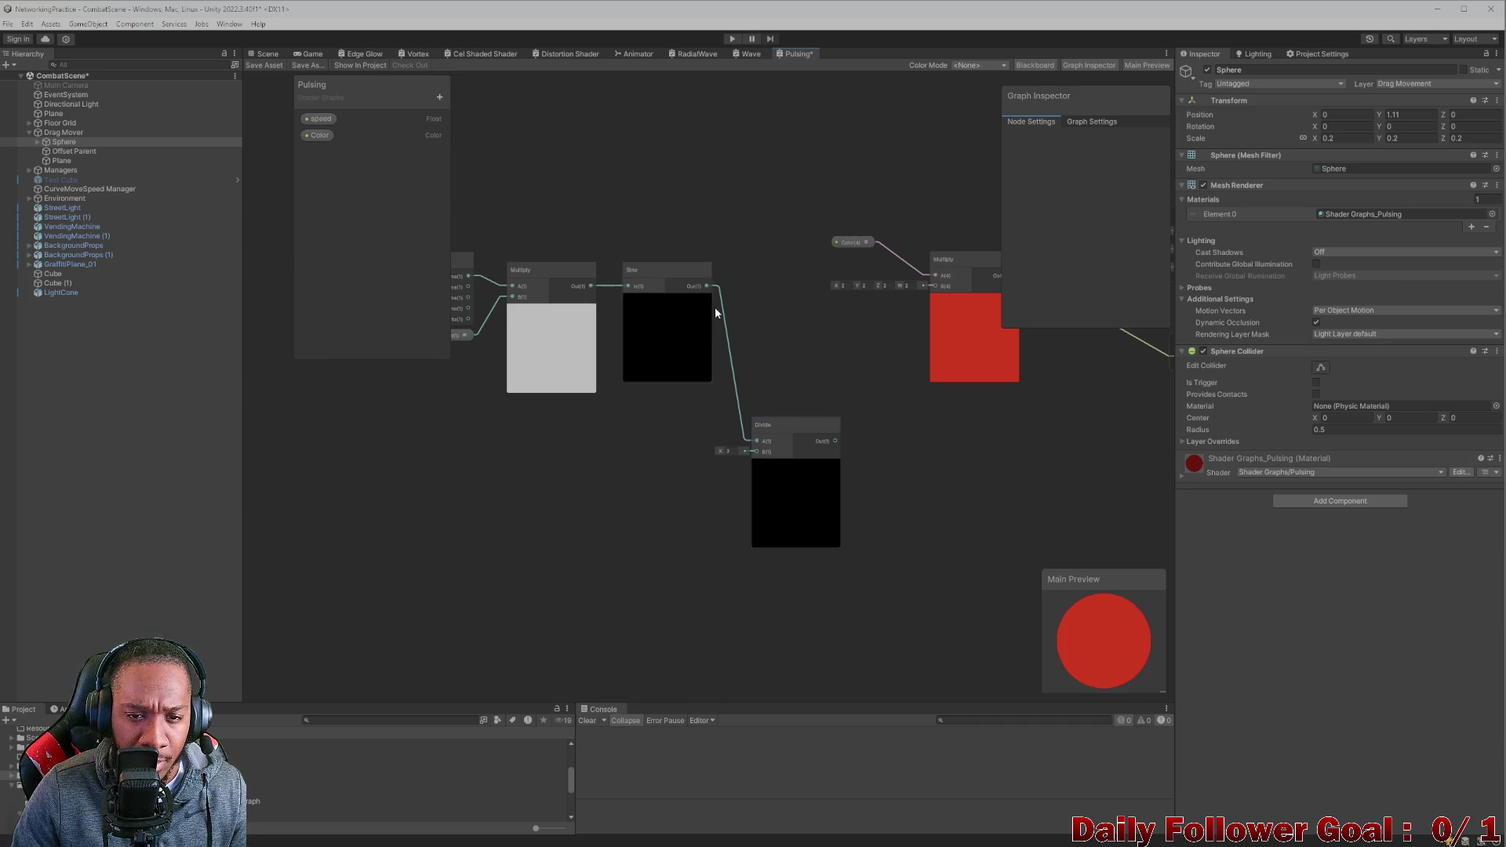
drag(722, 354, 755, 451)
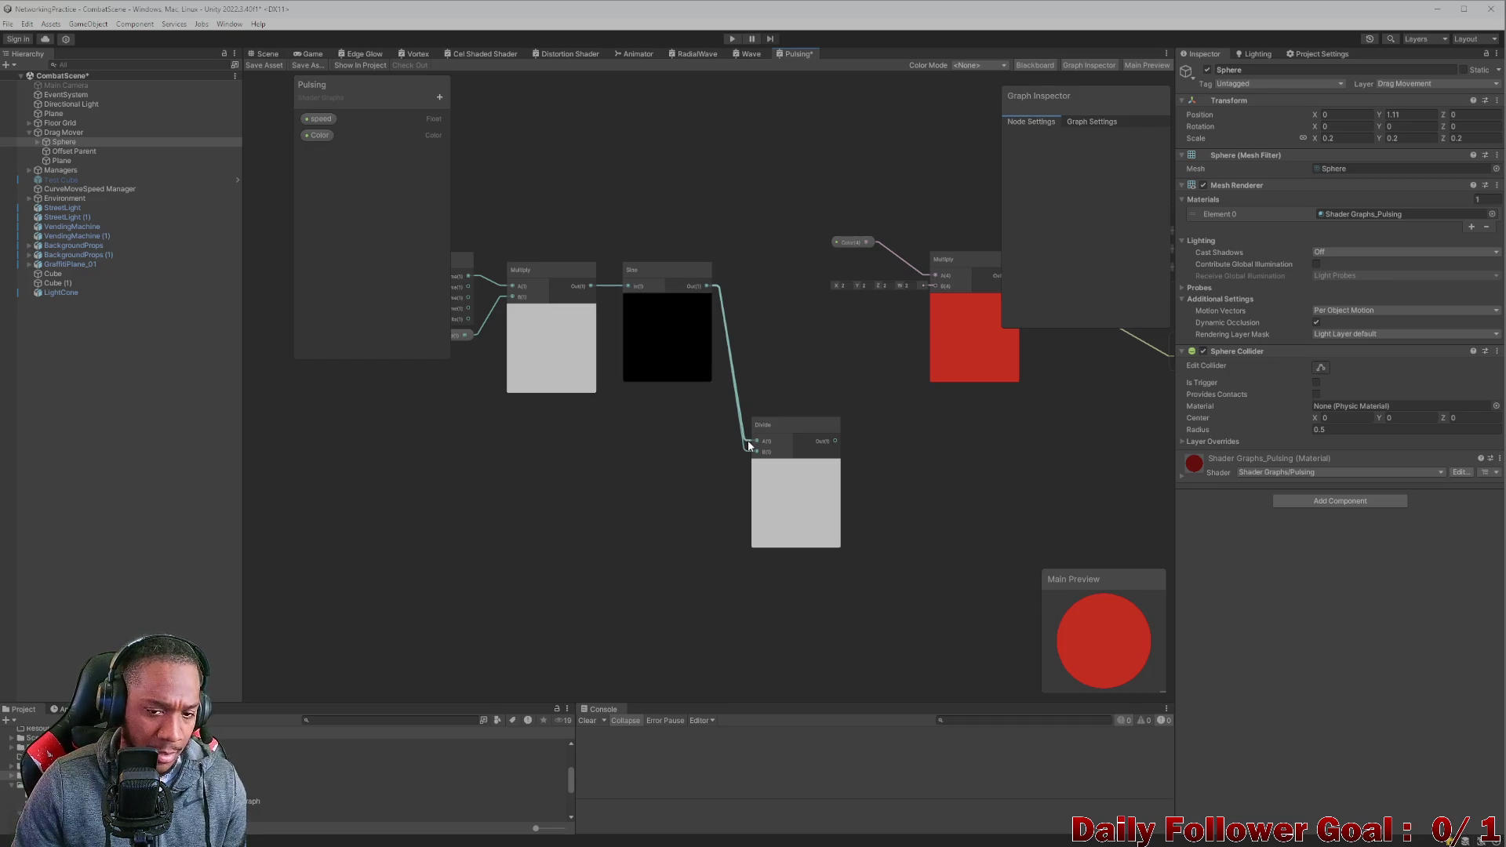
drag(749, 442, 727, 439)
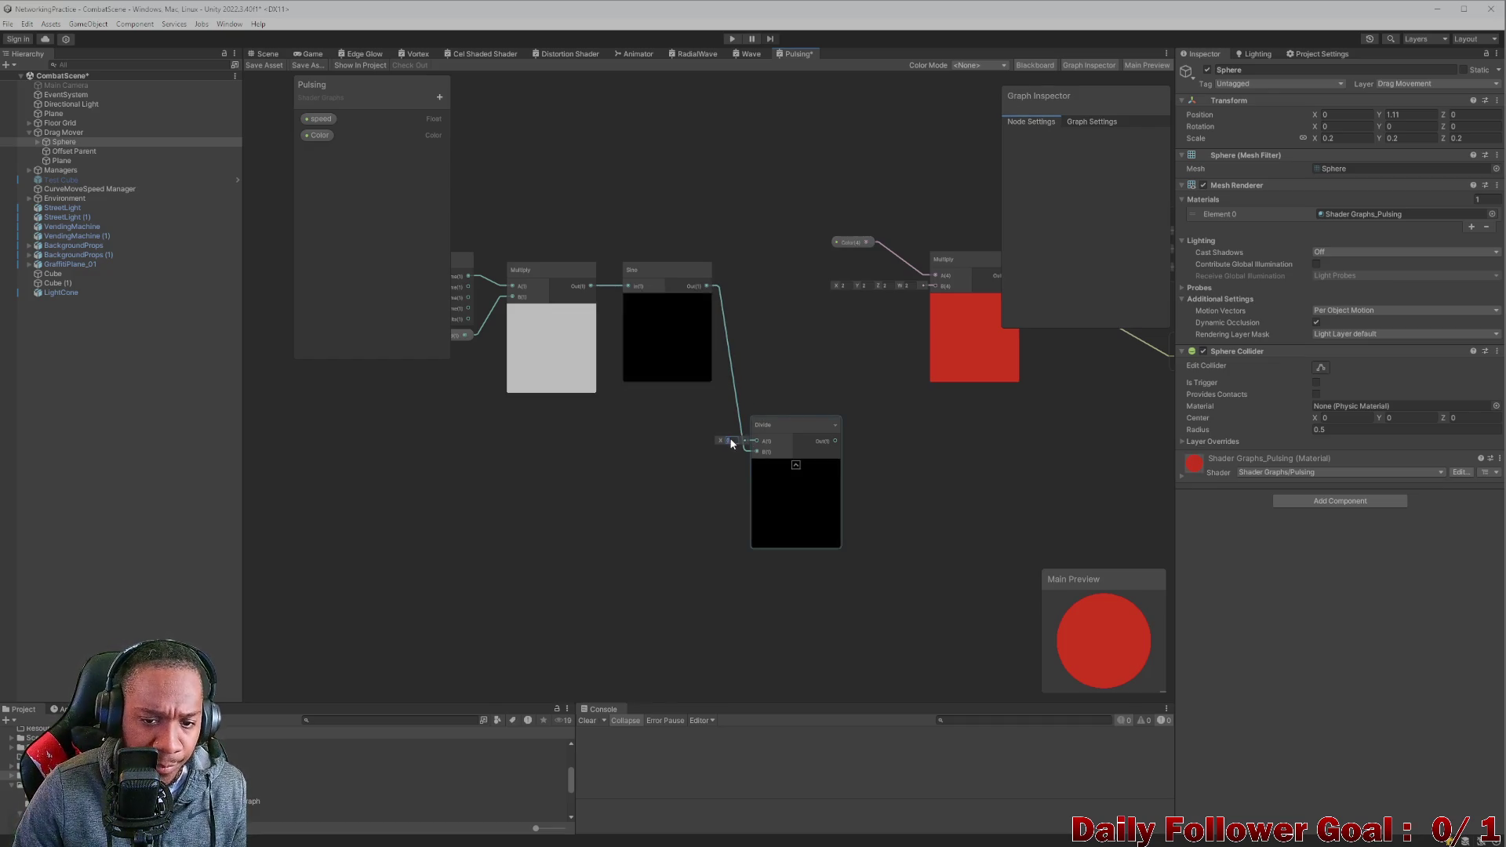
Try Divide values 12, 8 and 2, settling on .1.
text(1)
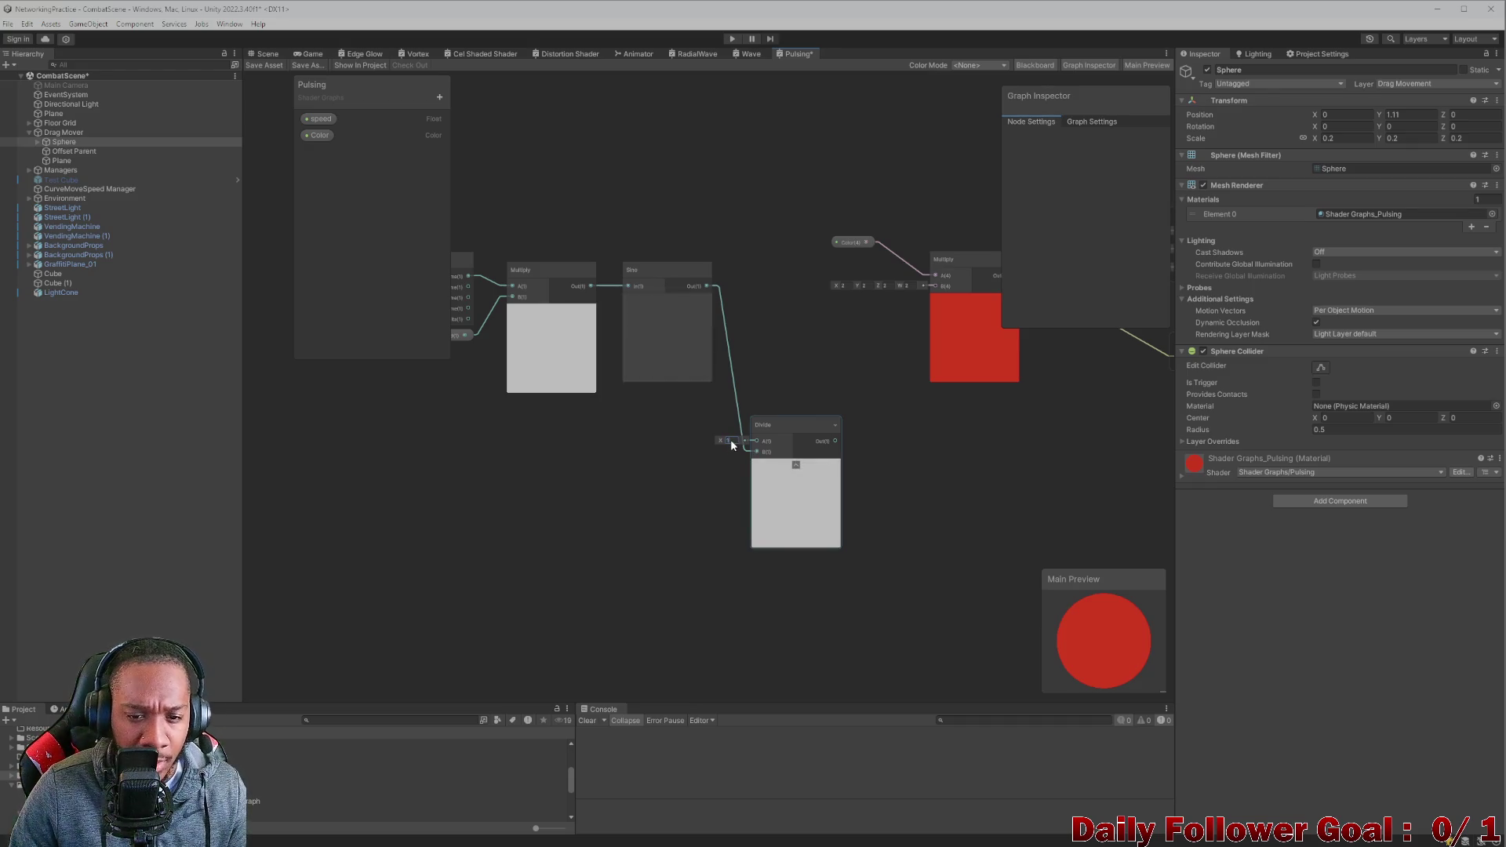
text(2)
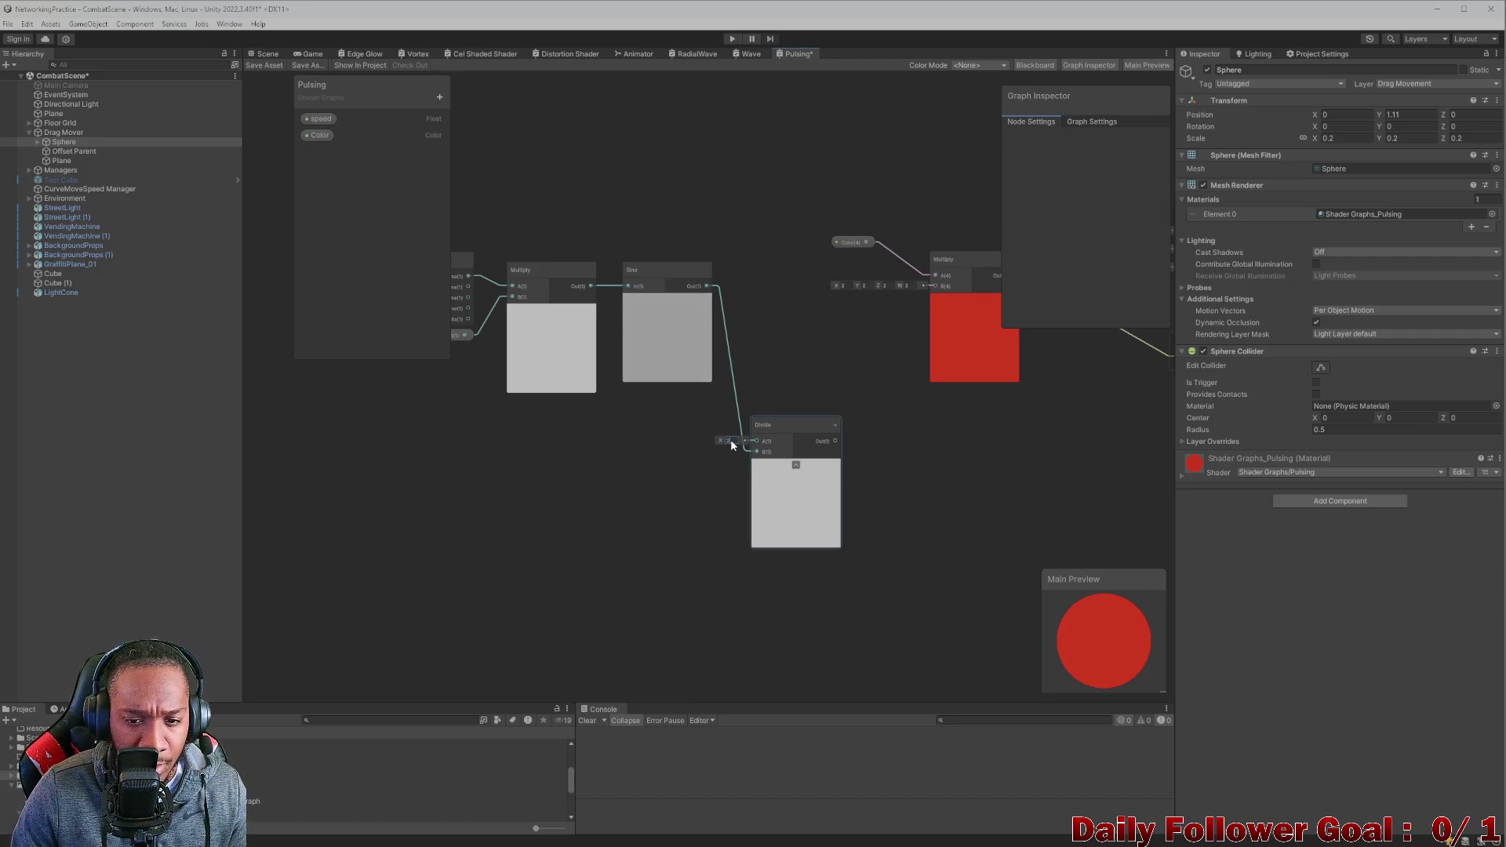
key(BackSpace)
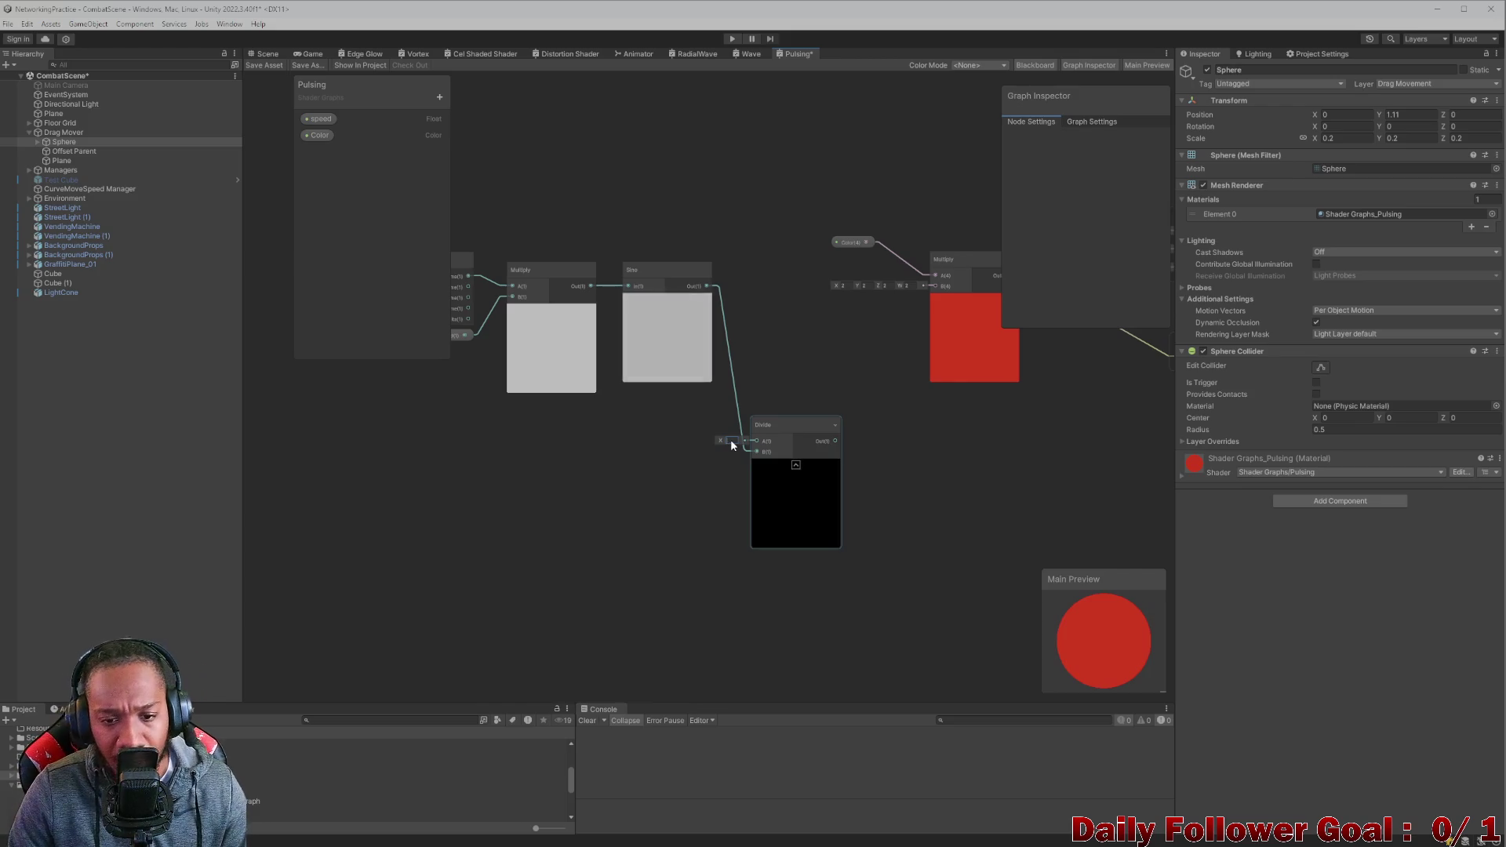
text(8)
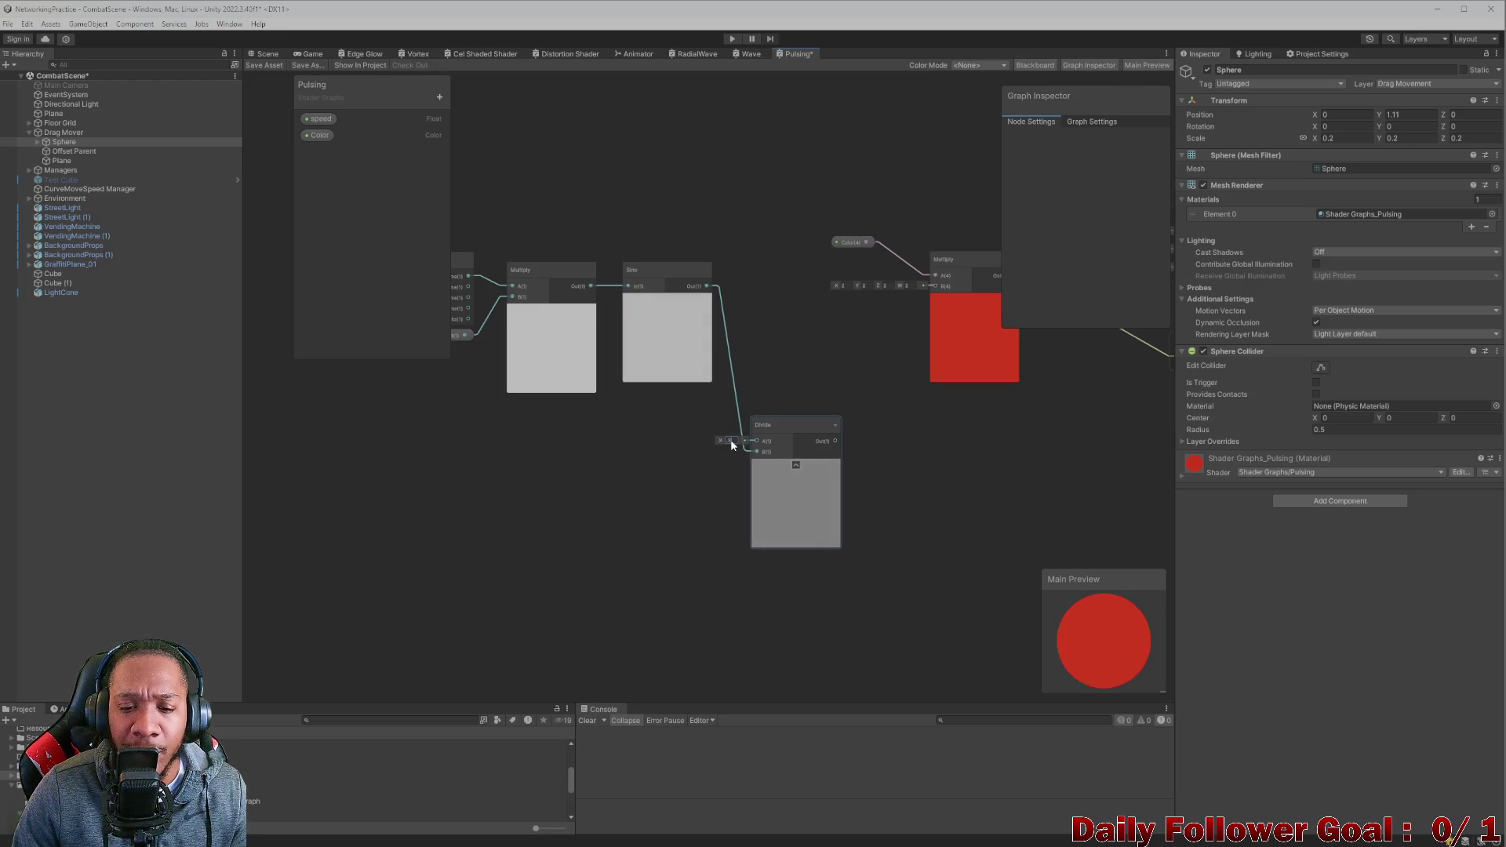
key(BackSpace)
text(2)
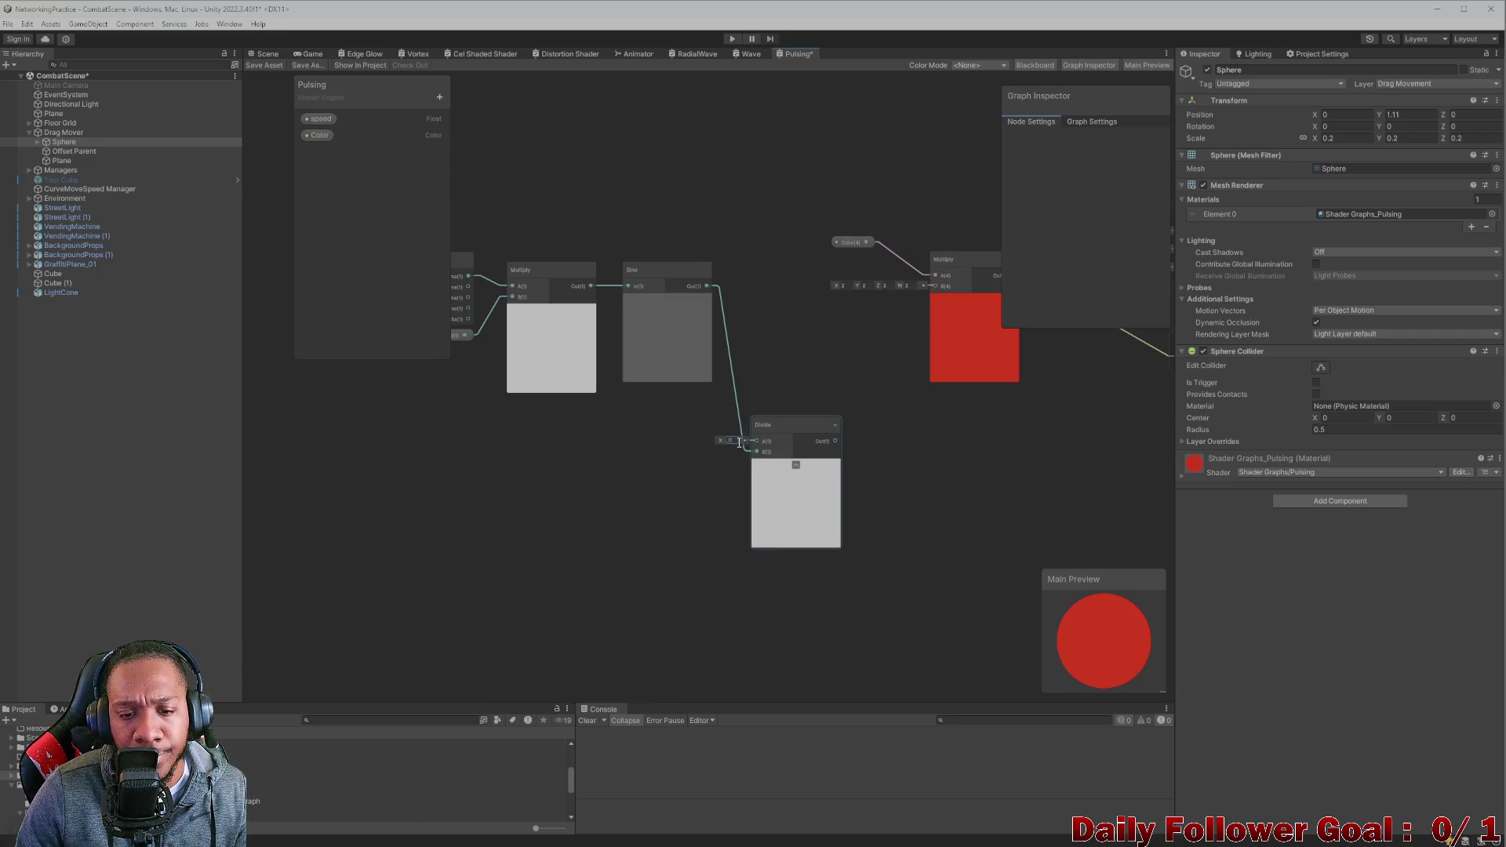
key(BackSpace)
text(.1)
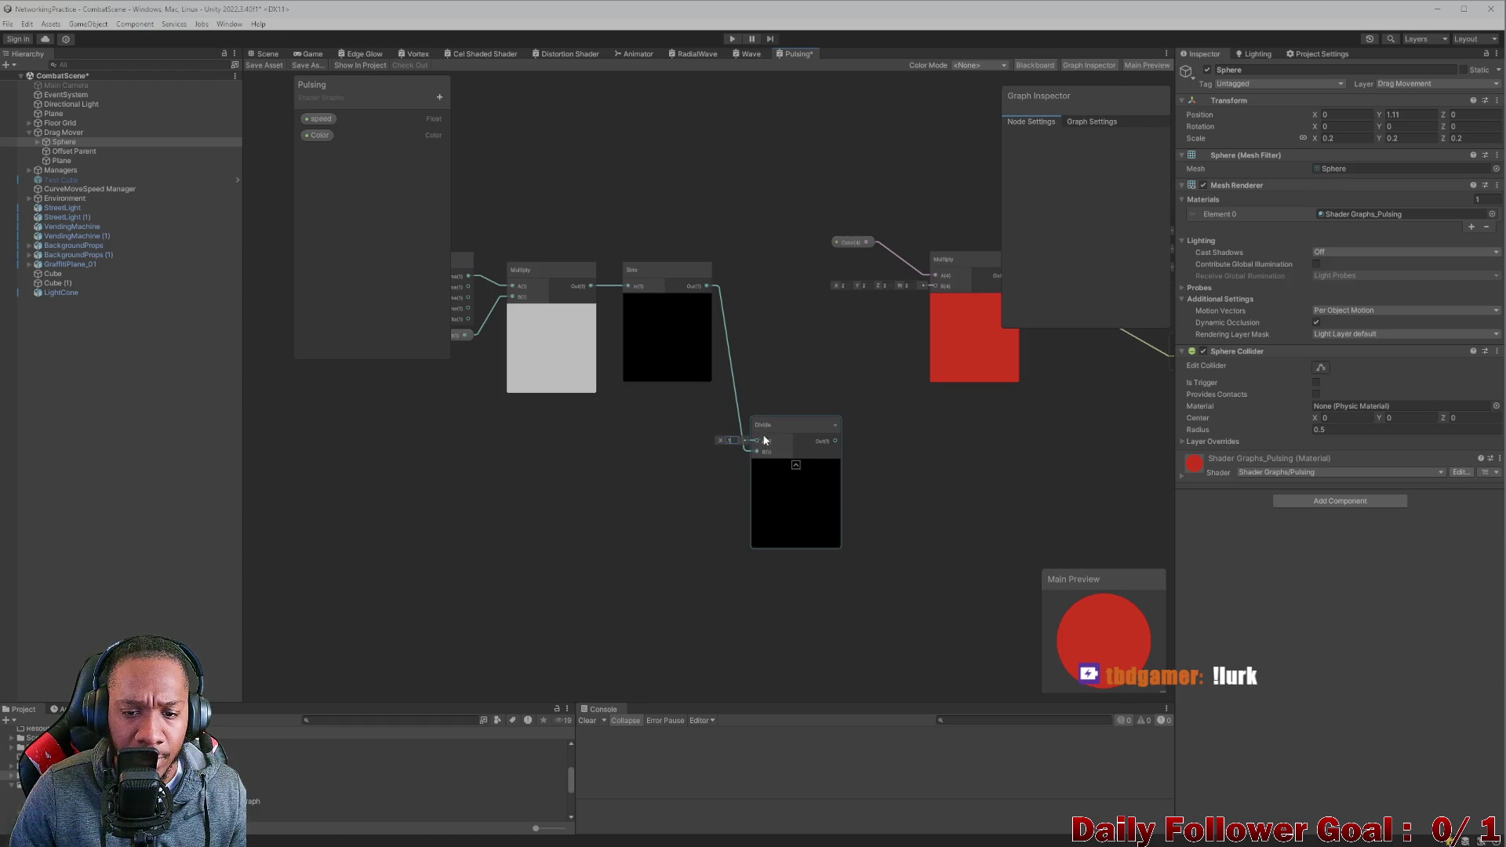
Add a Multiply node from Sine with B set to 2, then delete it along with the Divide node.
drag(765, 441, 787, 353)
key(space)
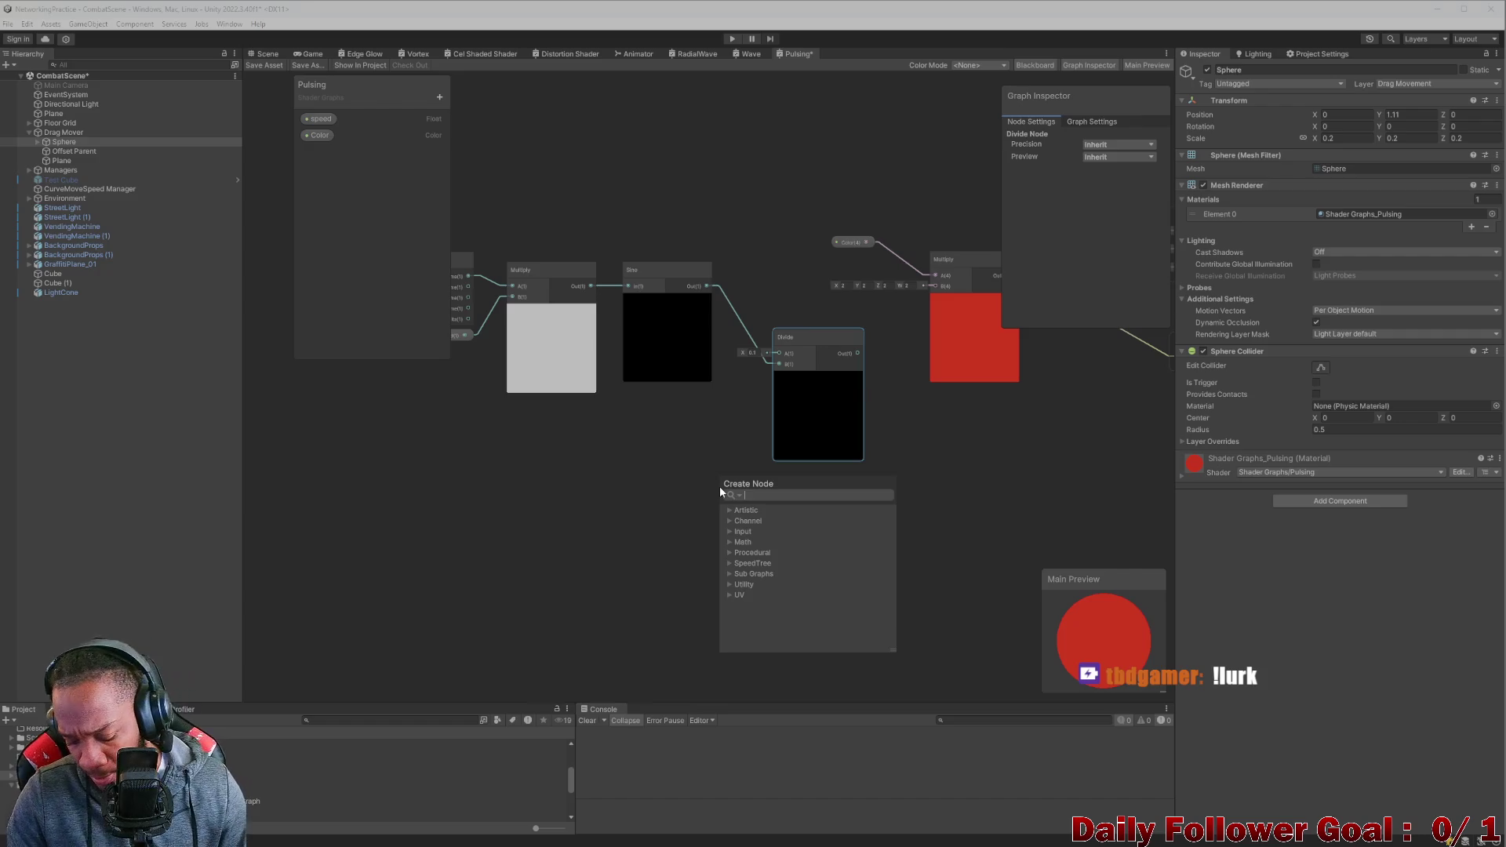
text(multi)
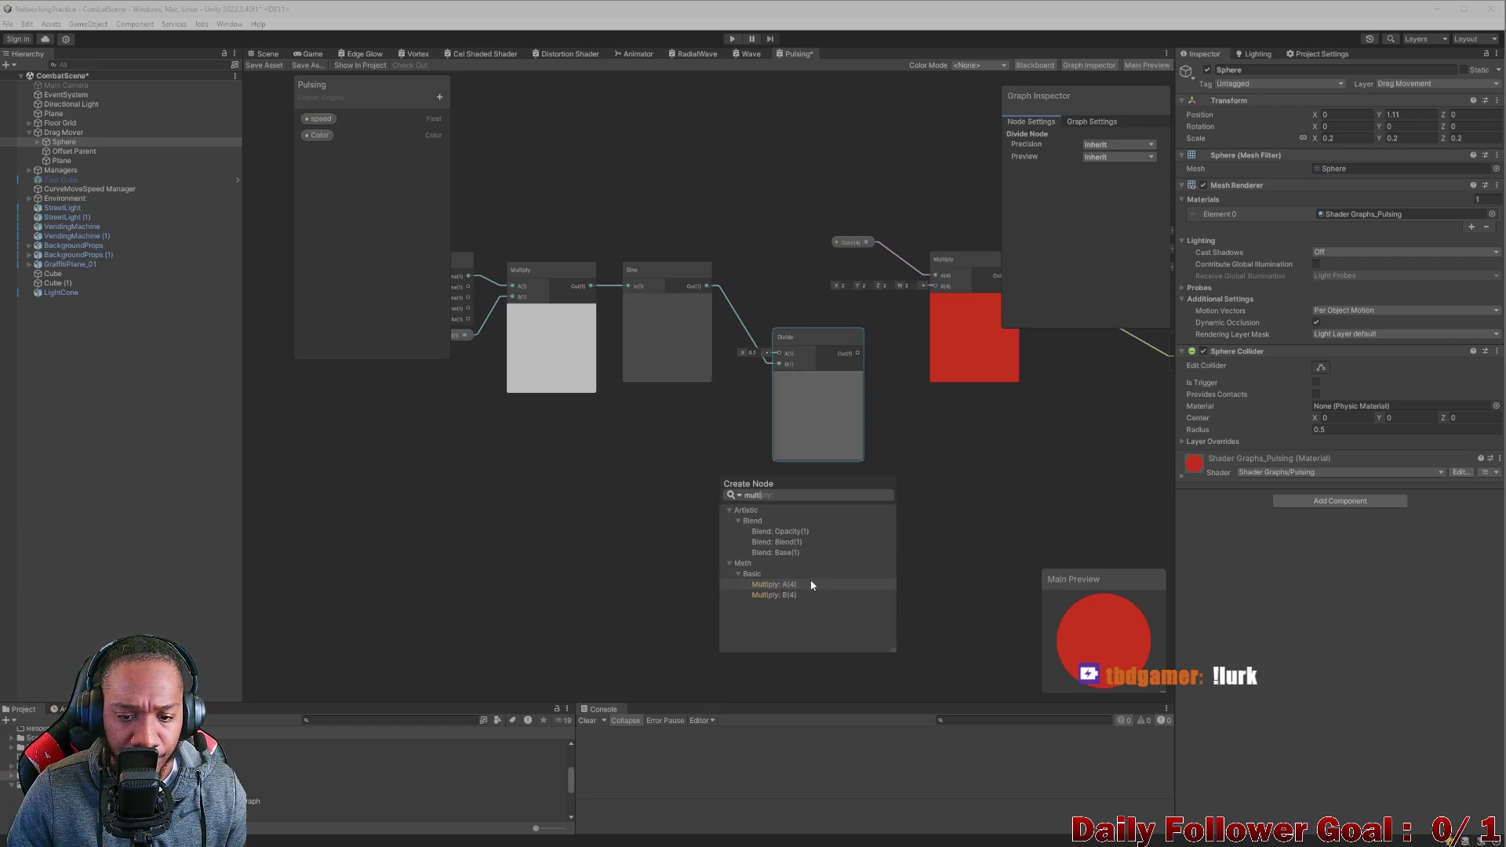
click(810, 584)
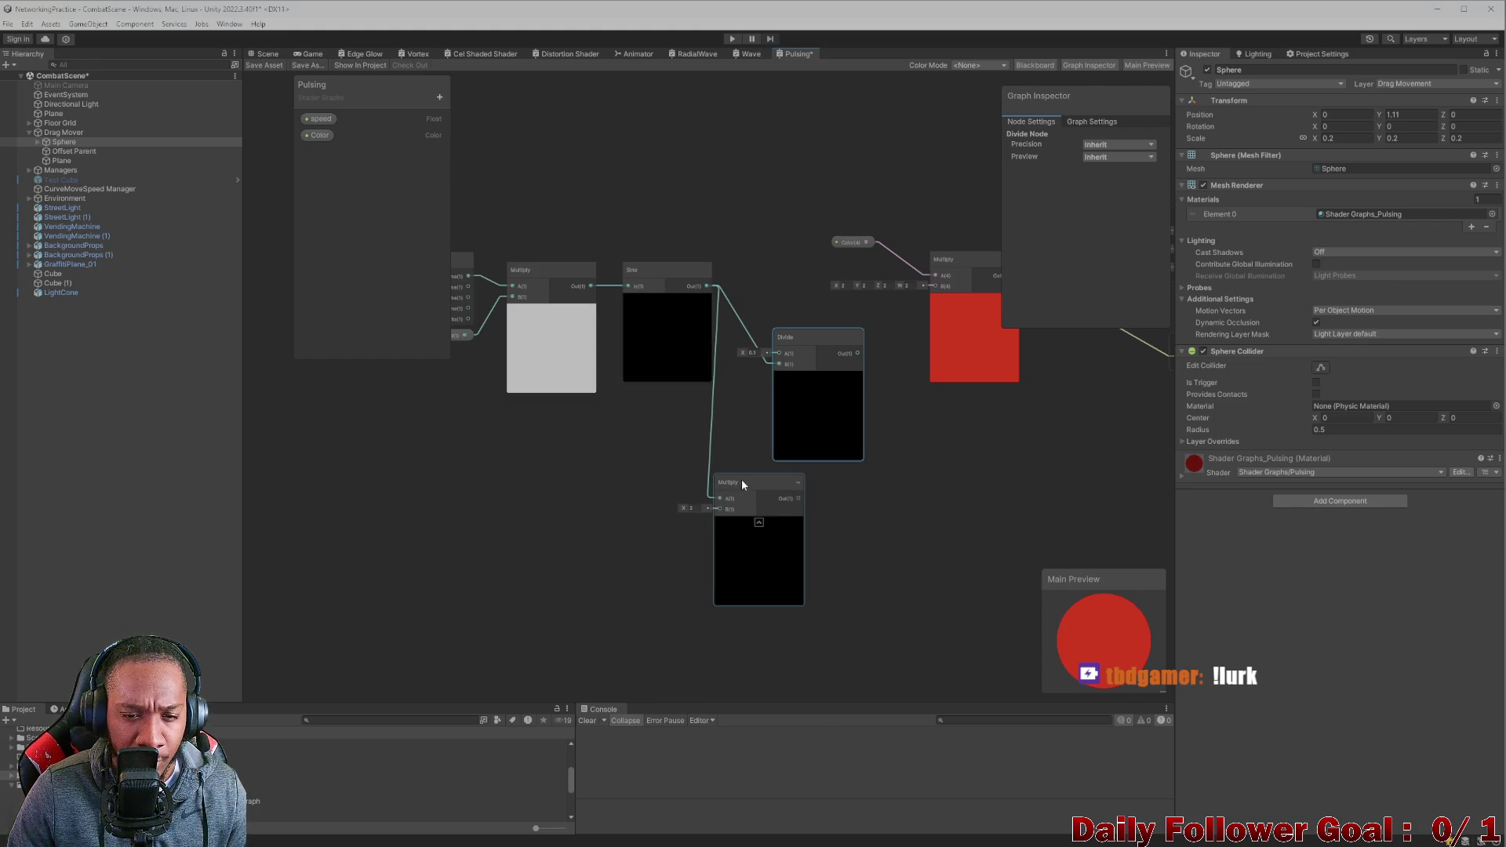
drag(743, 484, 777, 503)
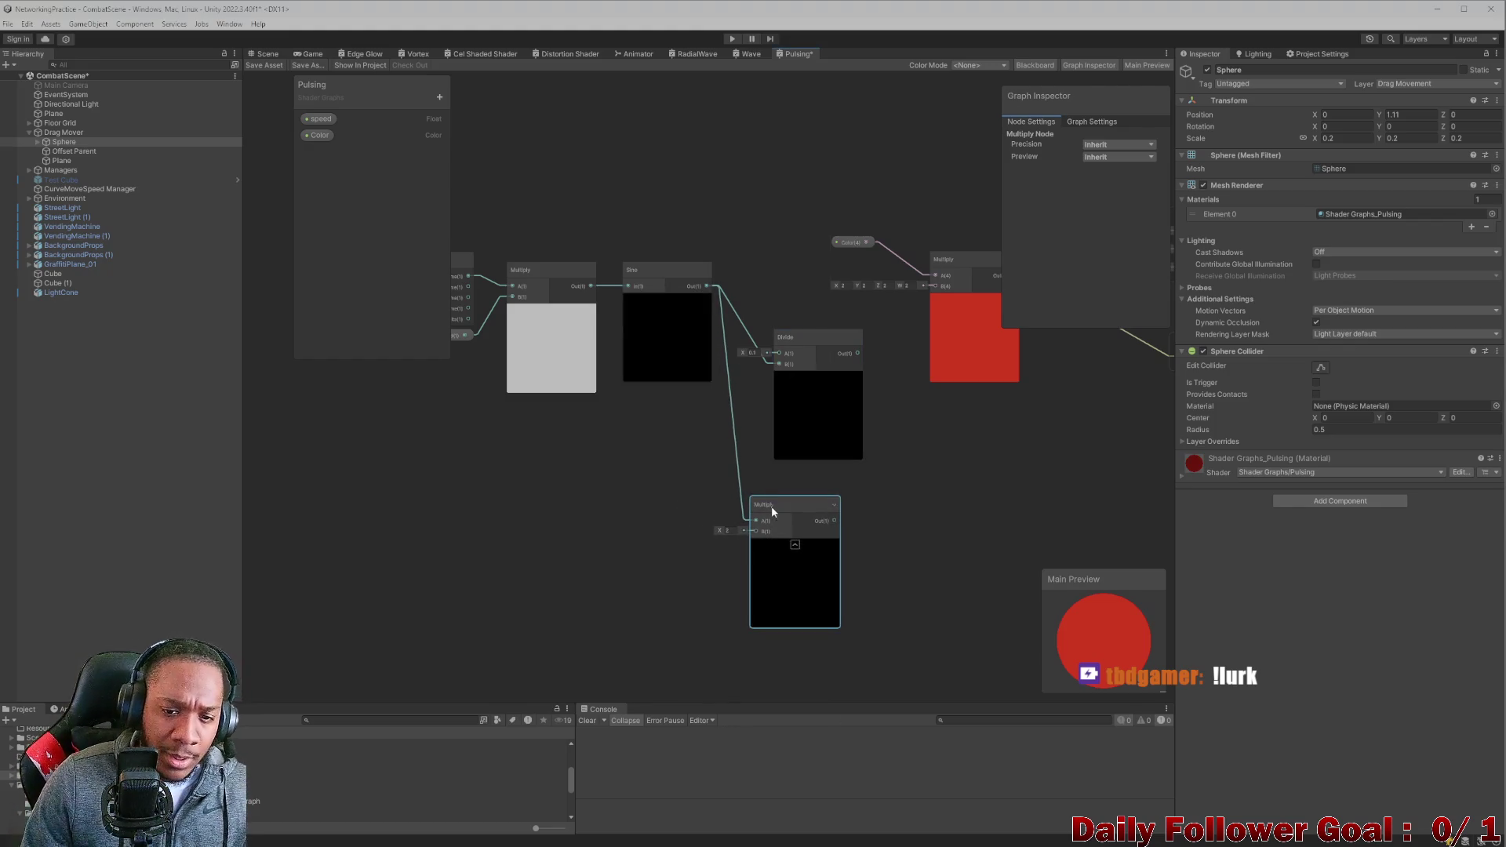
click(728, 530)
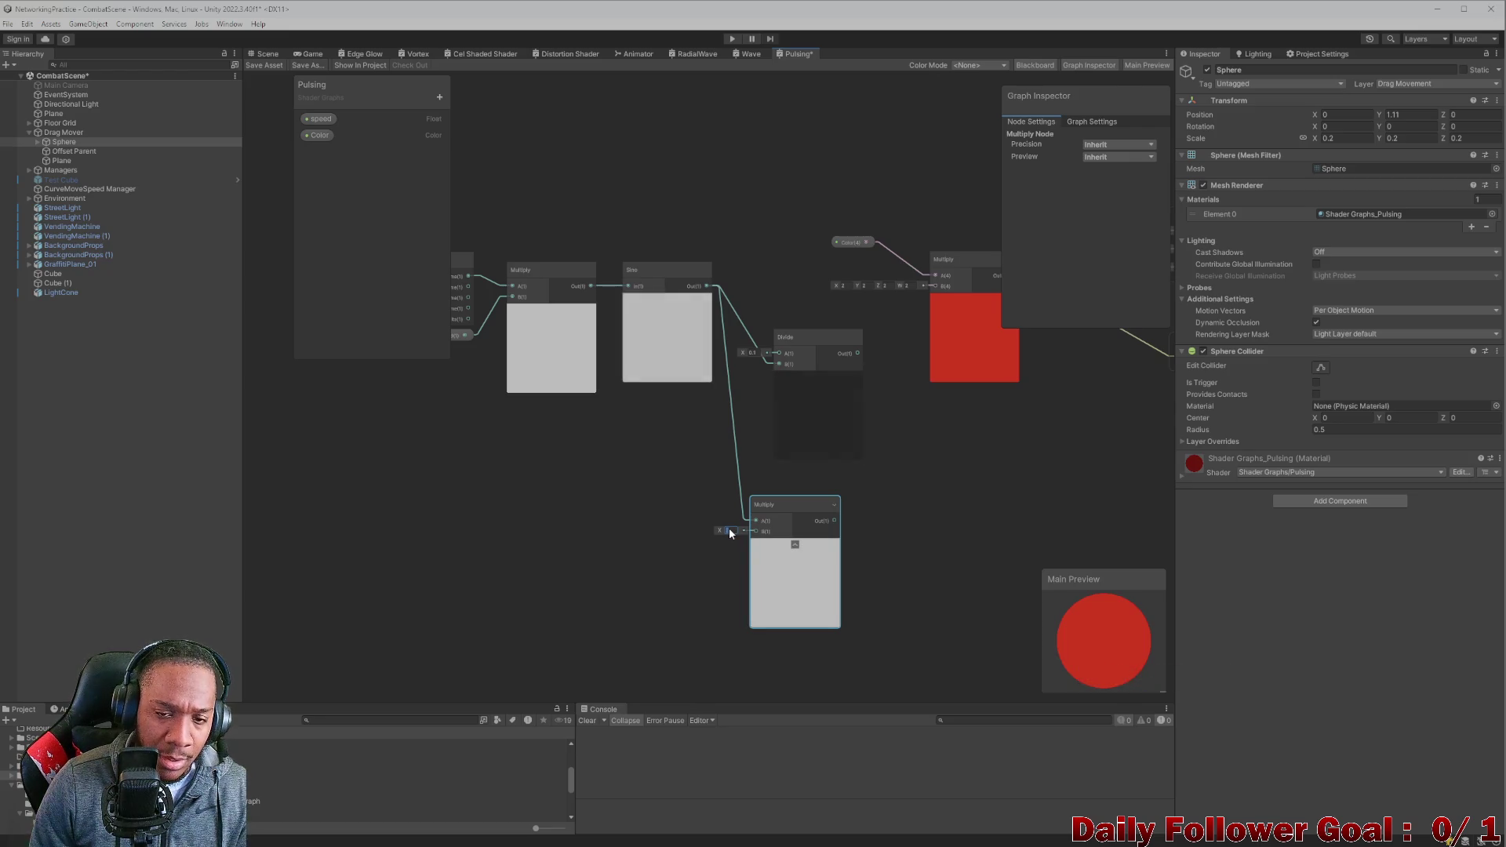
text(2)
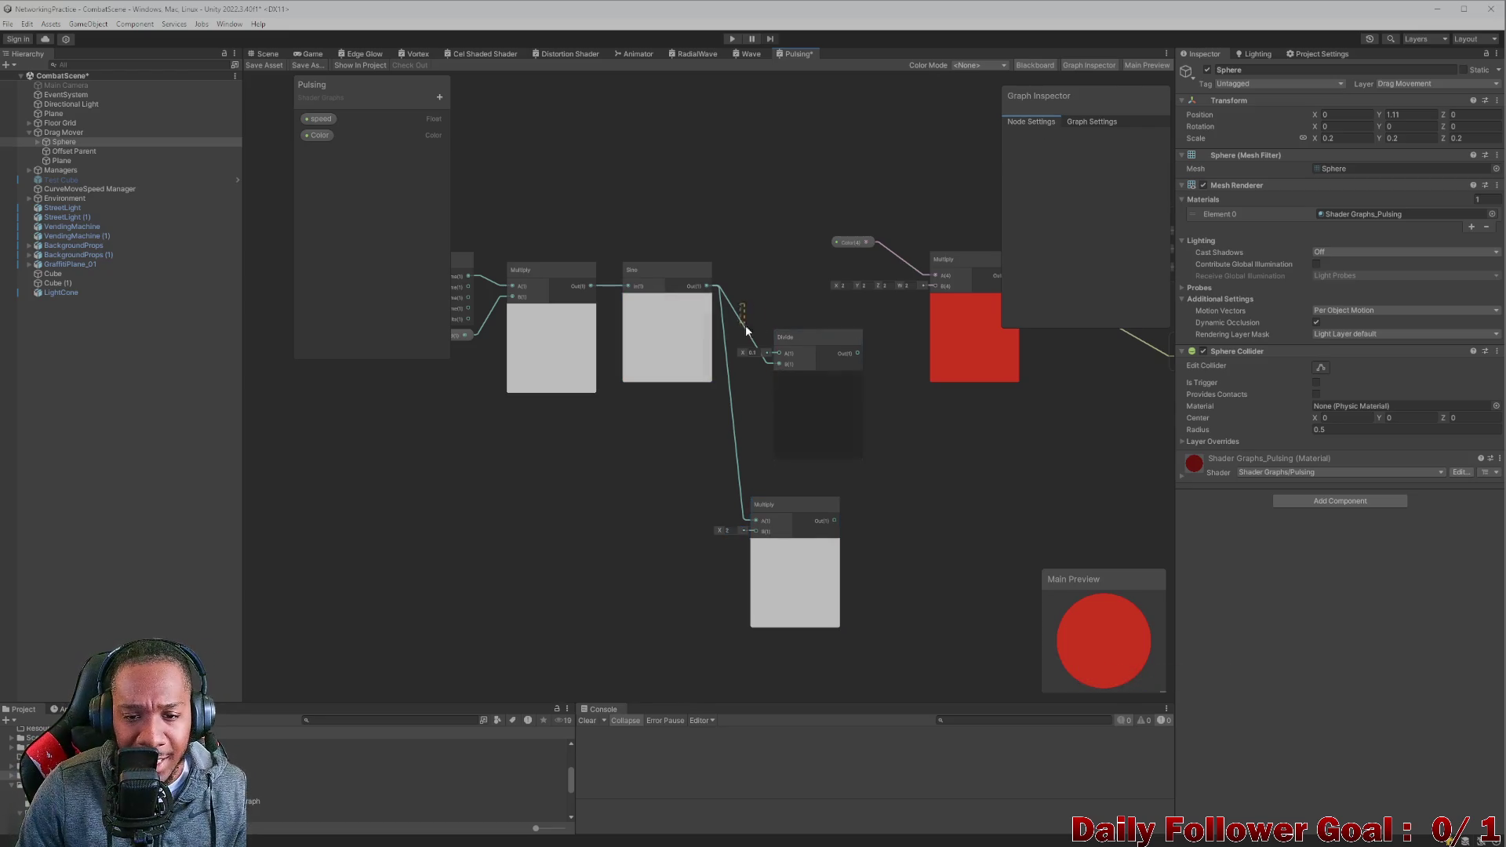
drag(746, 325, 814, 572)
key(Delete)
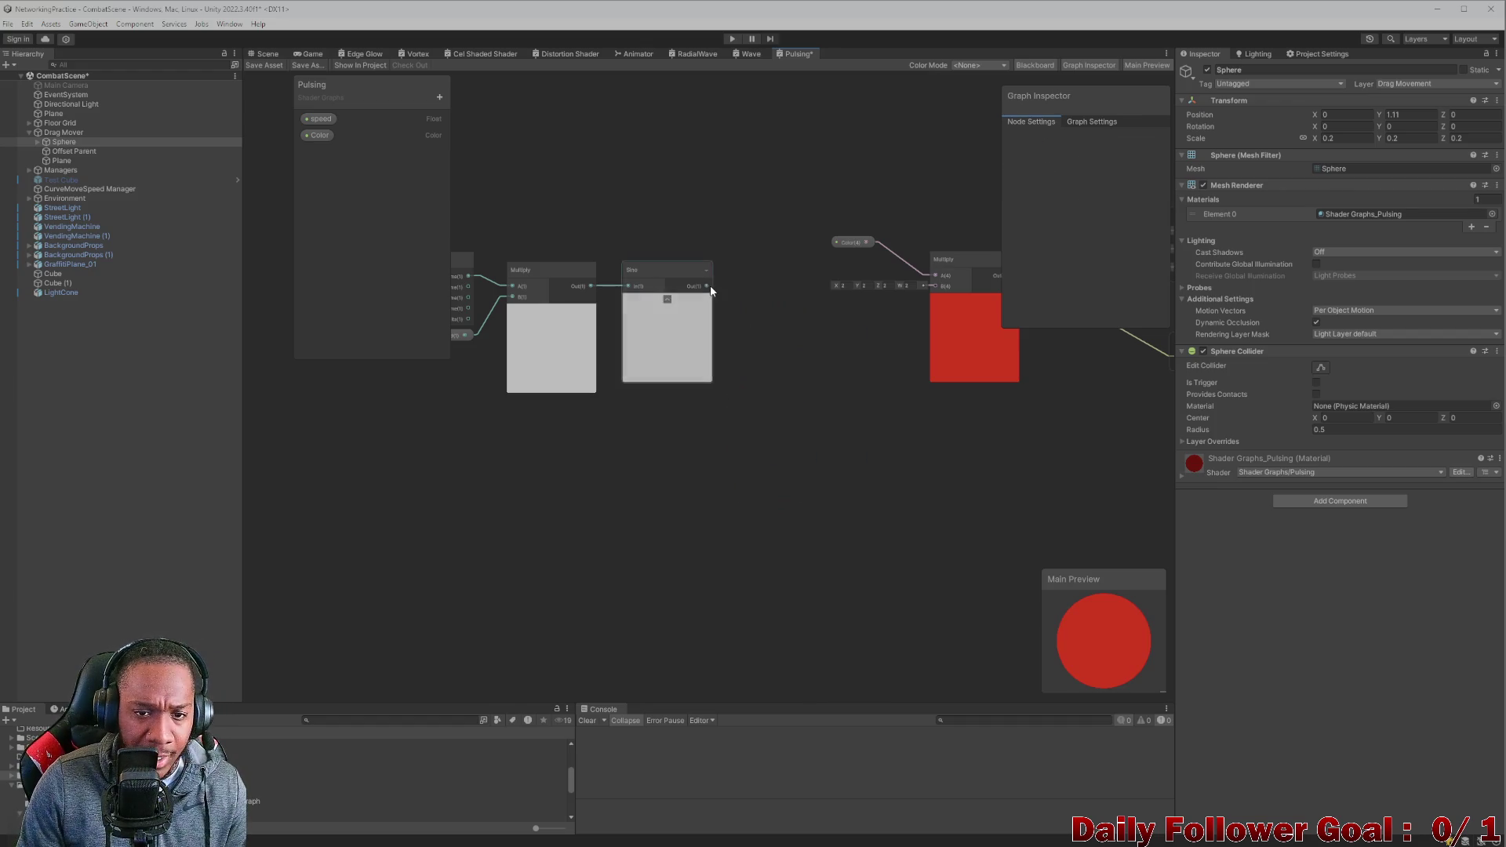
Create an Add node taking Sine's output into A, with its B value set to 1.
key(space)
text(add)
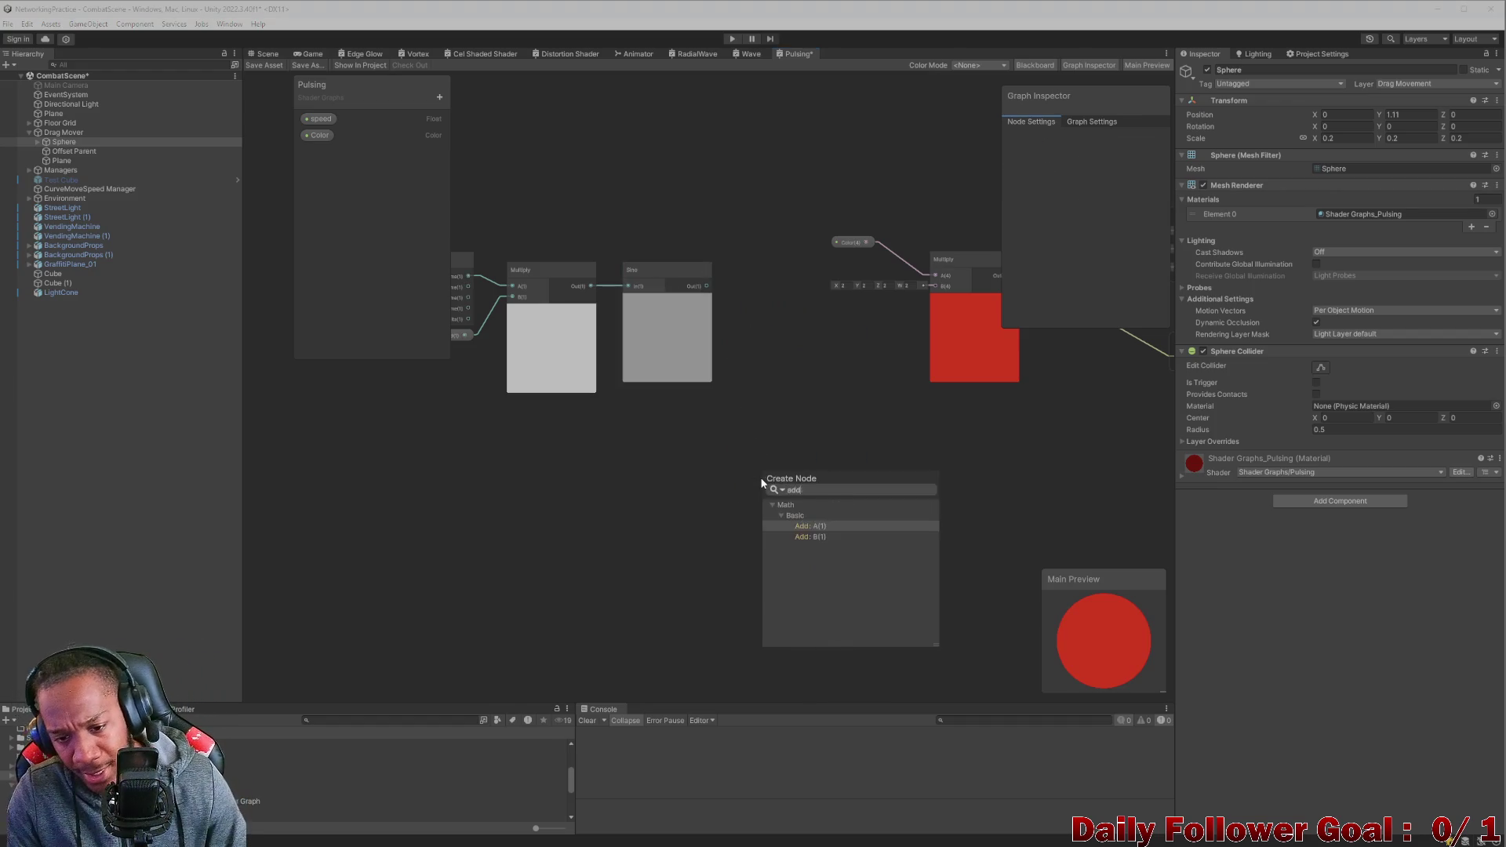
key(Return)
drag(794, 471, 807, 450)
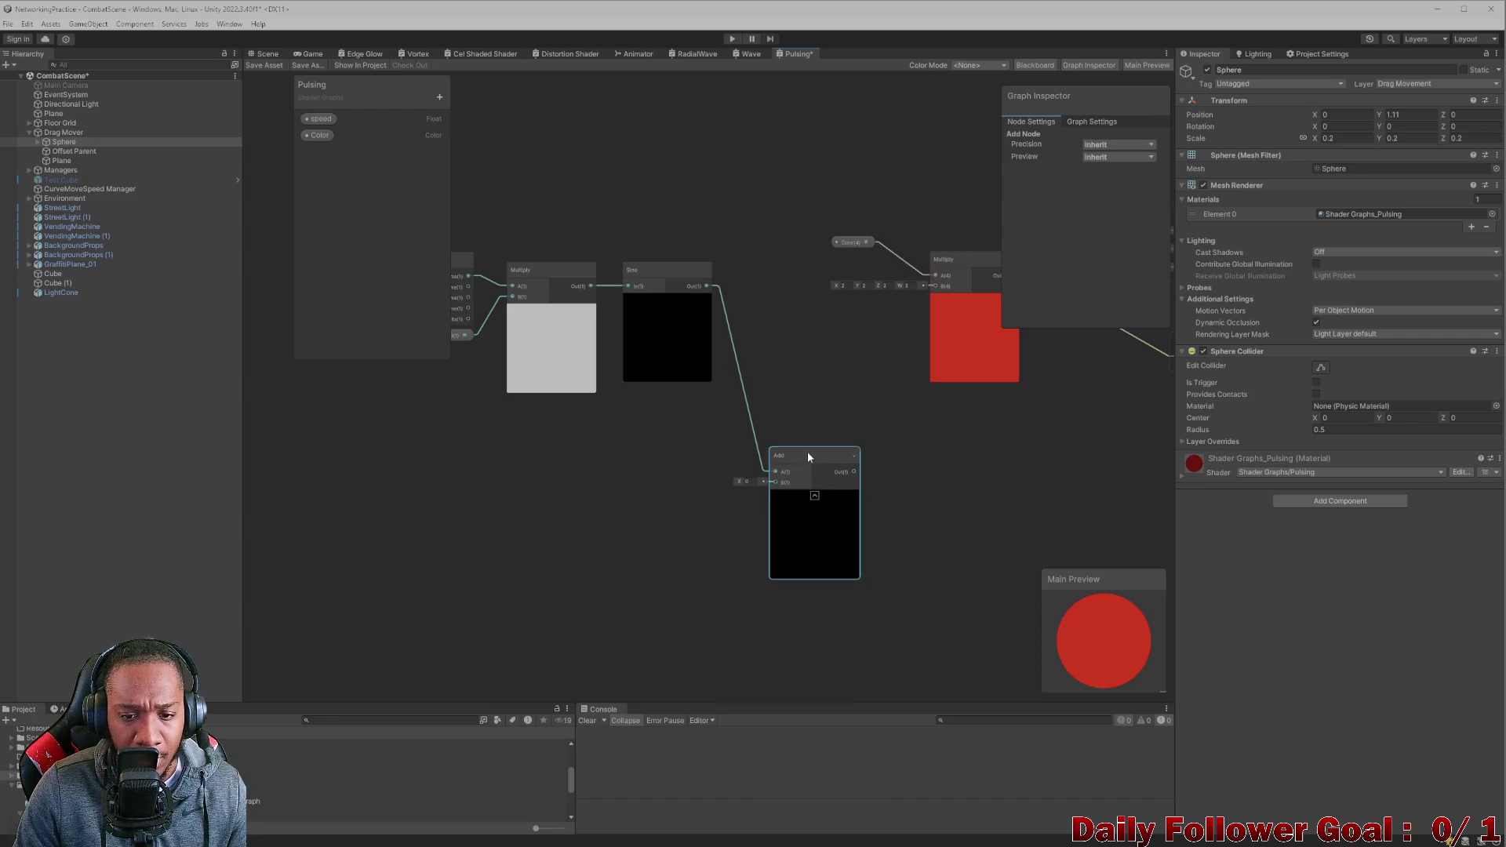
click(750, 482)
text(1)
key(Return)
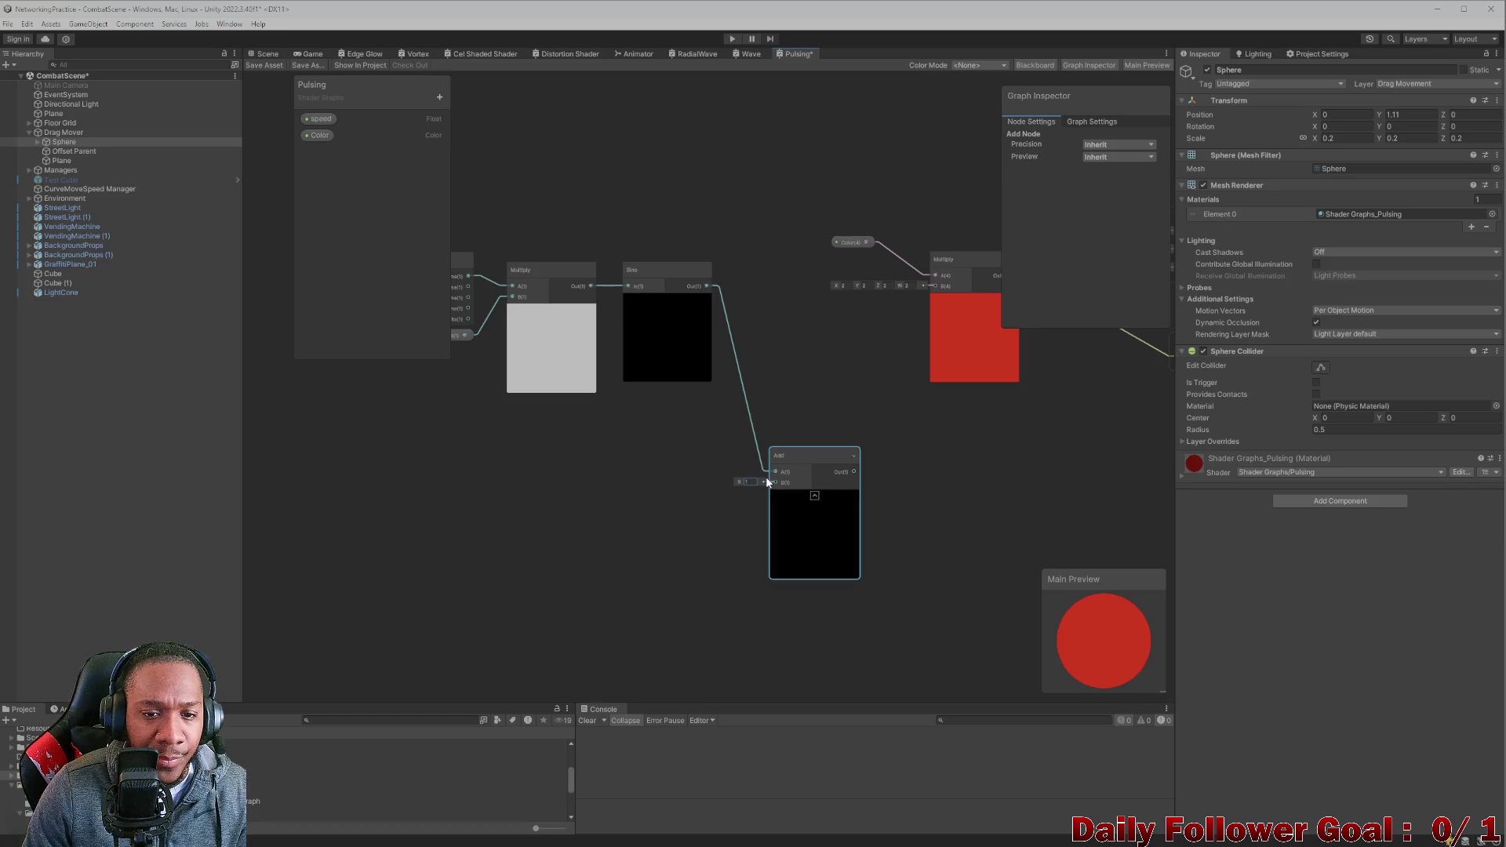
click(749, 482)
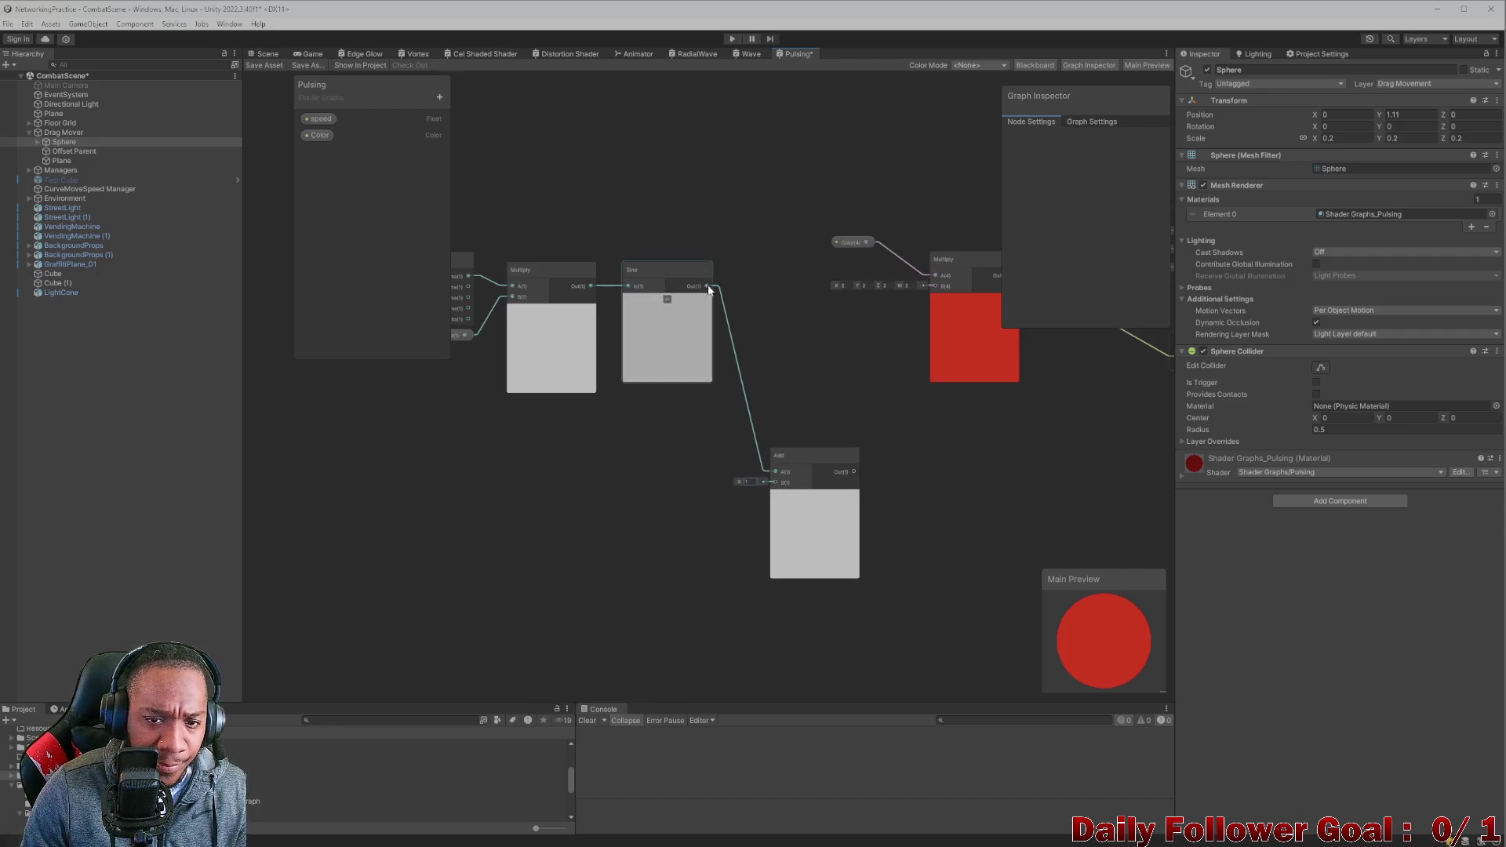
Add a trial Subtract node from Sine, testing B values 0.9 and 0.5.
drag(707, 286, 791, 328)
text(sub)
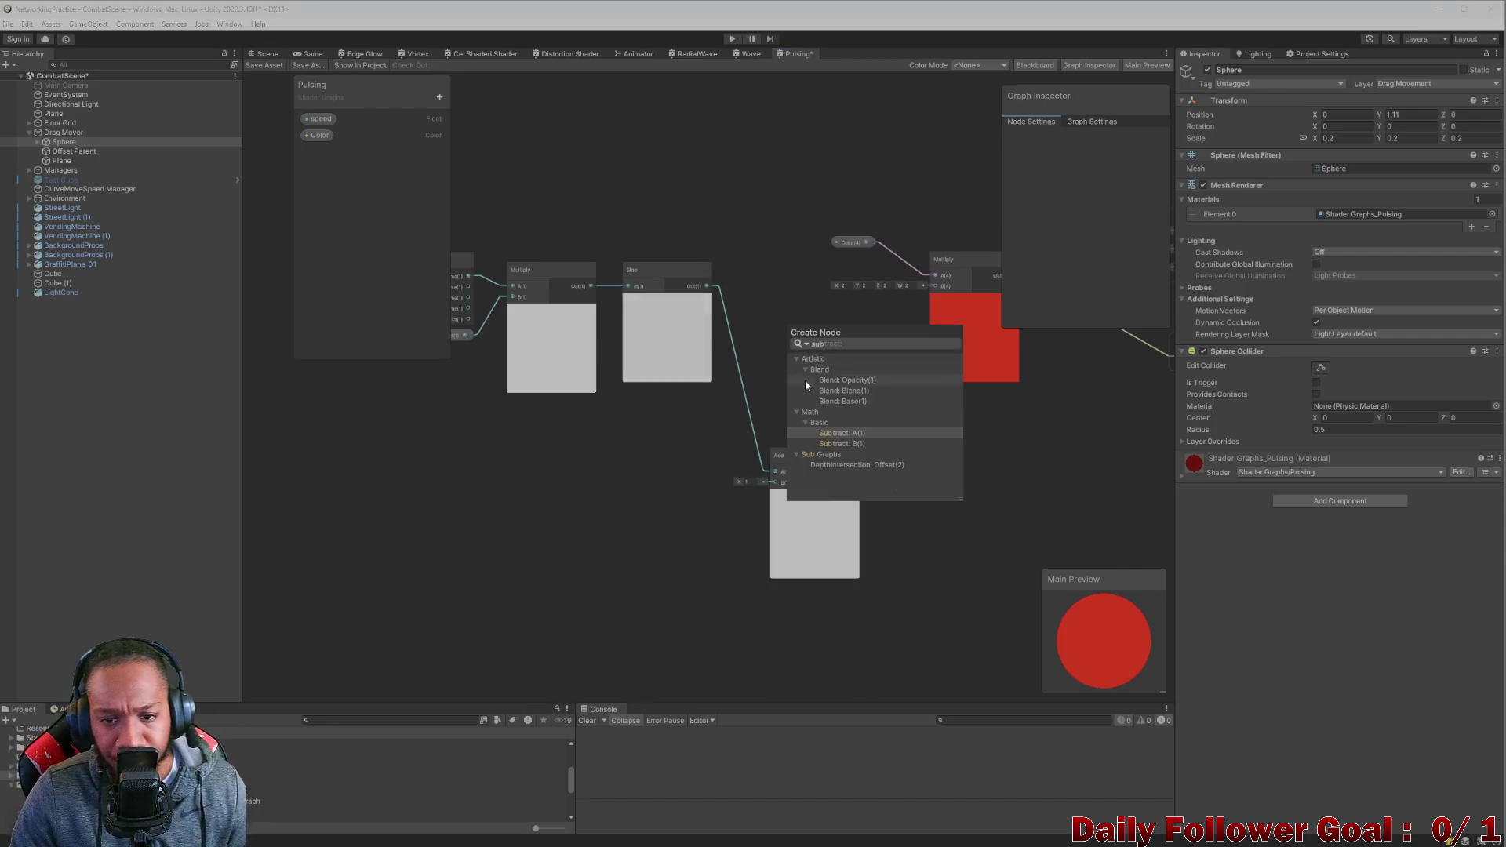
click(840, 433)
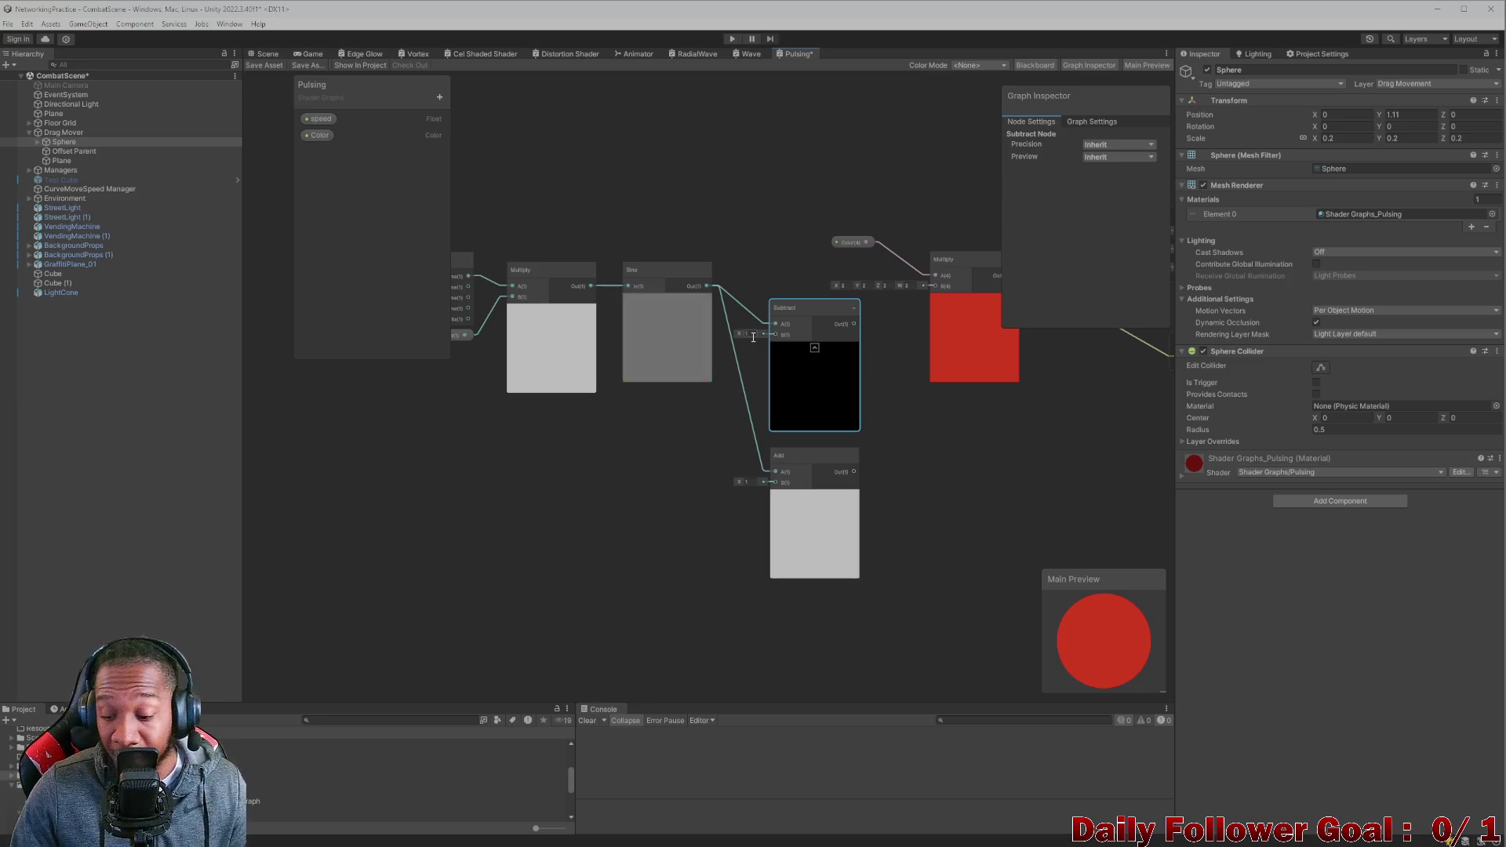
click(754, 337)
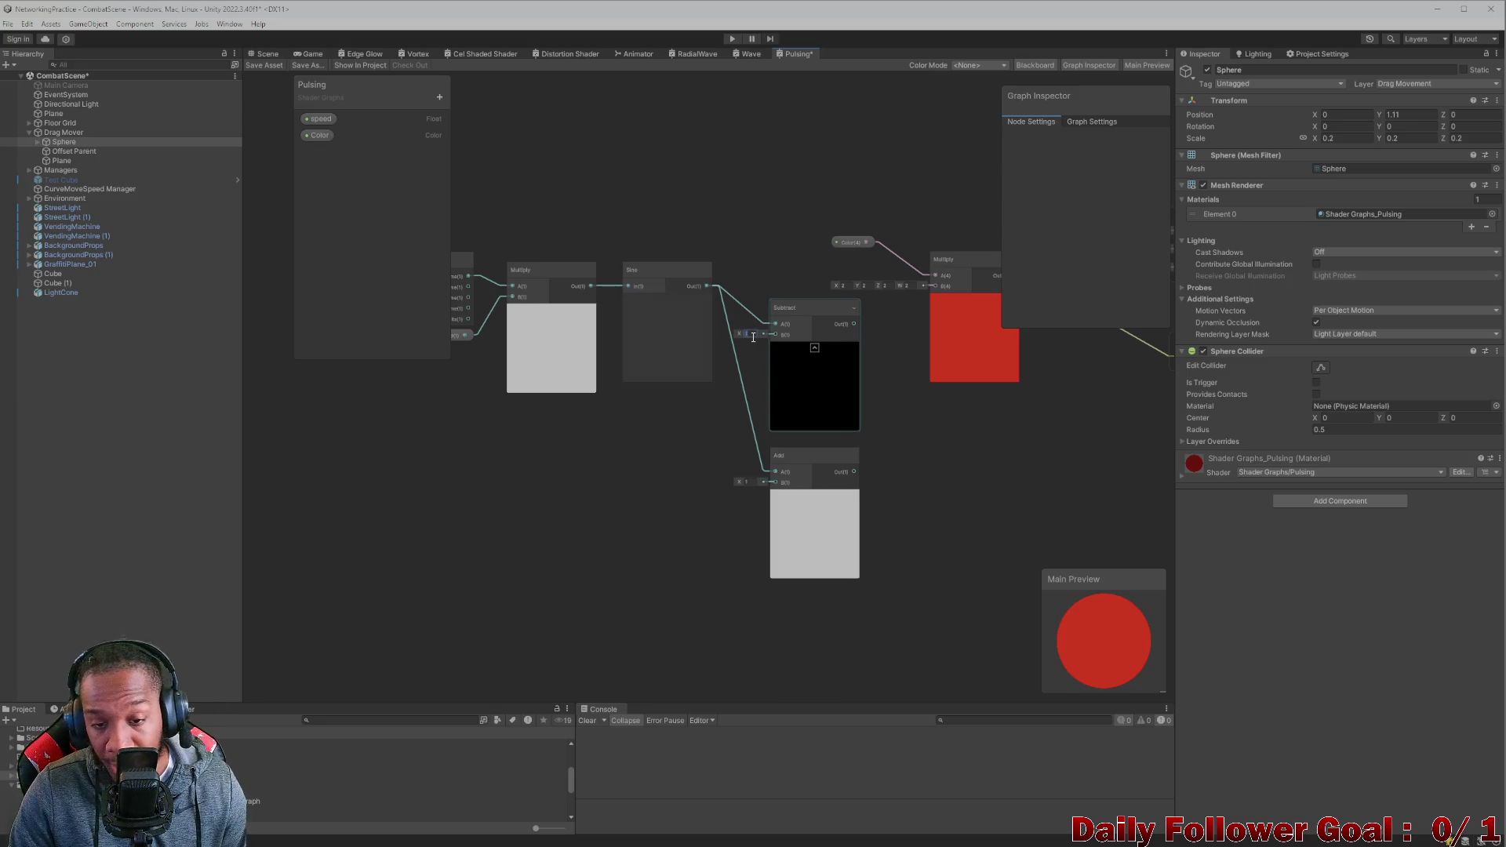
text(0.9)
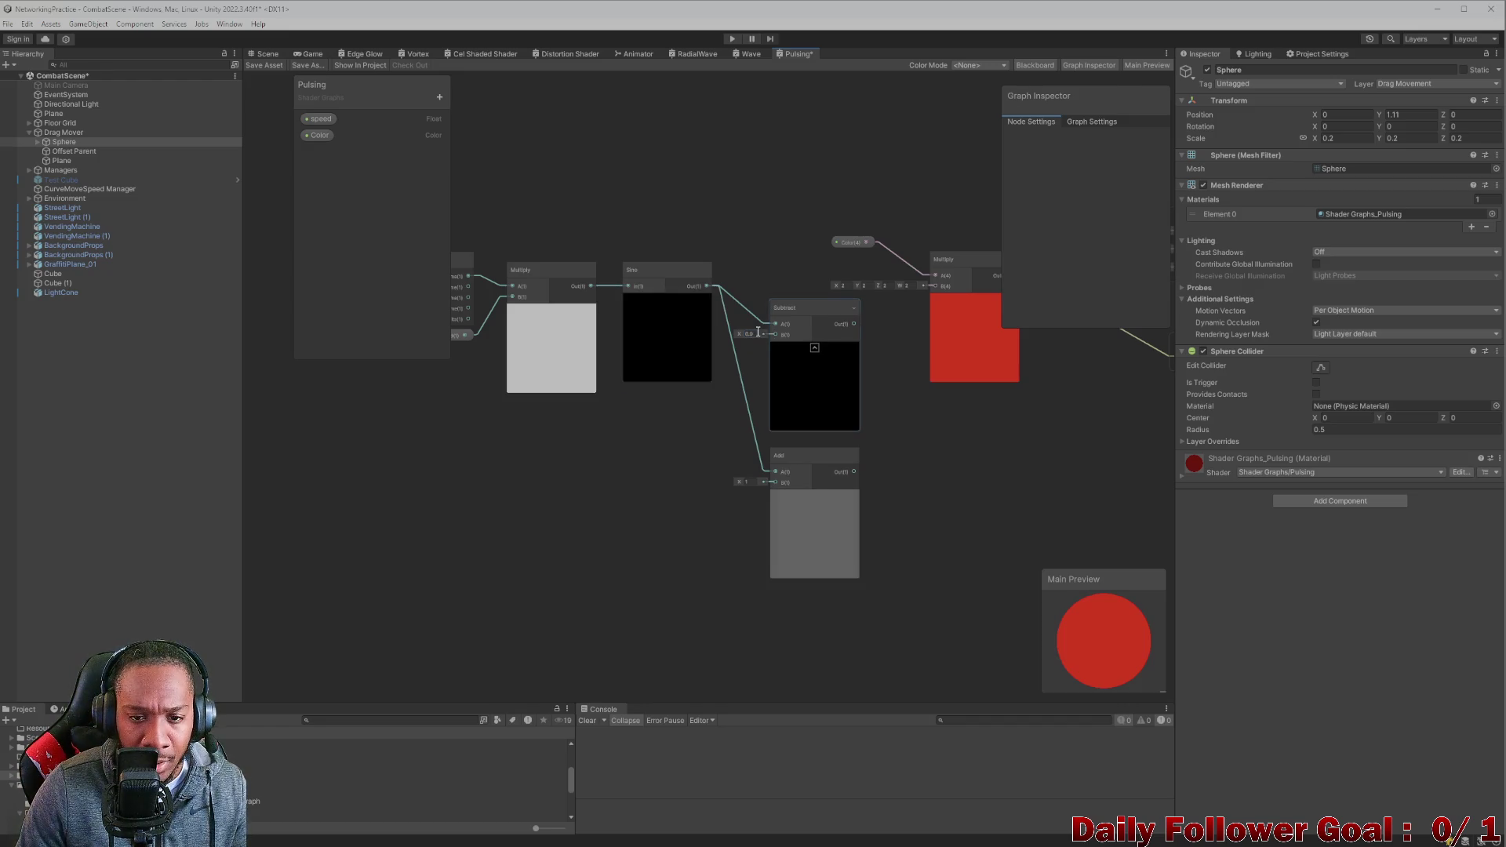
click(746, 335)
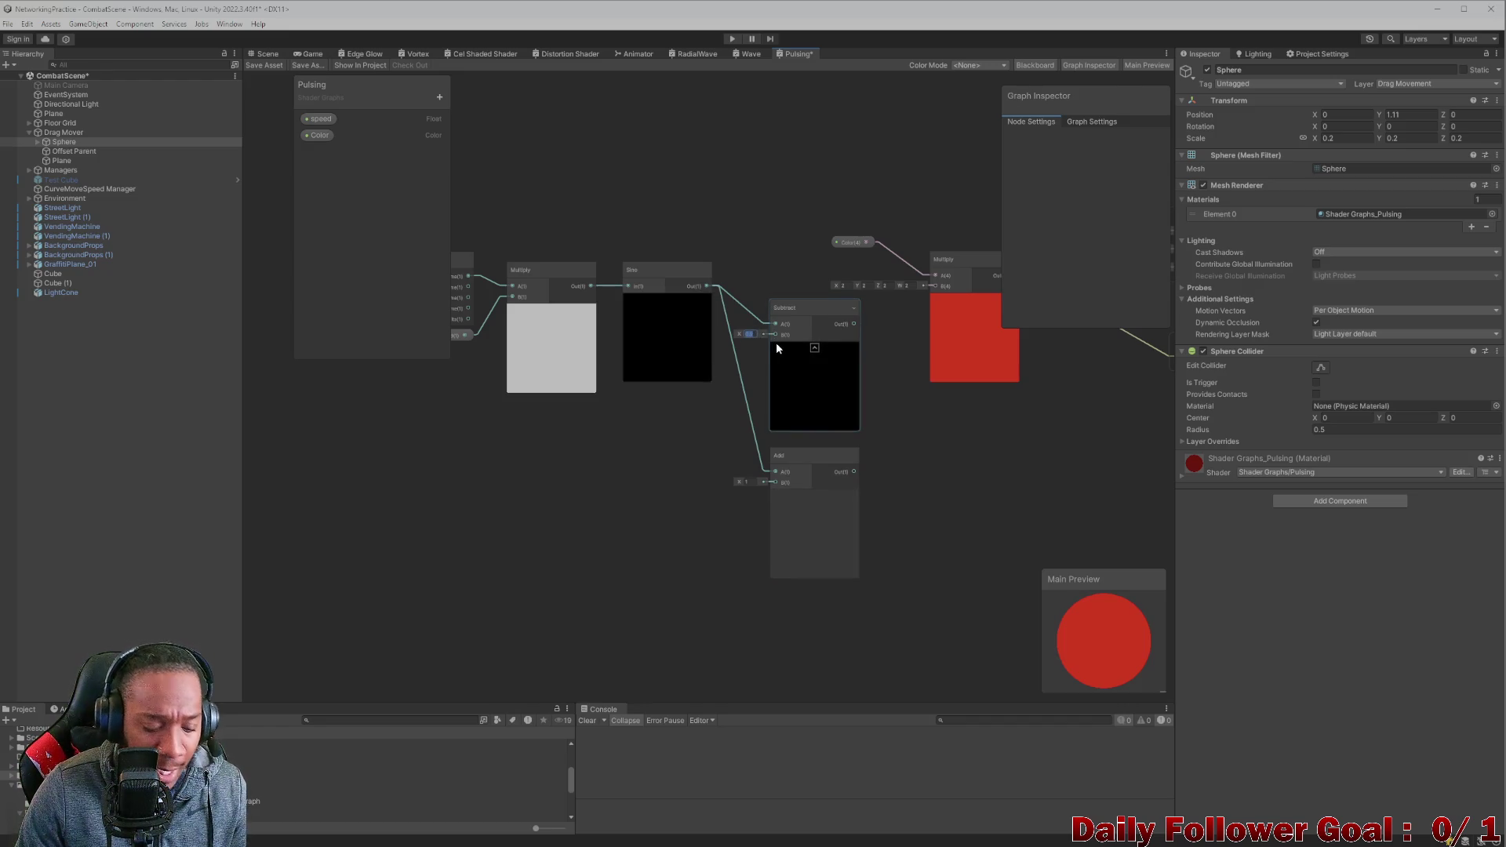
text(0.5)
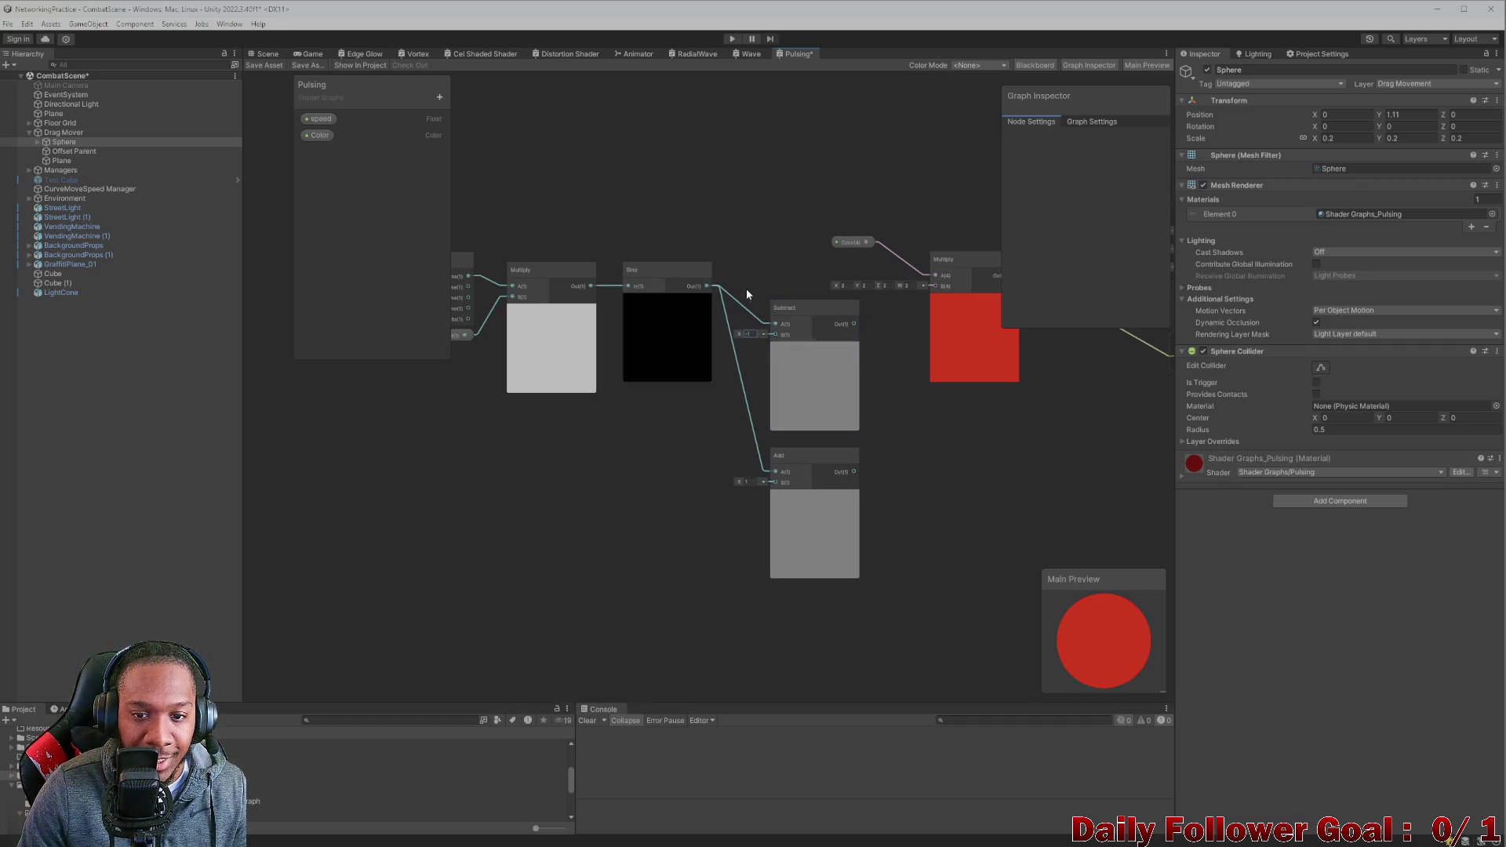
Delete the Subtract node and wire the Add output into the colour Multiply's B input.
drag(749, 285, 808, 392)
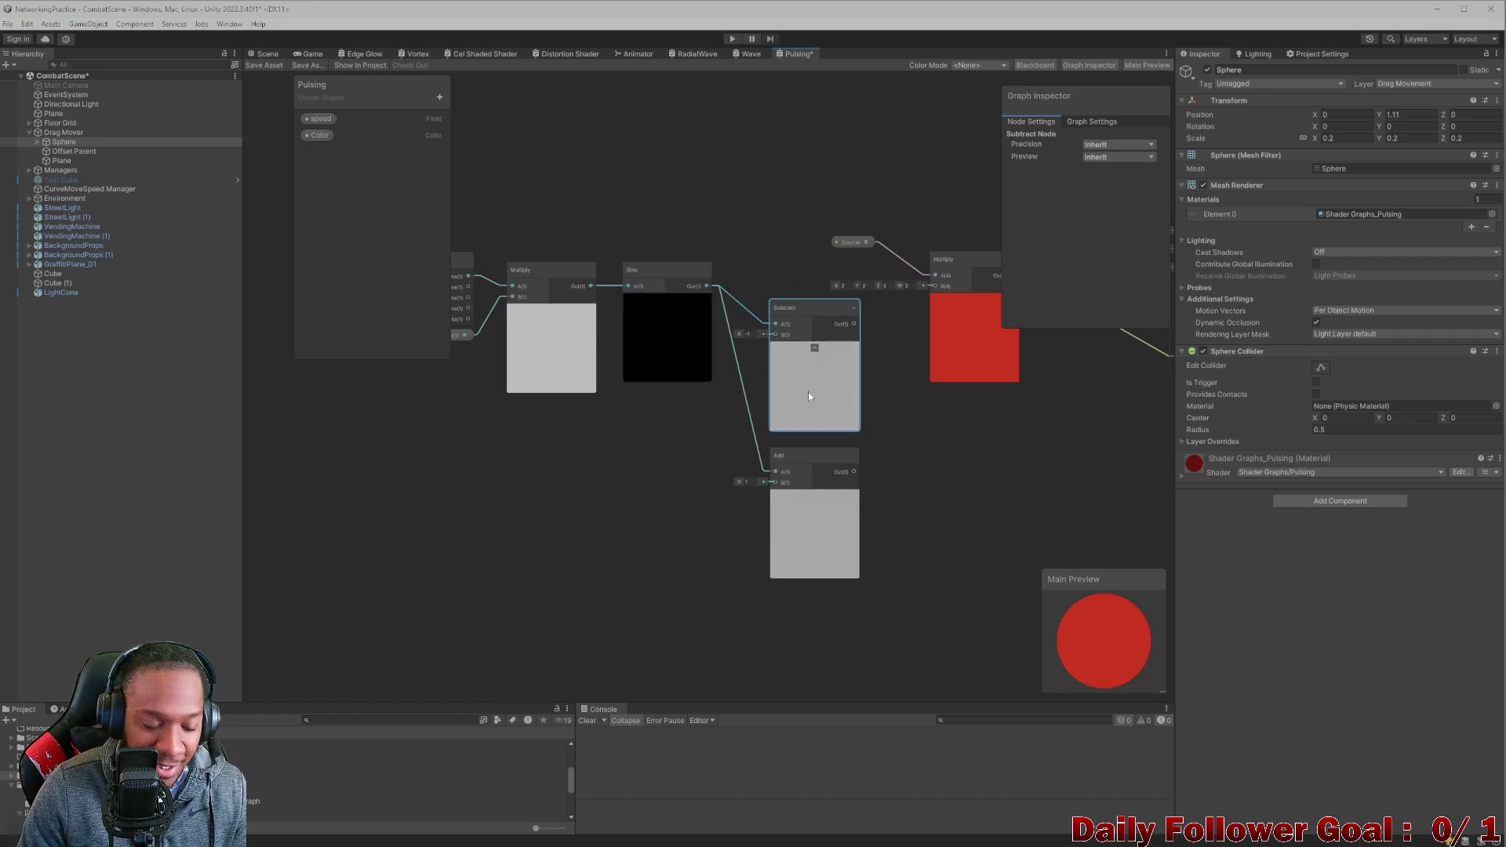
key(Delete)
mouse_move(821, 453)
mouse_down()
mouse_move(790, 378)
mouse_move(911, 308)
mouse_up()
drag(793, 383, 812, 280)
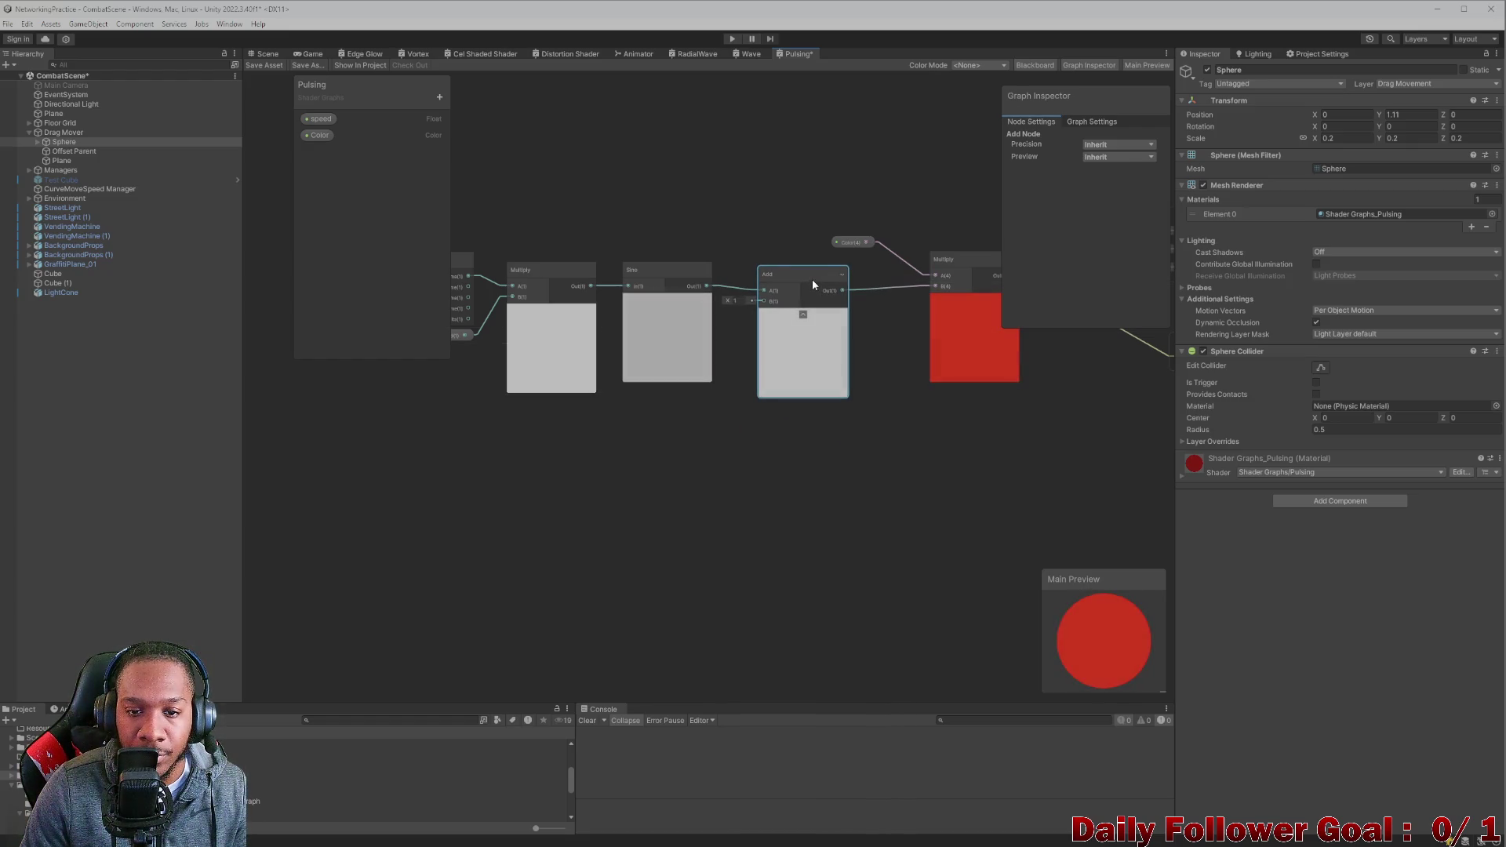
Shift the Time, Multiply, Sine and Add node chain left to make room.
scroll(751, 314, down, 1)
drag(751, 314, 902, 314)
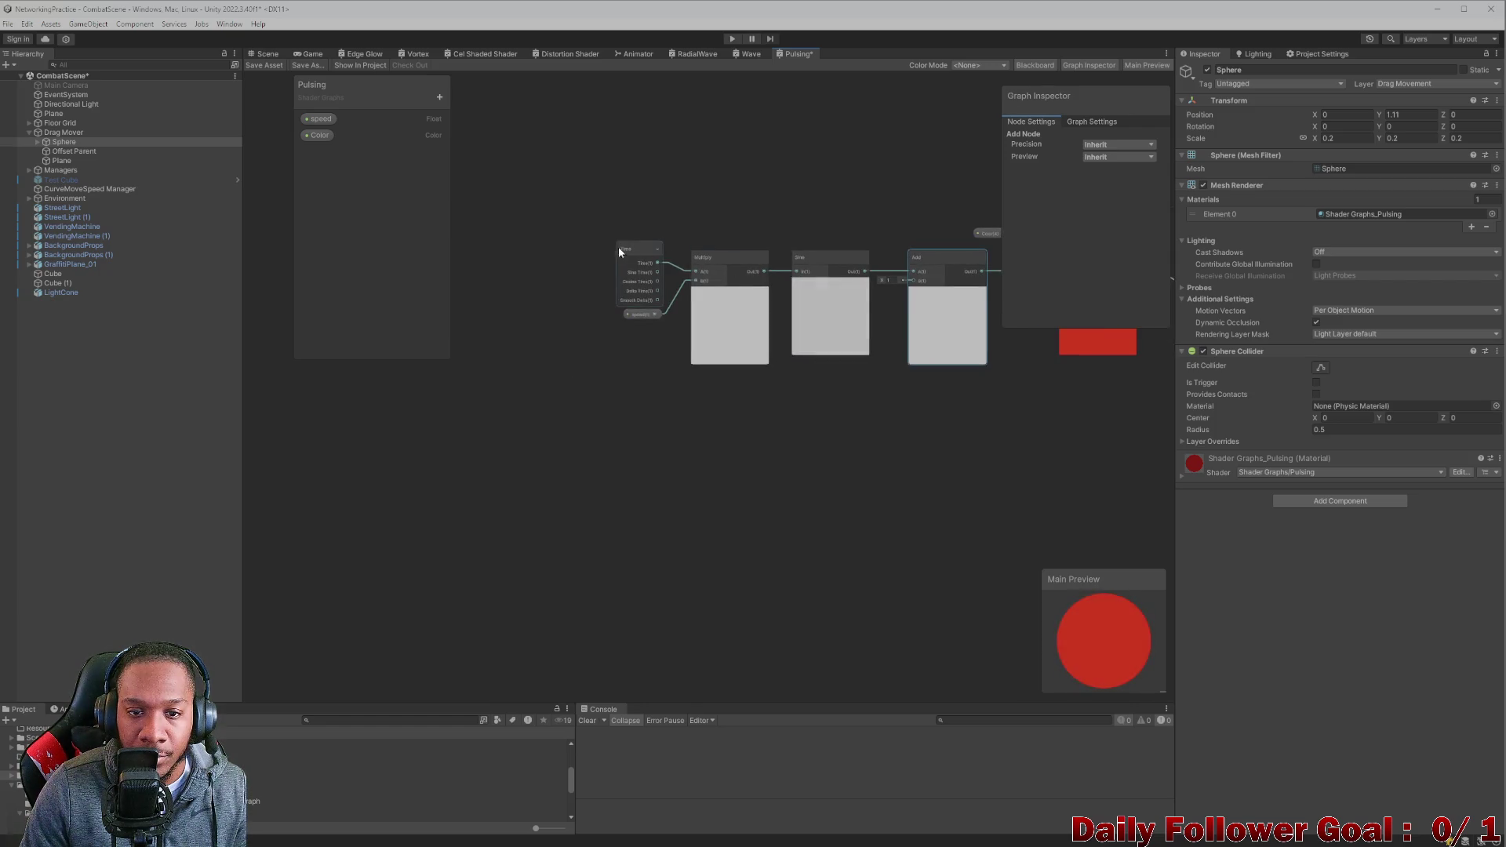
drag(618, 247, 941, 342)
drag(924, 272, 717, 269)
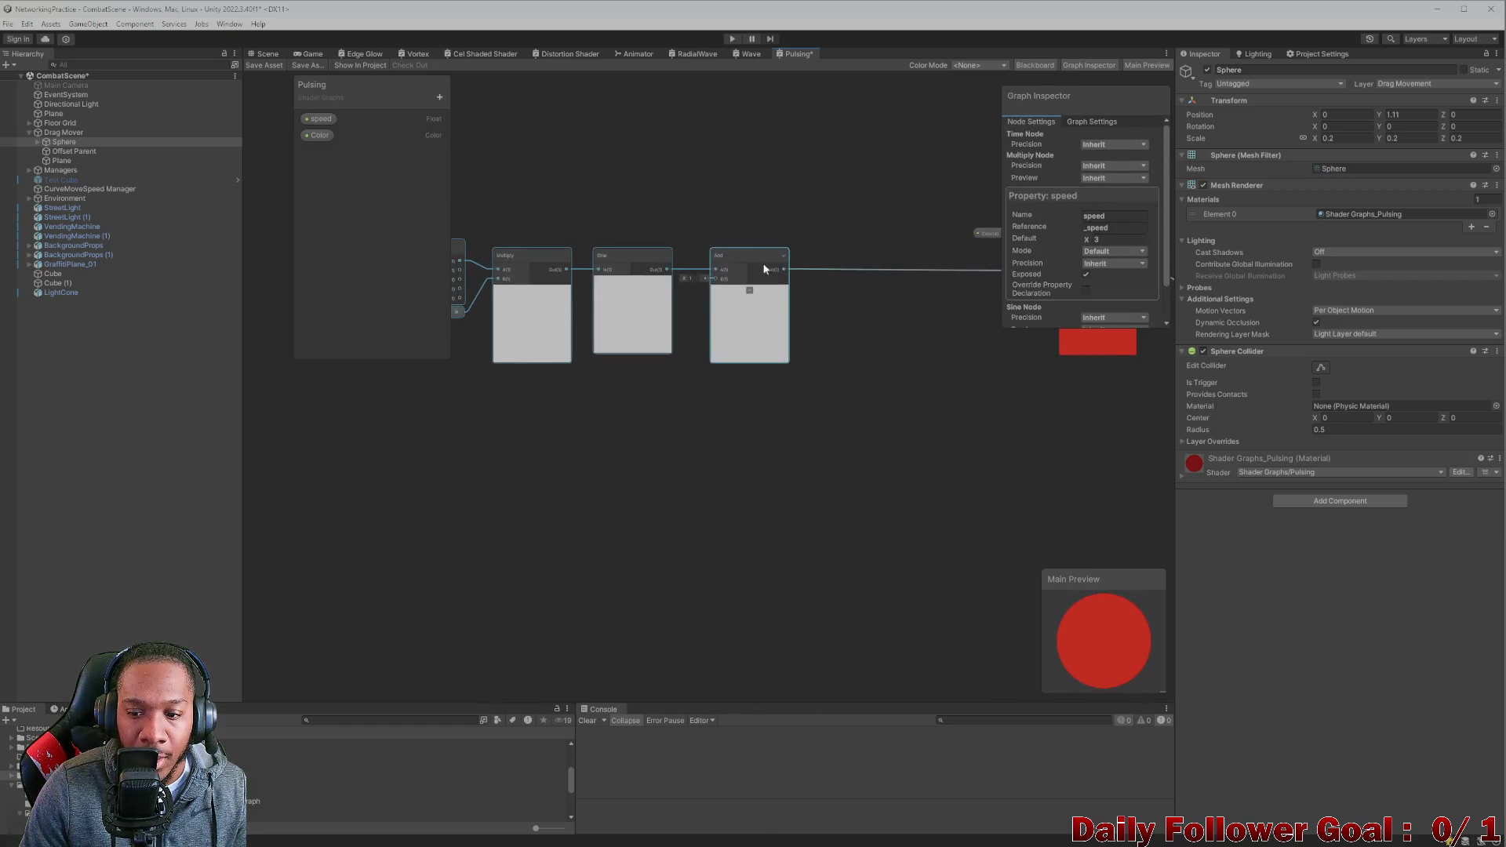
key(a)
Add a Clamp node after the Add node with its minimum set to 0.2.
key(space)
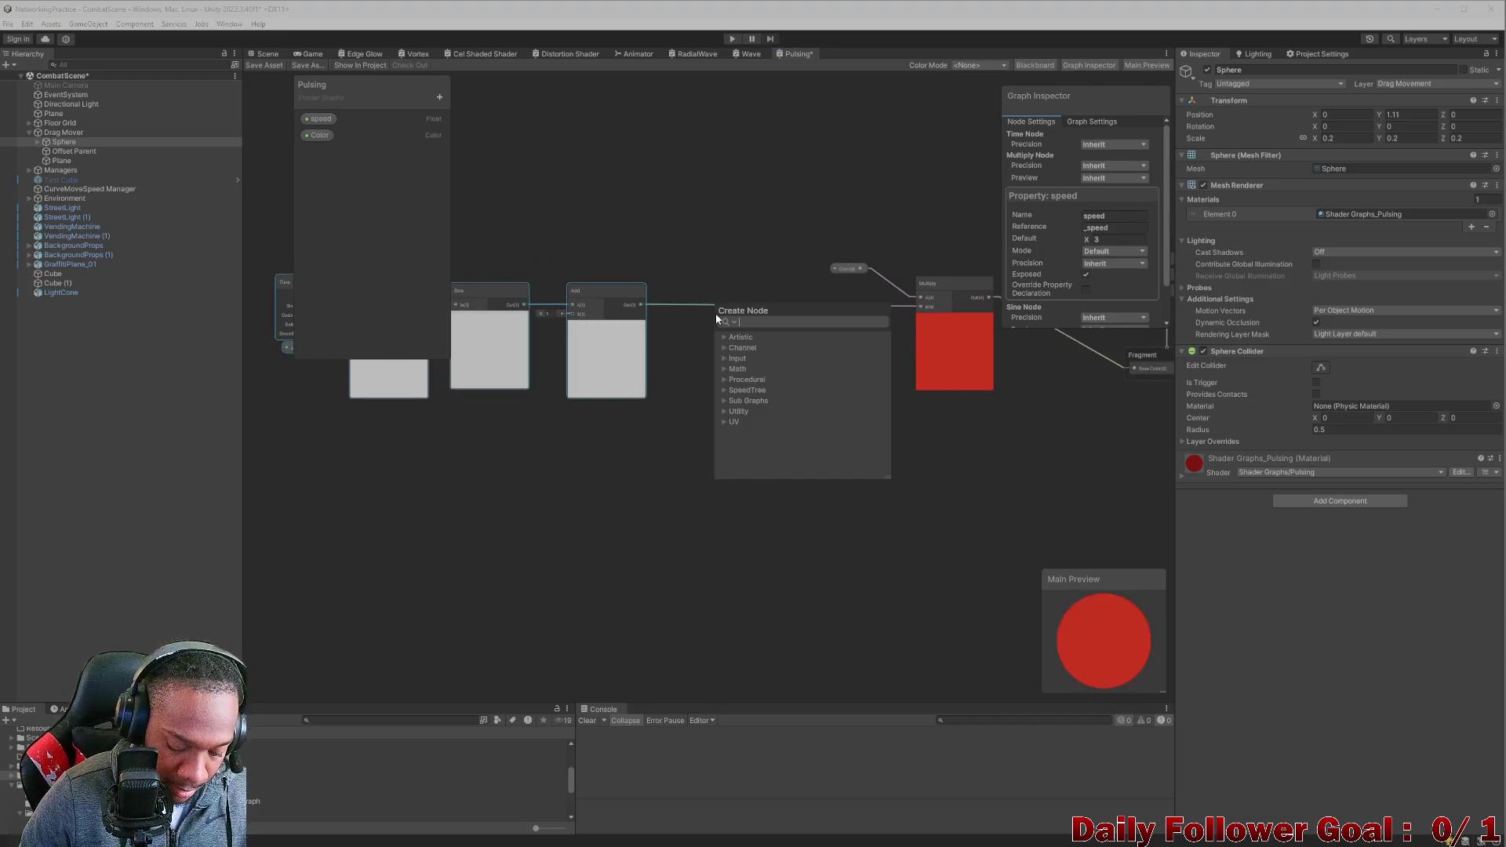
text(sim)
key(BackSpace)
key(BackSpace)
key(BackSpace)
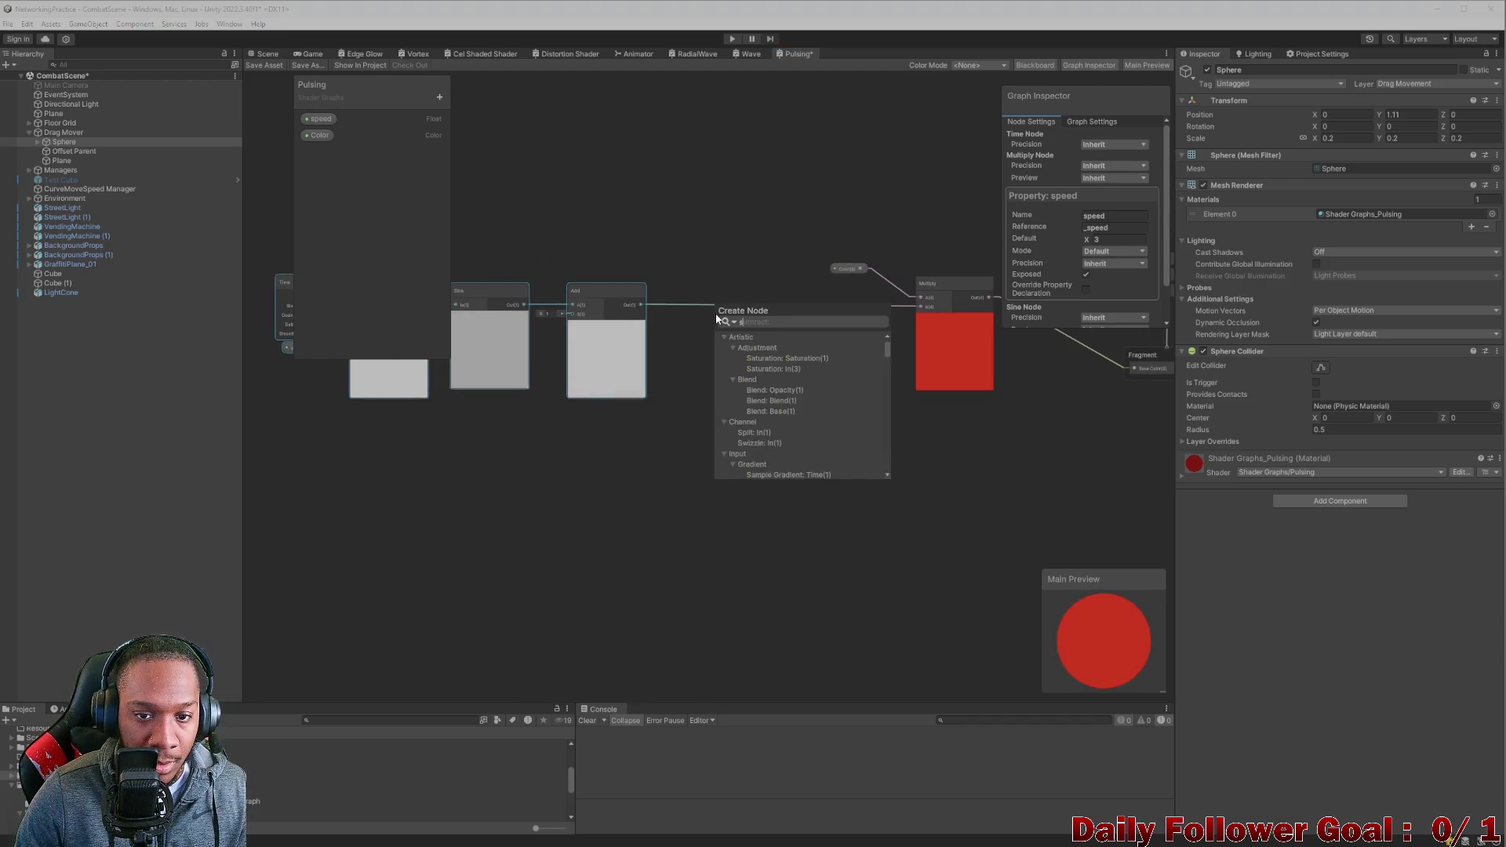
text(clam)
key(Return)
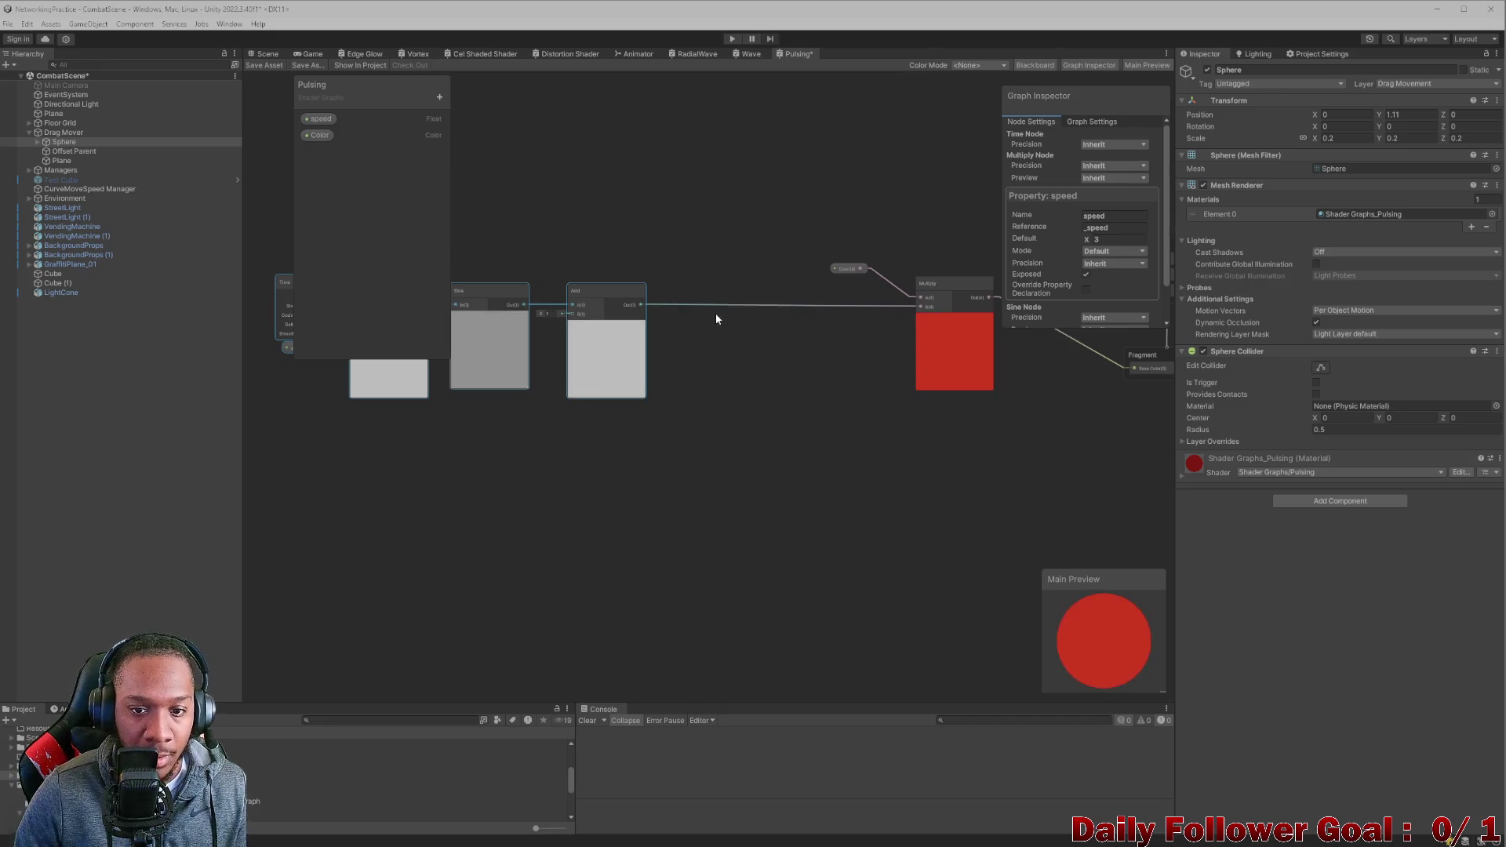
double_click(690, 333)
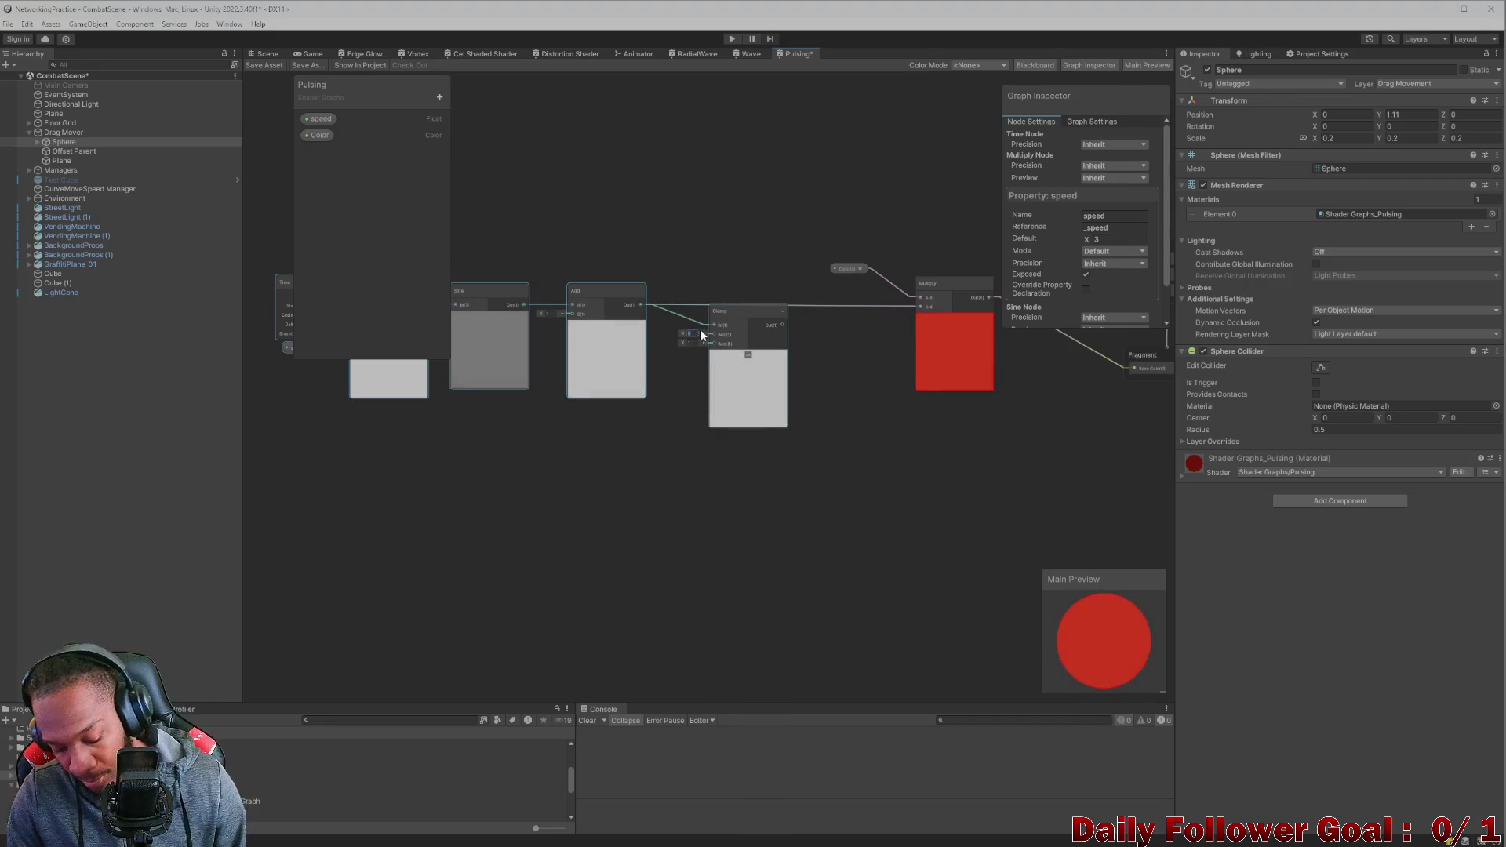
text(0.2)
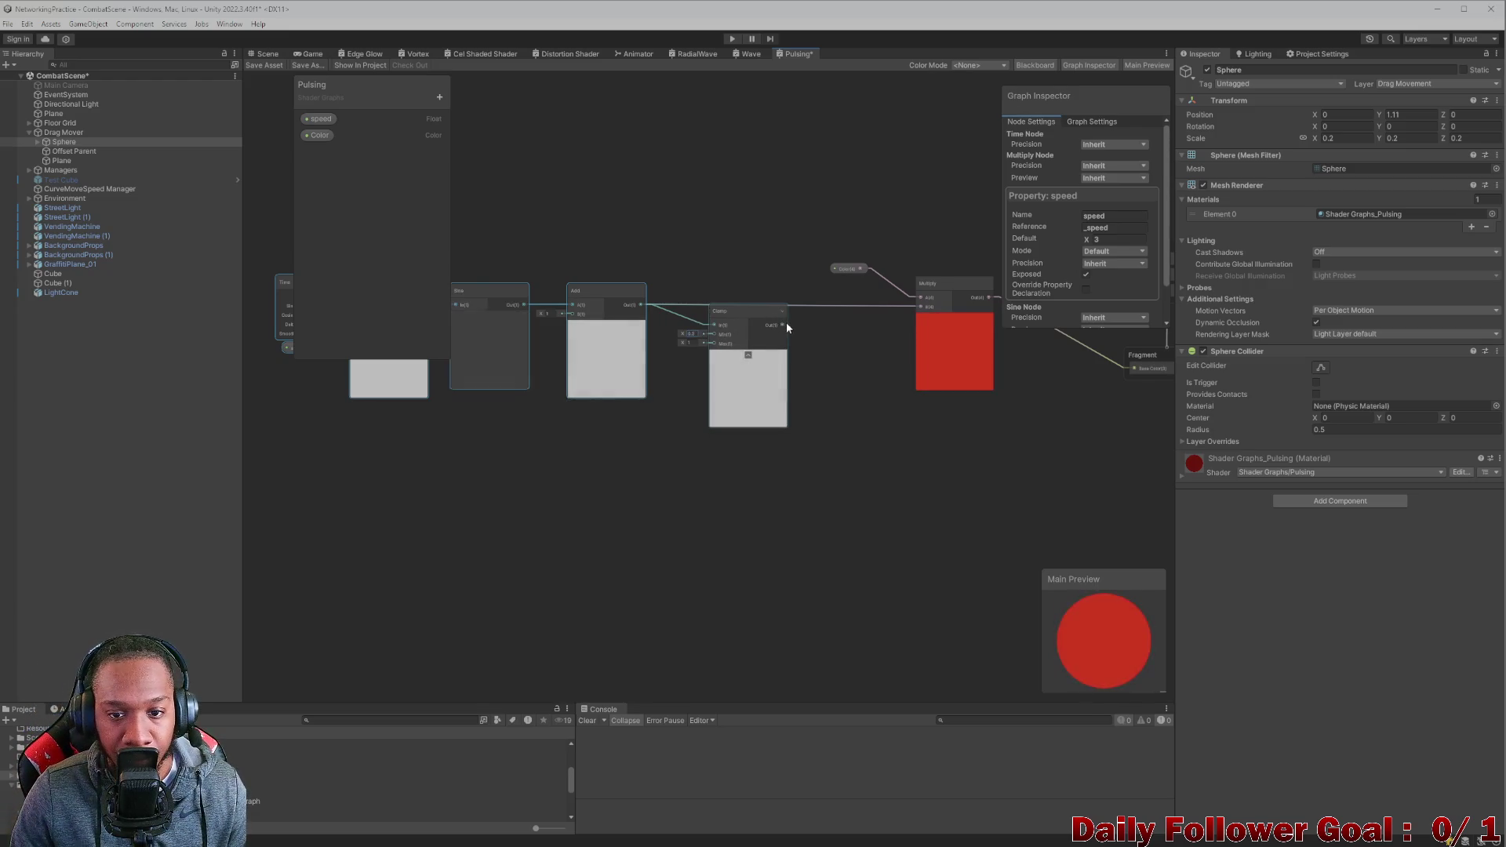
Feed the Clamp output into the colour Multiply's B input, aligned with the chain.
drag(784, 323, 925, 306)
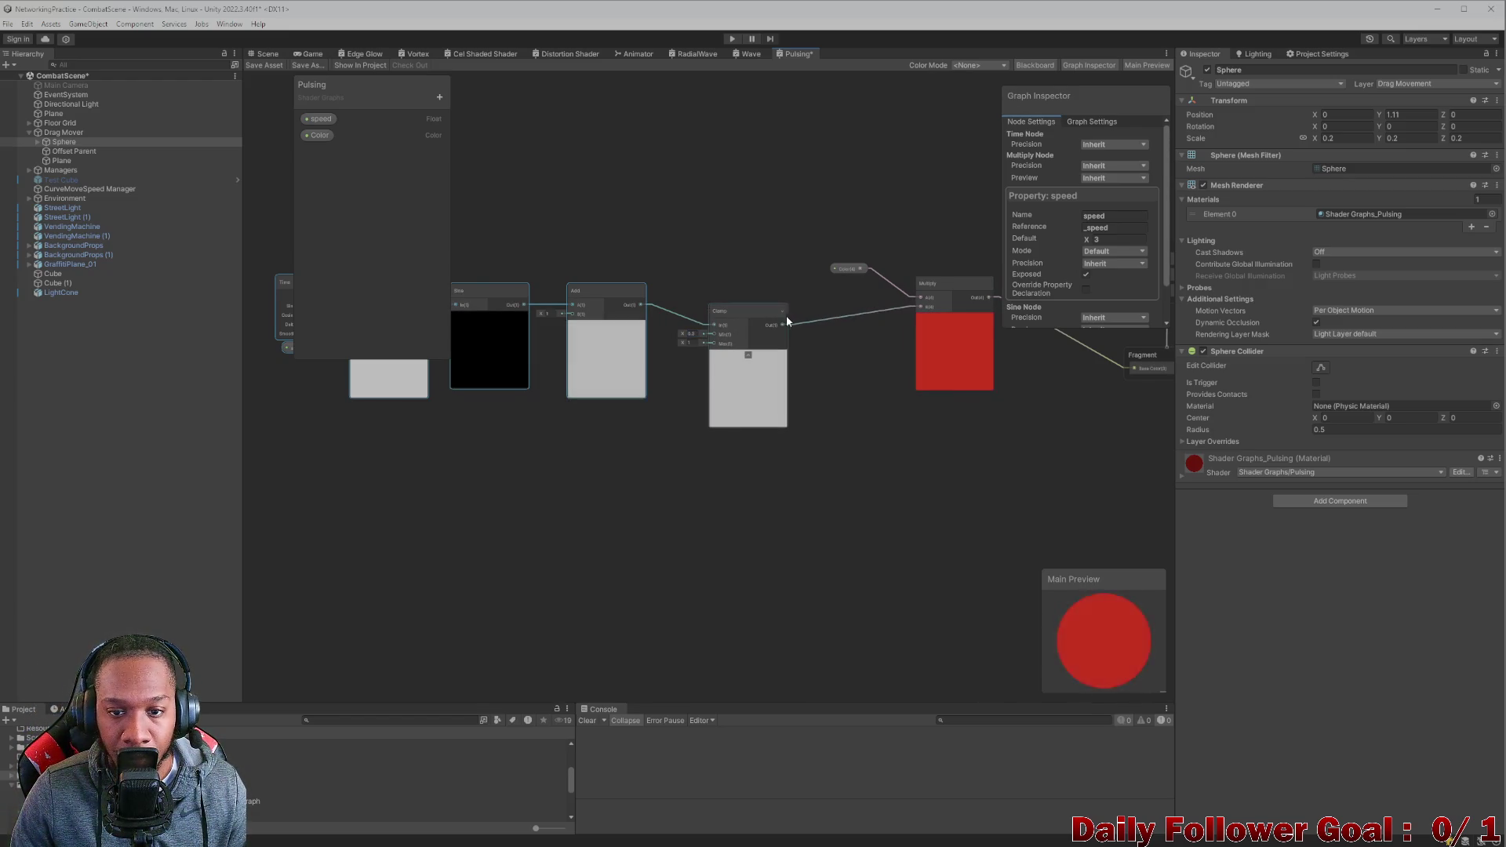
drag(750, 307, 768, 287)
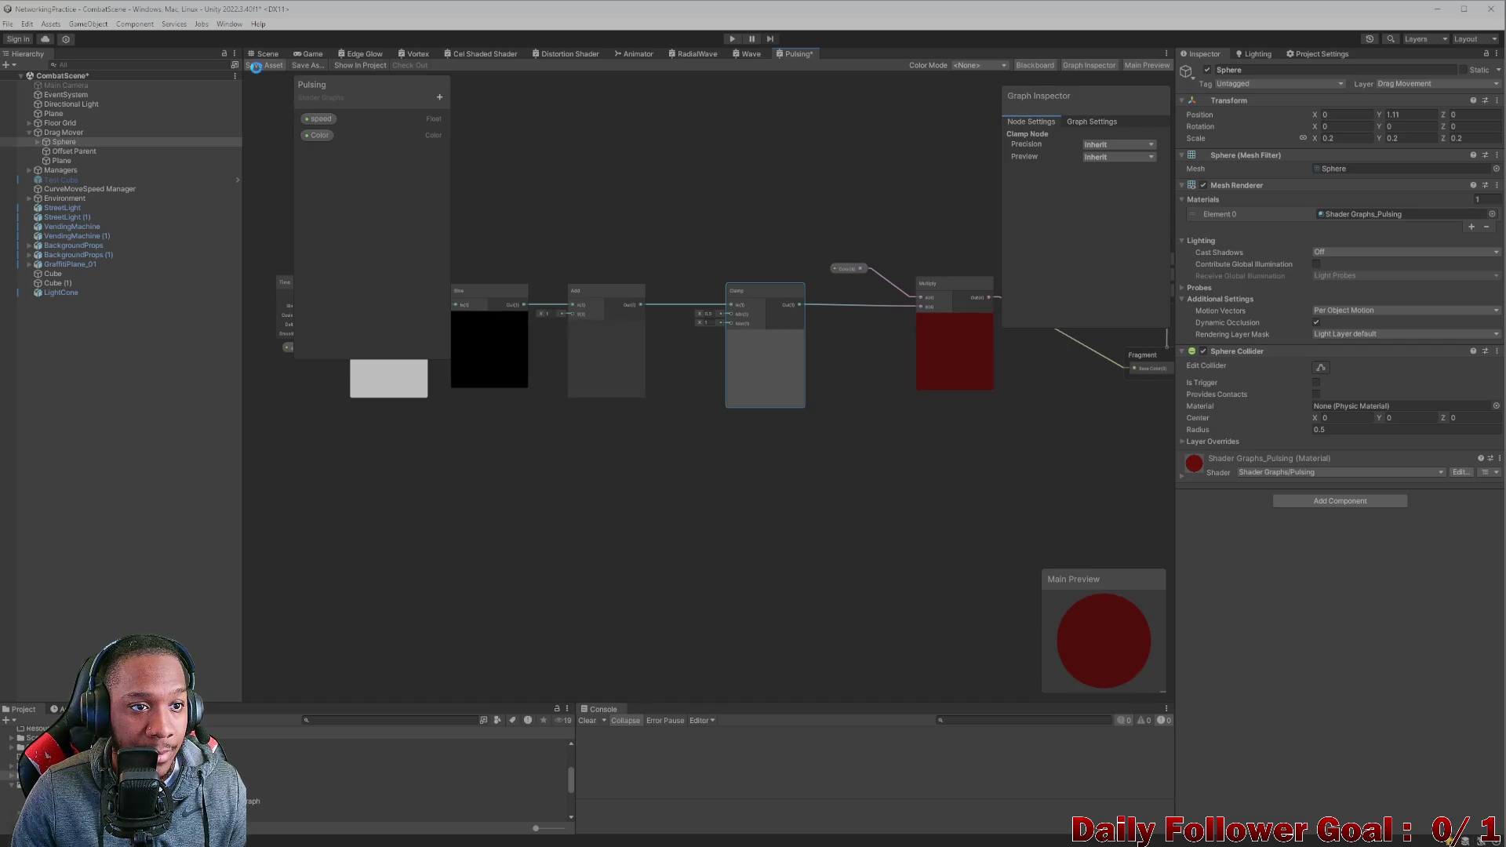
click(265, 55)
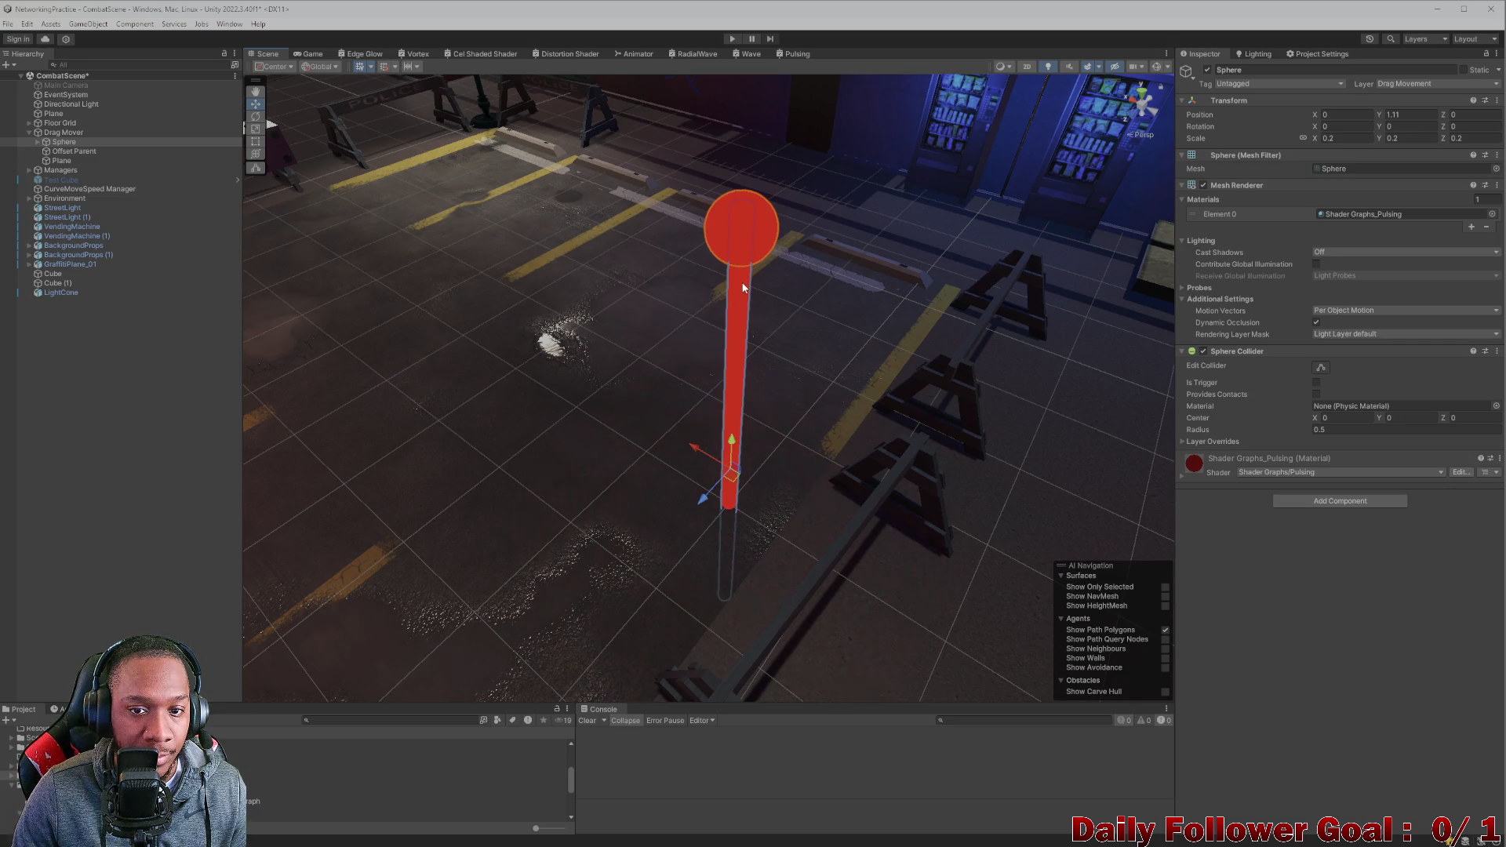
drag(731, 281, 718, 270)
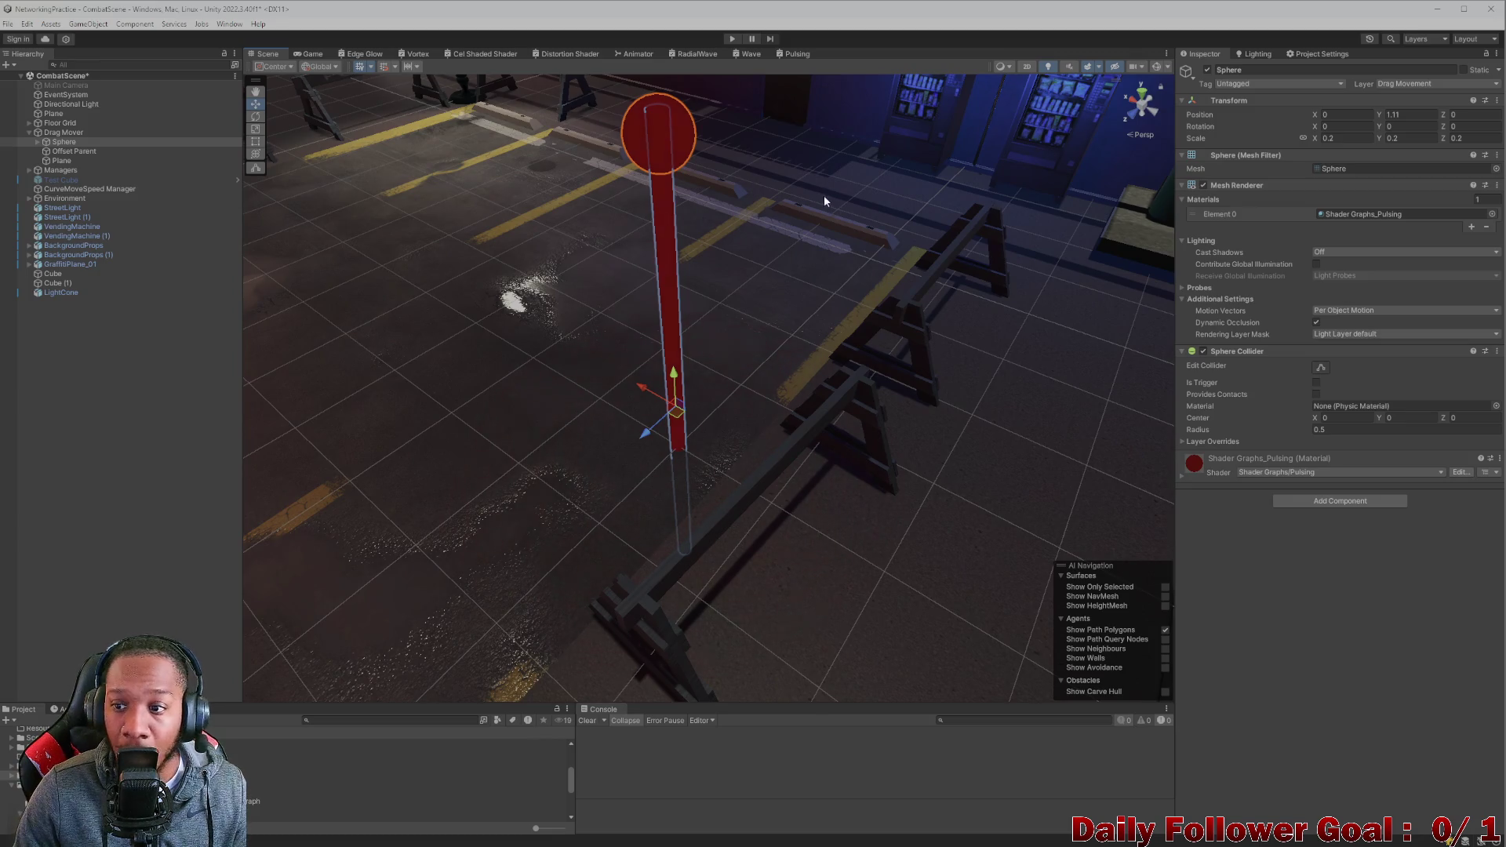
click(751, 54)
click(794, 53)
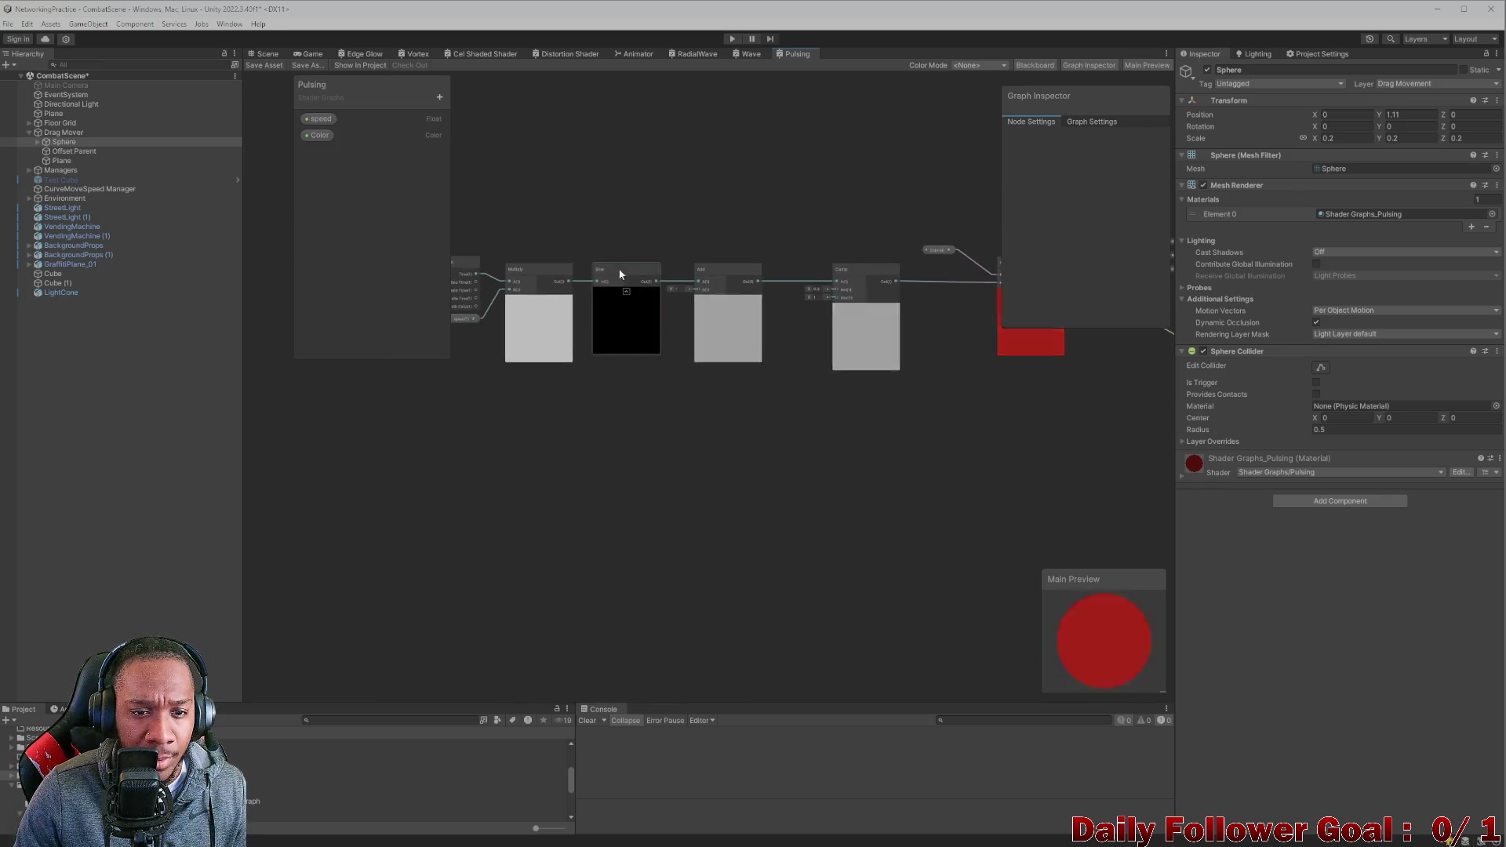
Inspect the speed property's settings in the graph, then return to the Scene view.
click(536, 312)
click(618, 187)
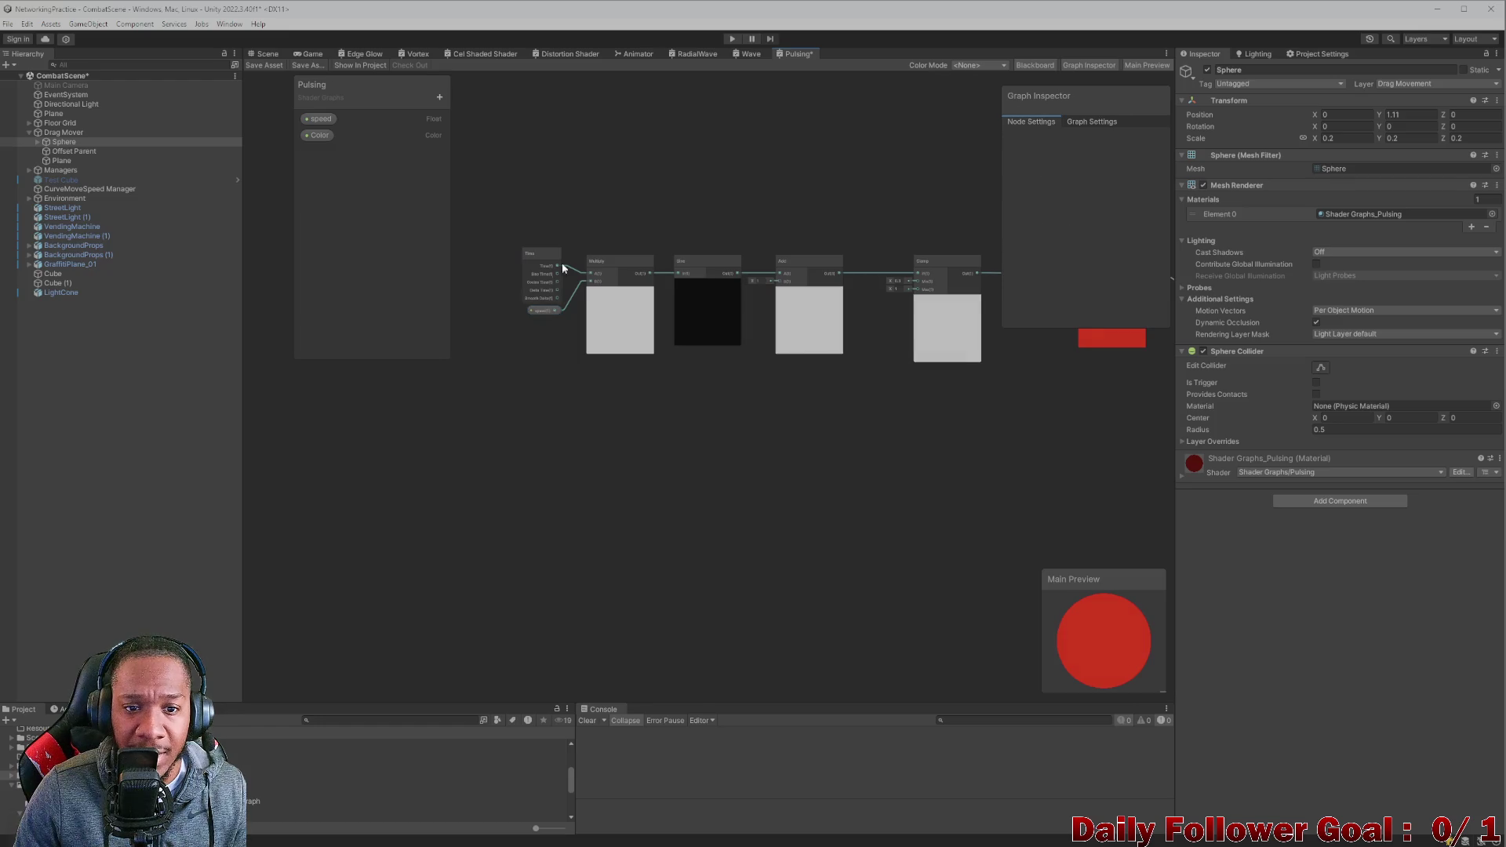
click(542, 311)
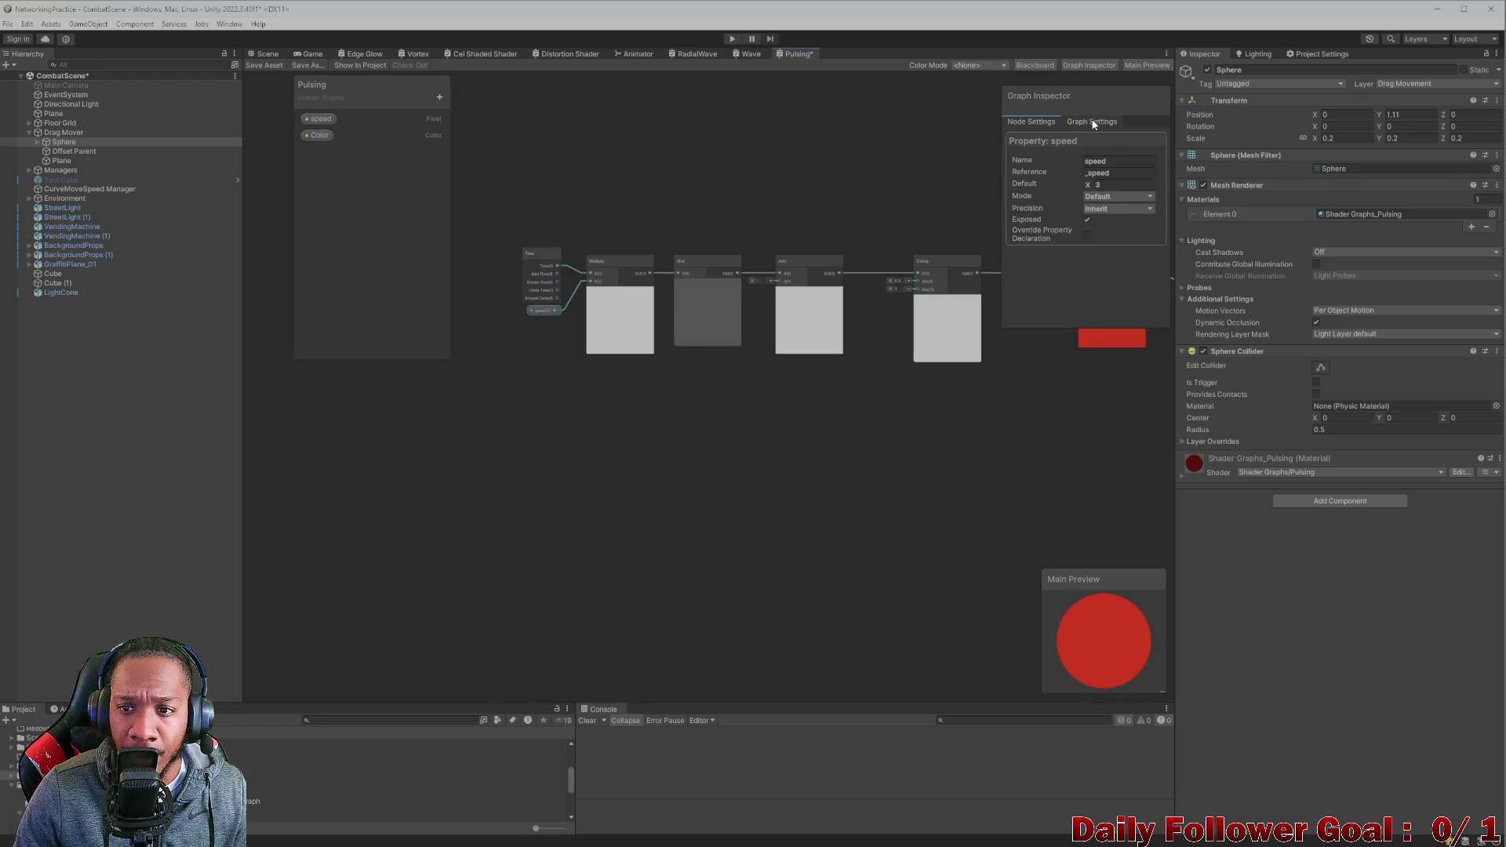
click(514, 144)
click(267, 54)
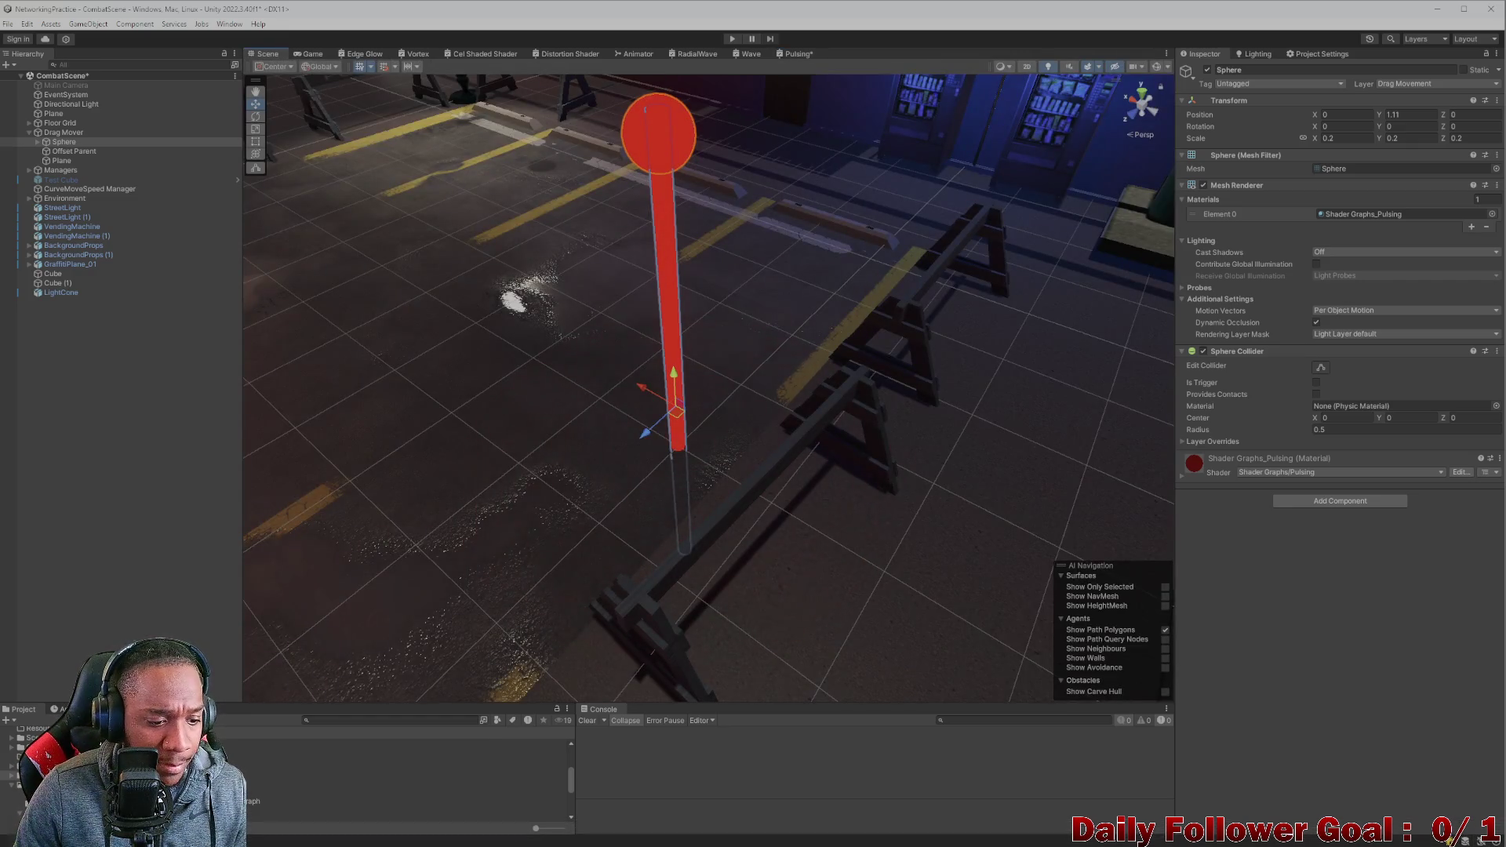
Set the Pulsing material's speed to 3 in the Inspector.
click(329, 775)
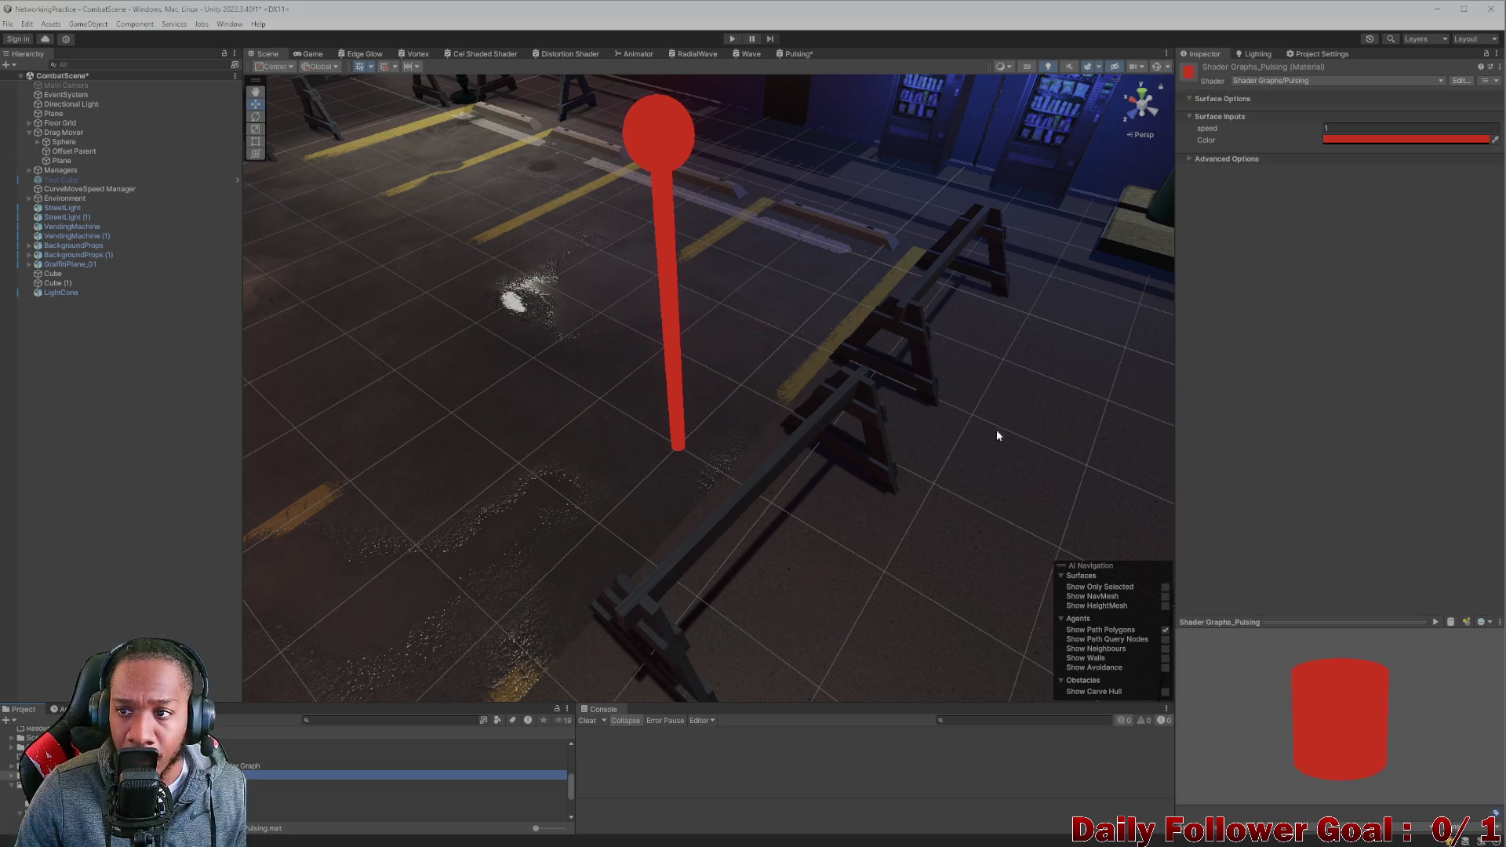
click(1390, 129)
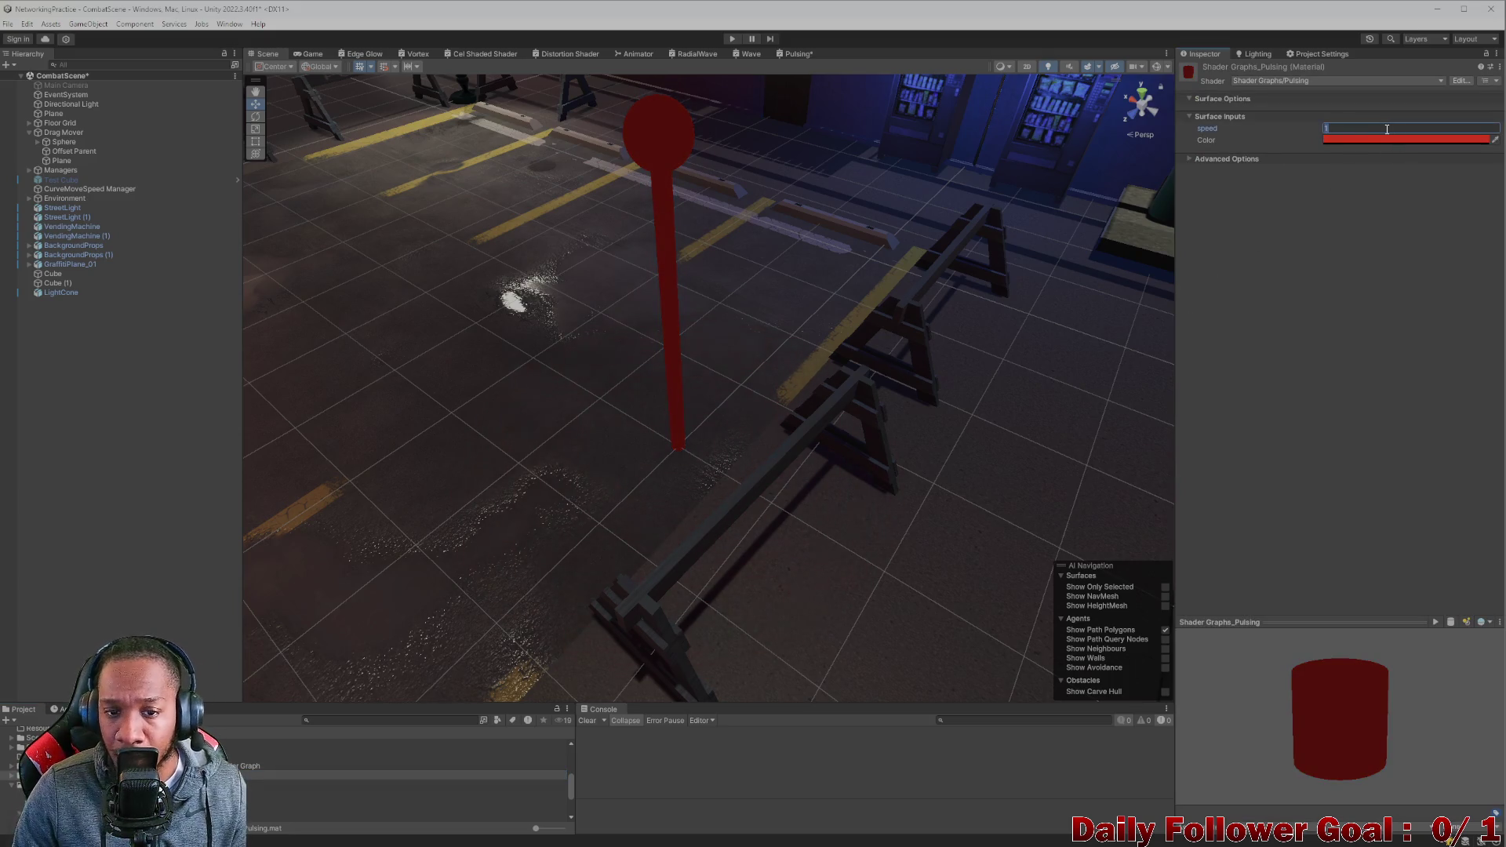
text(3)
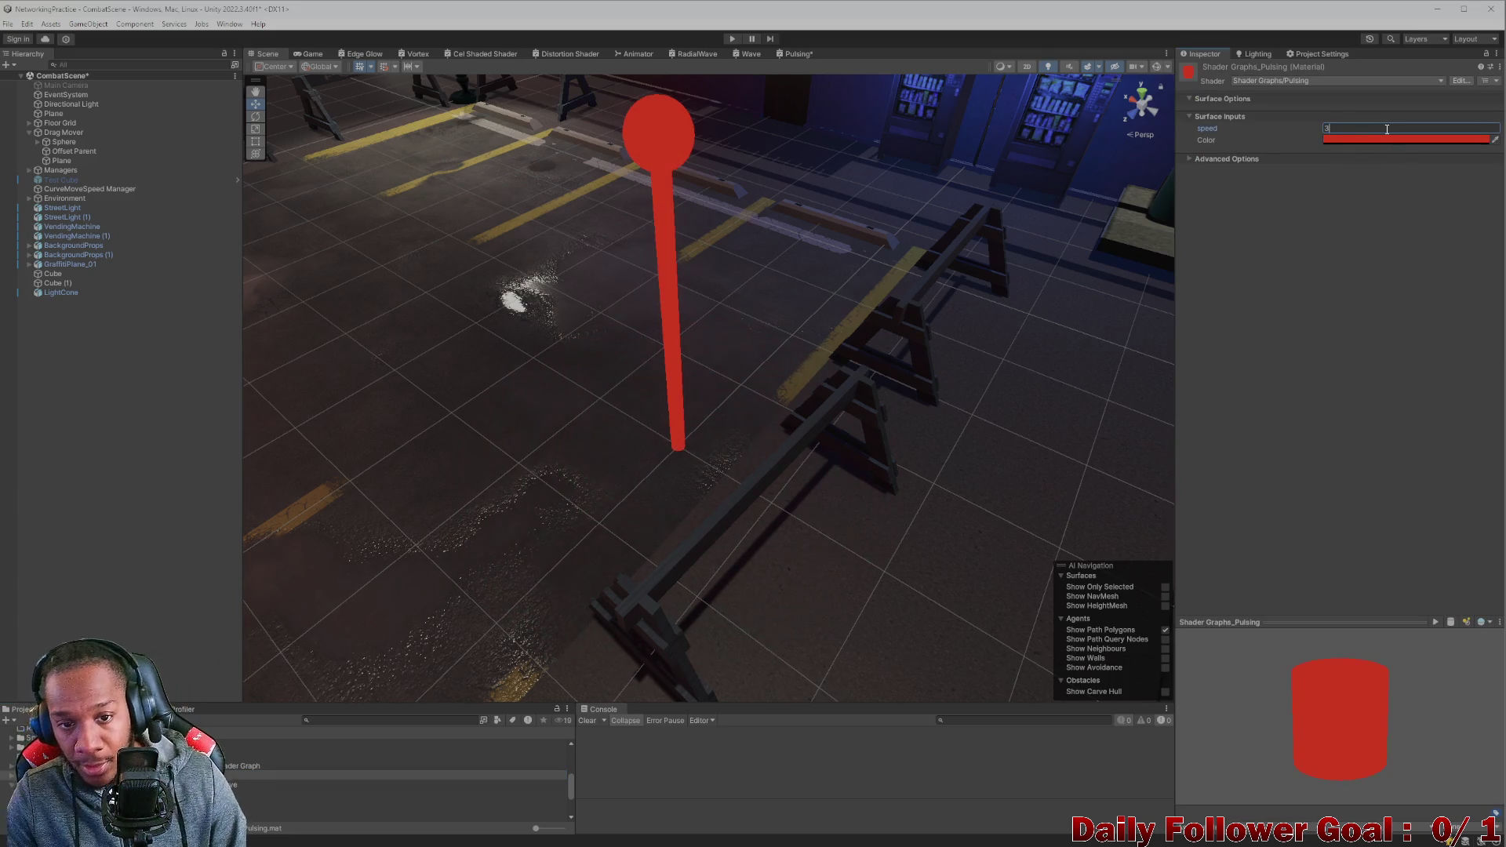
scroll(665, 266, up, 5)
scroll(672, 262, down, 4)
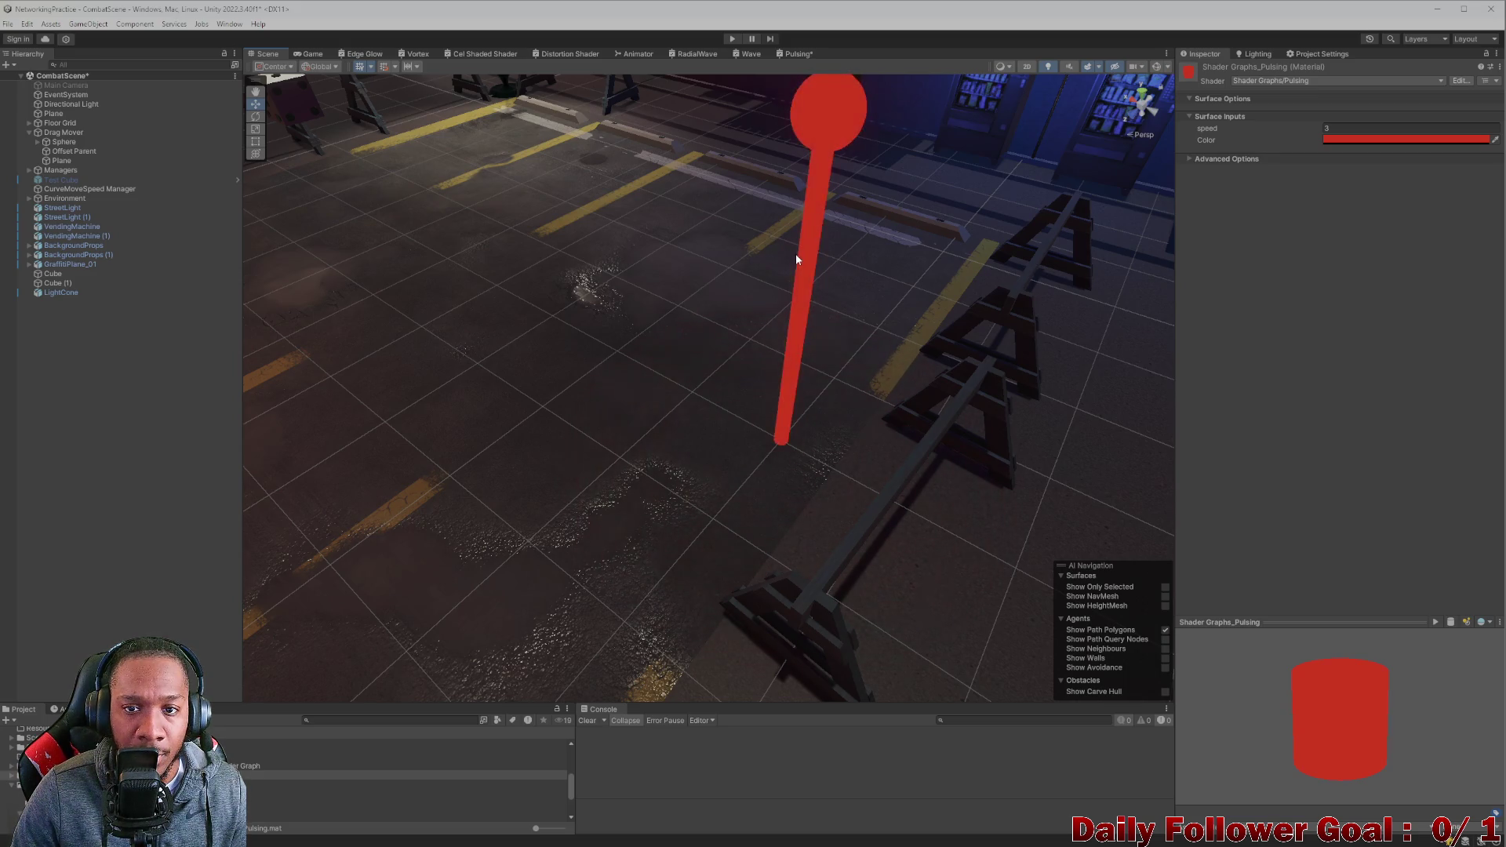
scroll(796, 254, down, 4)
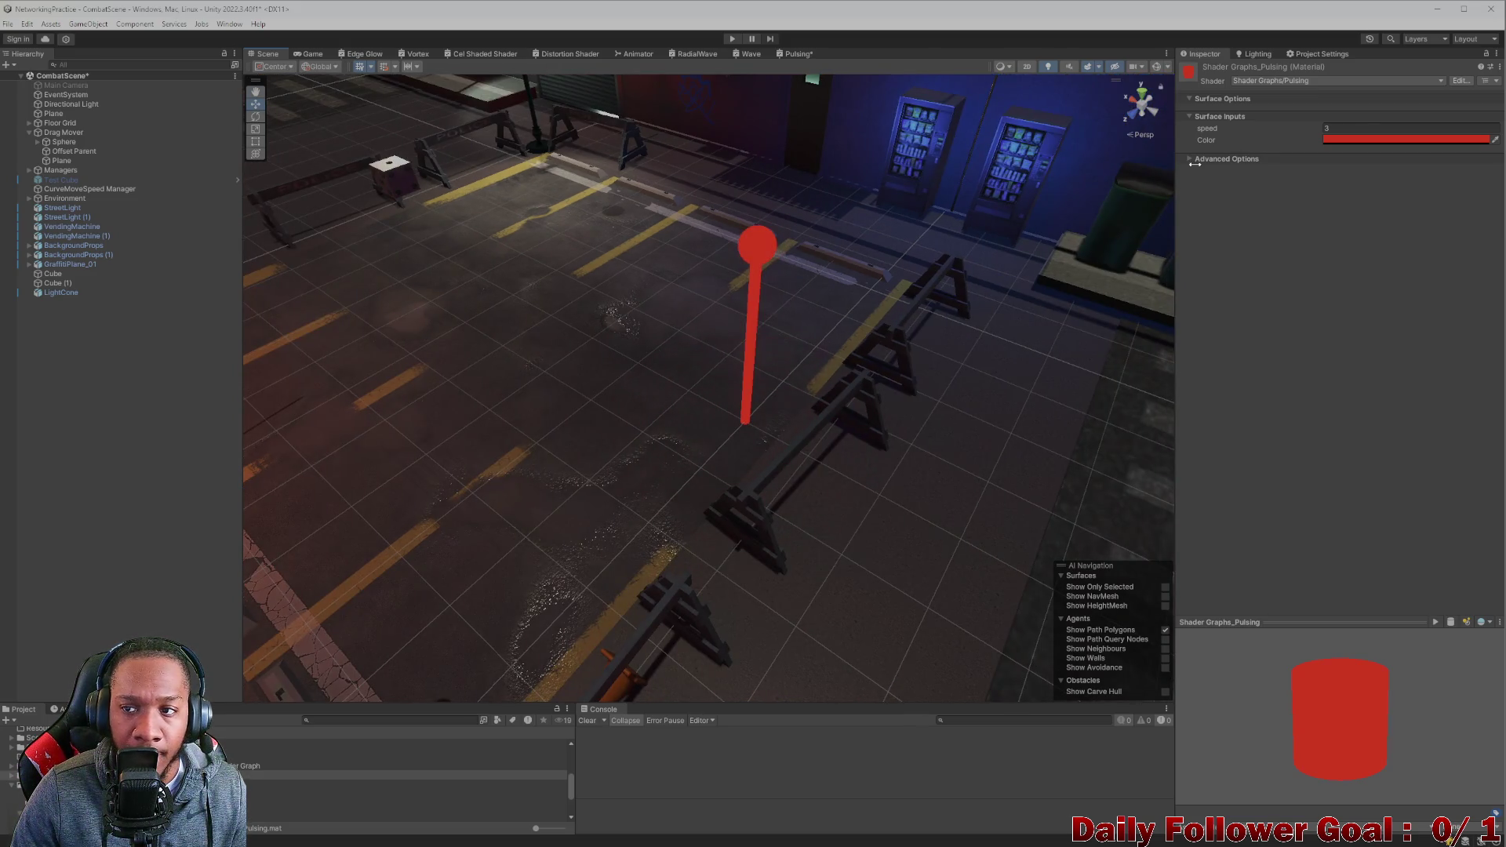
Try an orange-yellow colour on the Pulsing material, viewing the marker from above.
click(1380, 141)
drag(1491, 201, 1501, 211)
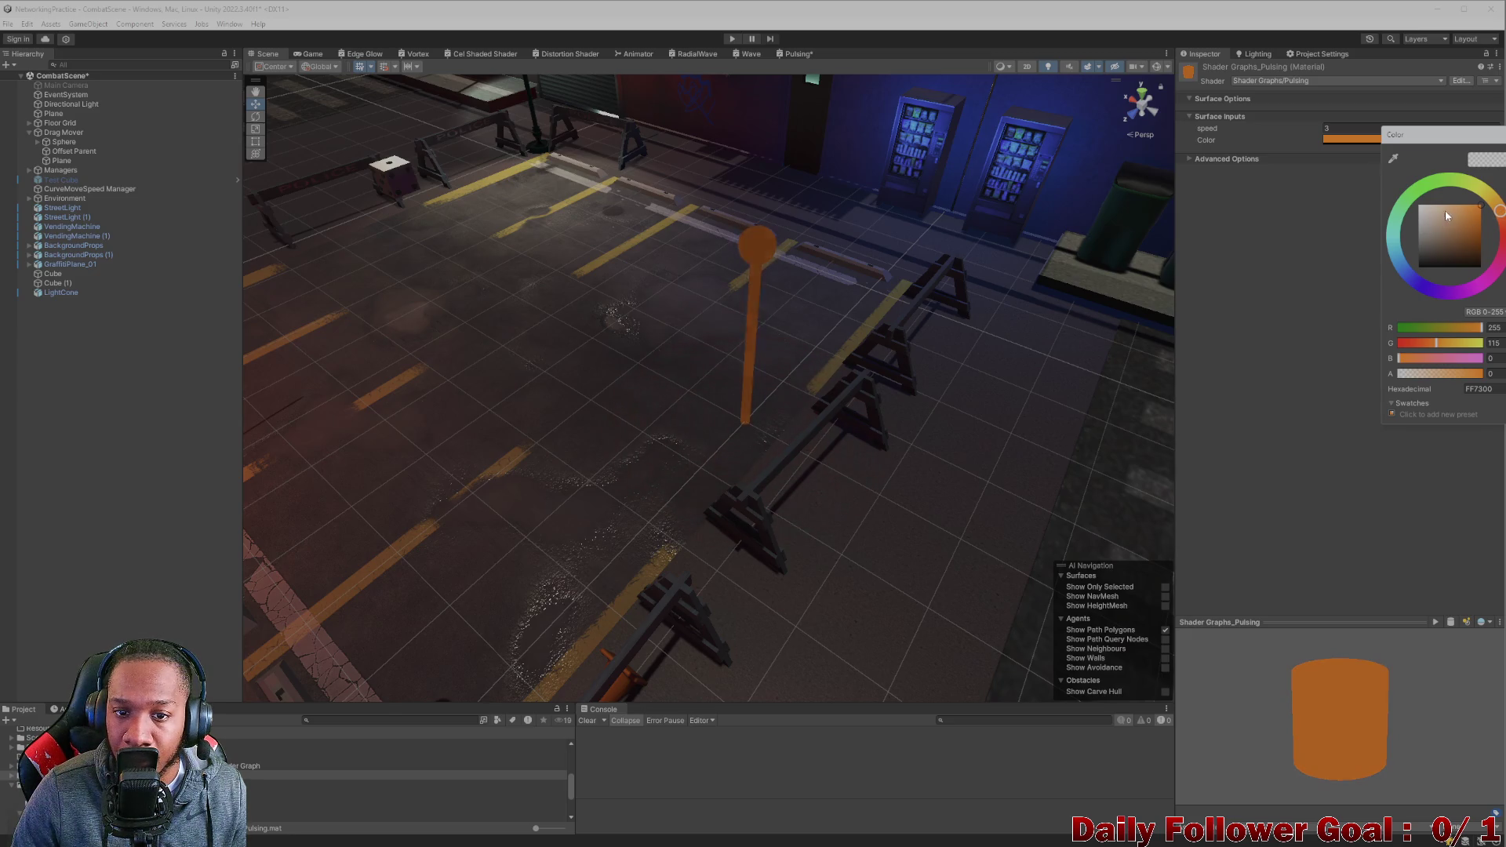
drag(1500, 211, 1500, 206)
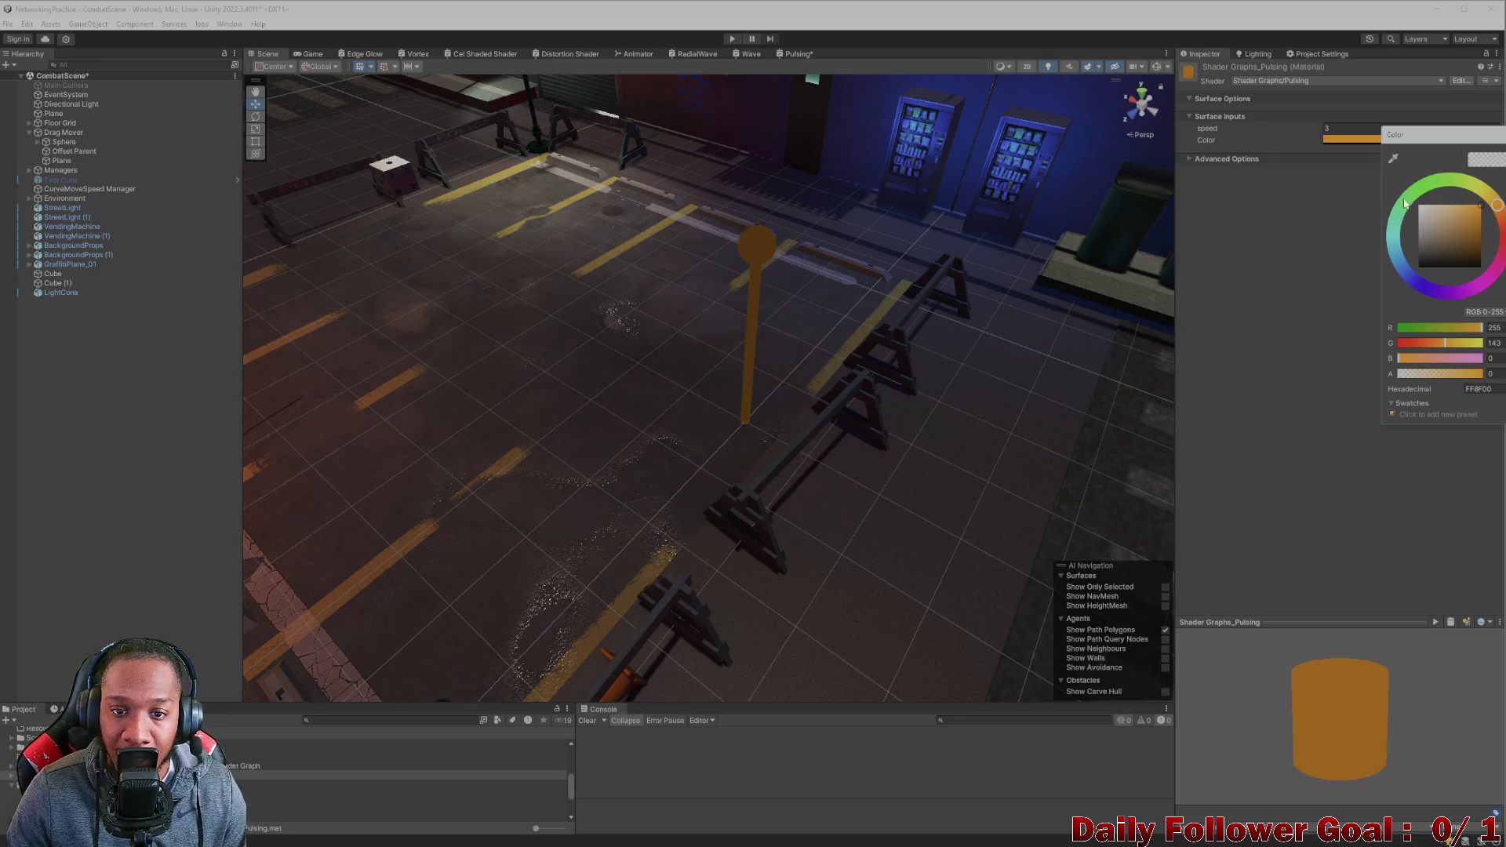
mouse_move(855, 328)
mouse_down()
mouse_move(874, 353)
mouse_move(840, 363)
mouse_up()
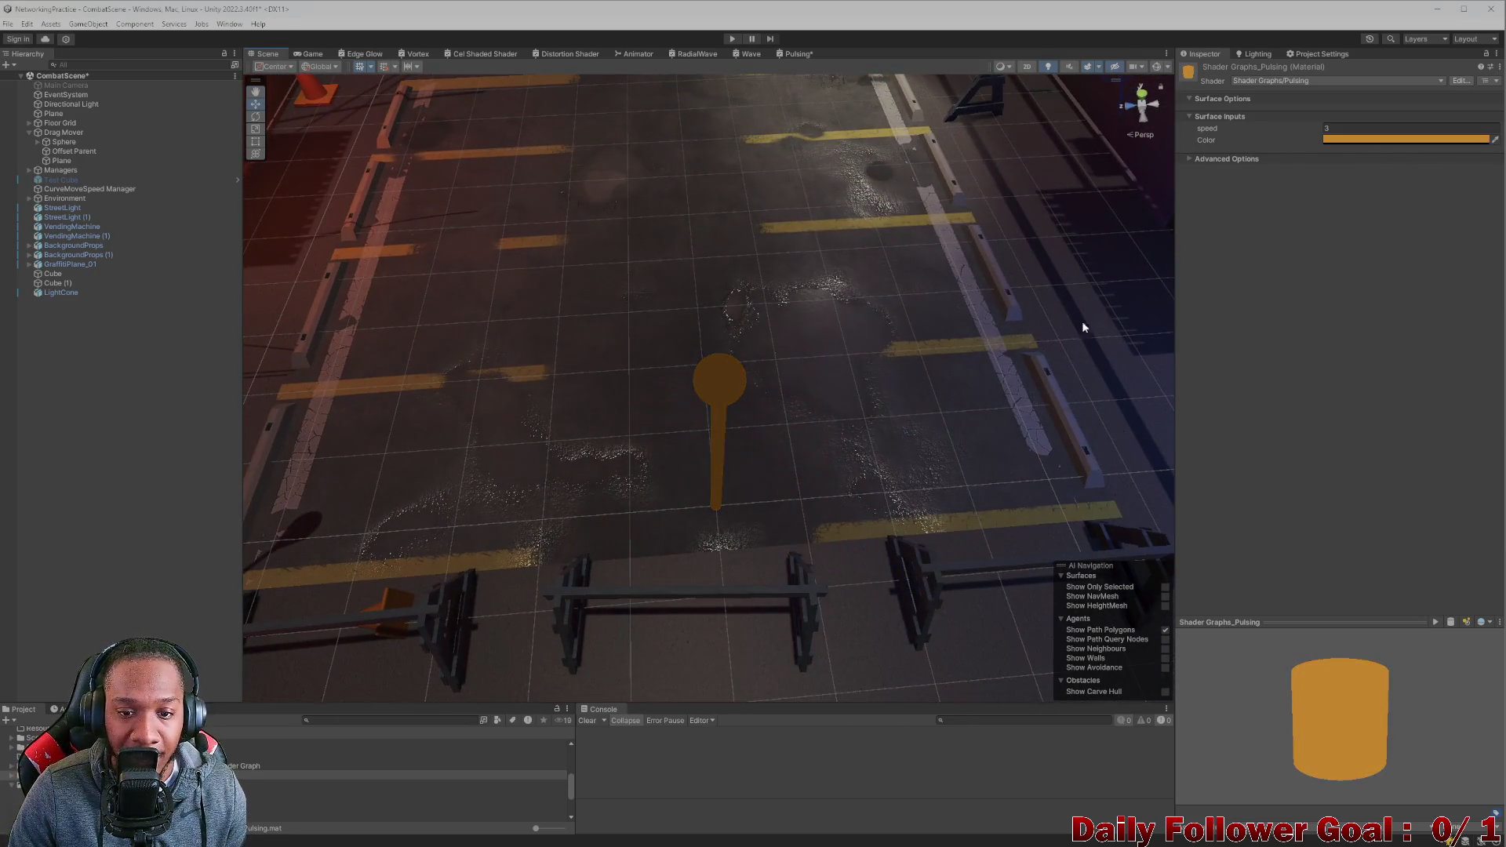
Try a pinkish red material colour and orbit closer to the pole.
click(1443, 140)
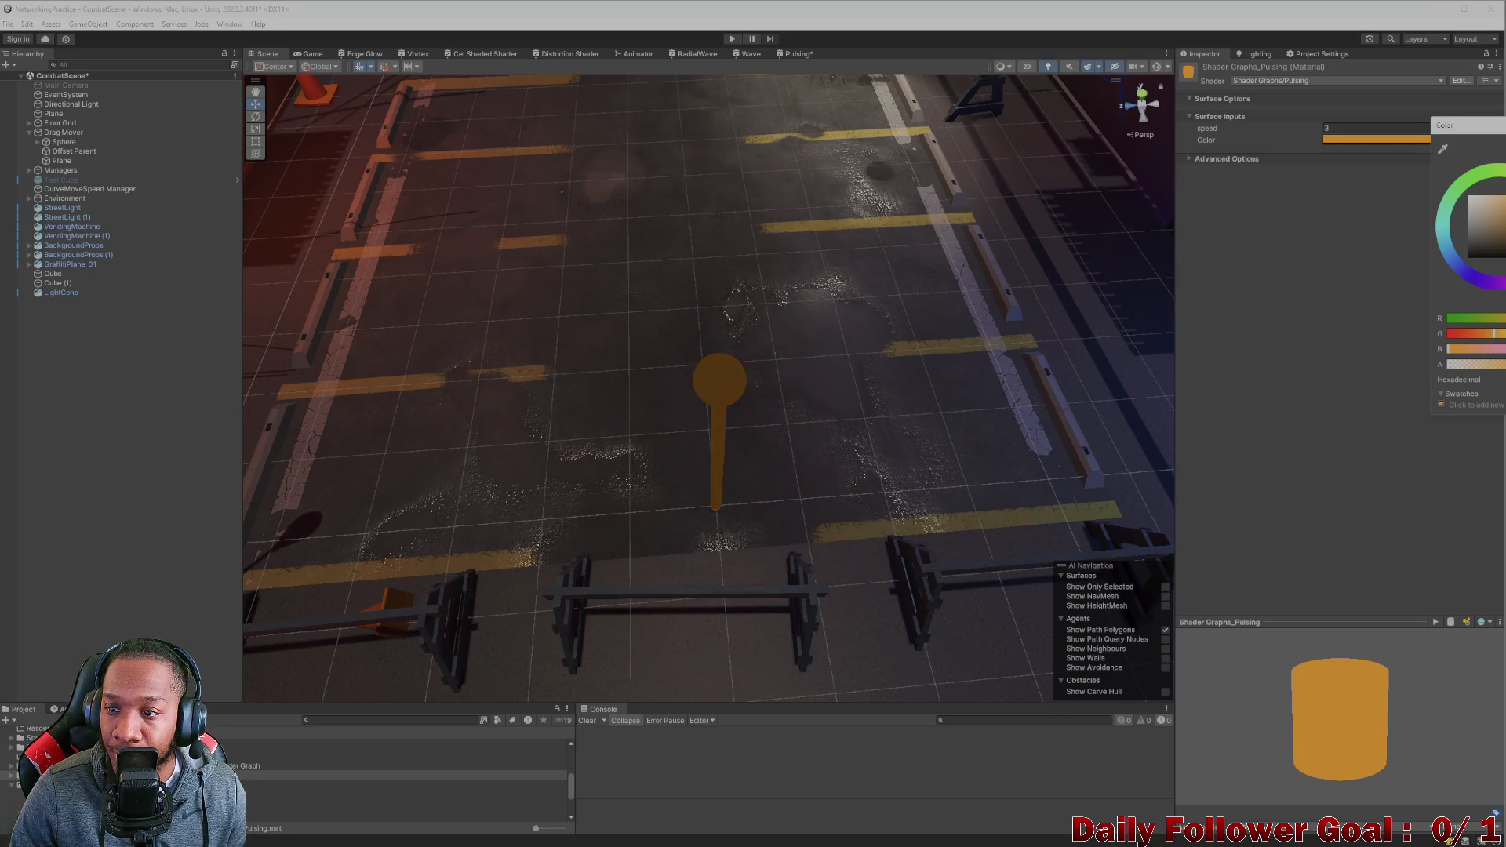
mouse_move(1494, 334)
mouse_down()
mouse_move(1451, 334)
mouse_move(1478, 348)
mouse_up()
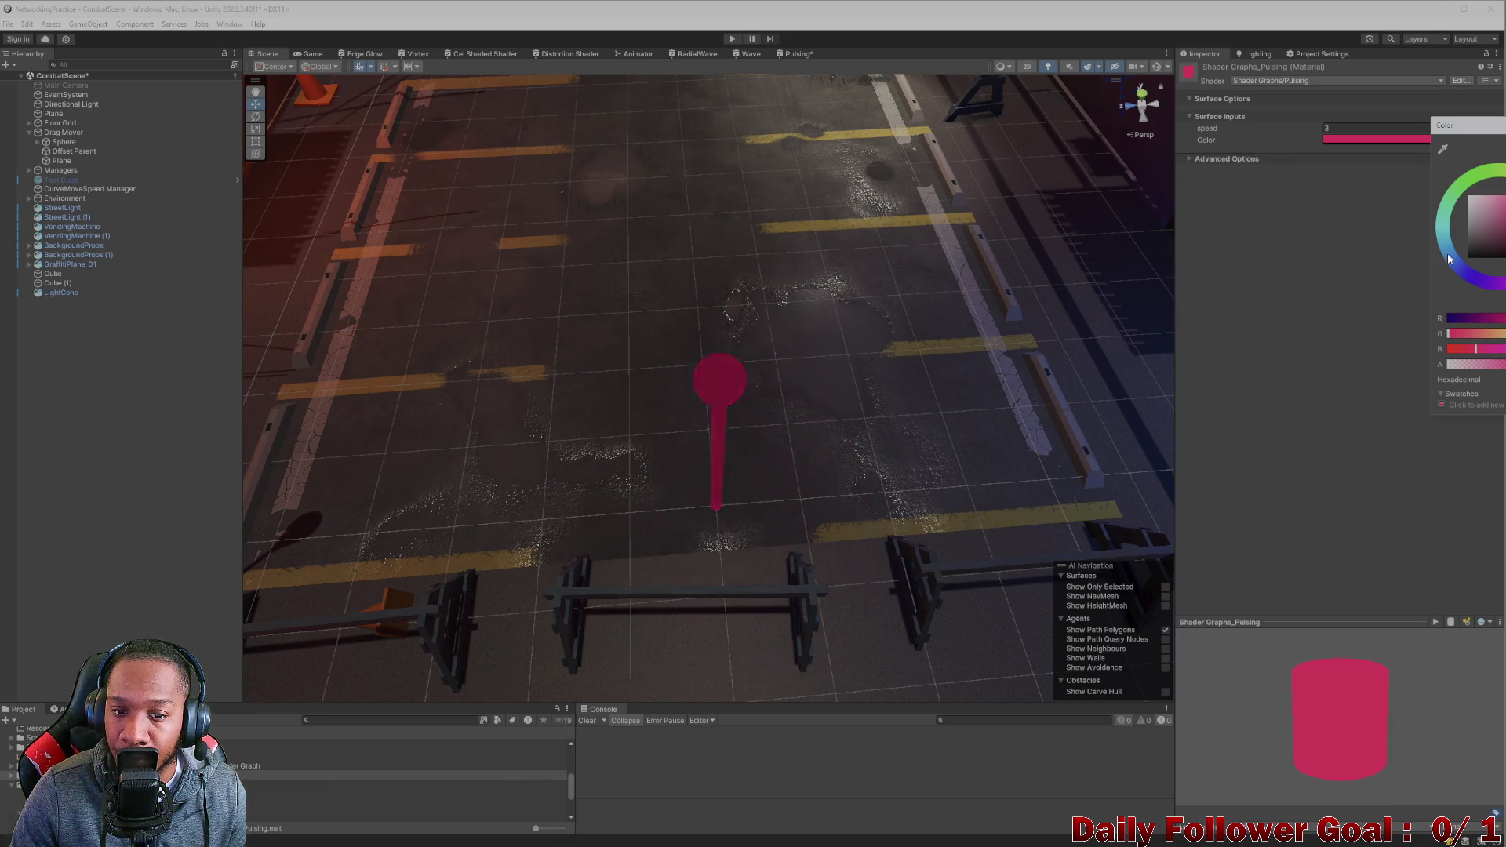
mouse_move(1036, 329)
mouse_down()
mouse_move(985, 268)
mouse_move(723, 397)
mouse_move(788, 343)
mouse_move(725, 318)
mouse_up()
scroll(755, 286, up, 5)
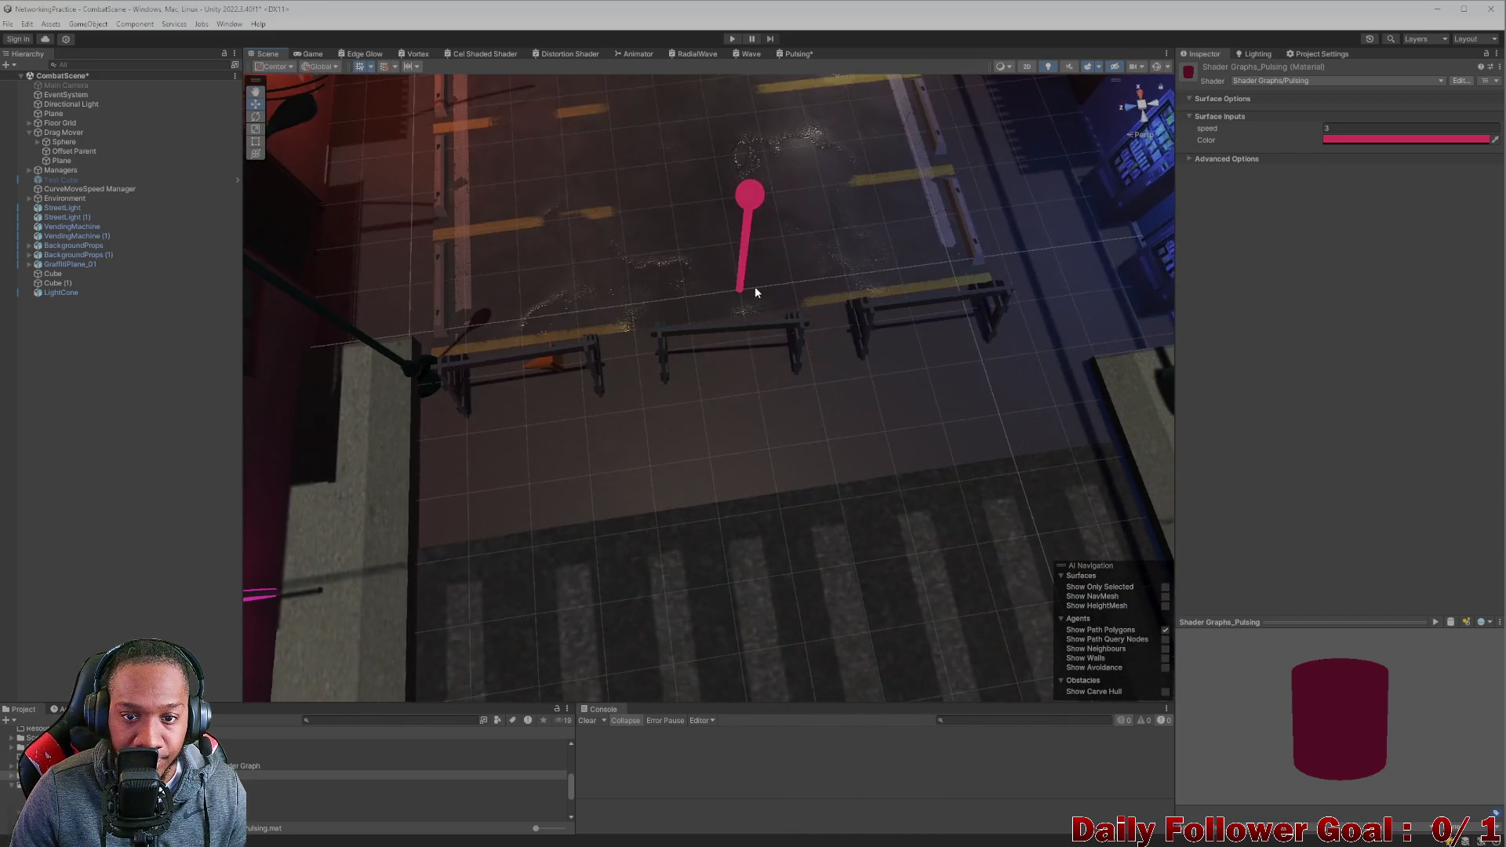
scroll(798, 251, down, 3)
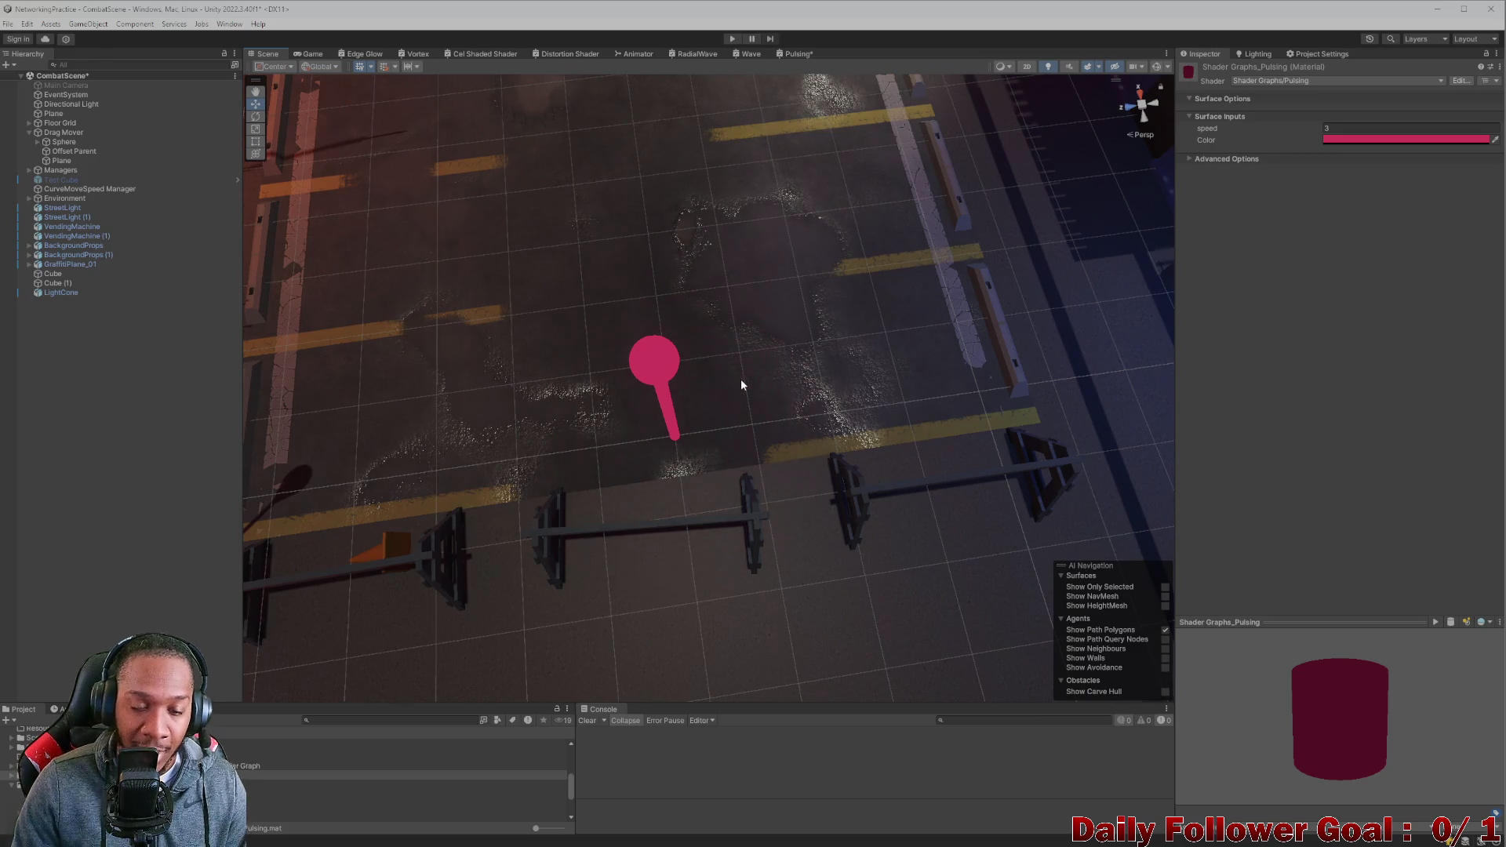
mouse_move(743, 380)
mouse_down()
mouse_move(714, 379)
mouse_move(723, 350)
mouse_move(702, 369)
mouse_up()
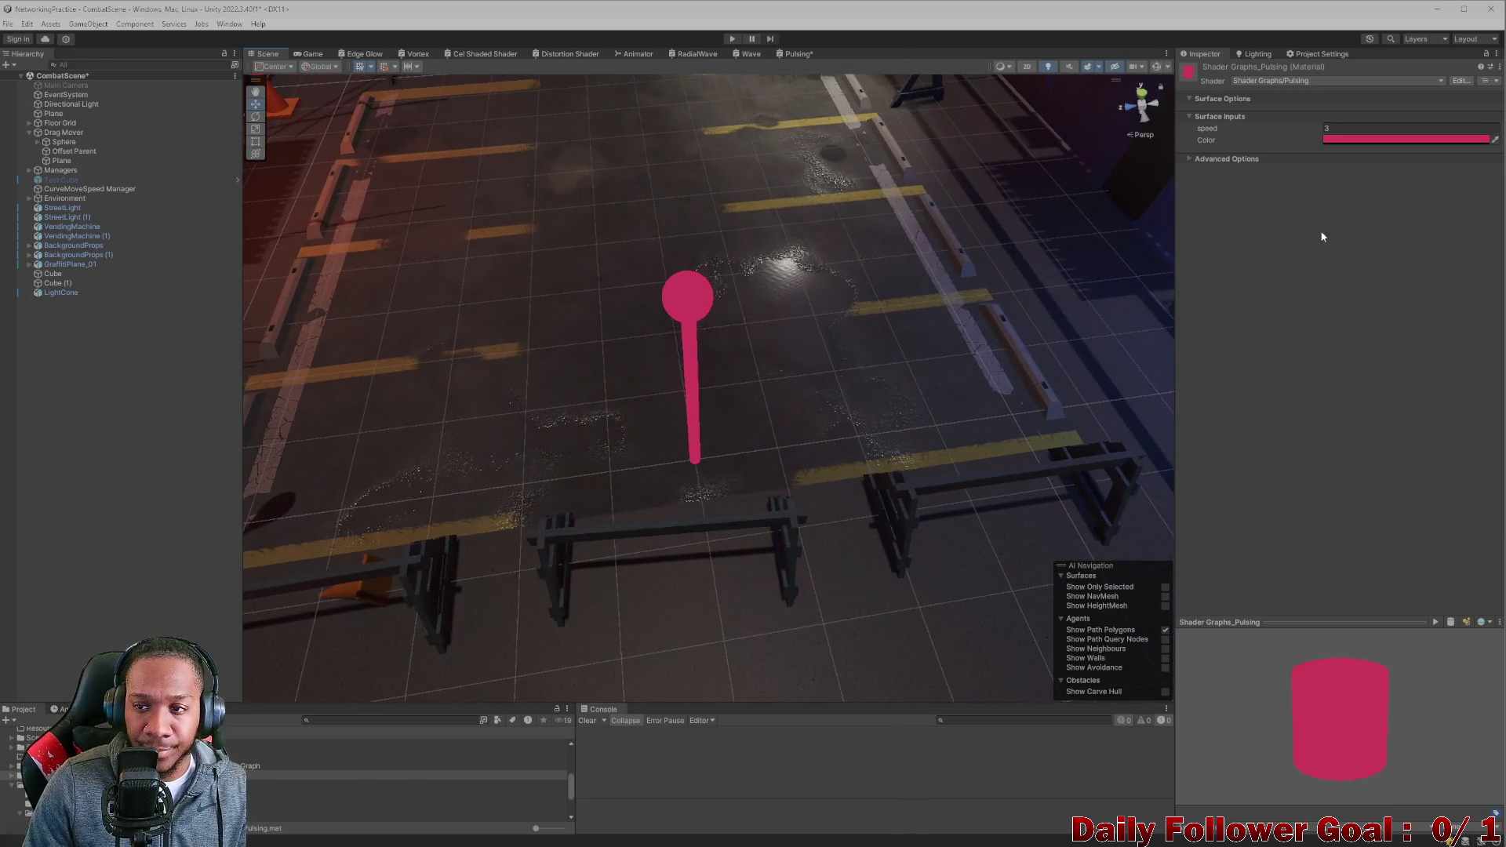
Settle on a cyan-leaning green (about 00FF98) for the Pulsing material colour.
click(1378, 139)
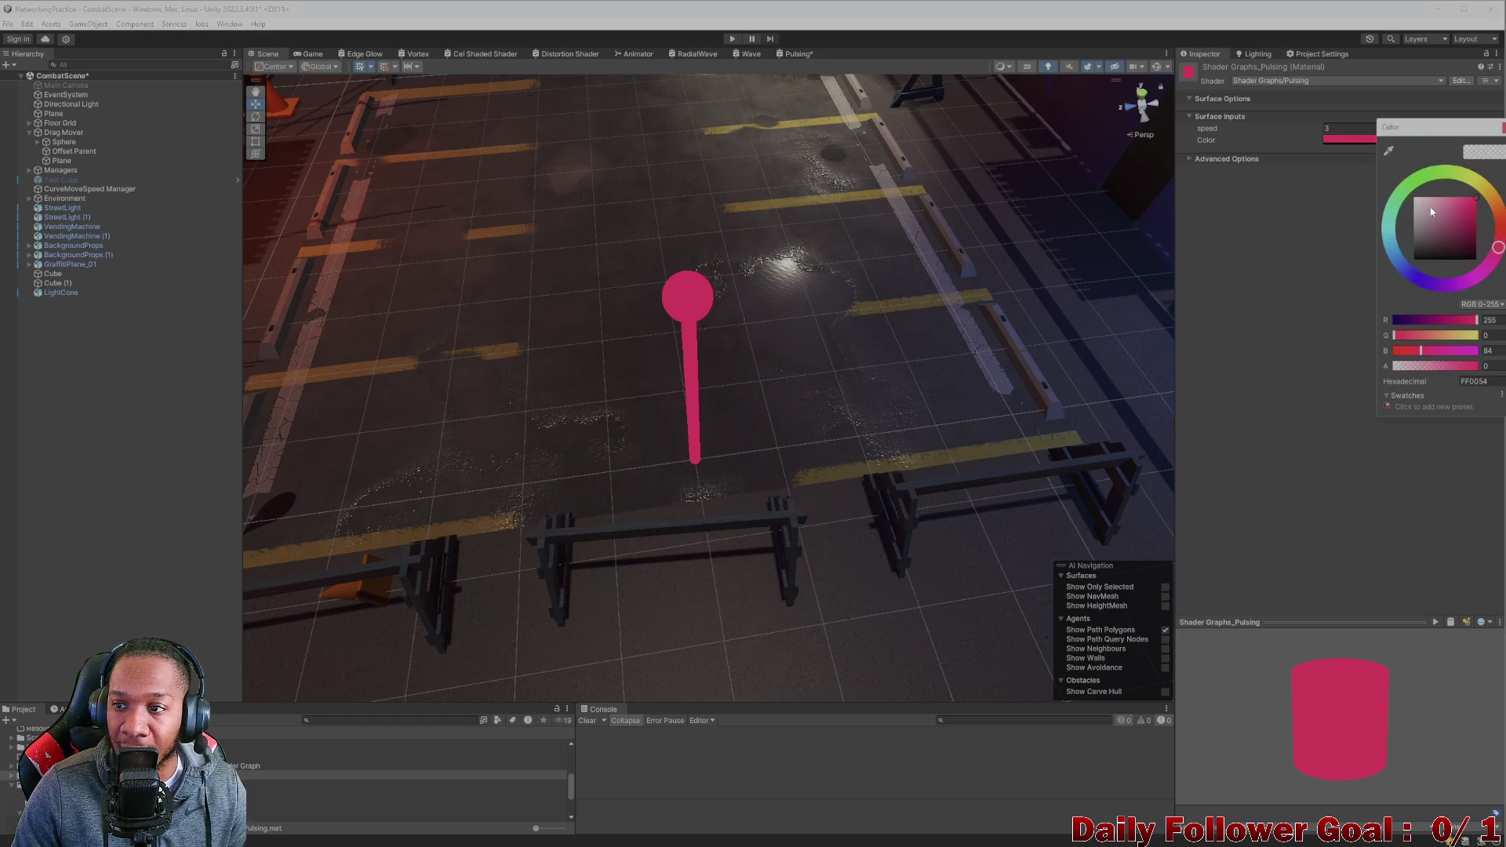
click(1411, 182)
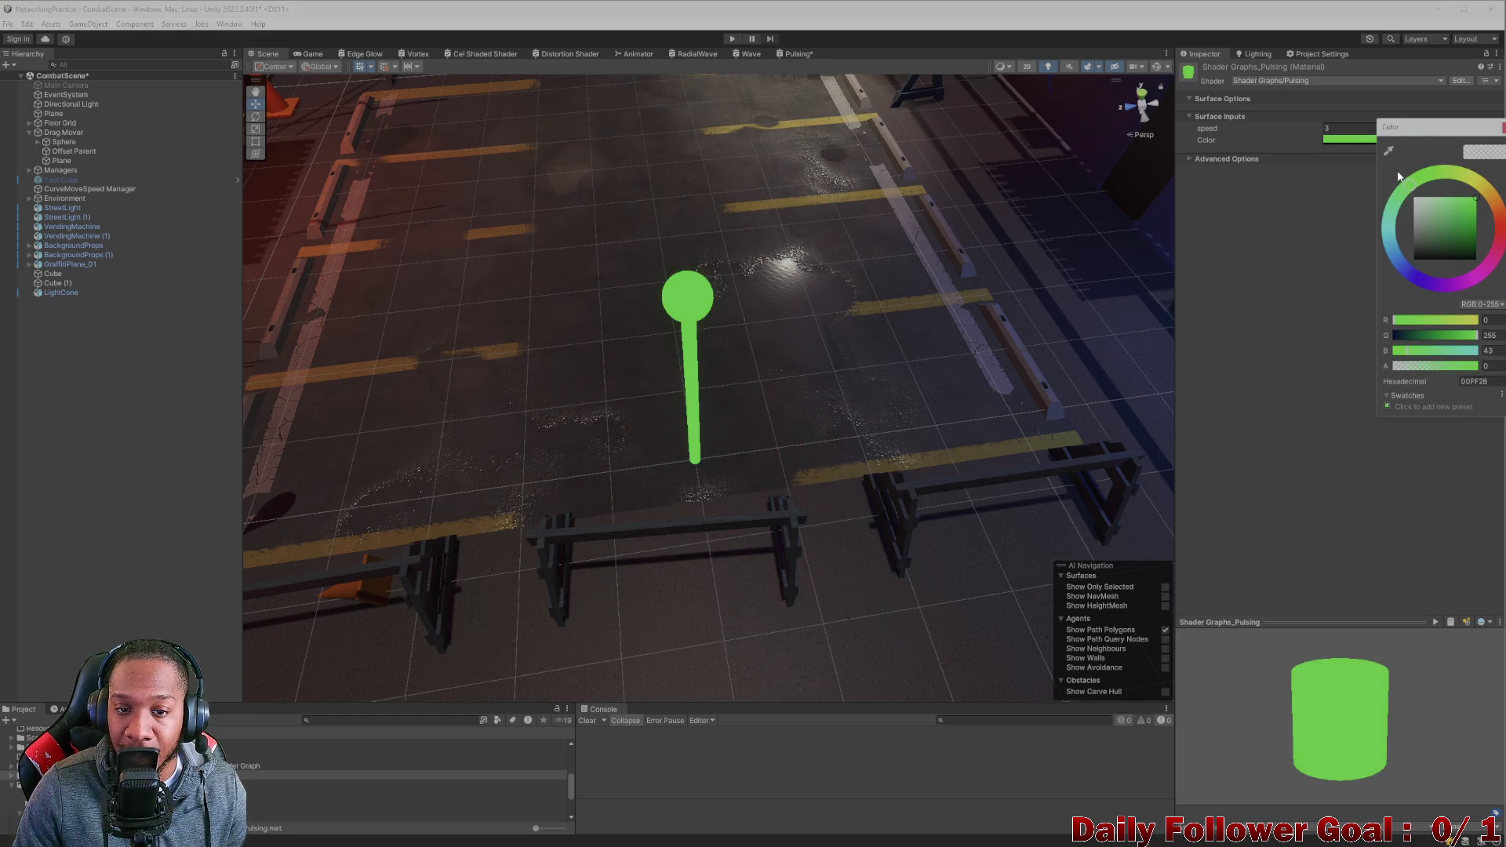
click(1392, 178)
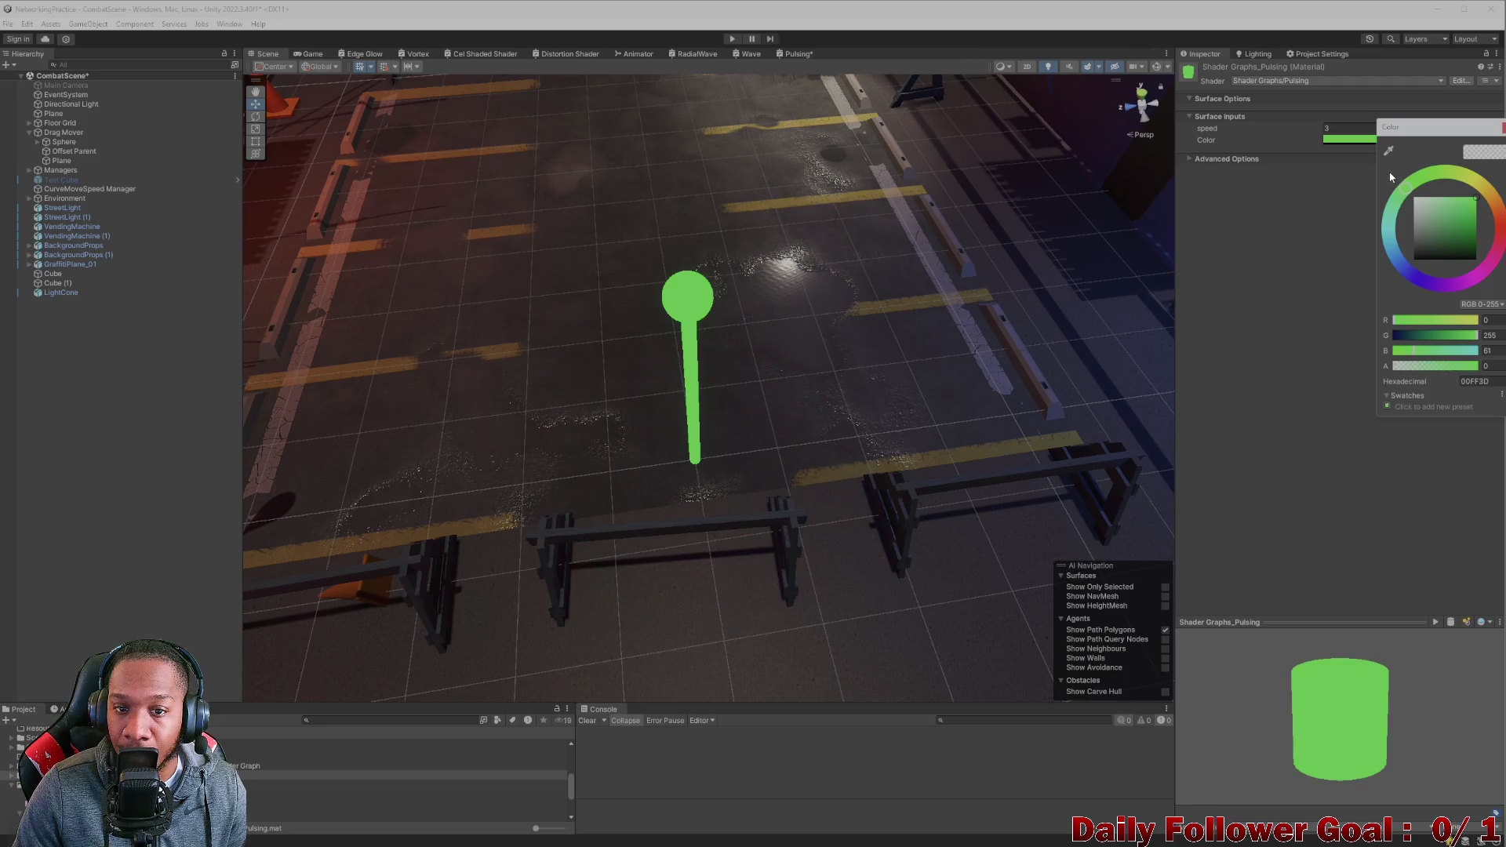
drag(1391, 177, 1356, 188)
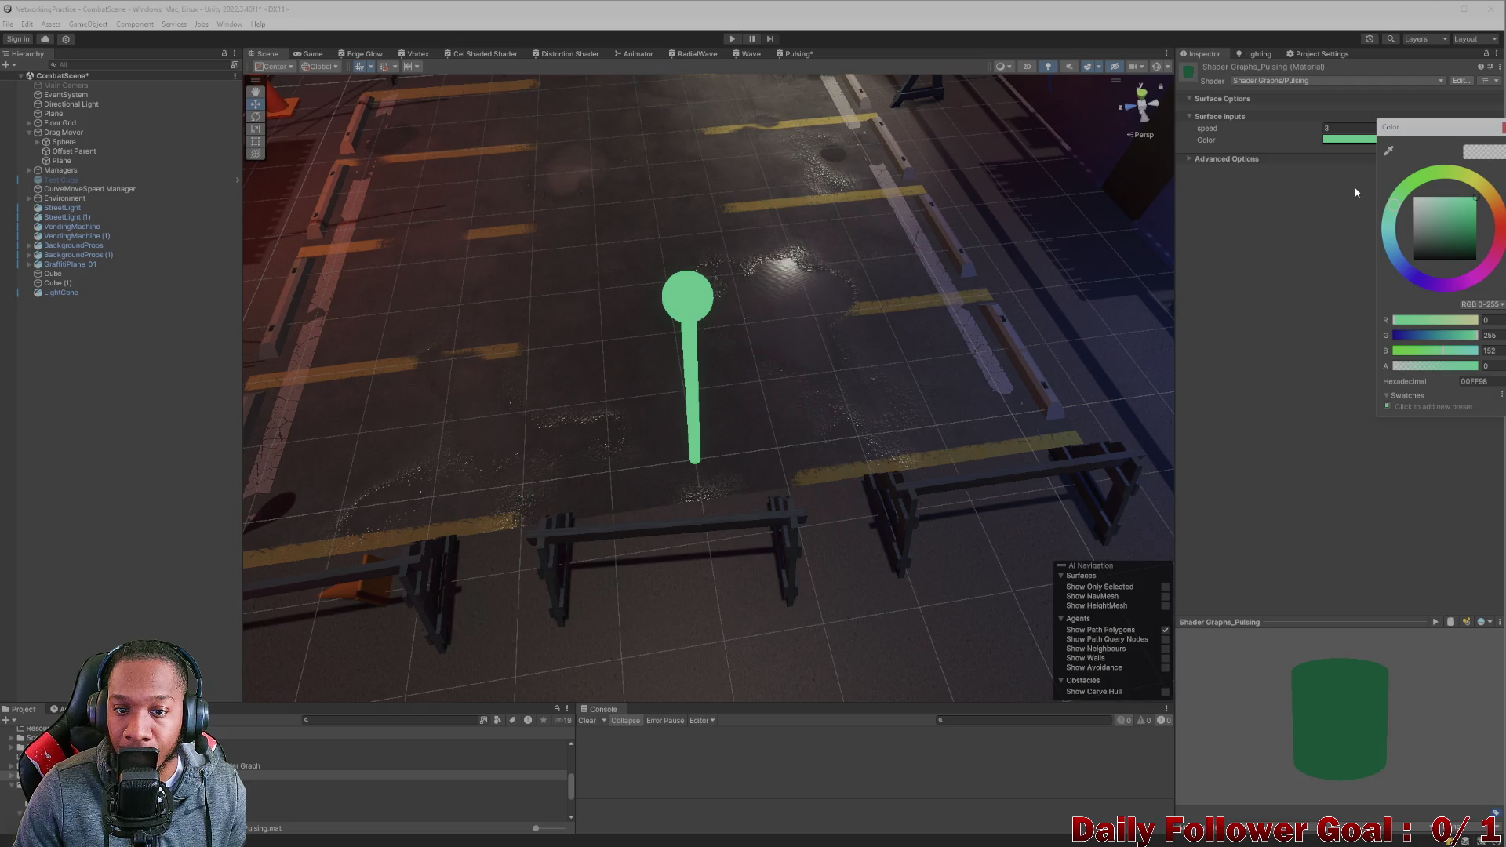
scroll(794, 359, down, 3)
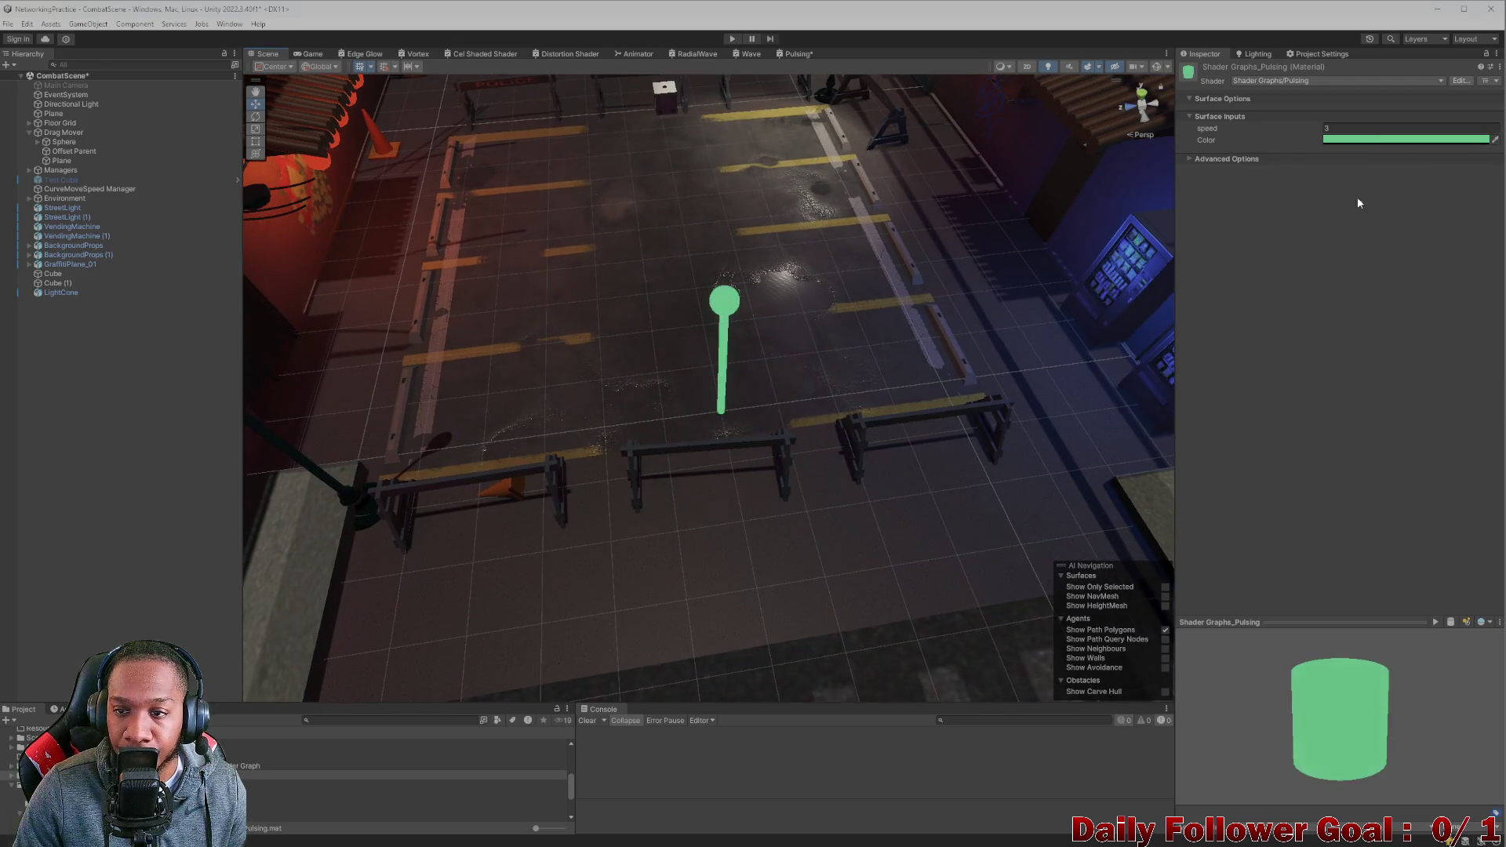
click(1399, 142)
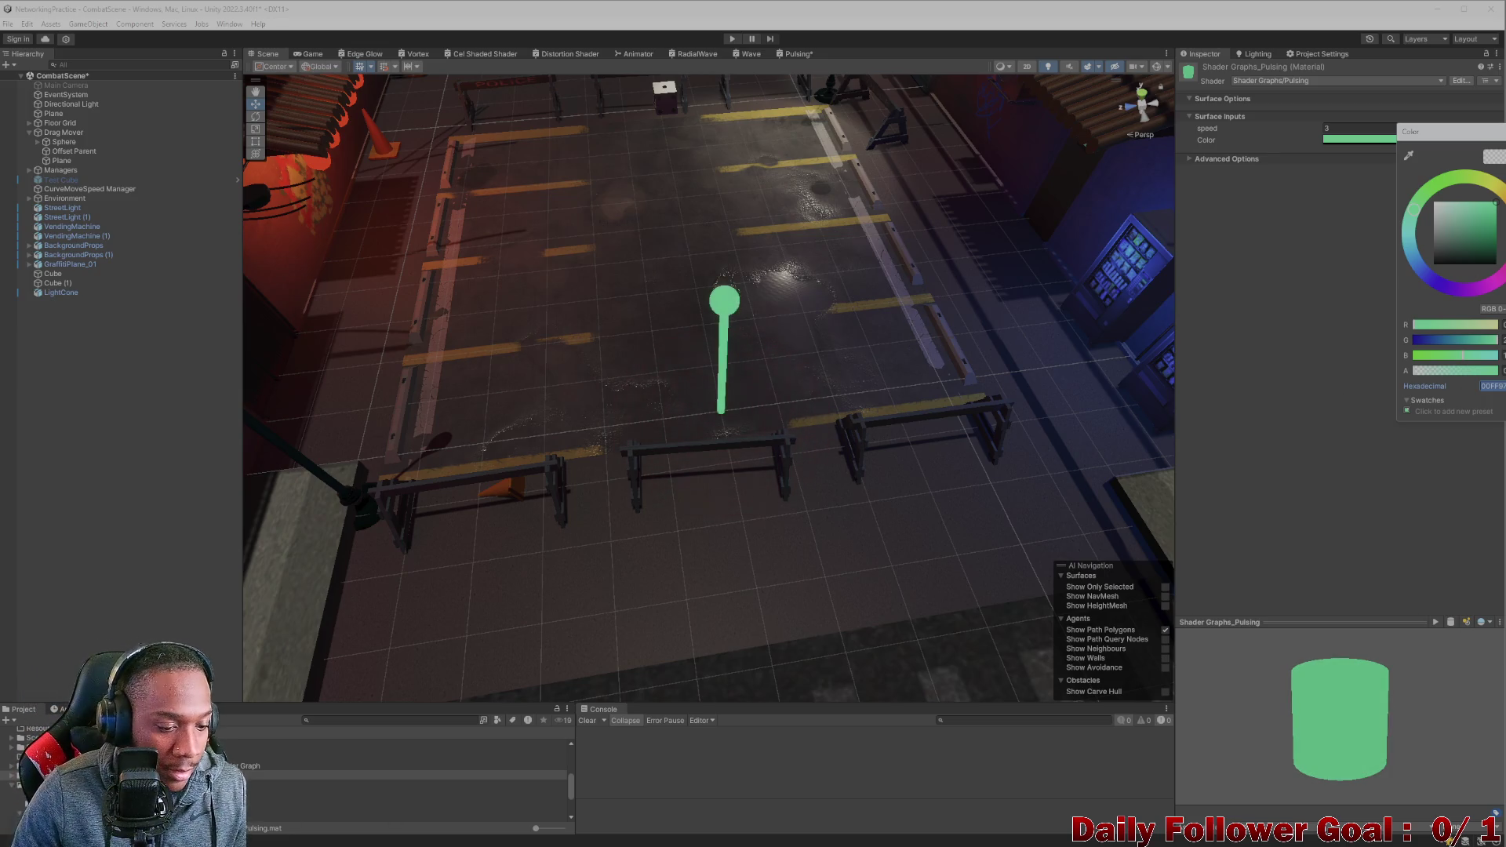
click(353, 784)
Give RadialWave the colour 00FF97 and change its wave Speed from .5 to .3.
click(1393, 215)
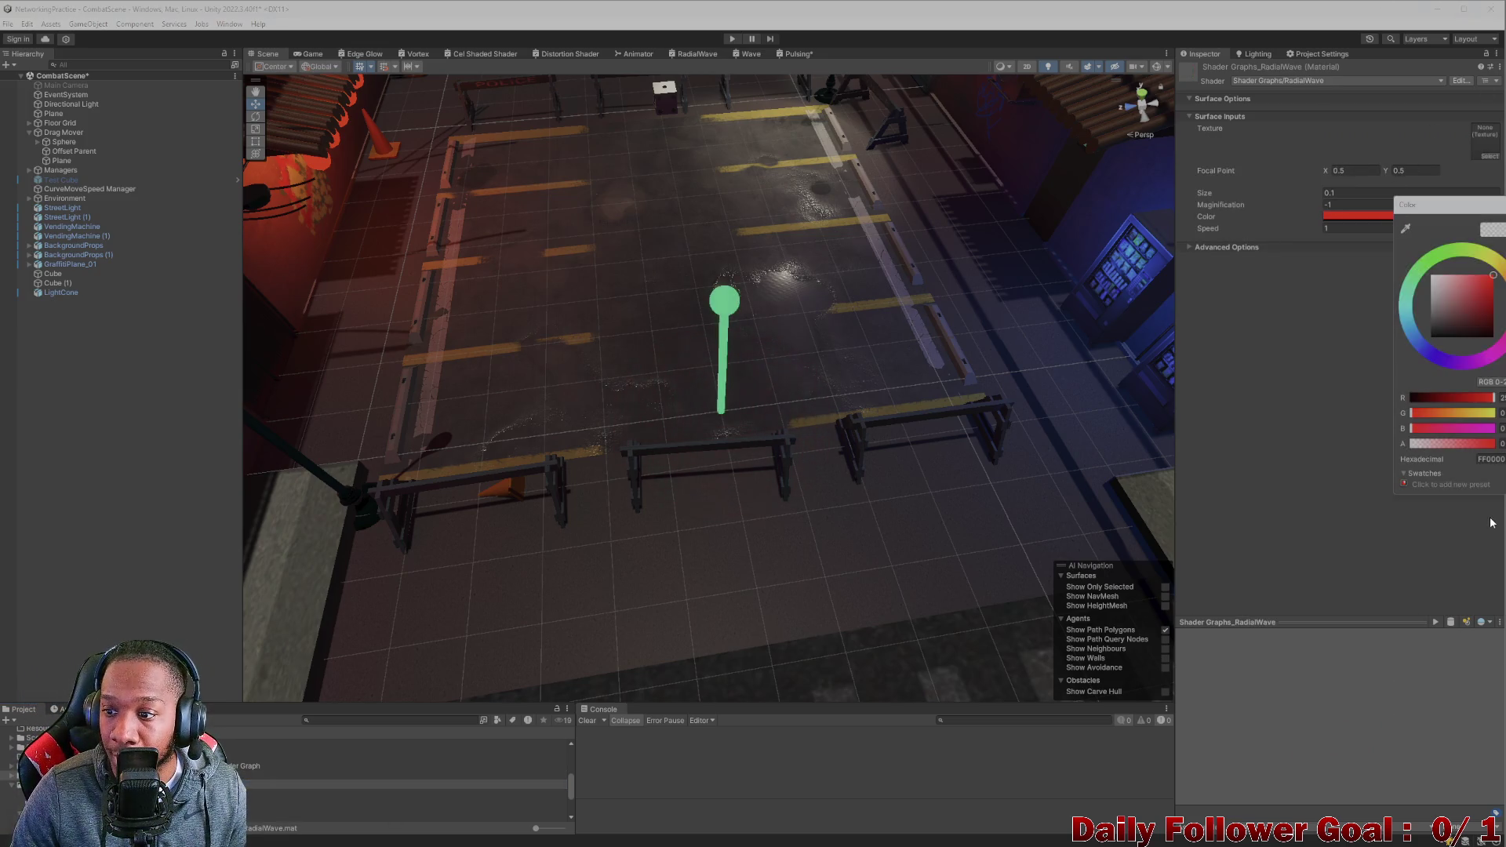
text(00FF97)
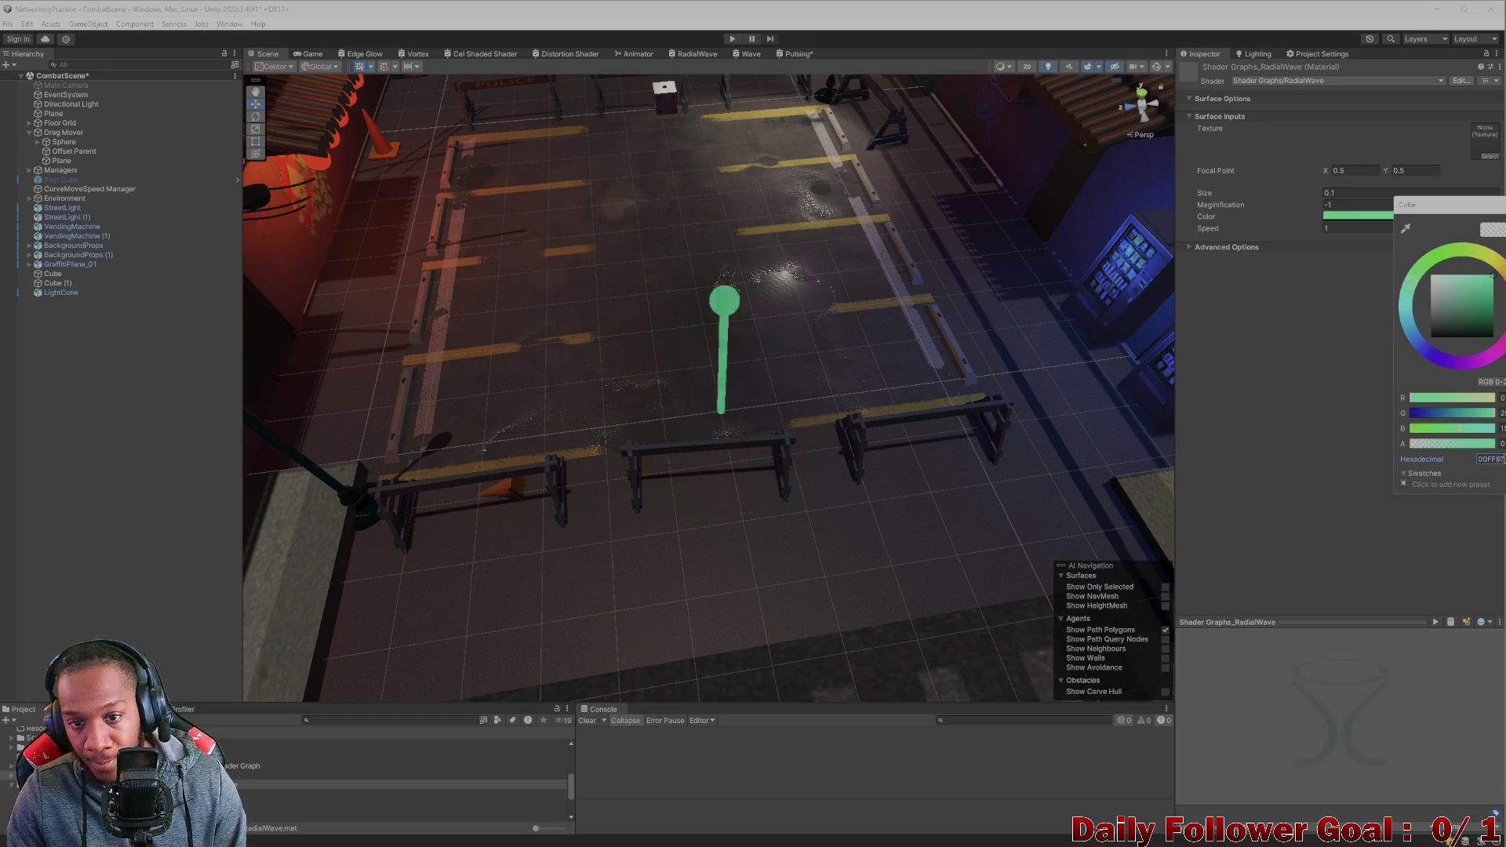
scroll(778, 343, up, 2)
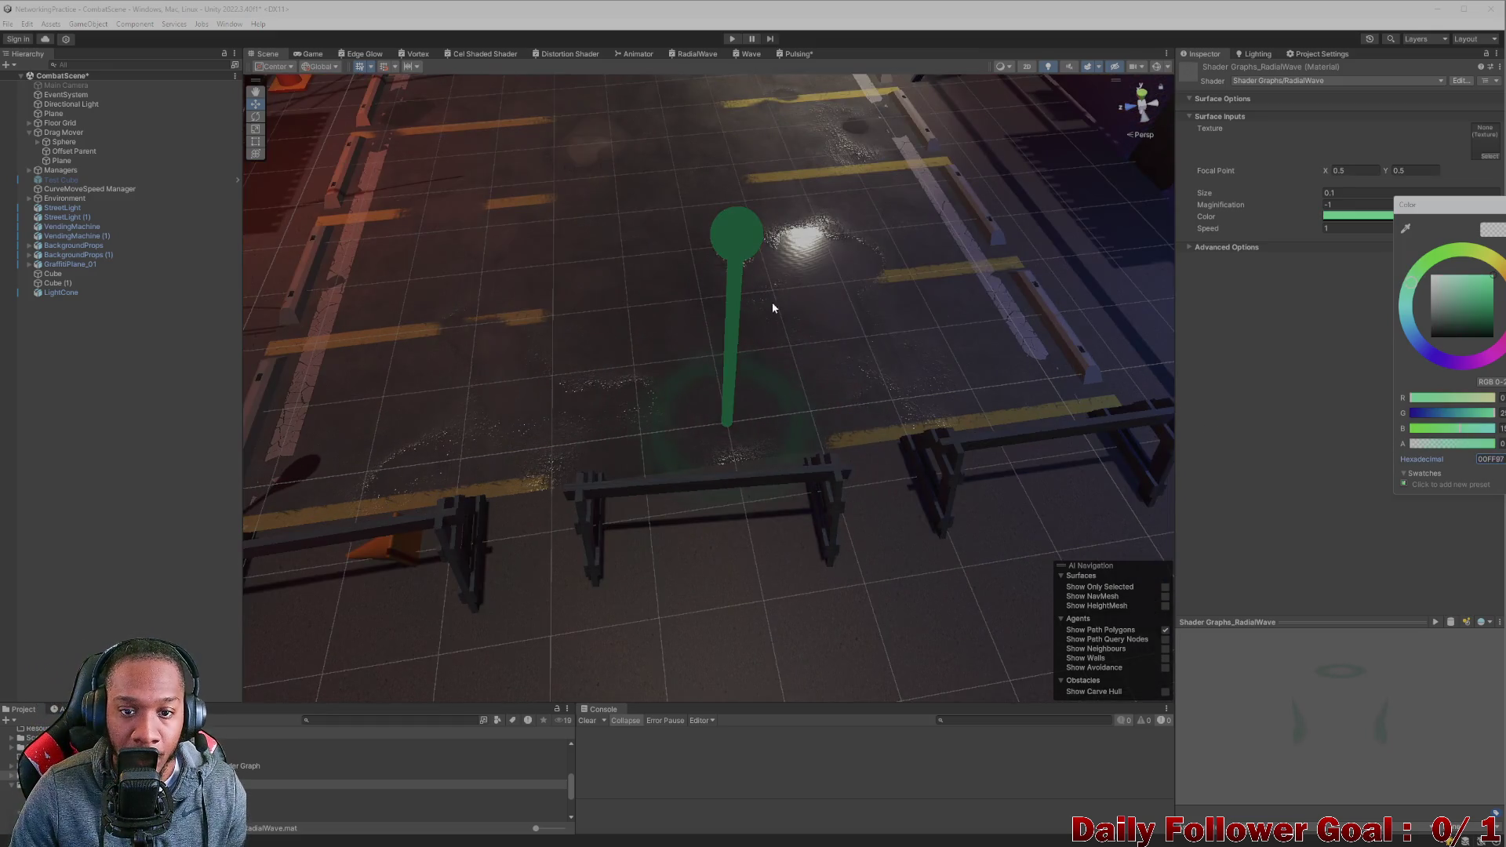
drag(772, 306, 721, 353)
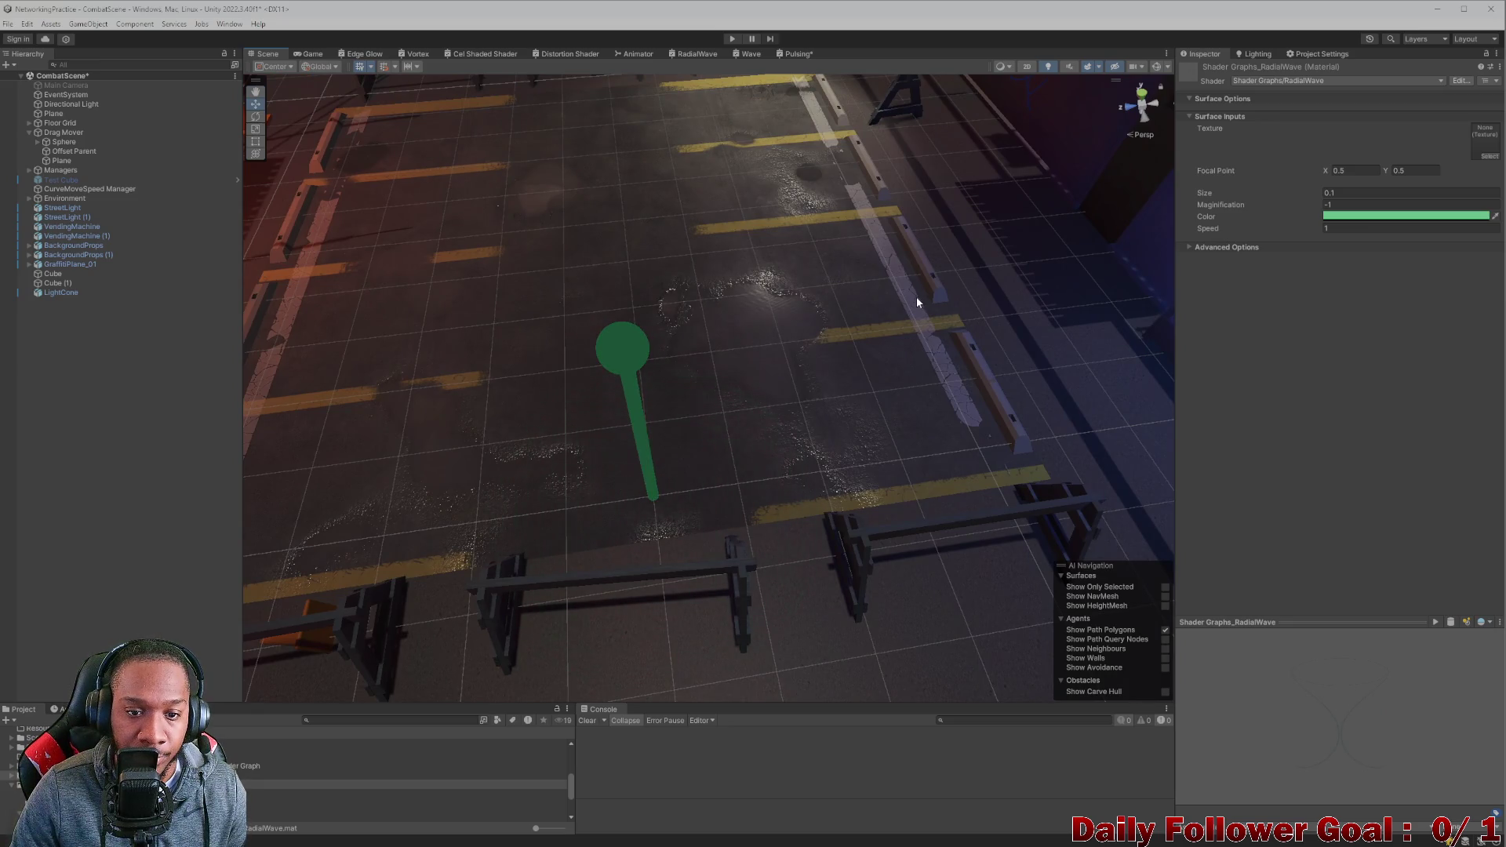
click(1361, 230)
text(.5)
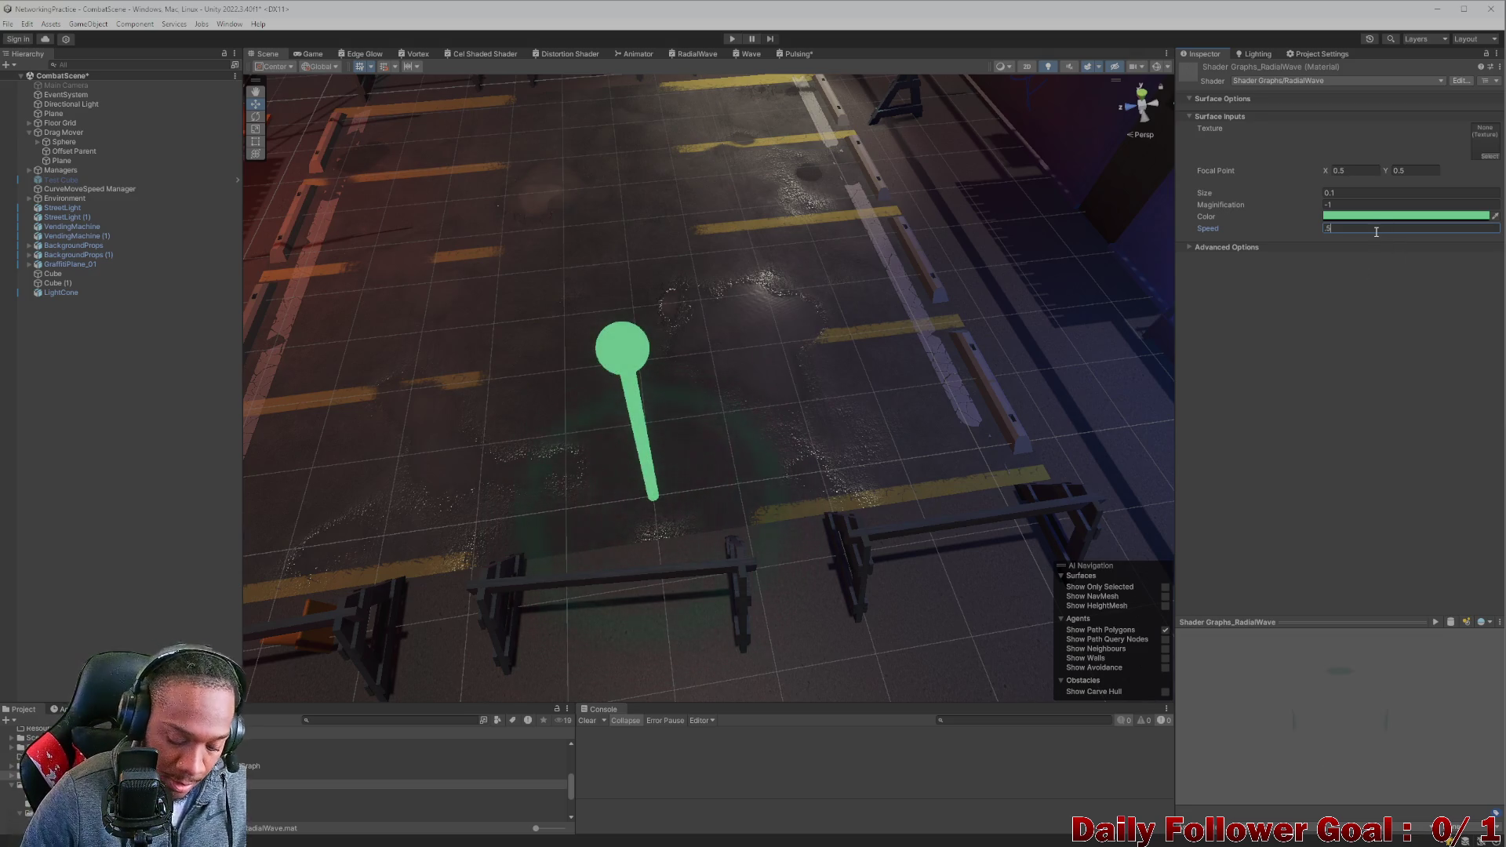
key(BackSpace)
text(3)
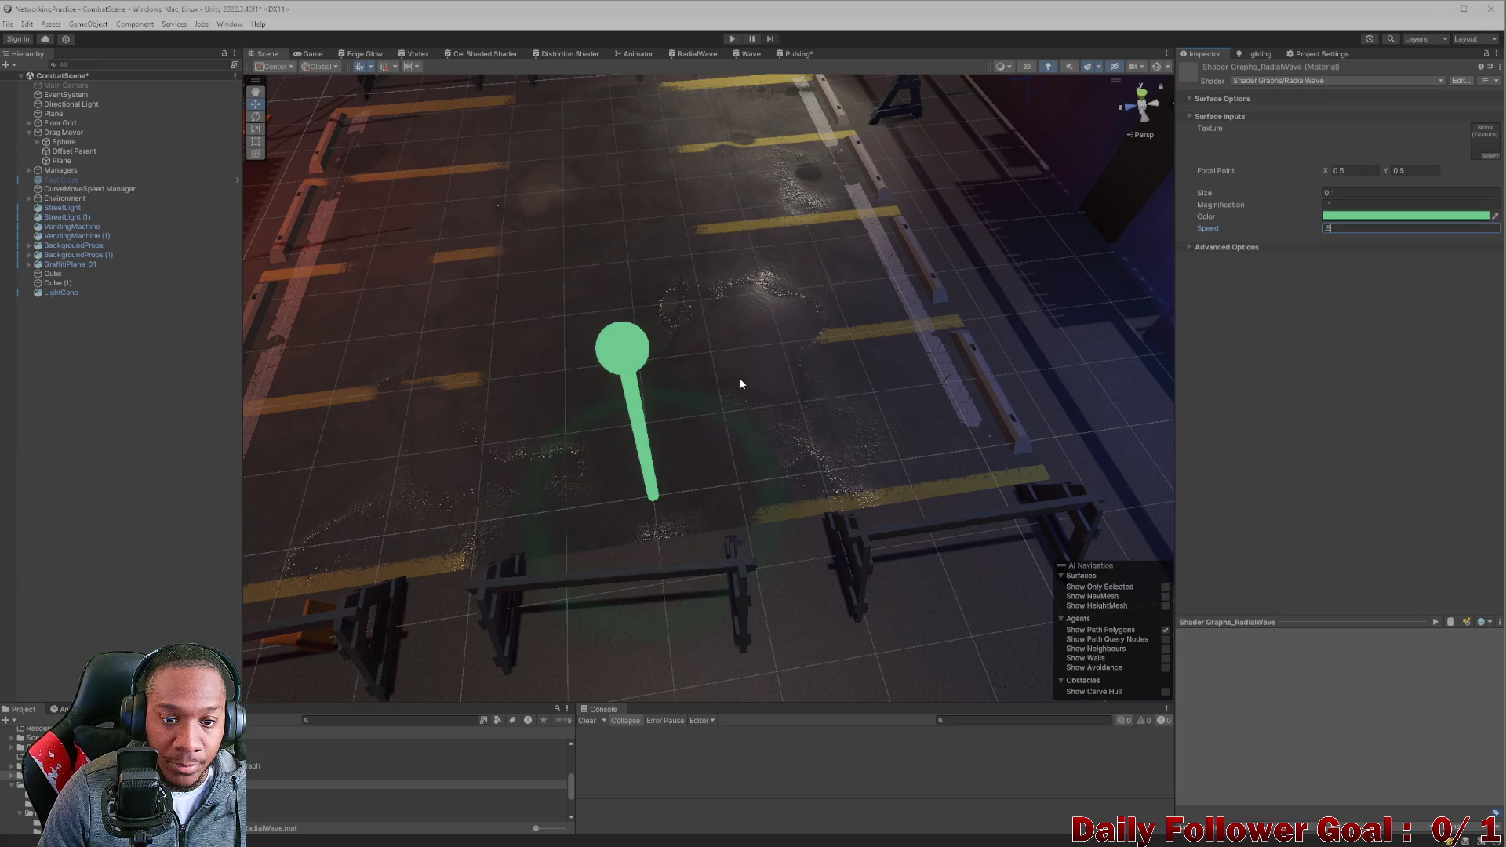
drag(739, 378, 786, 357)
scroll(787, 357, down, 5)
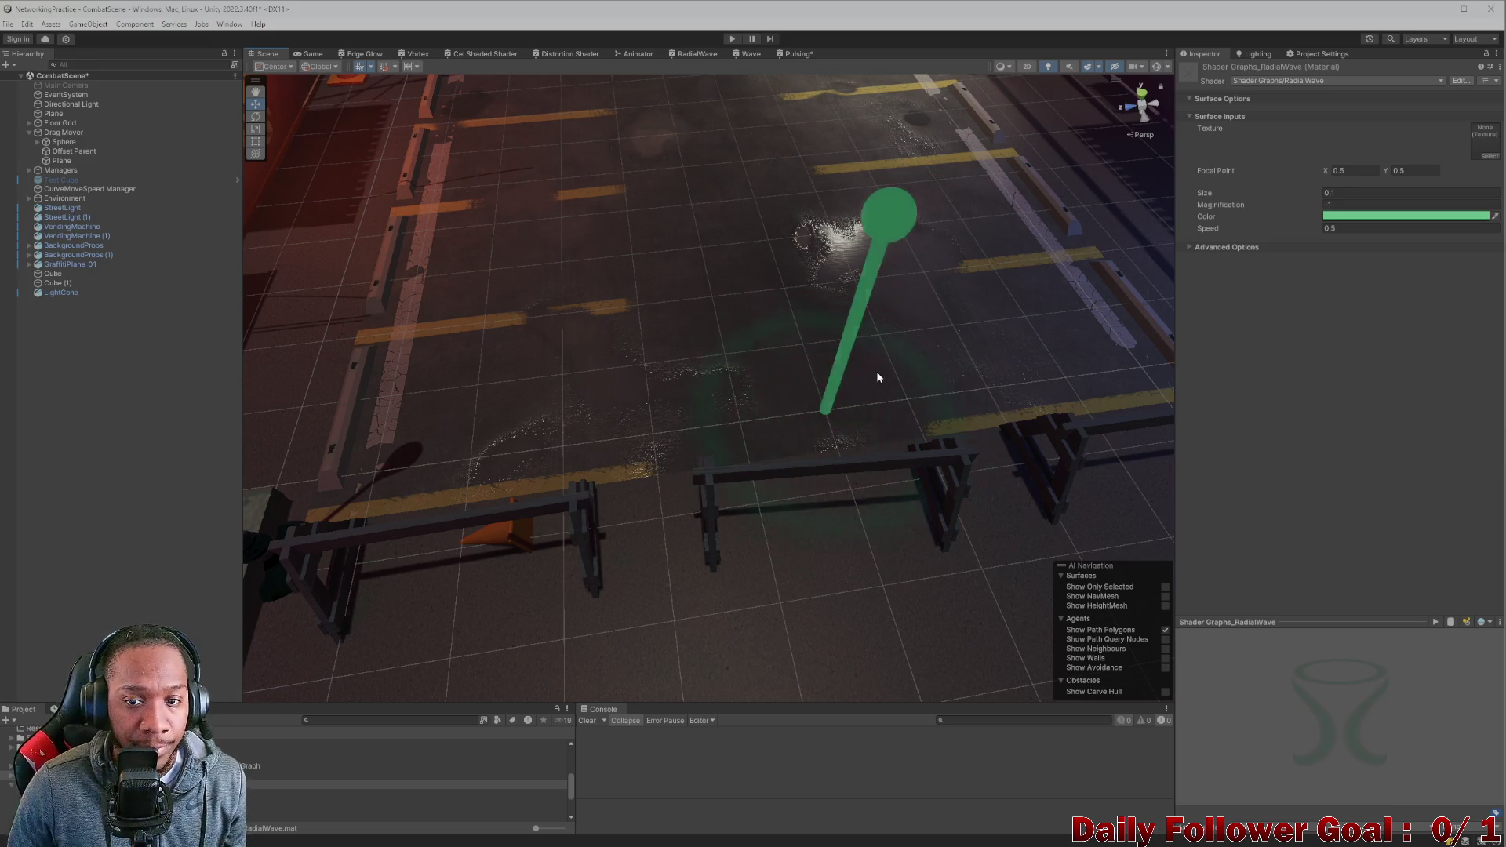
key(Right)
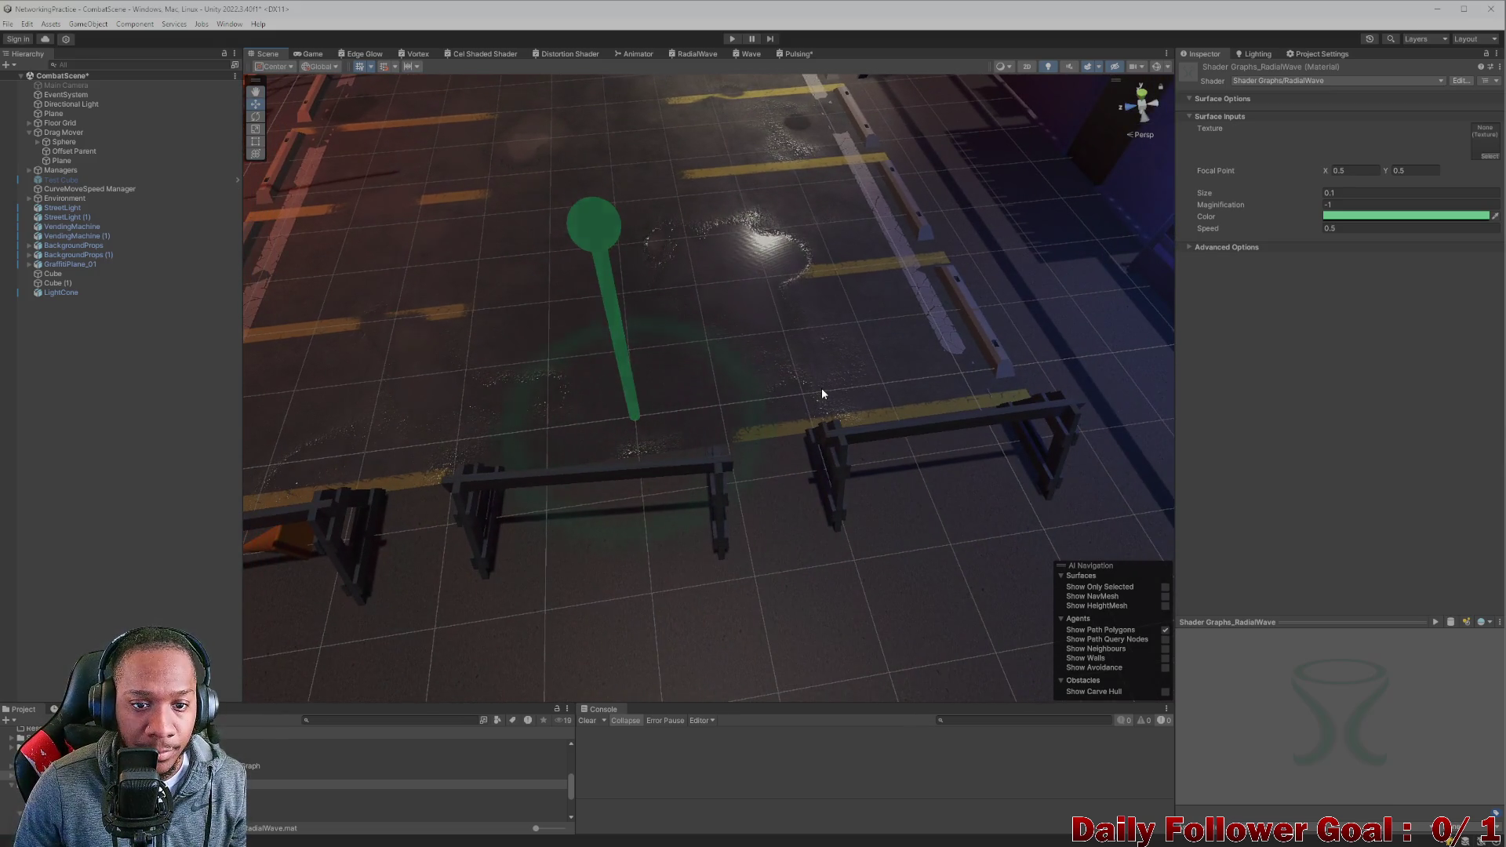
key(Up)
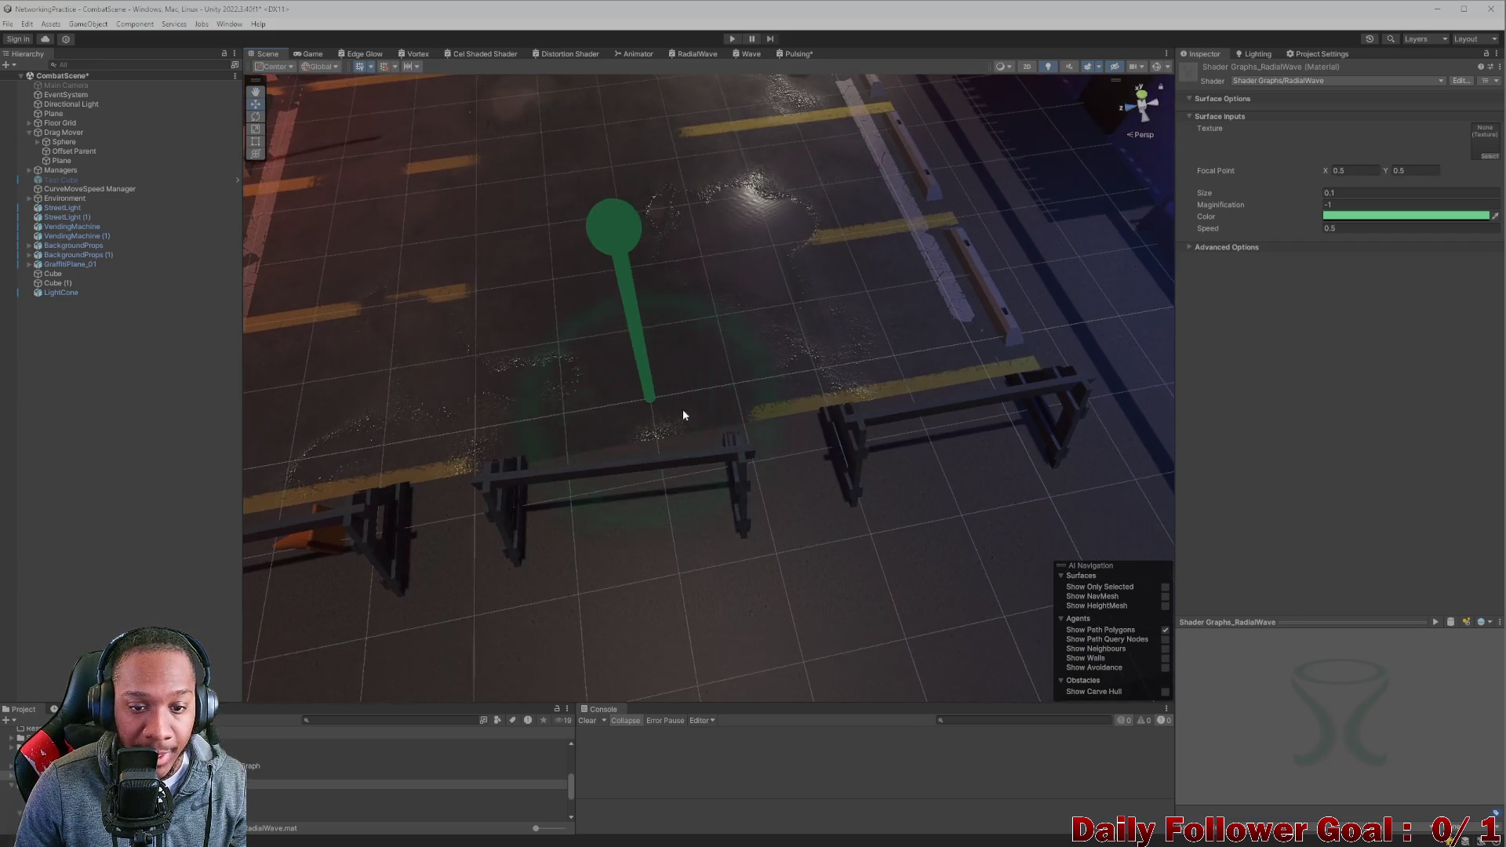
key(Left)
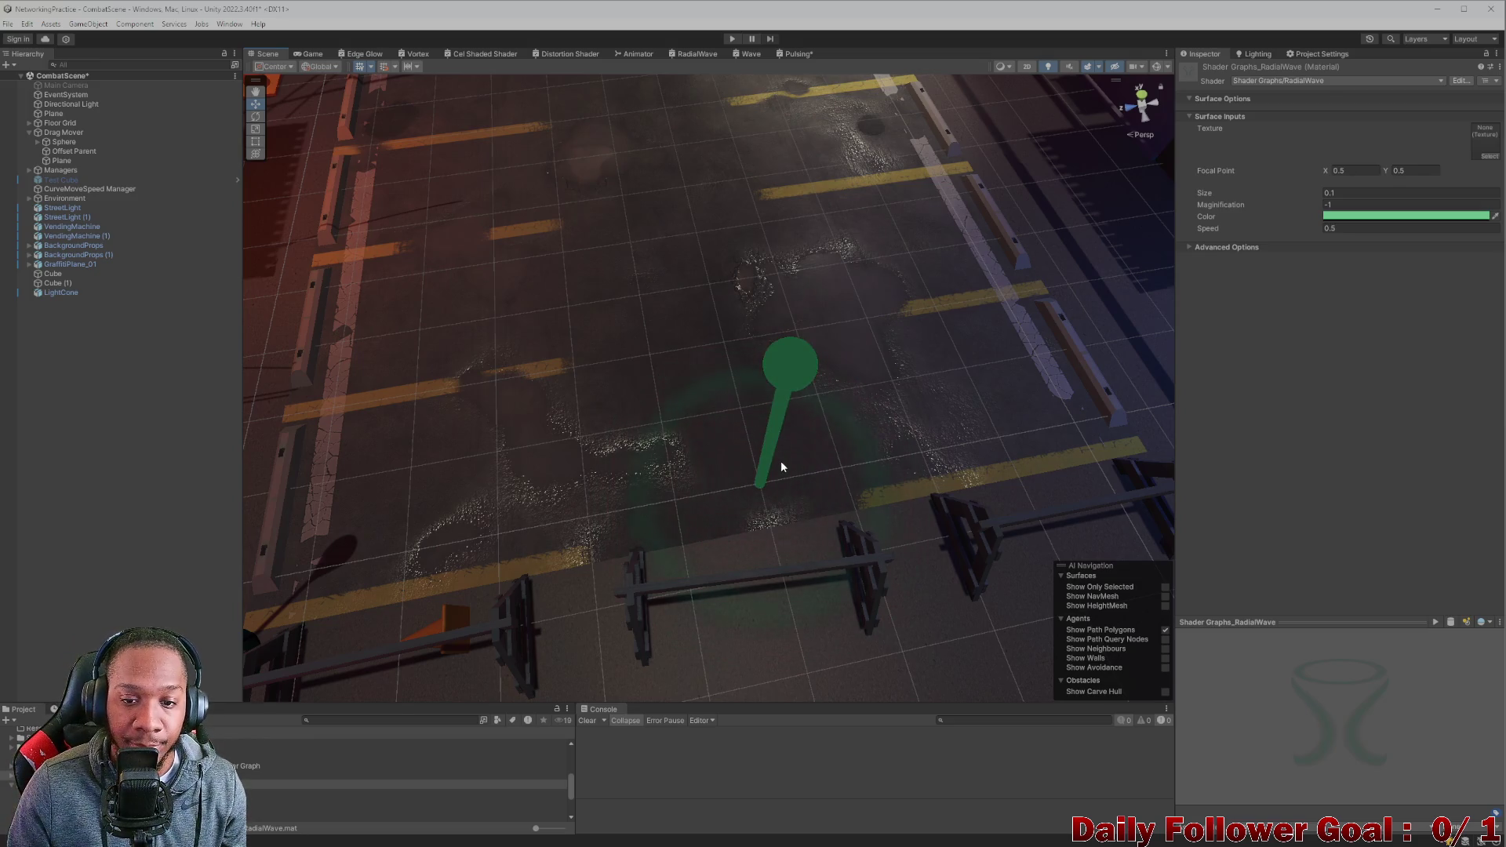
drag(779, 469, 777, 457)
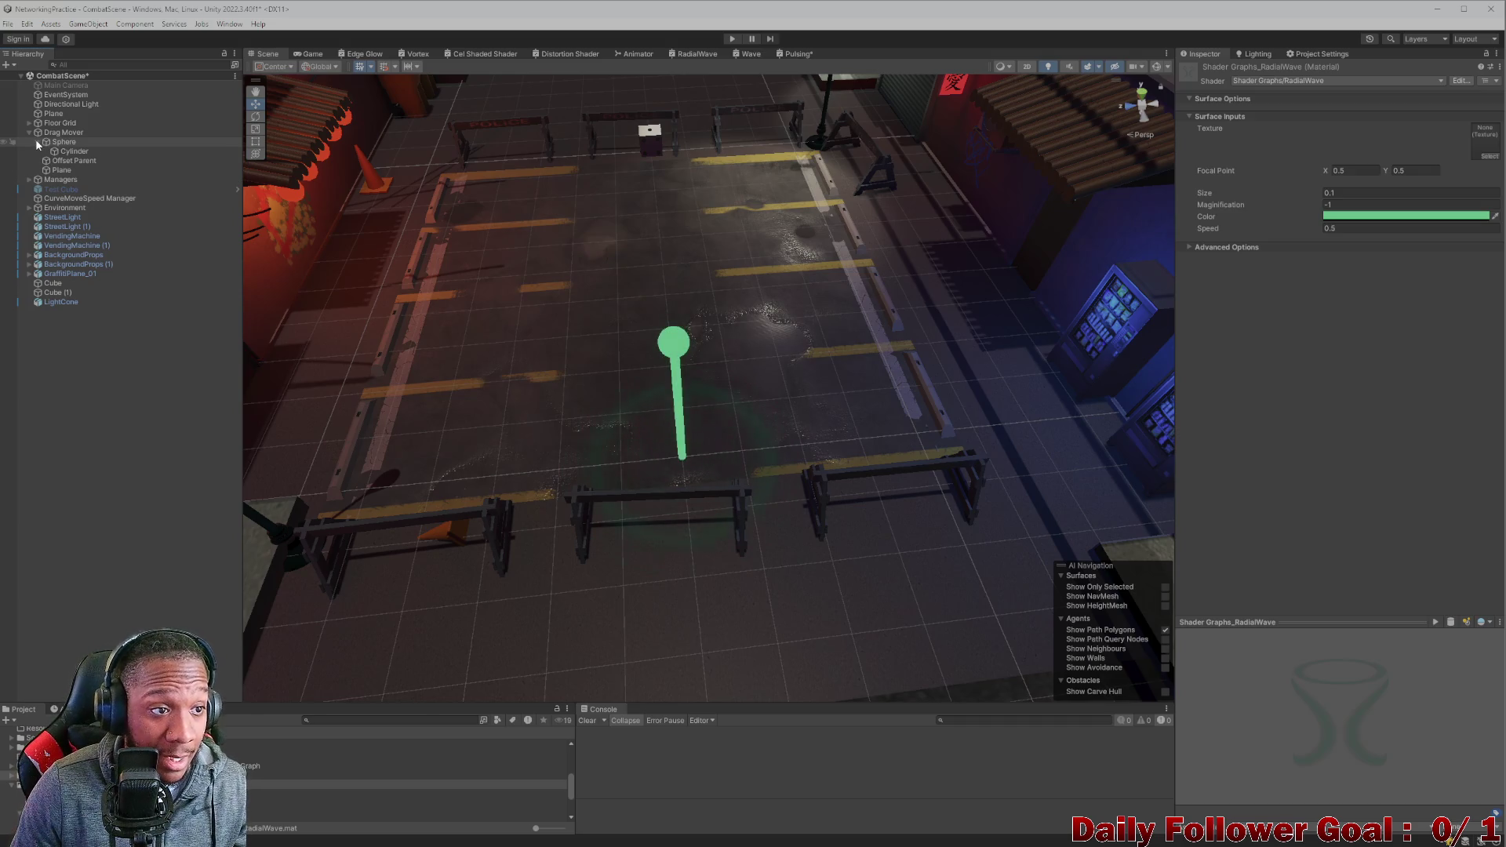
Inspect Drag Mover, the Sphere and its Cylinder child, toggling scene gizmos.
click(58, 133)
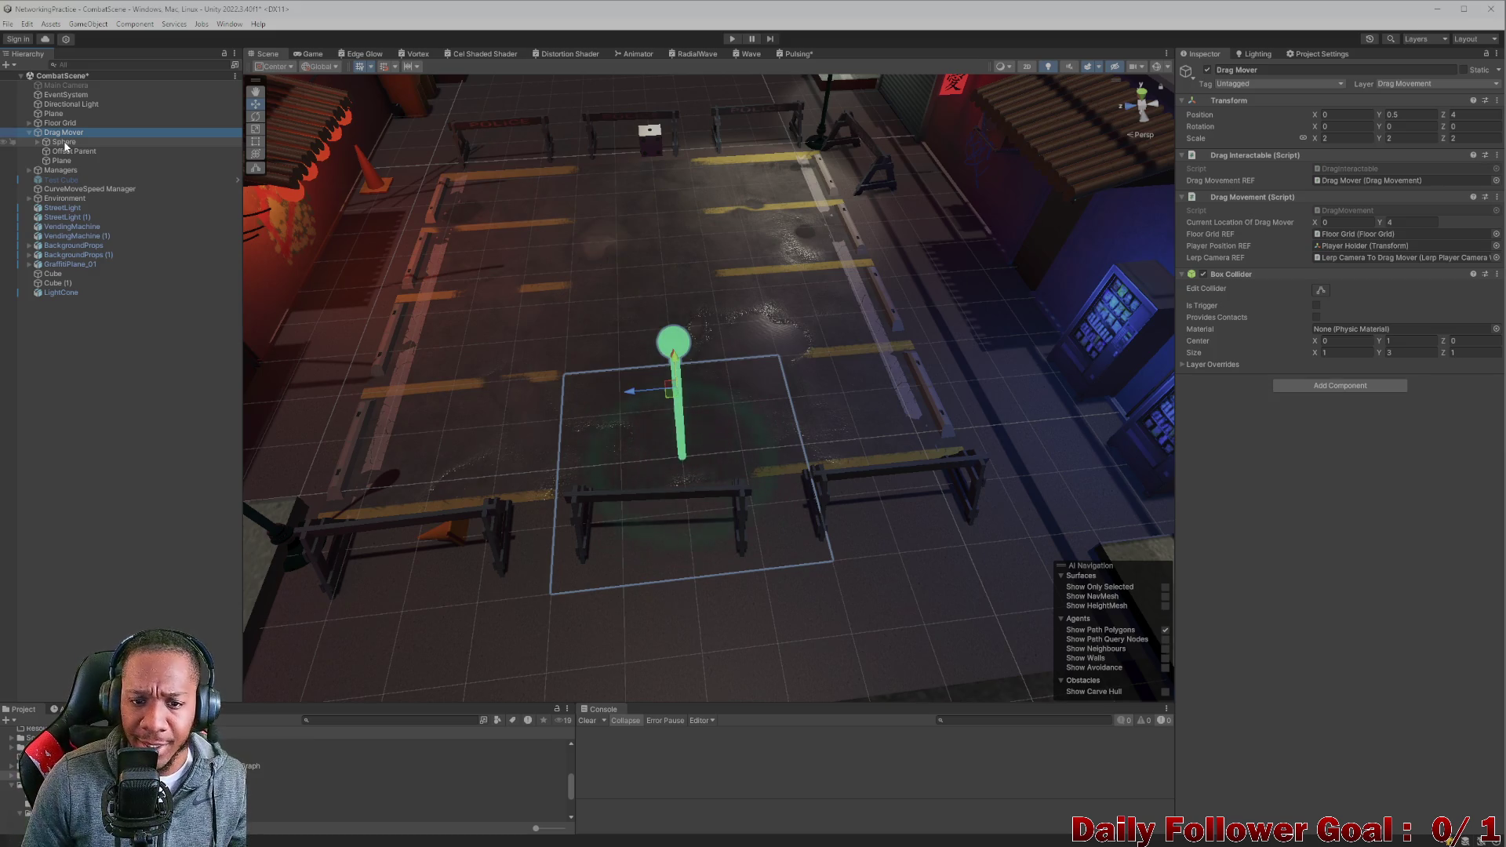
click(65, 142)
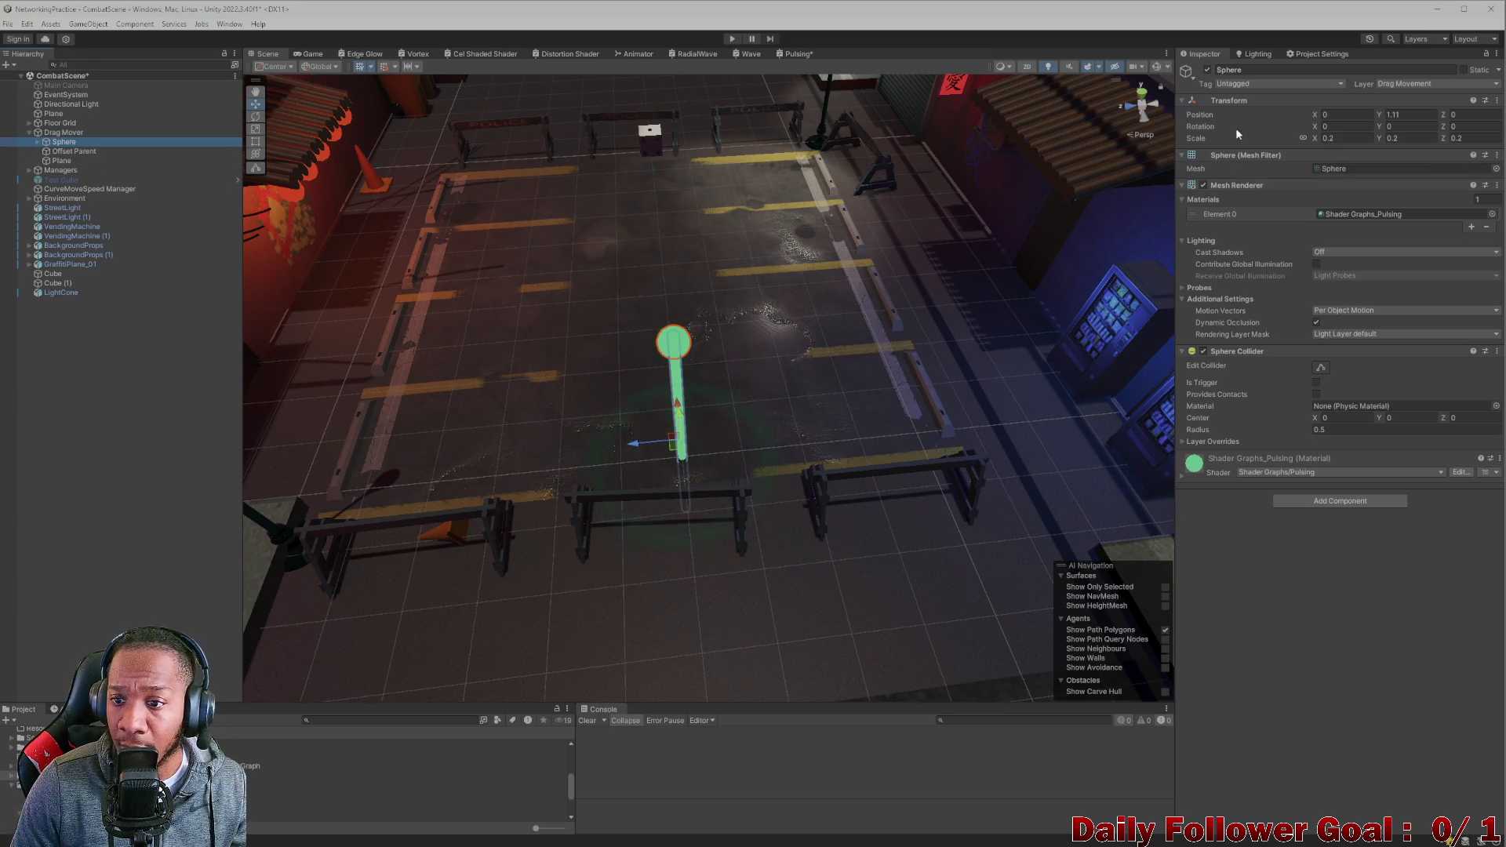
click(62, 132)
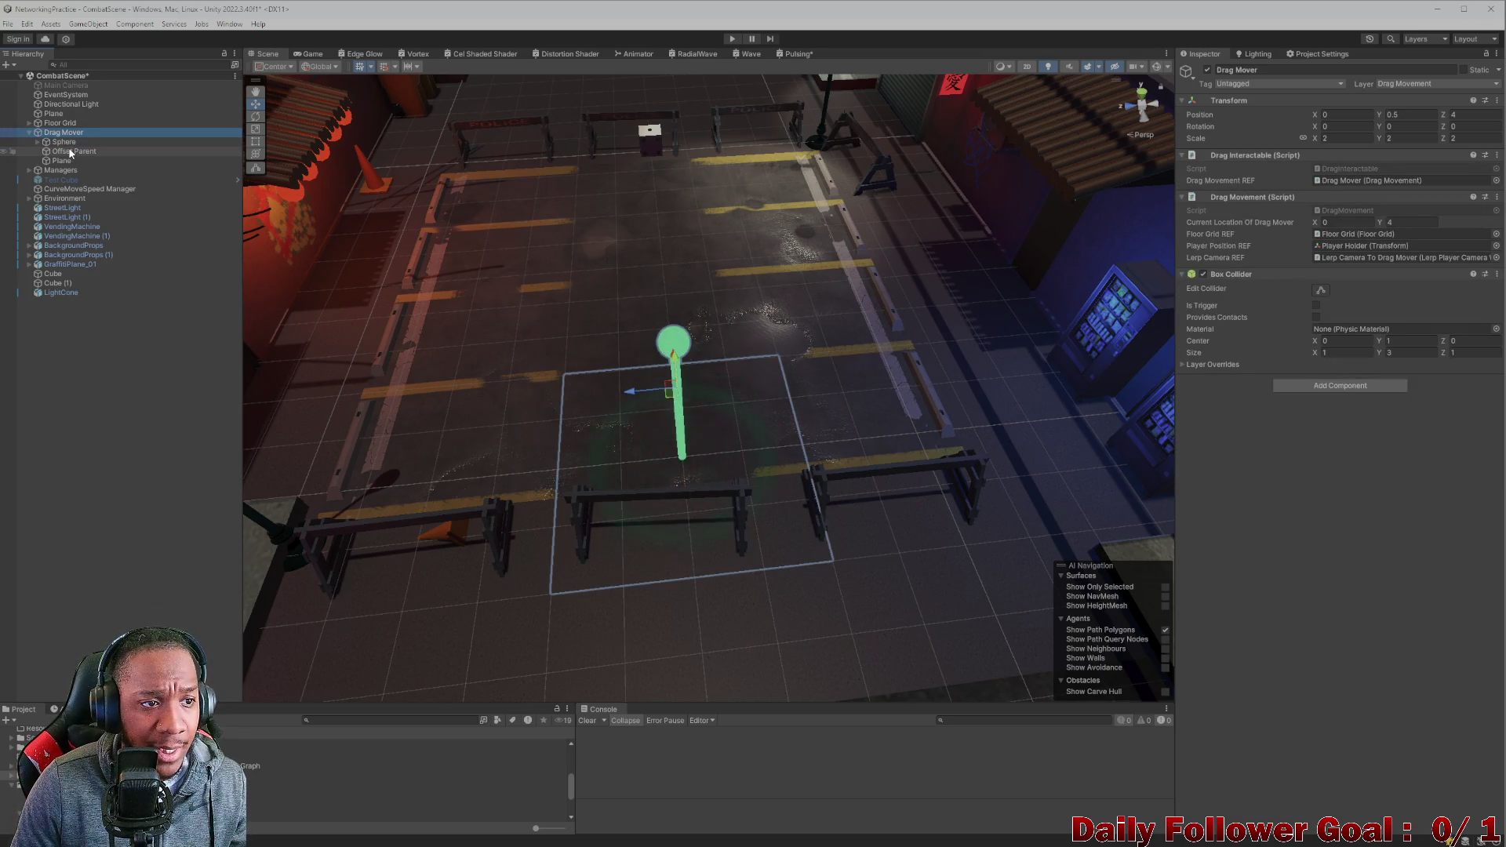
click(1157, 66)
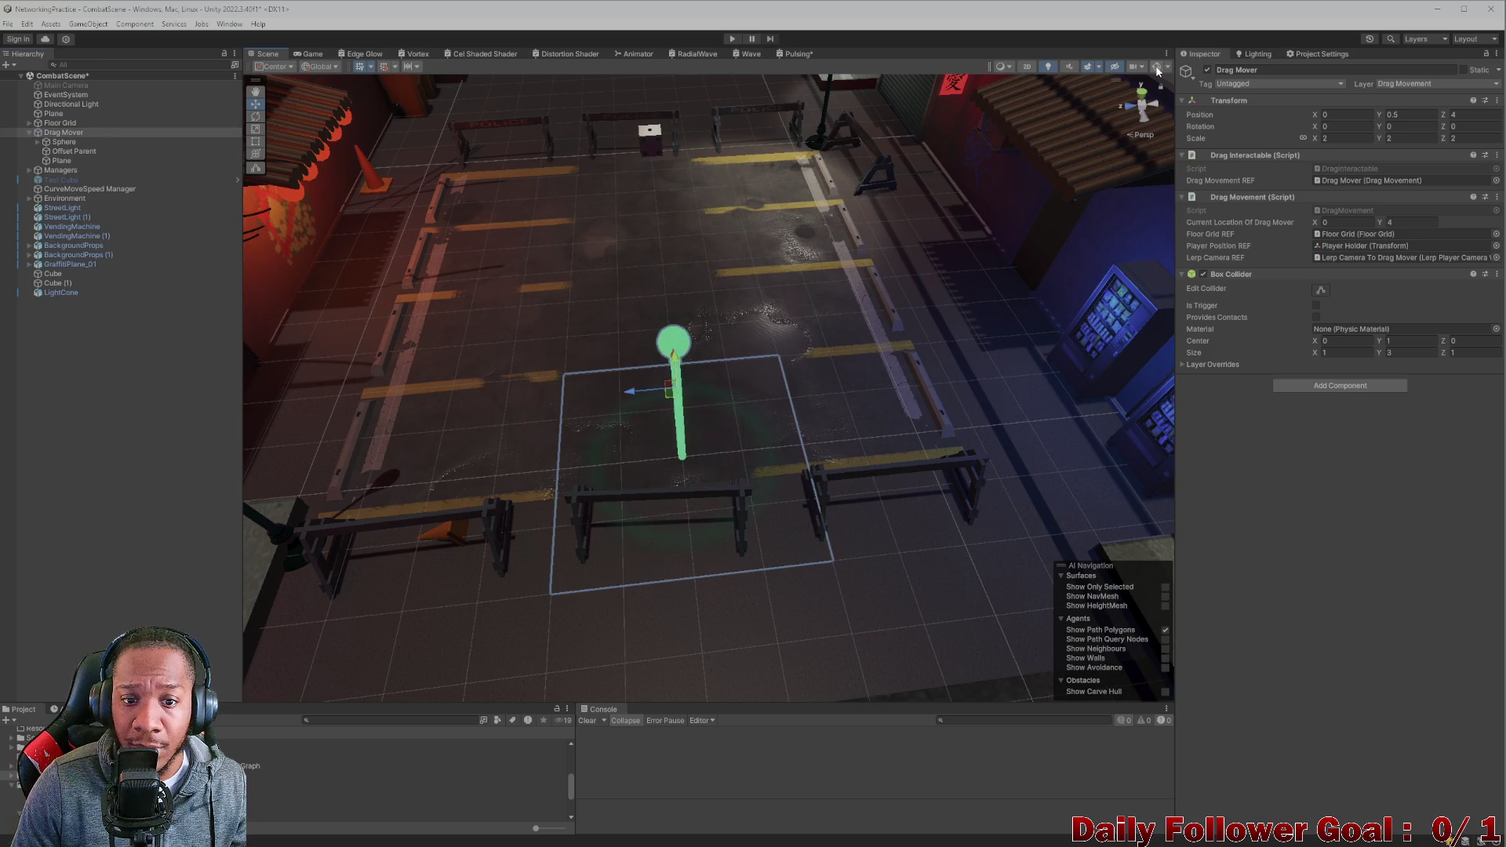
click(64, 142)
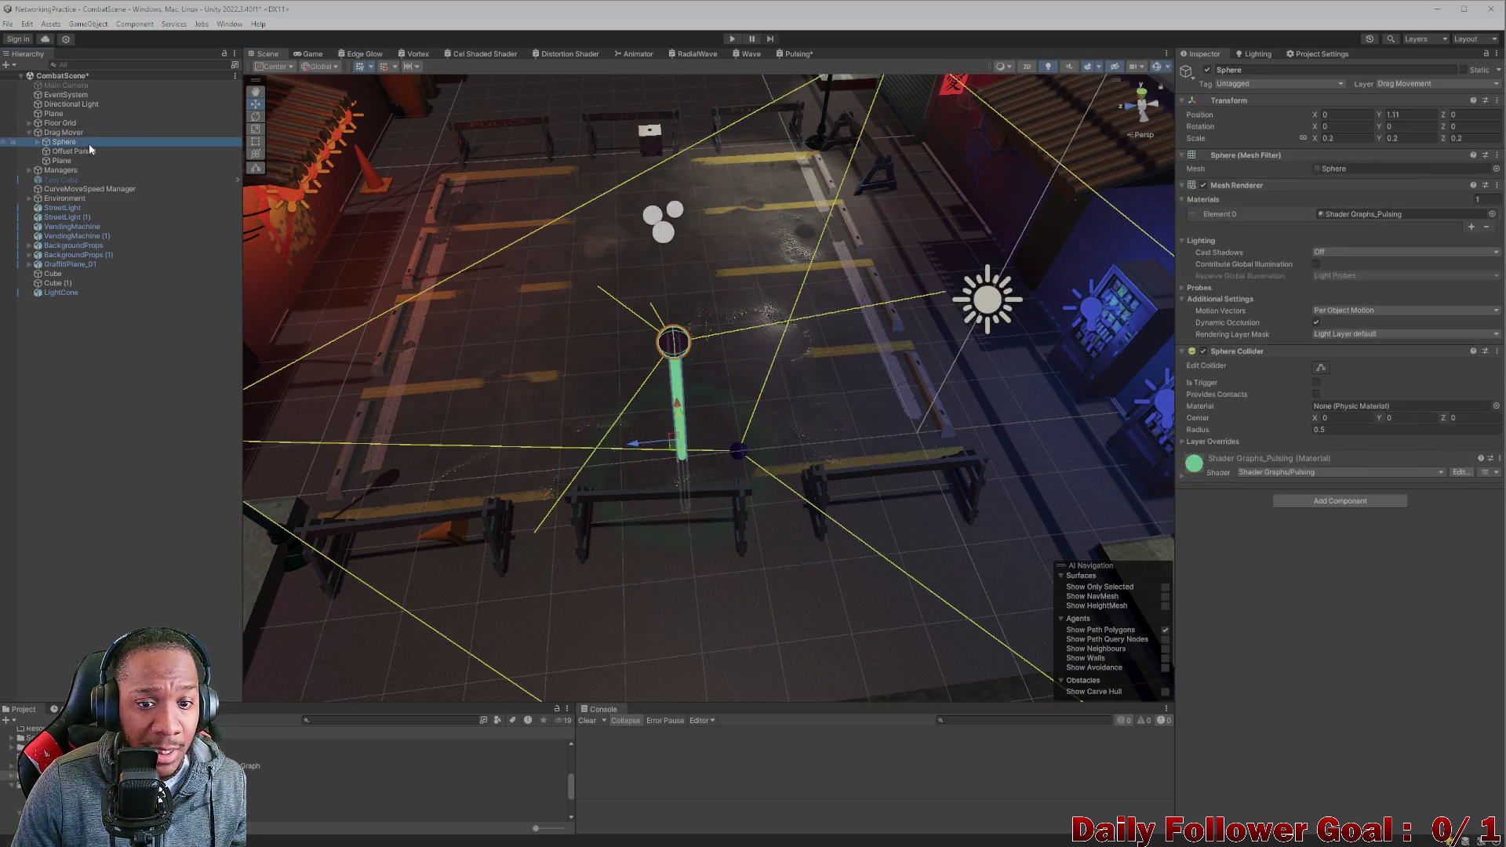
click(1156, 67)
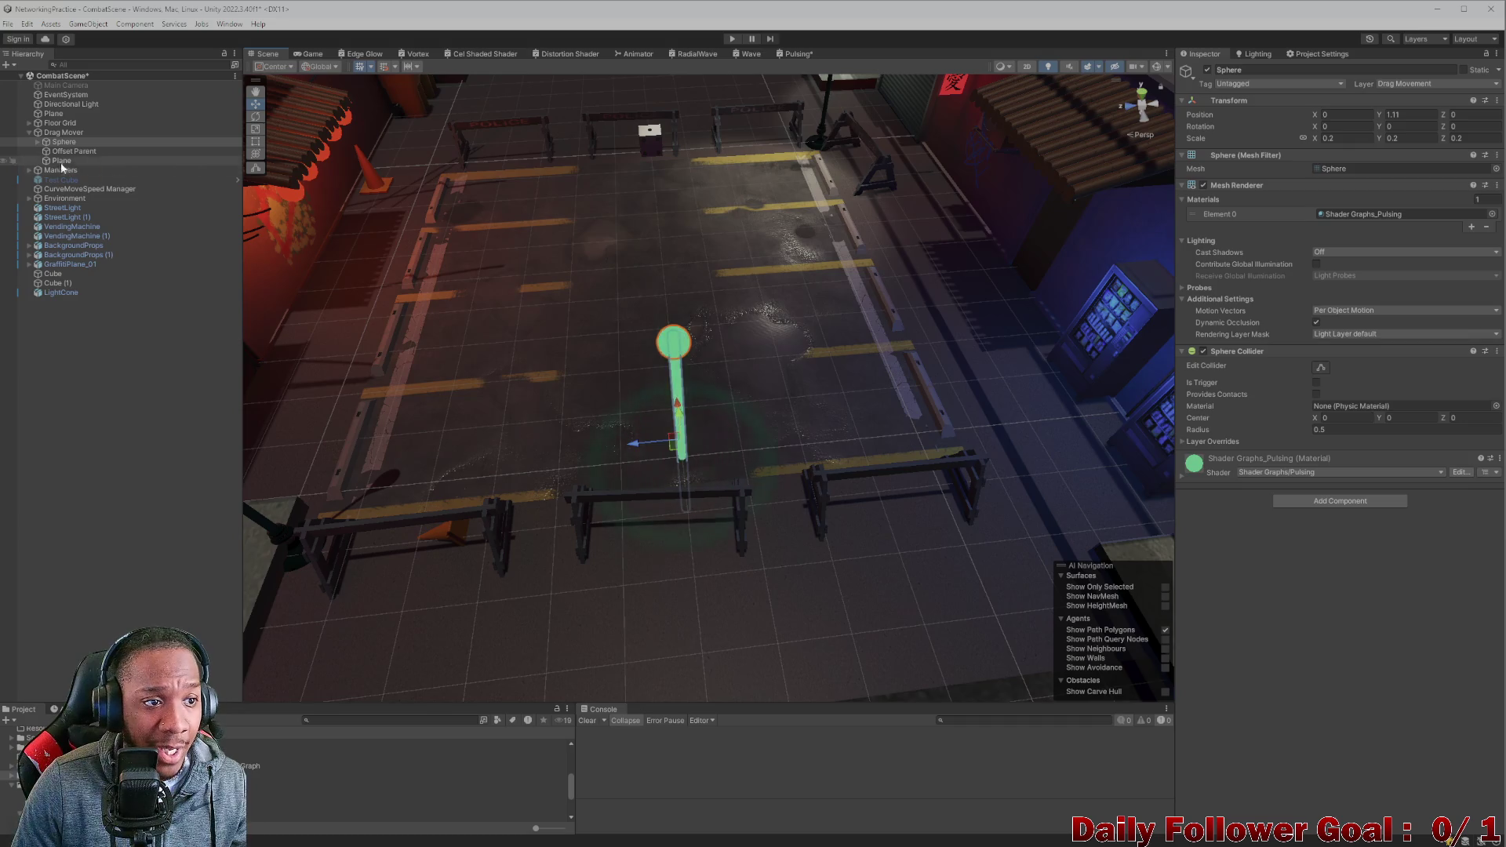
click(38, 142)
click(75, 151)
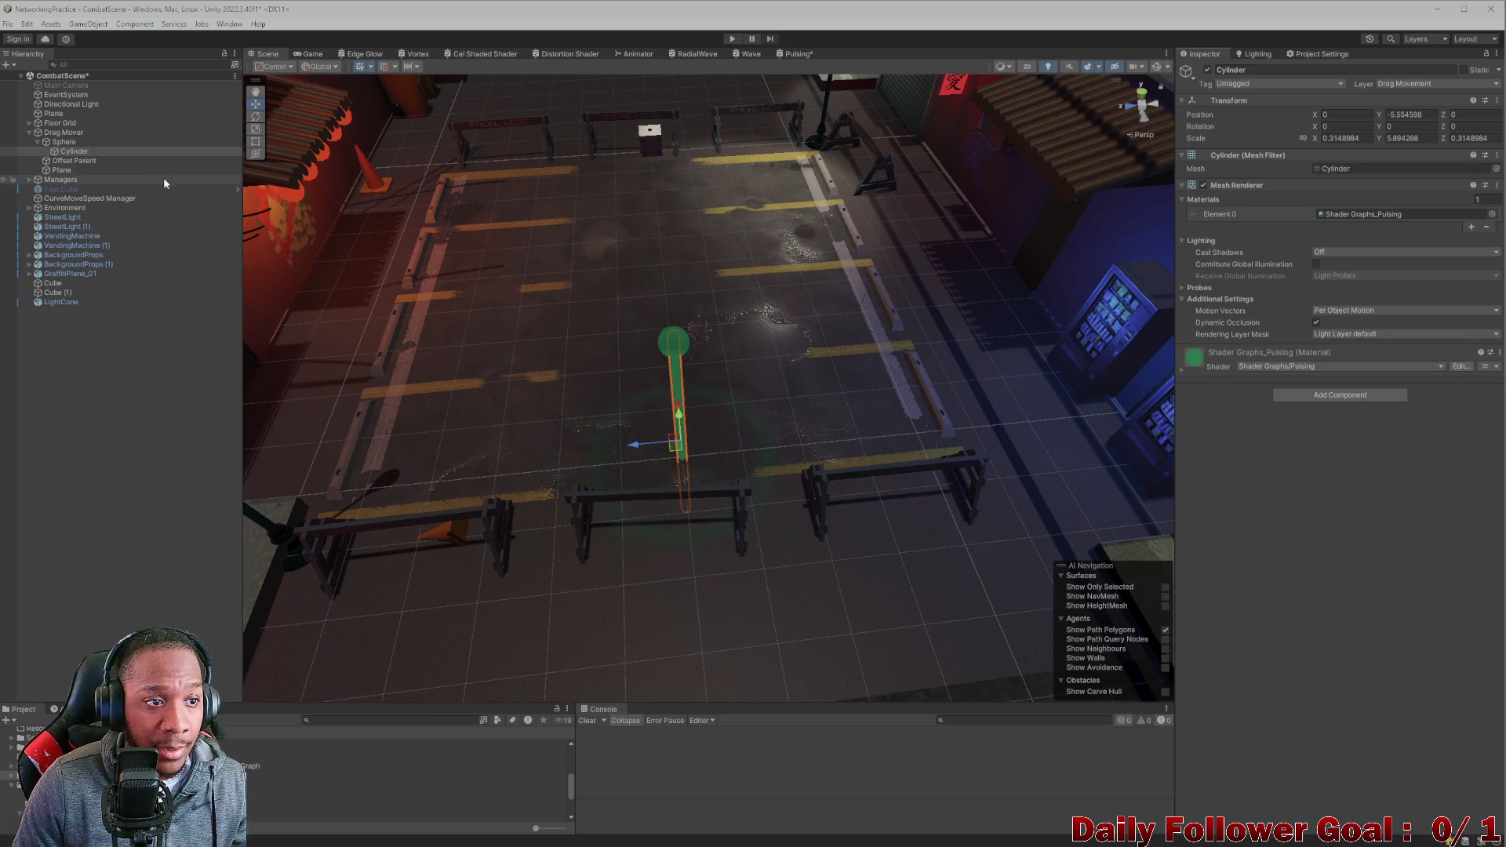
click(124, 142)
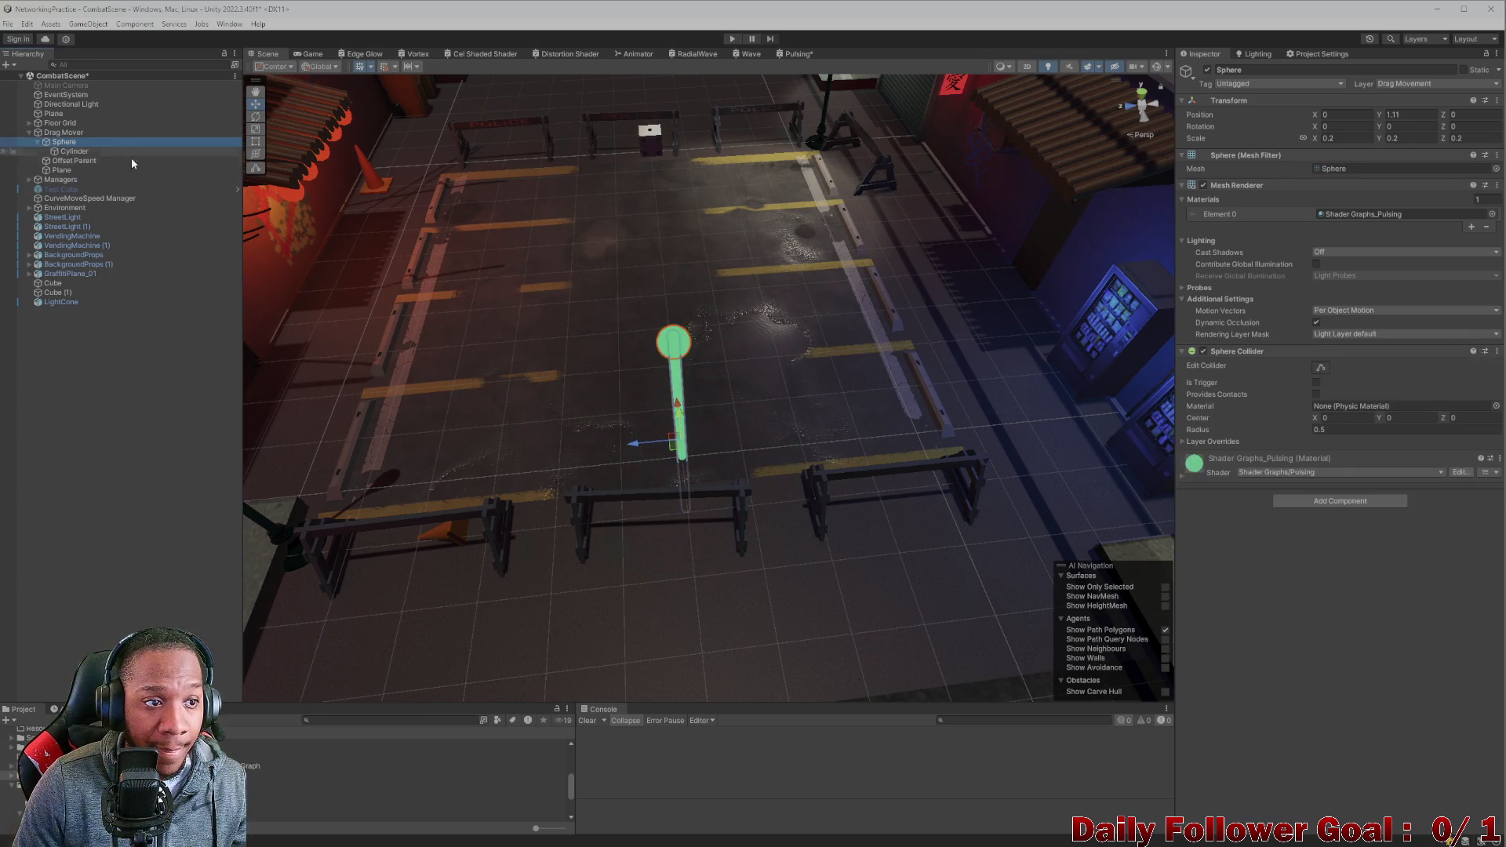
Remove the Sphere Collider component from the Sphere.
click(1497, 351)
click(1500, 371)
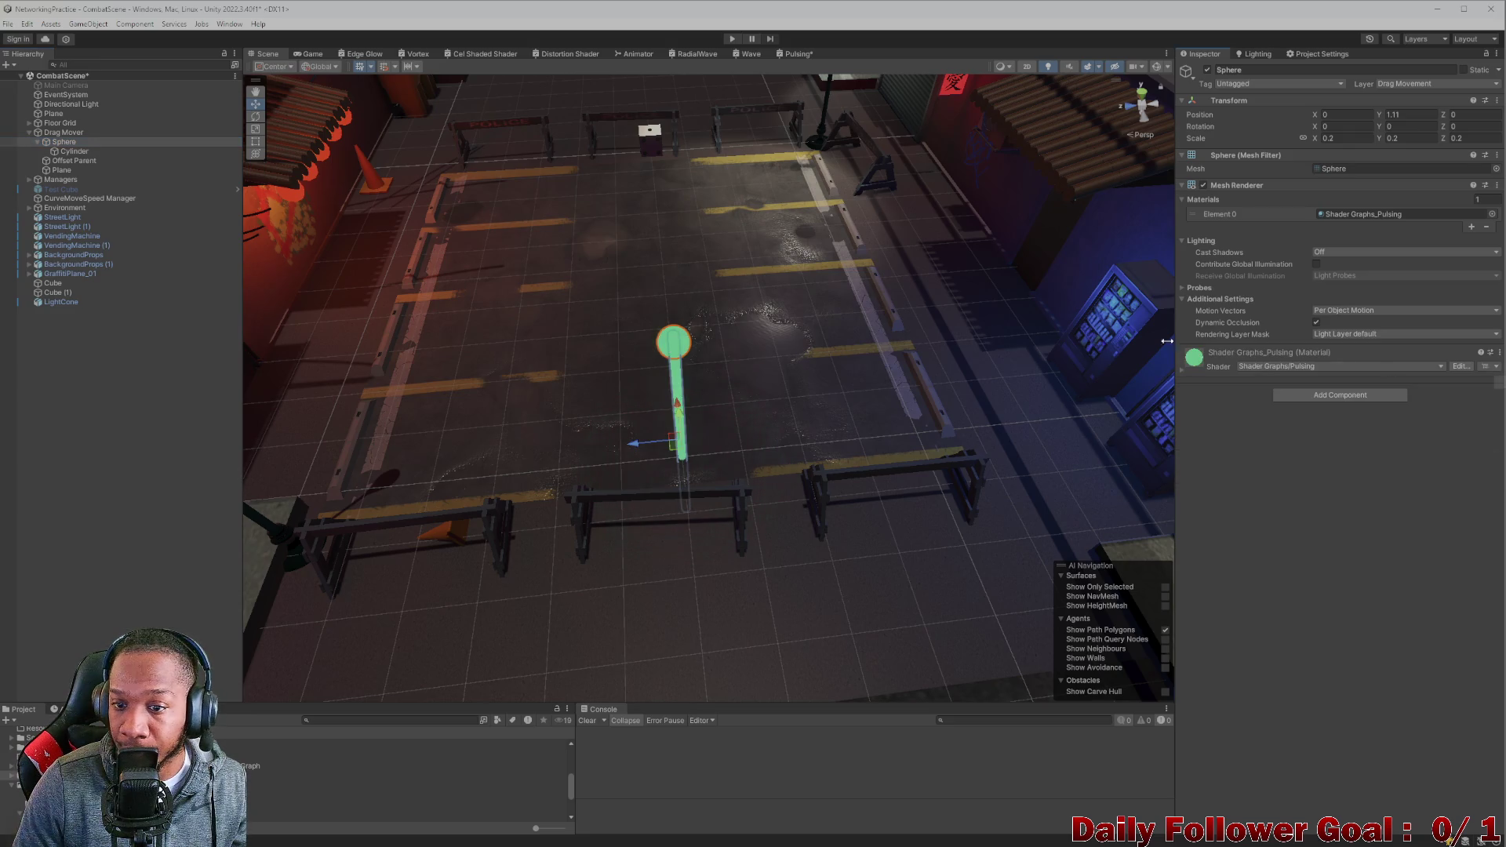
click(37, 142)
click(76, 146)
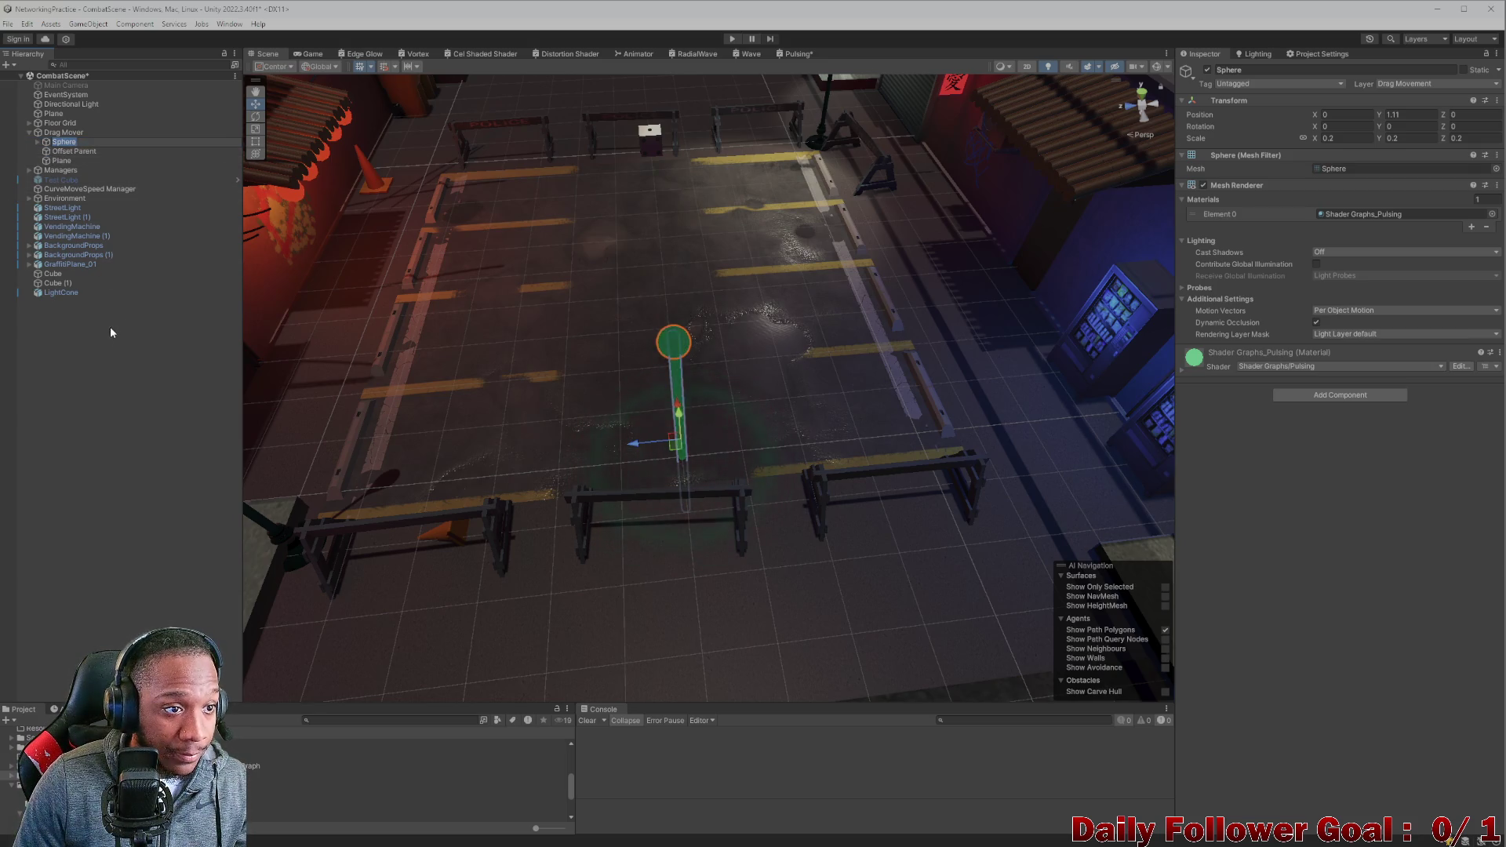
Make the Plane a child of the Sphere in the Hierarchy.
click(62, 162)
drag(73, 141, 71, 142)
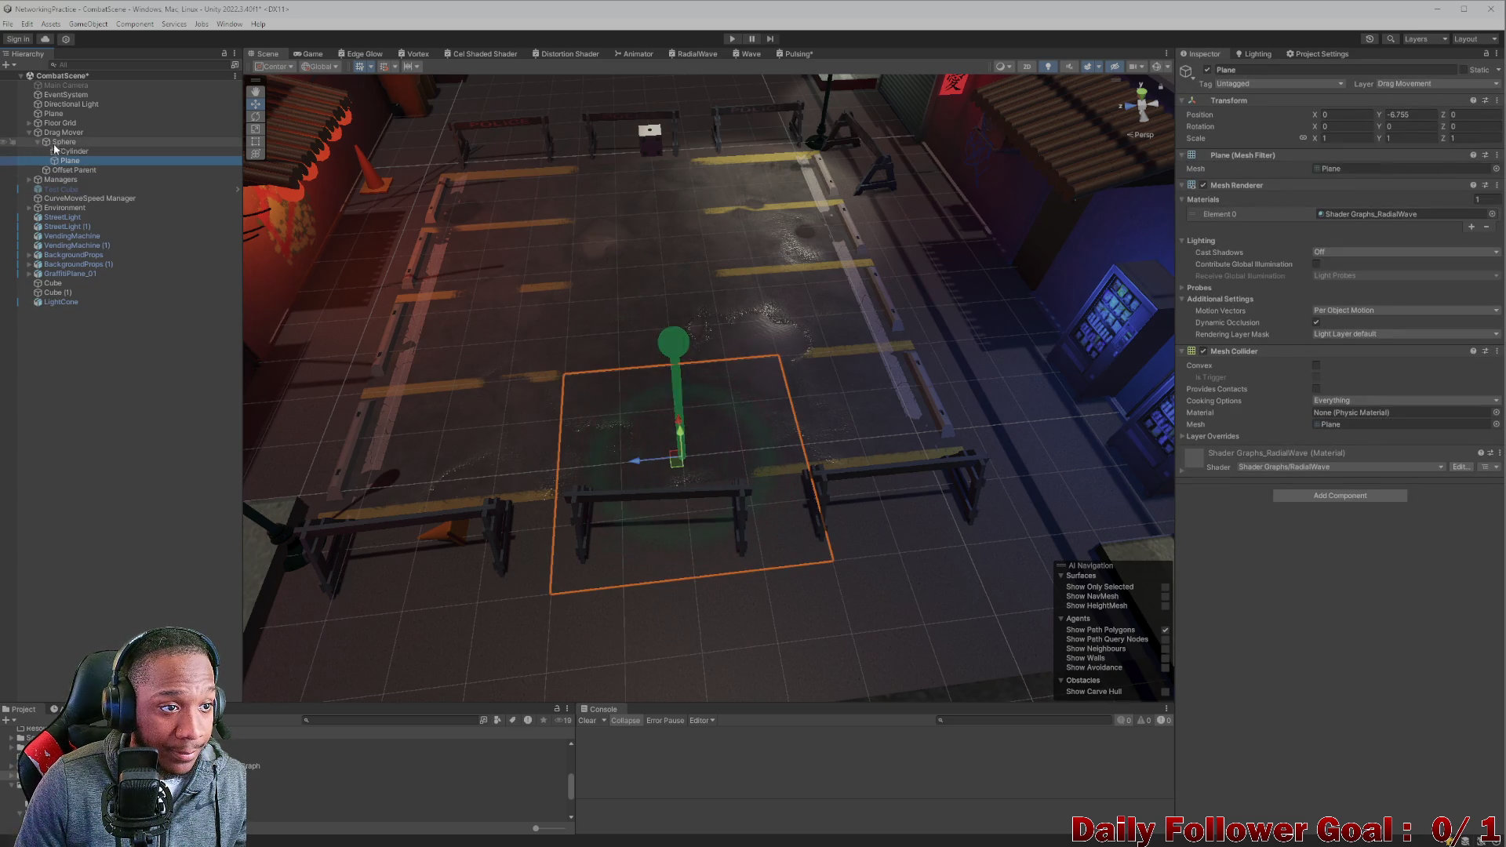
click(38, 142)
click(63, 142)
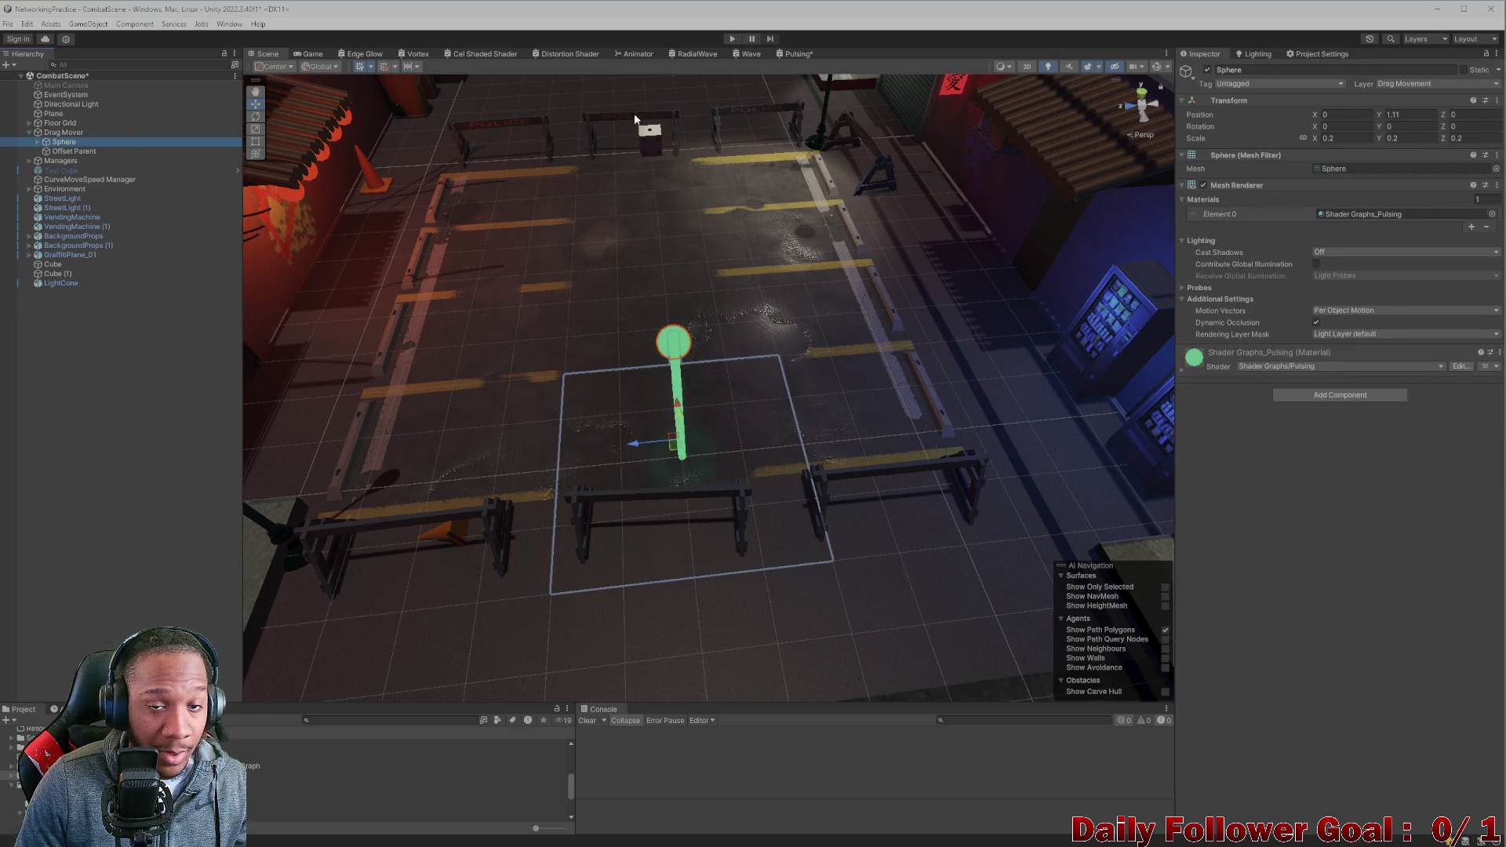
click(1301, 72)
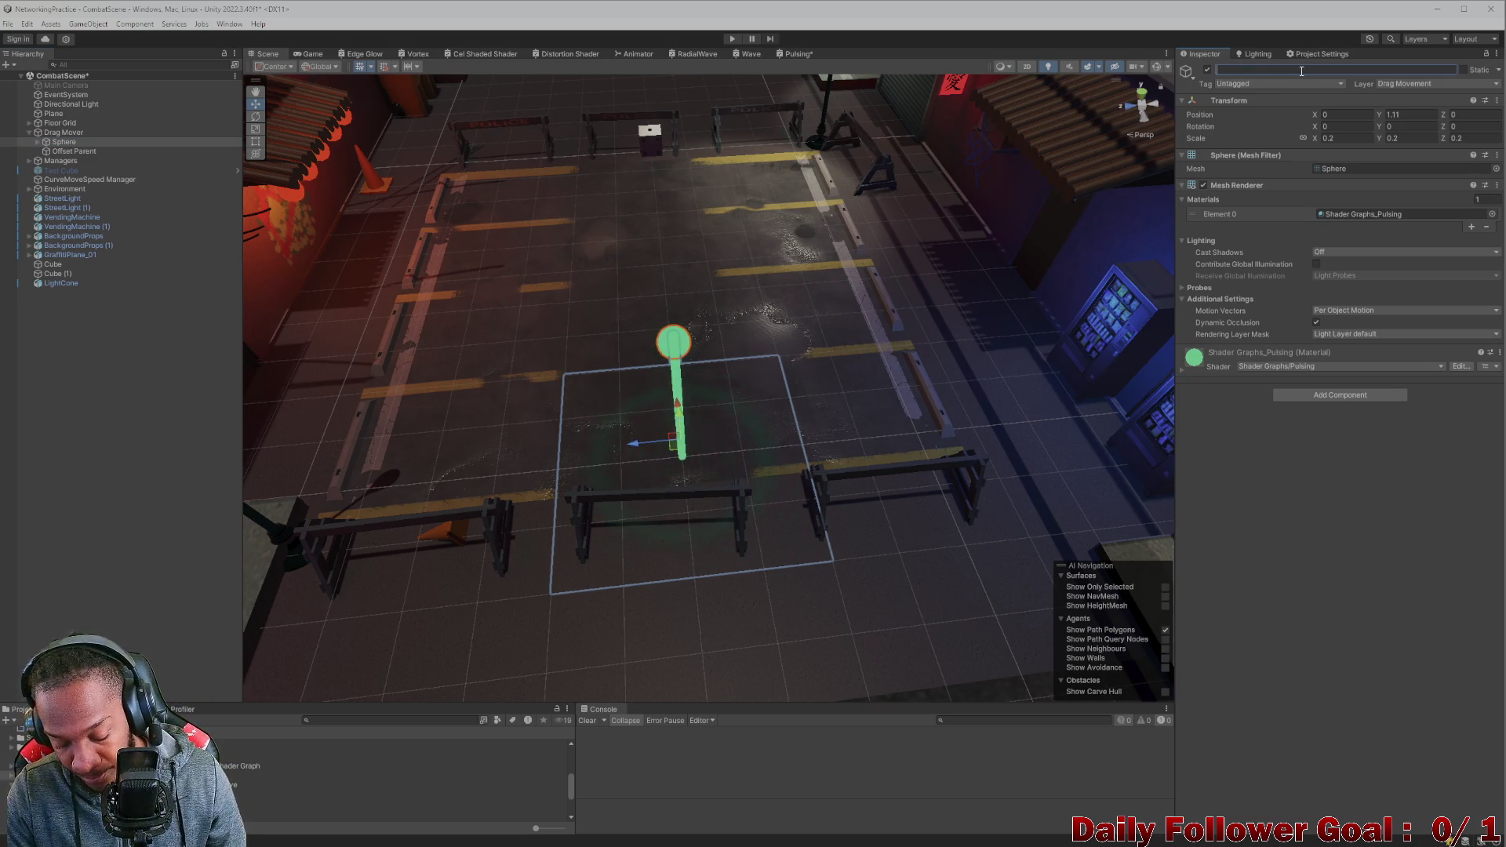
Rename the green marker to 'Highlighted Unclicked - Model'.
text(High)
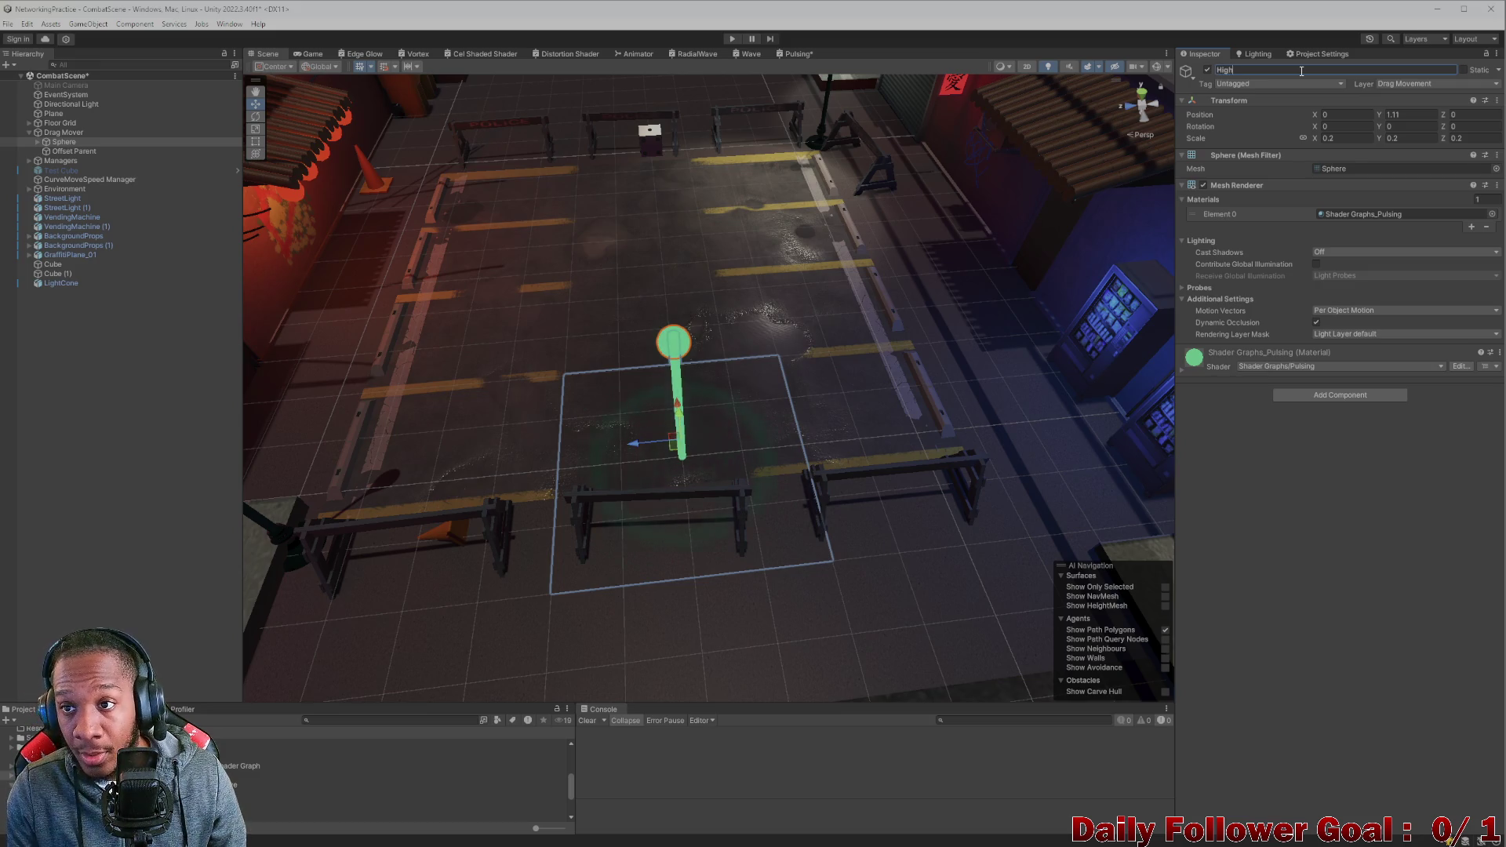
text(lighte)
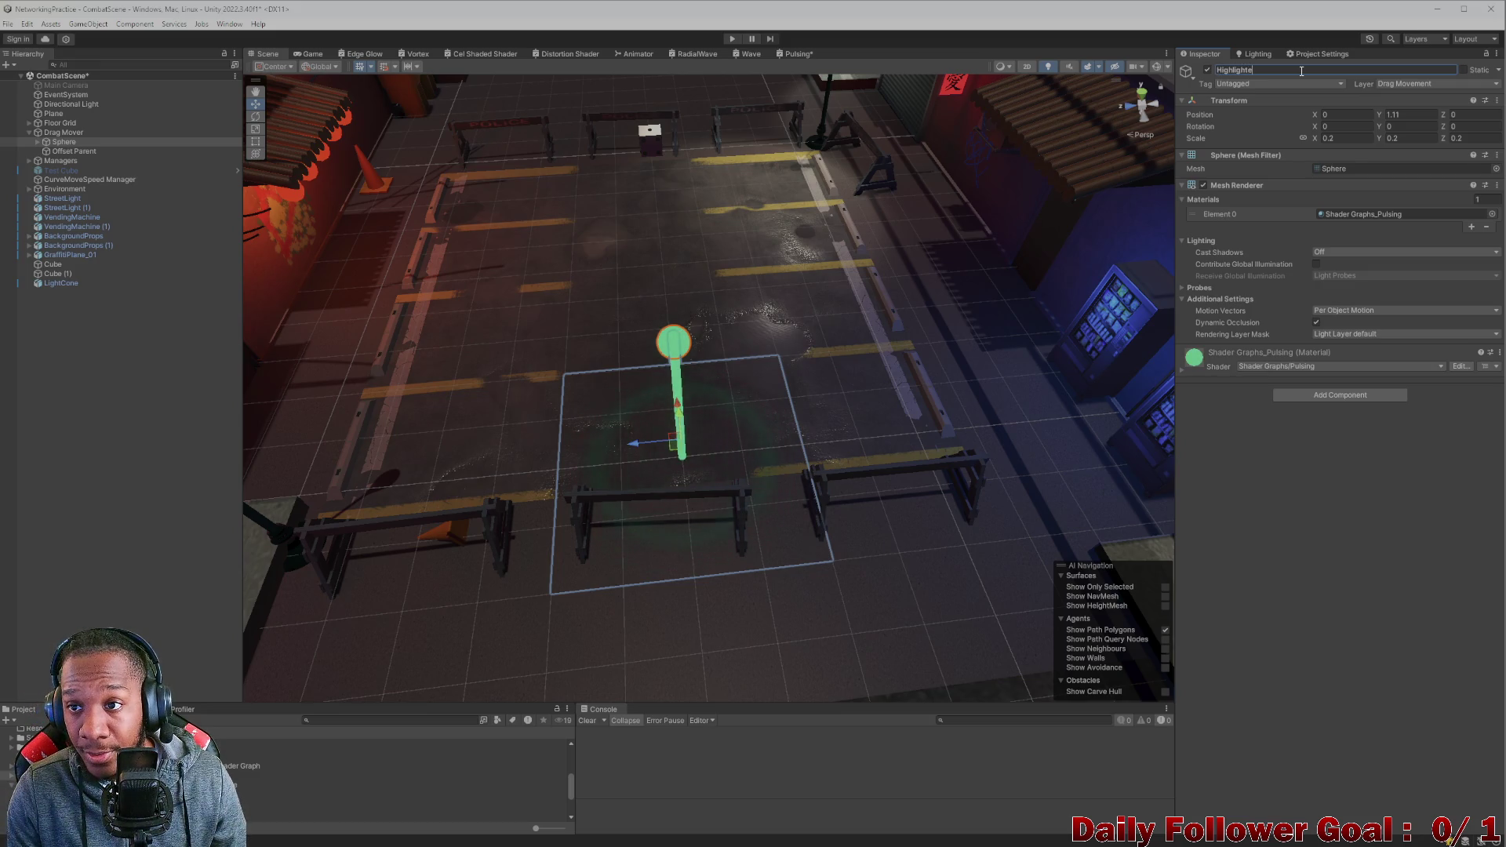
key(BackSpace)
key(BackSpace)
key(BackSpace)
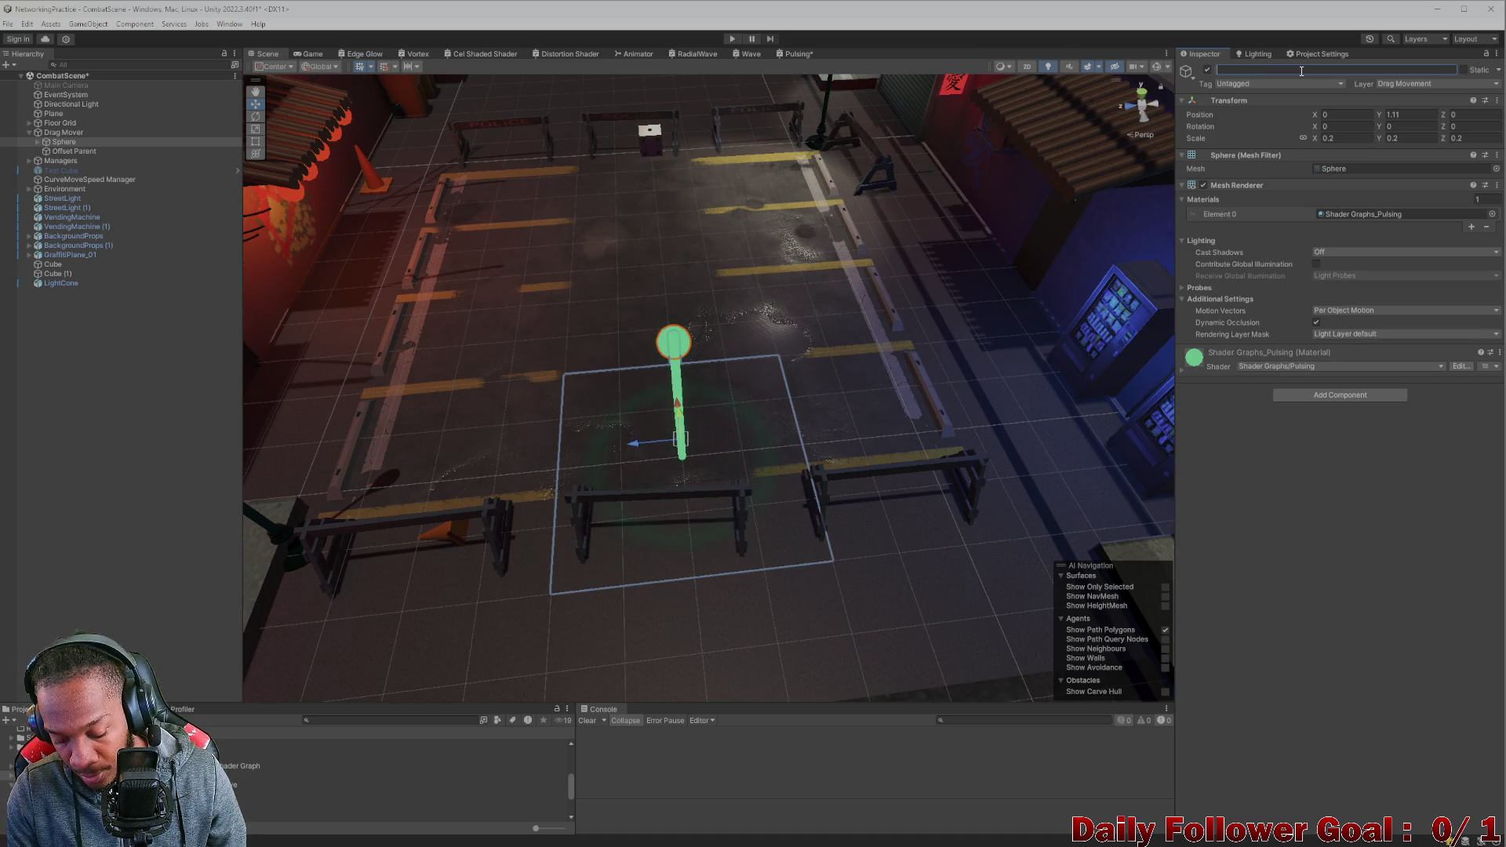
text(Highli)
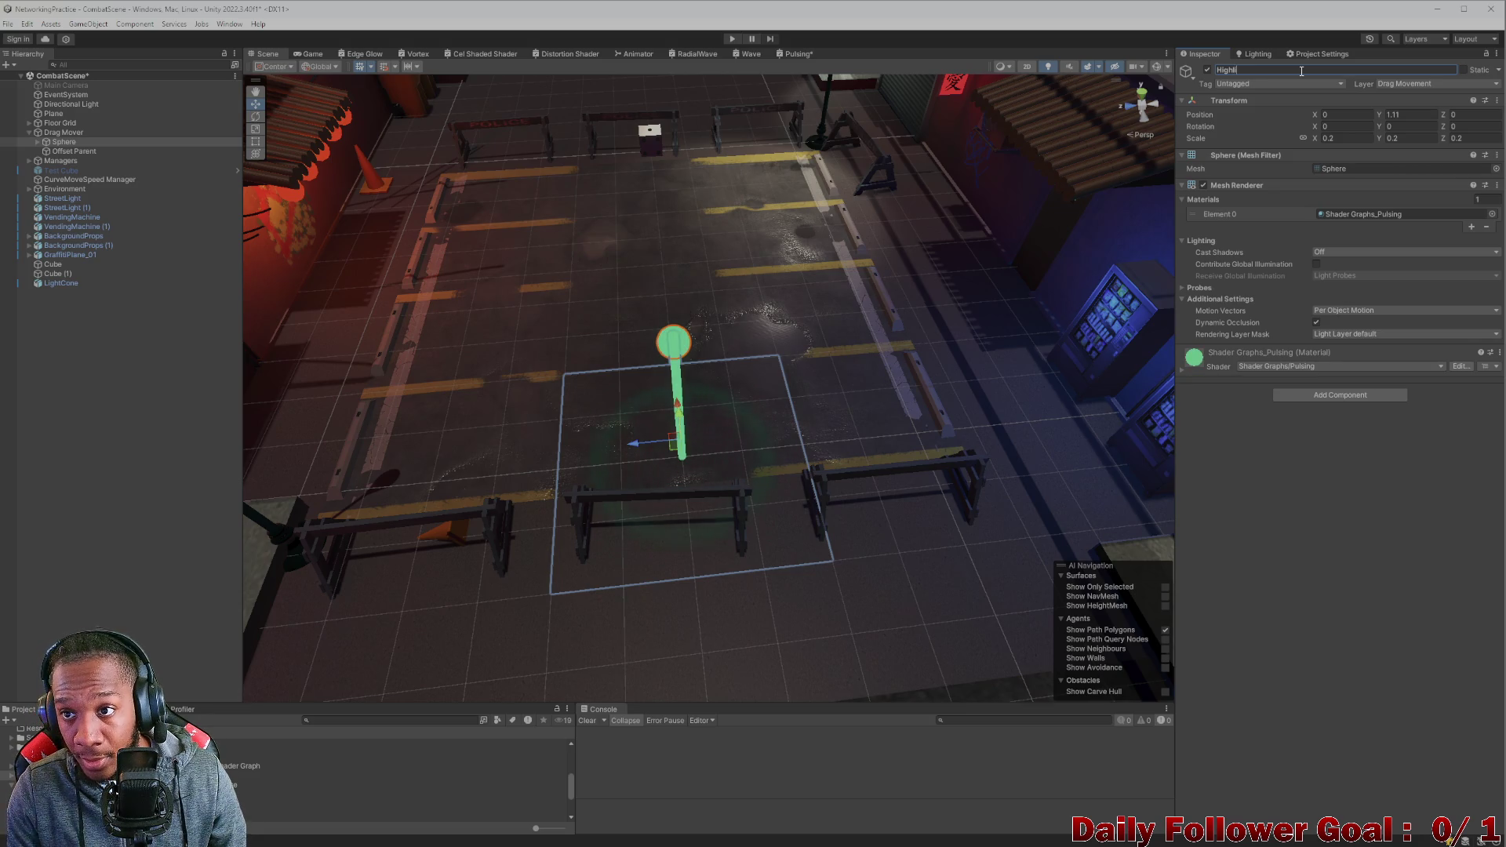
text(ghted U)
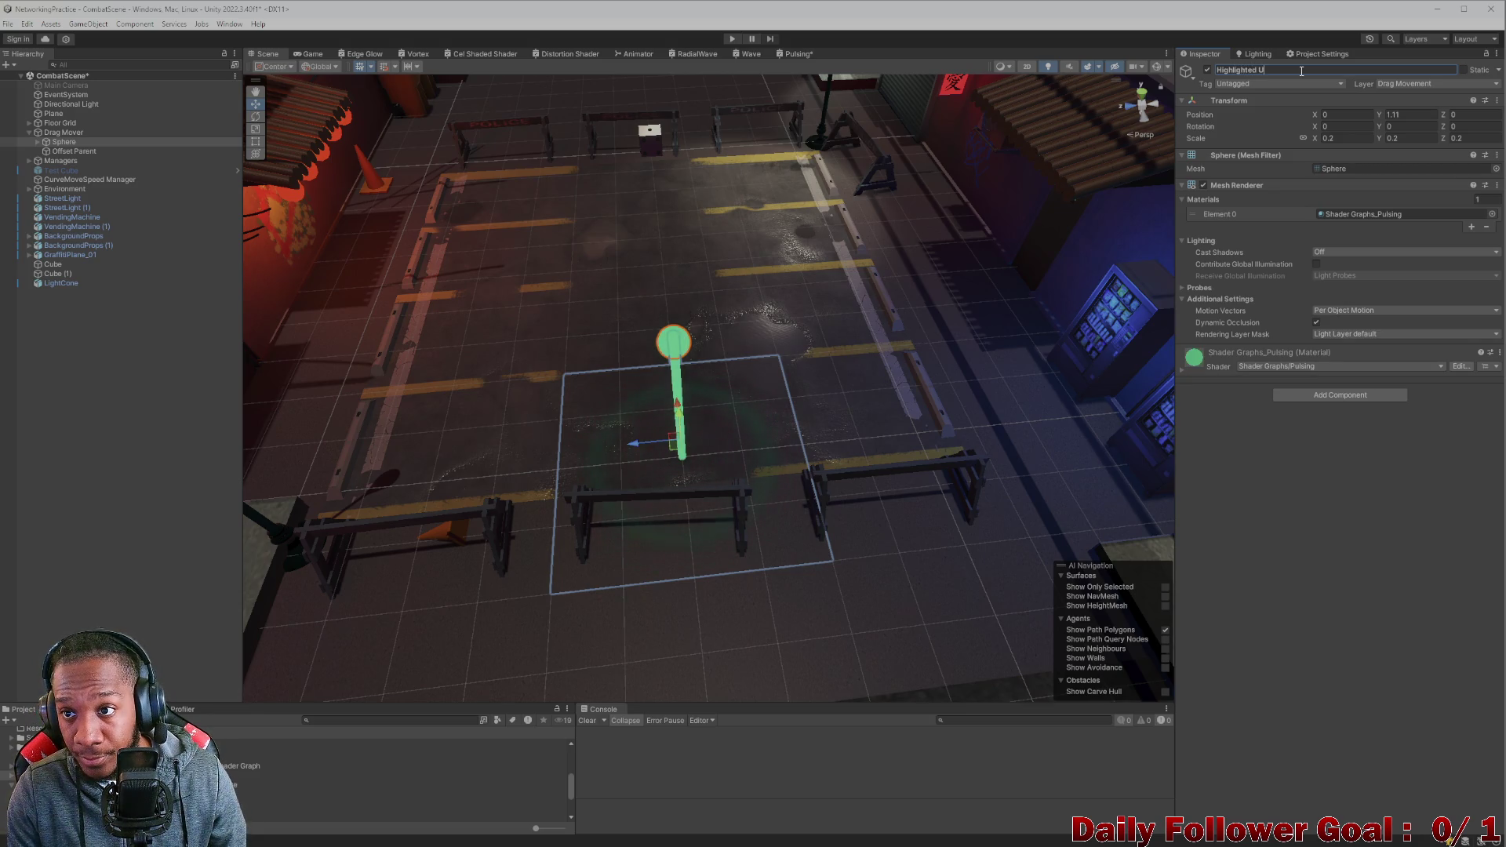
text(ncl)
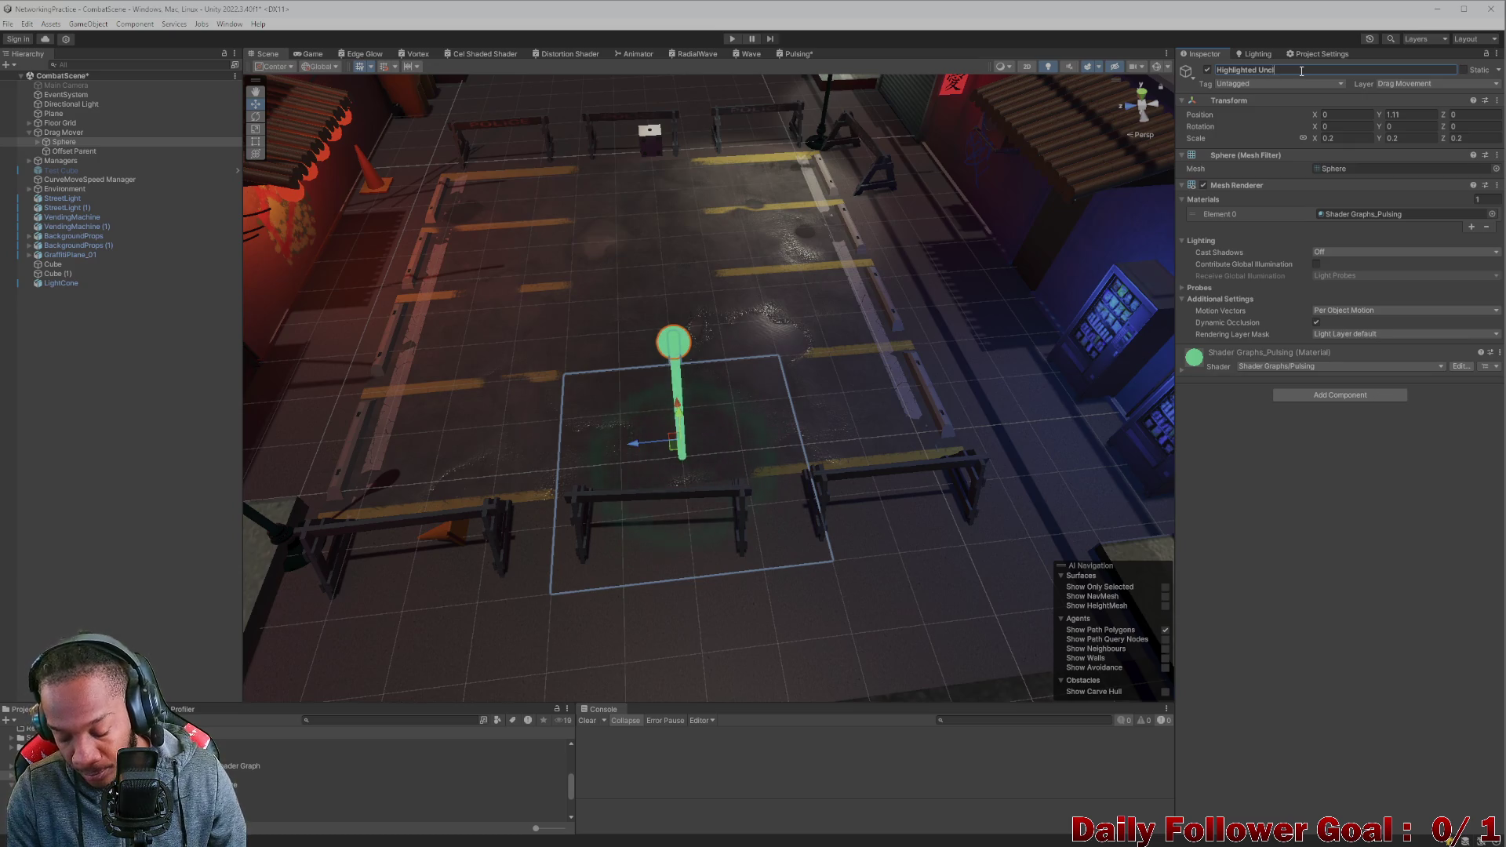
text(icked)
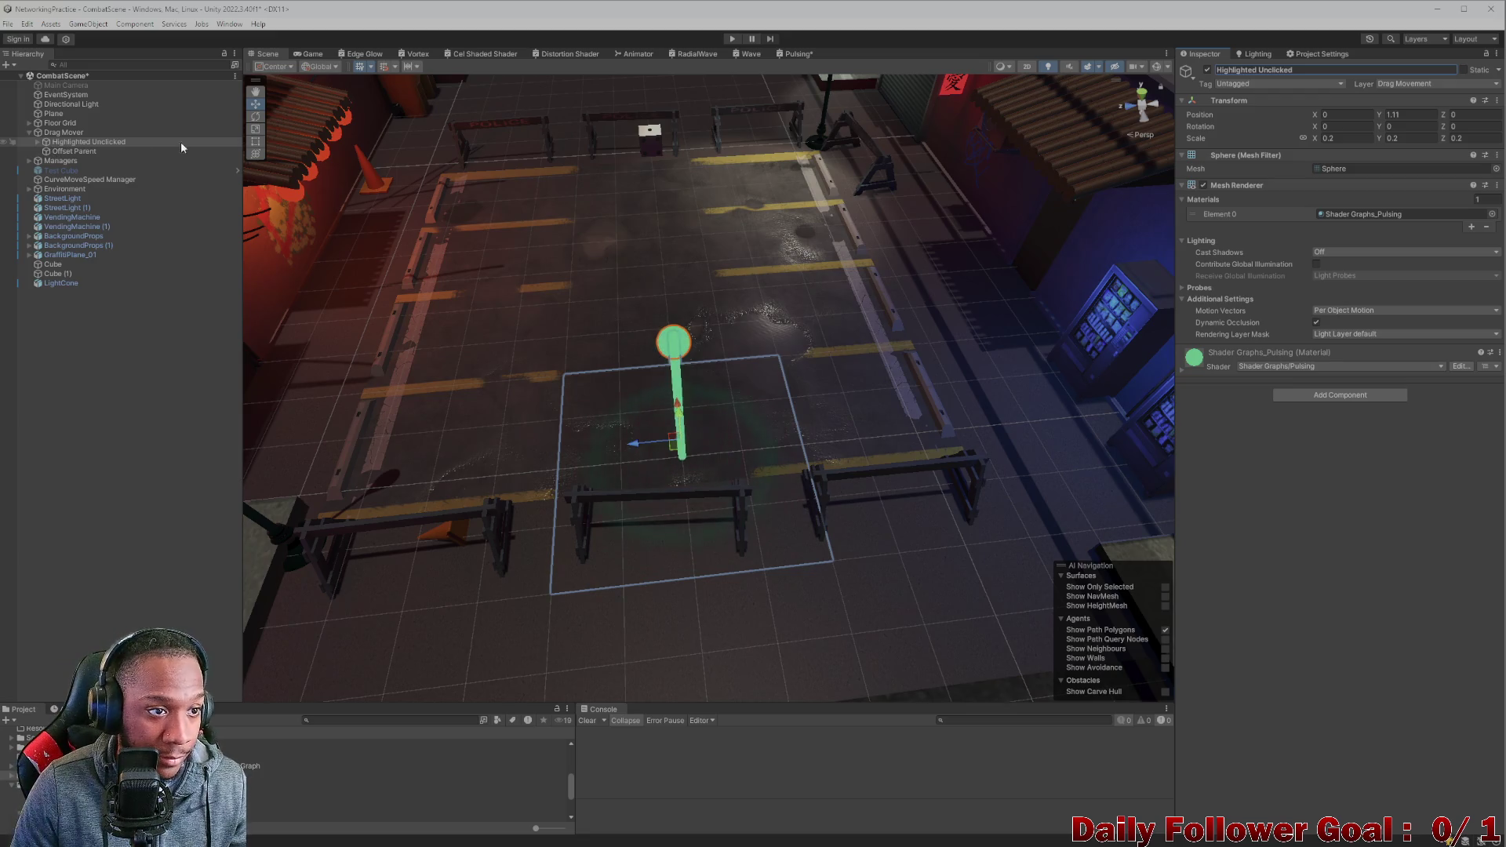
click(1319, 69)
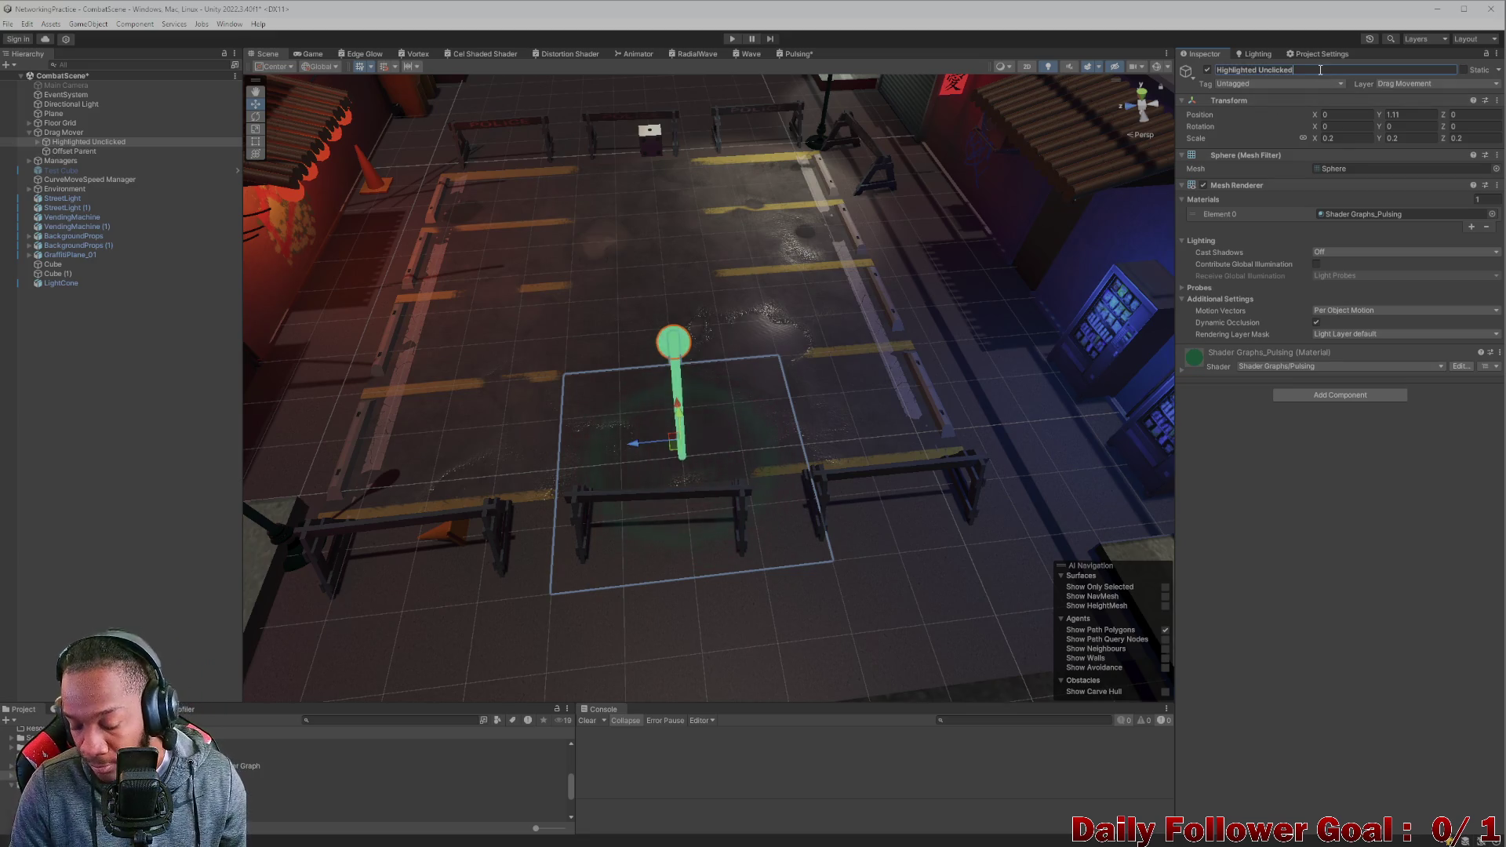
text( - Model)
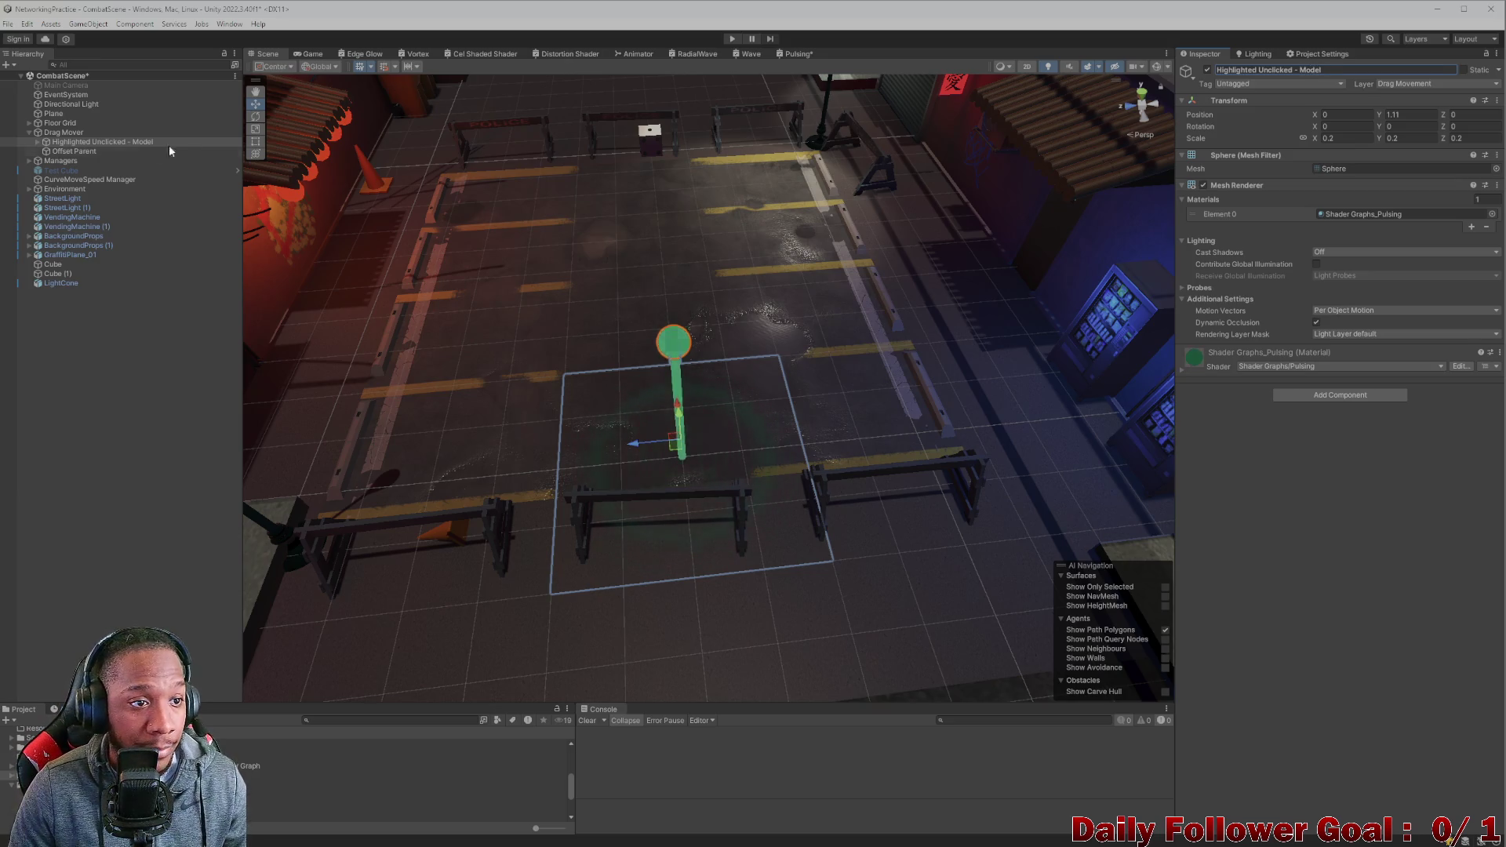
click(87, 132)
Duplicate the marker and rename the copy 'Clicked - Model'.
click(92, 143)
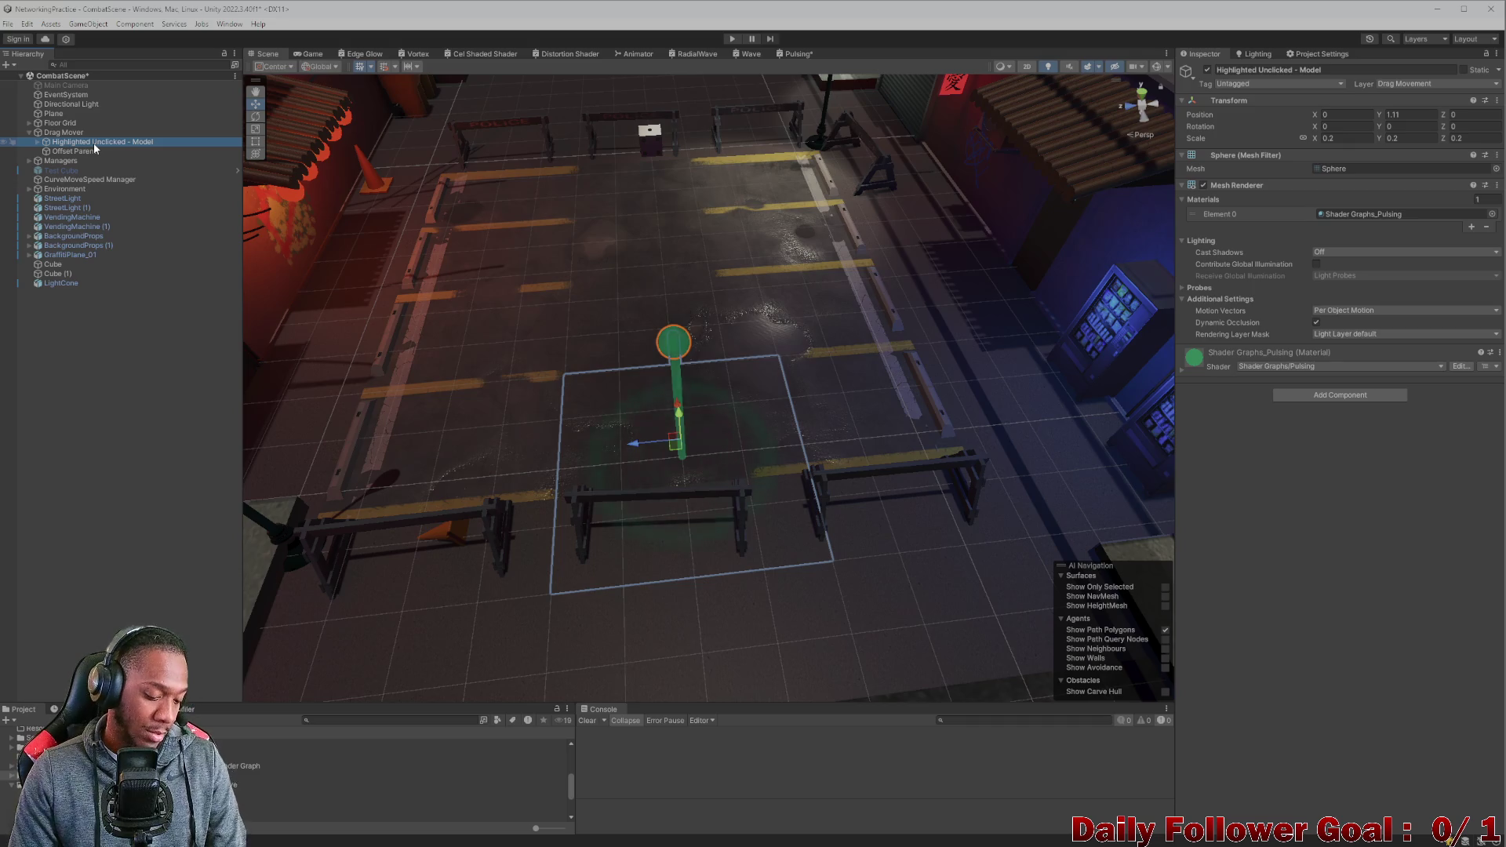
key(ctrl+d)
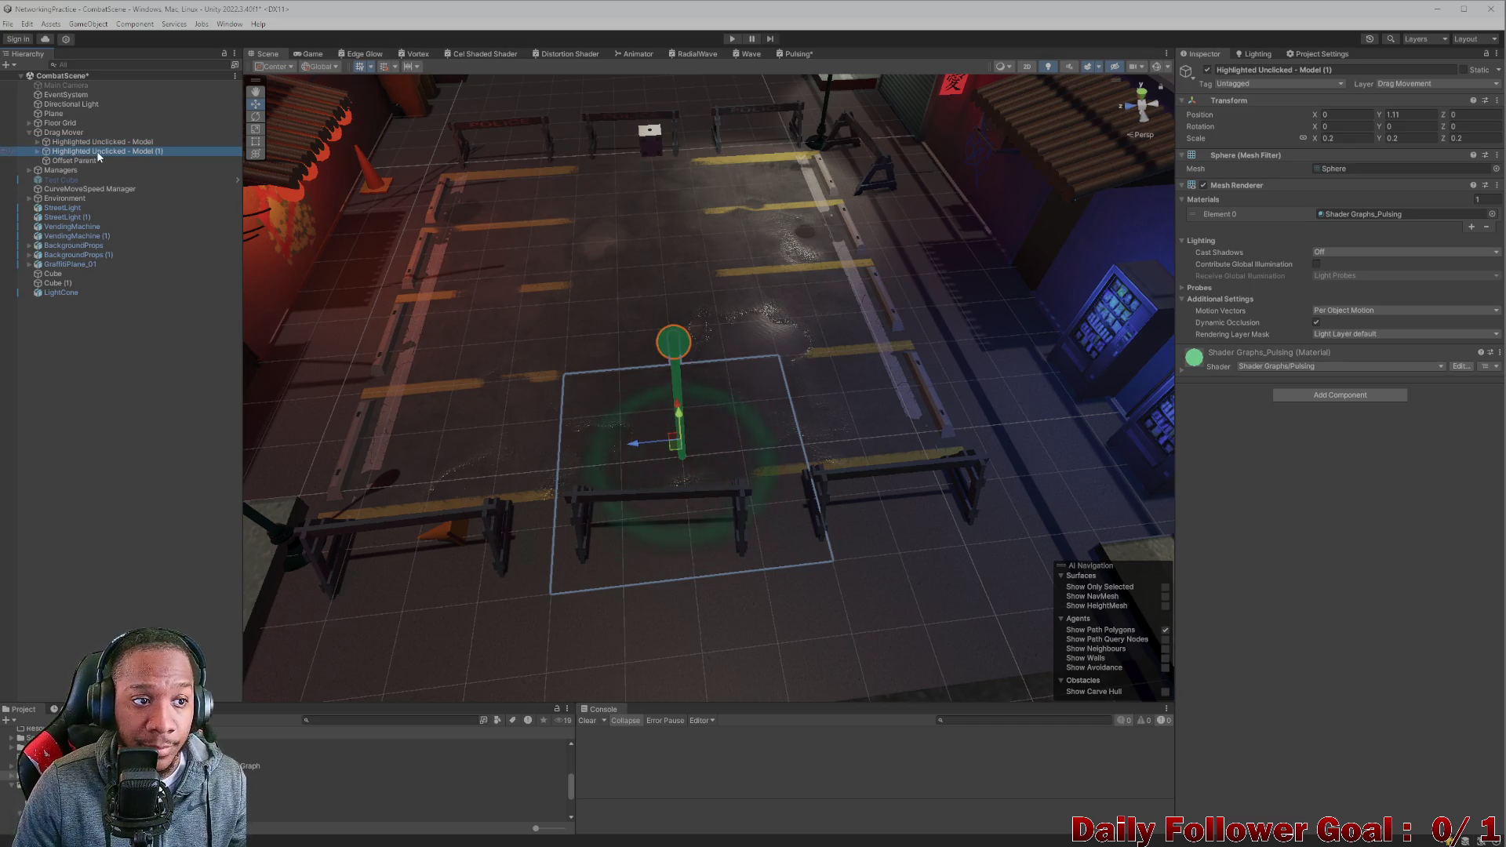
click(1283, 105)
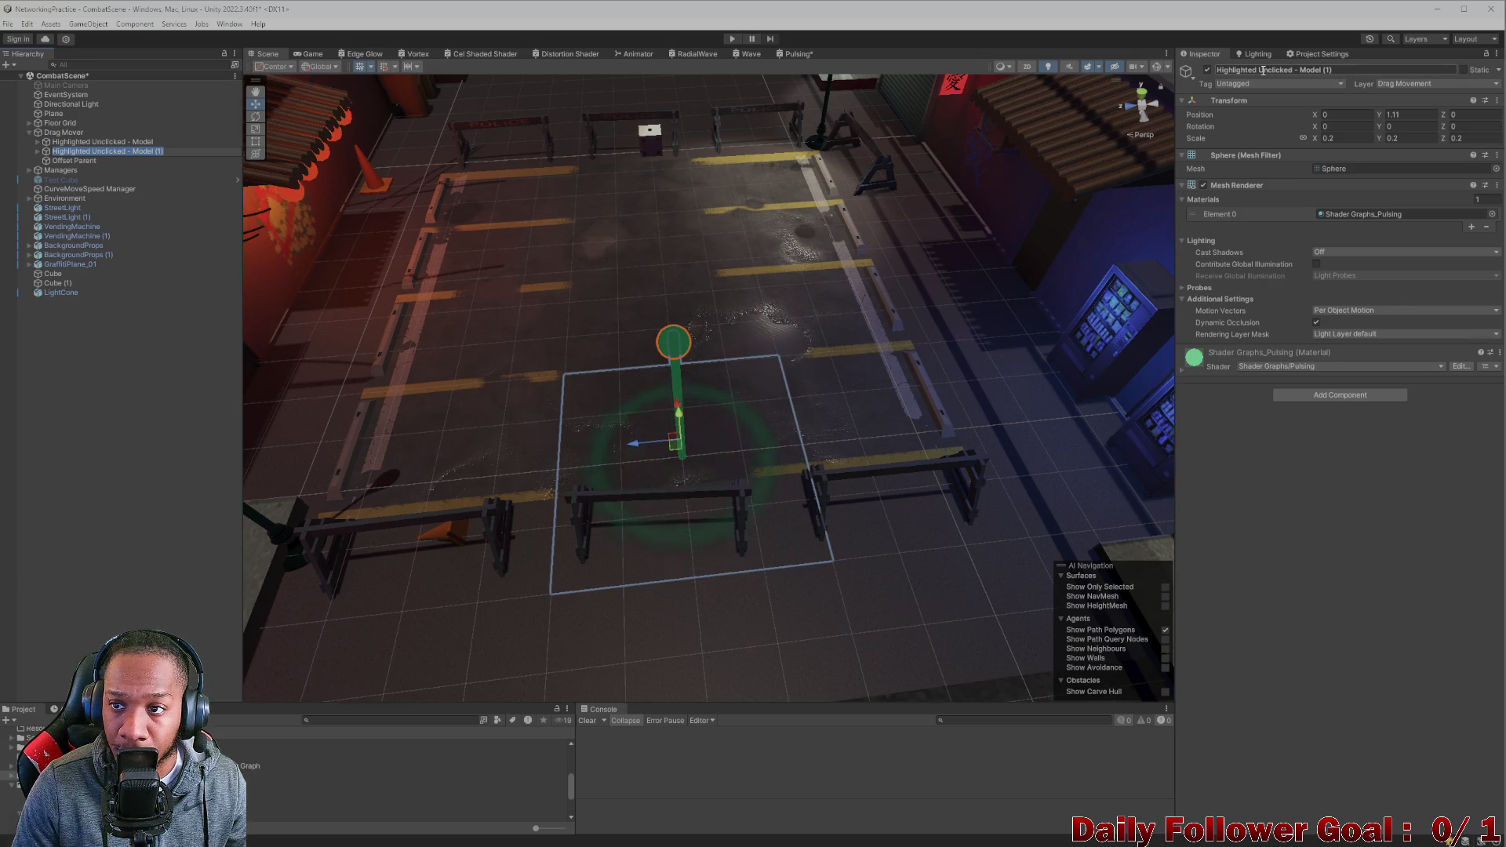
drag(1268, 72, 1183, 72)
key(BackSpace)
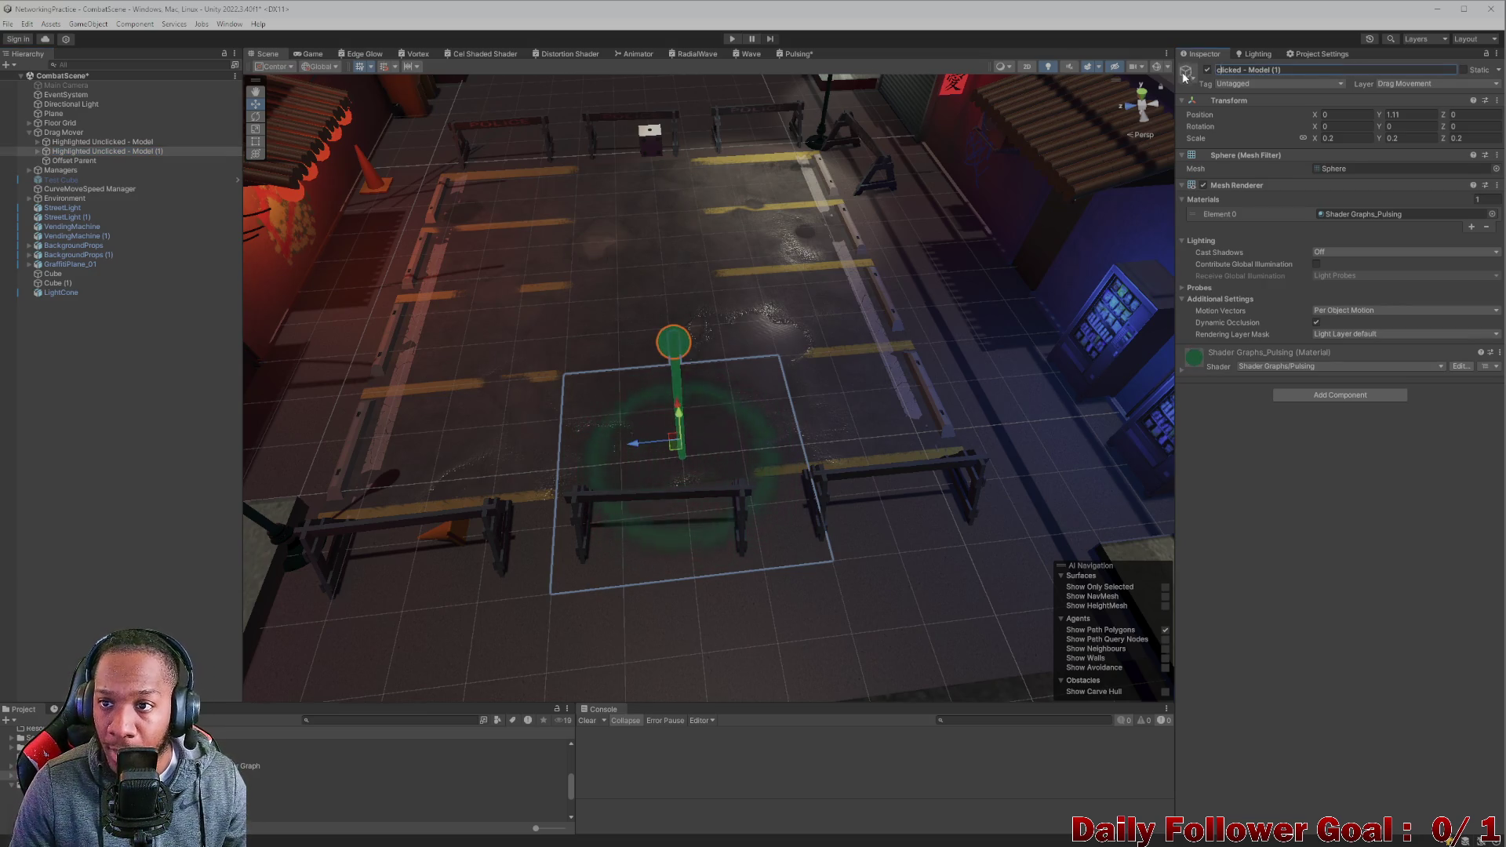
text(C)
click(1316, 71)
key(BackSpace)
key(BackSpace)
key(BackSpace)
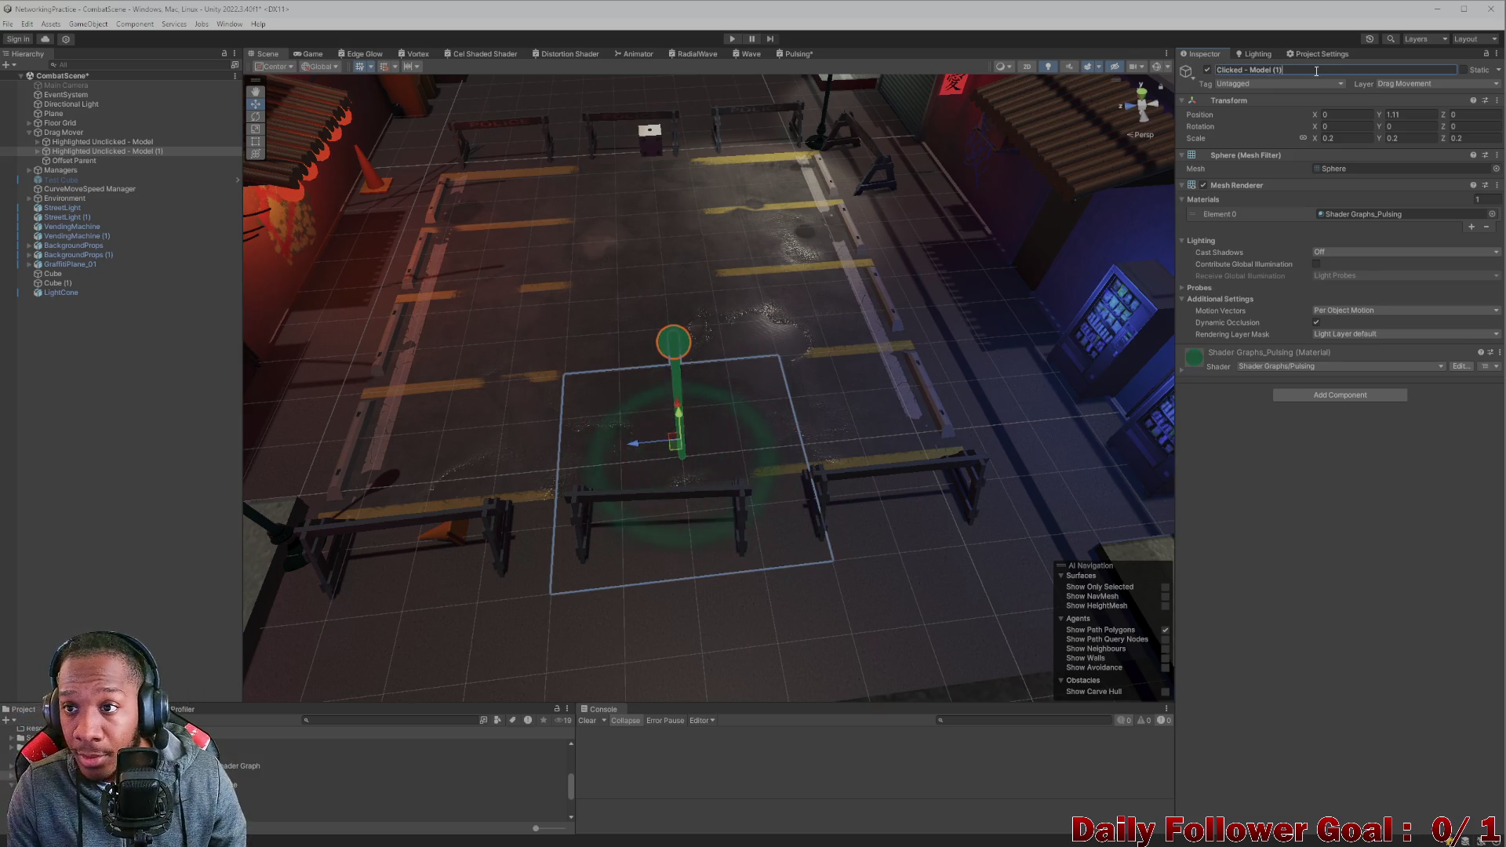
key(Return)
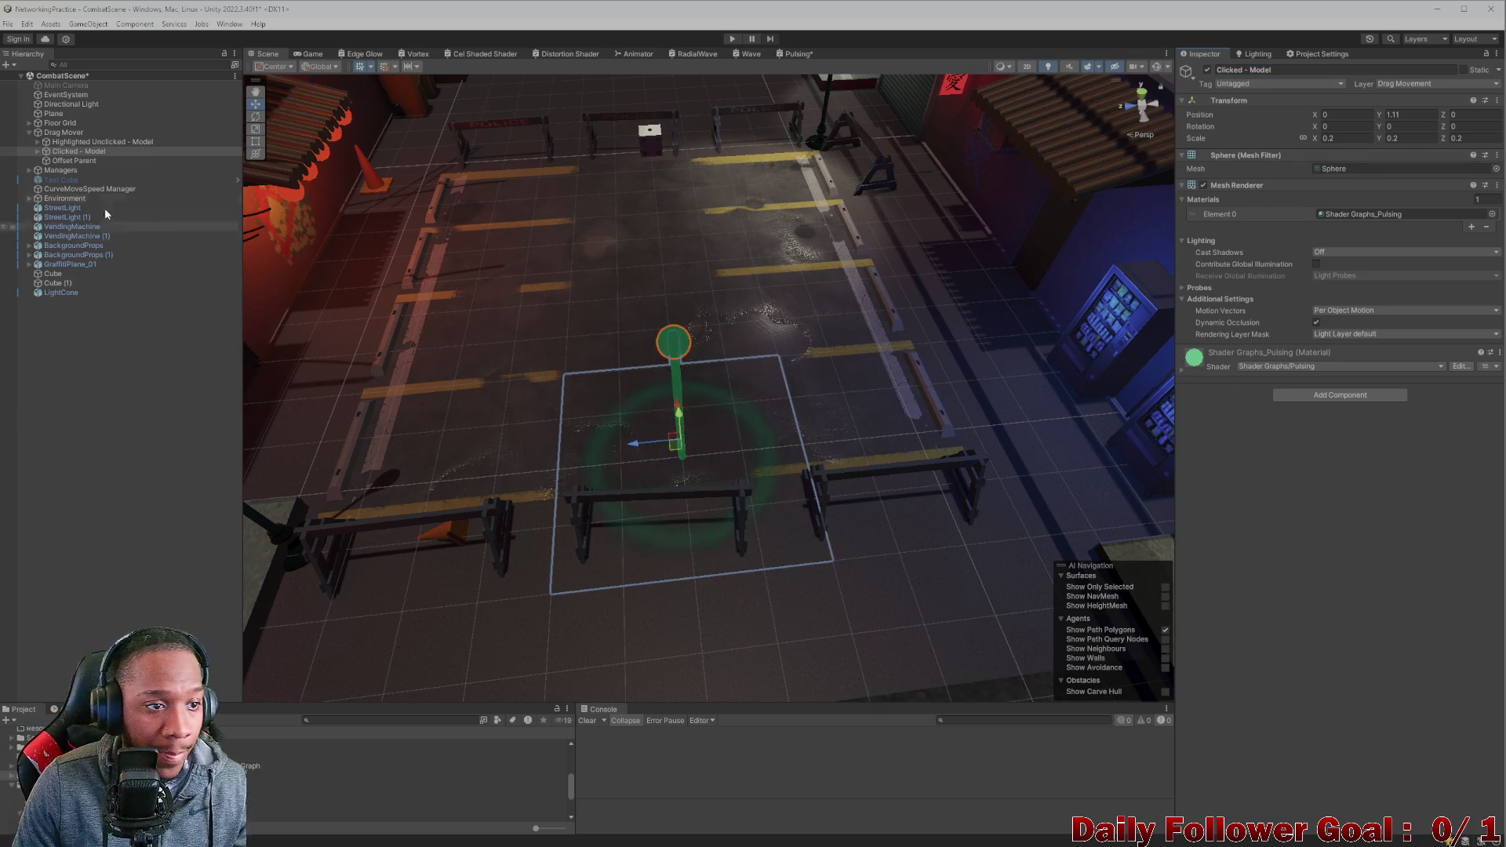
click(39, 152)
Delete the Plane child of Clicked - Model, deactivate Highlighted Unclicked - Model, and collapse Clicked - Model.
click(73, 170)
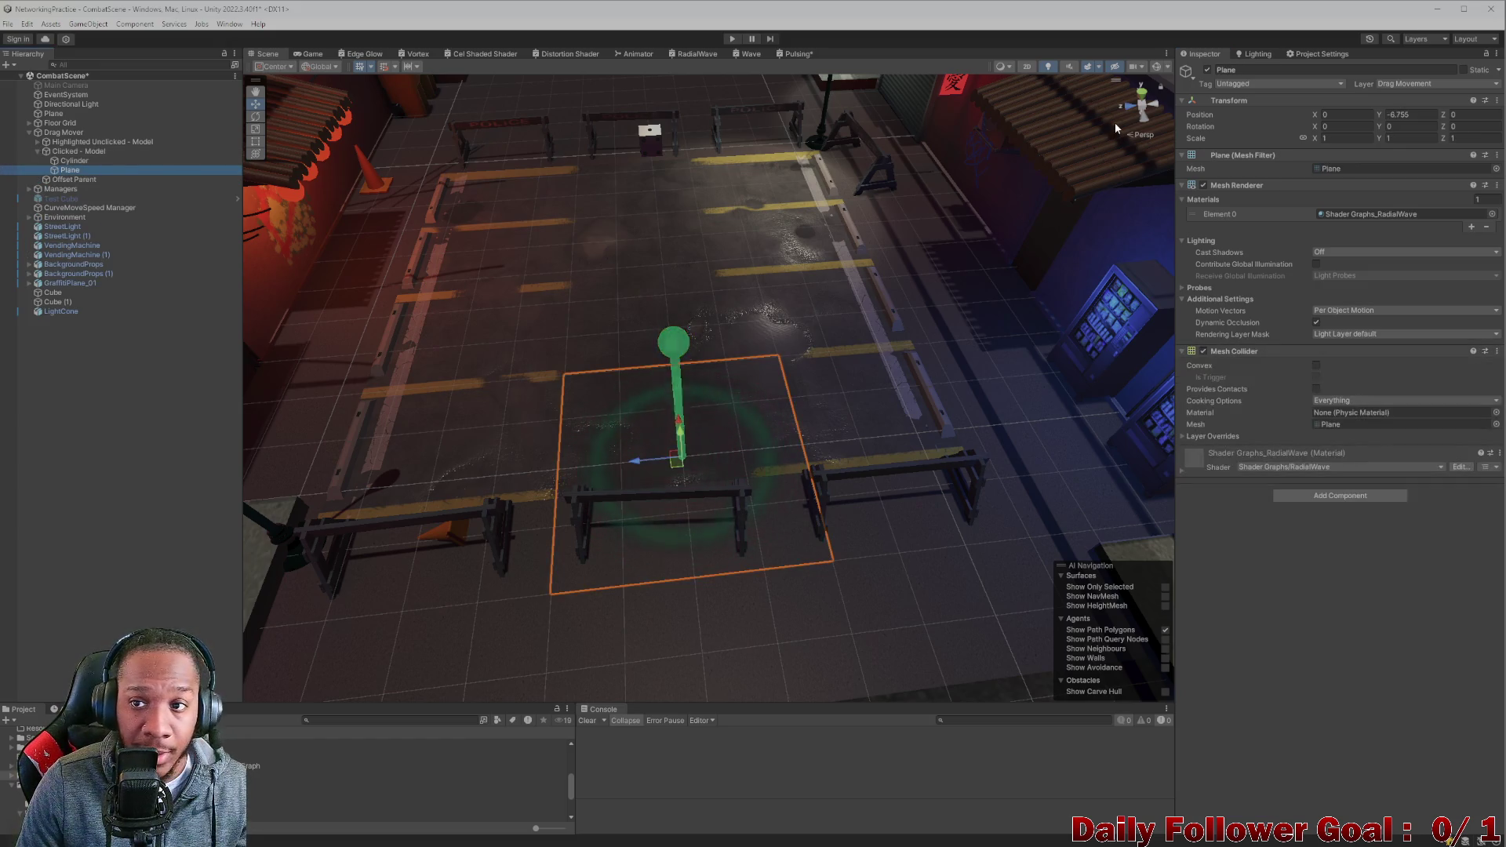
key(Delete)
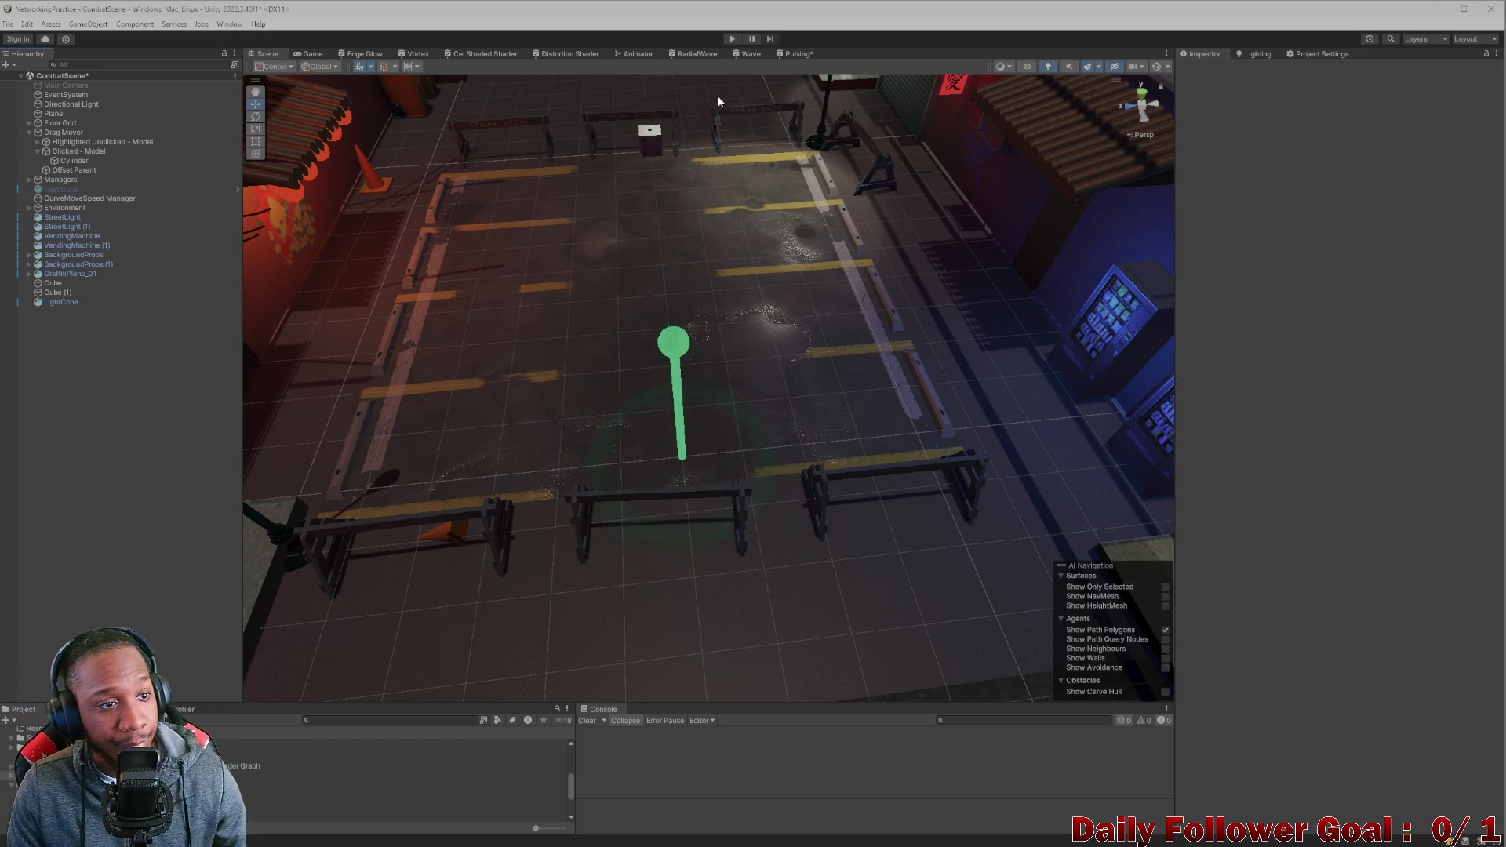
click(88, 161)
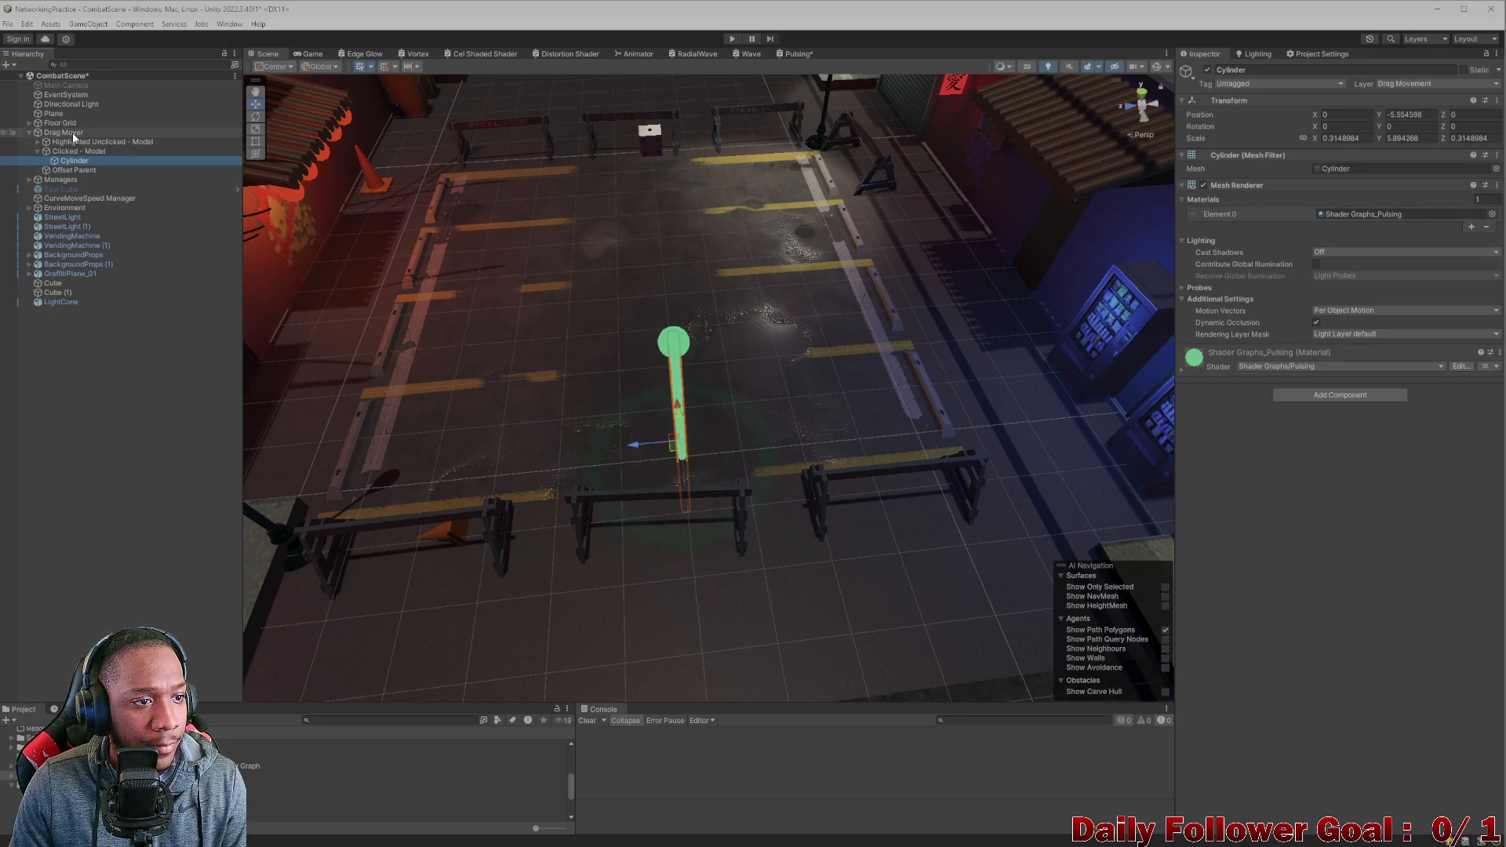
click(78, 142)
click(1207, 70)
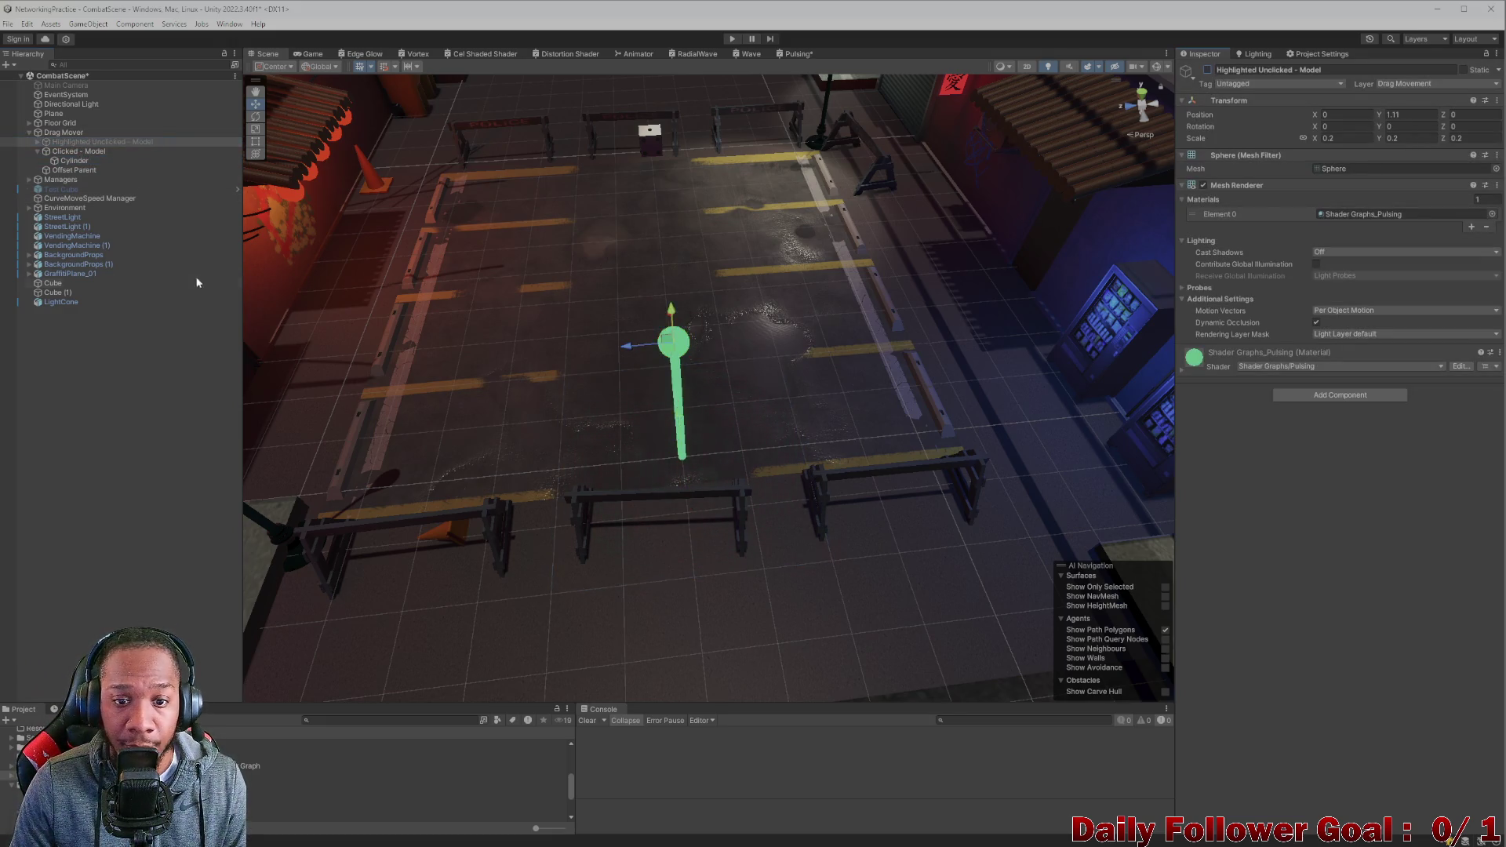
click(75, 151)
click(37, 153)
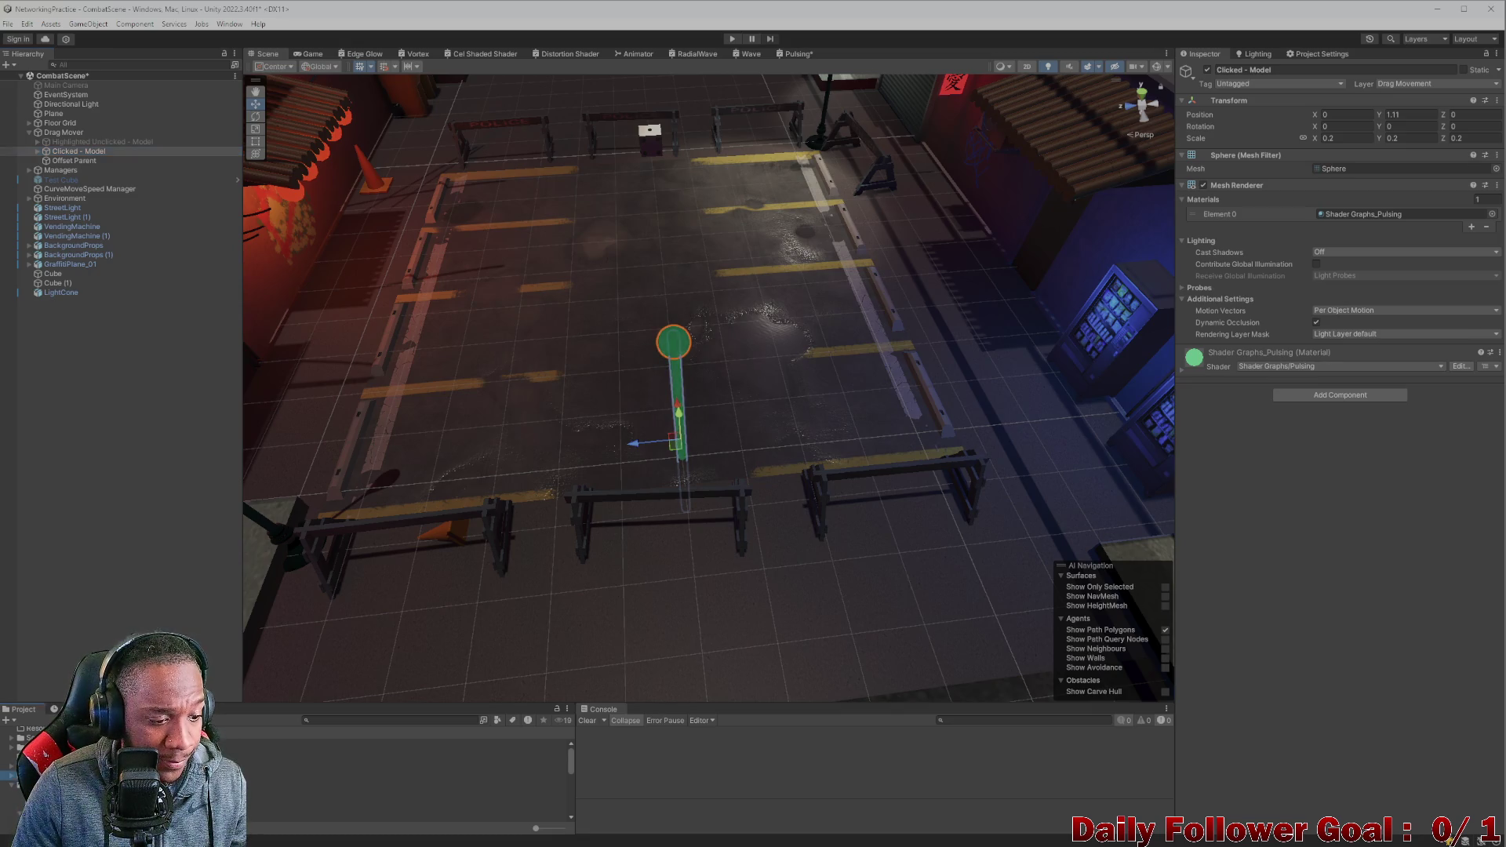
Create a new material in the Materials folder.
right_click(37, 775)
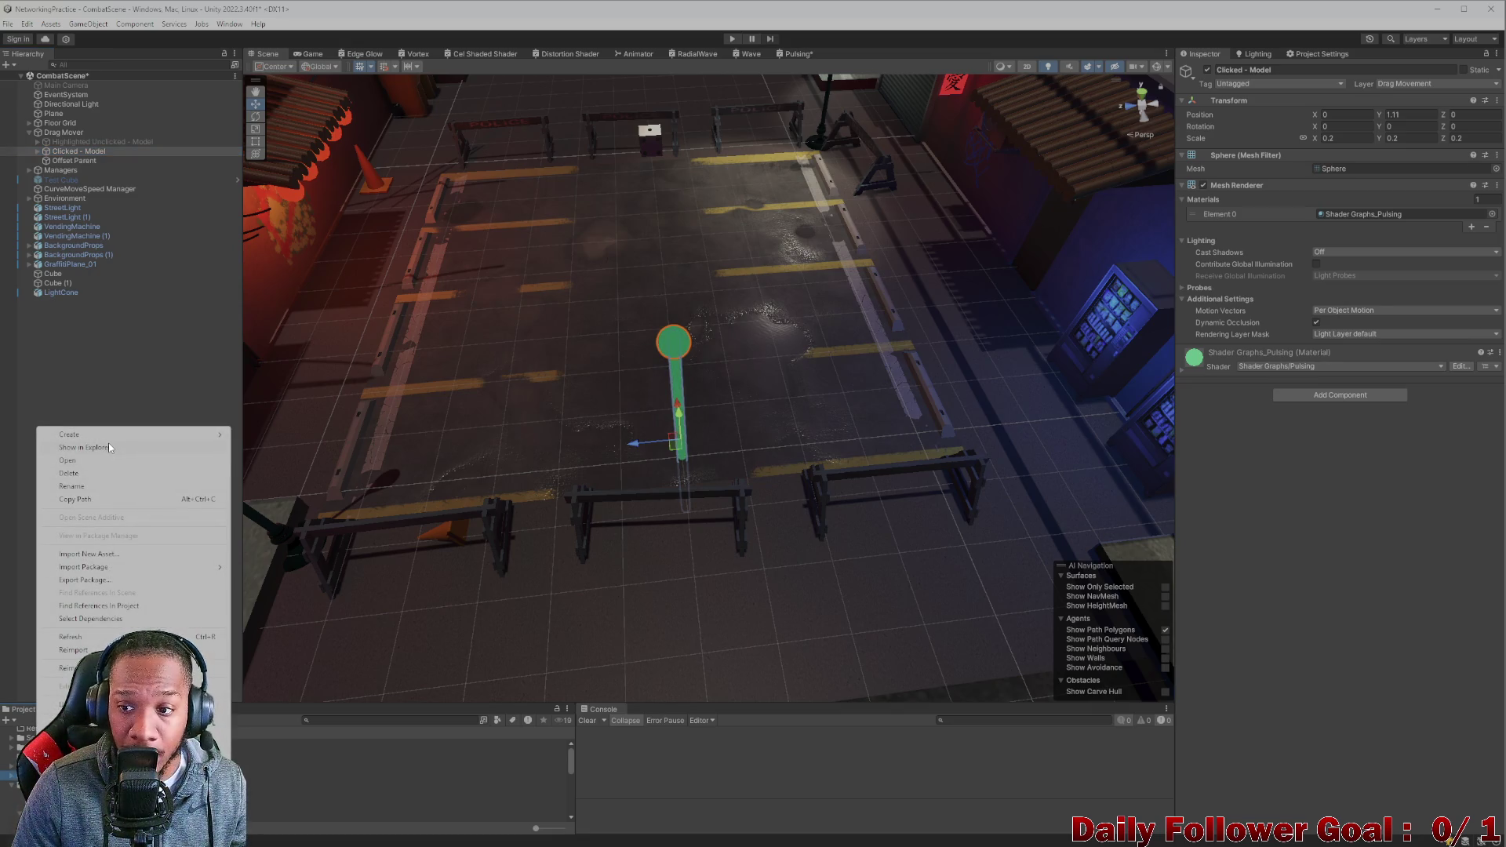
click(782, 785)
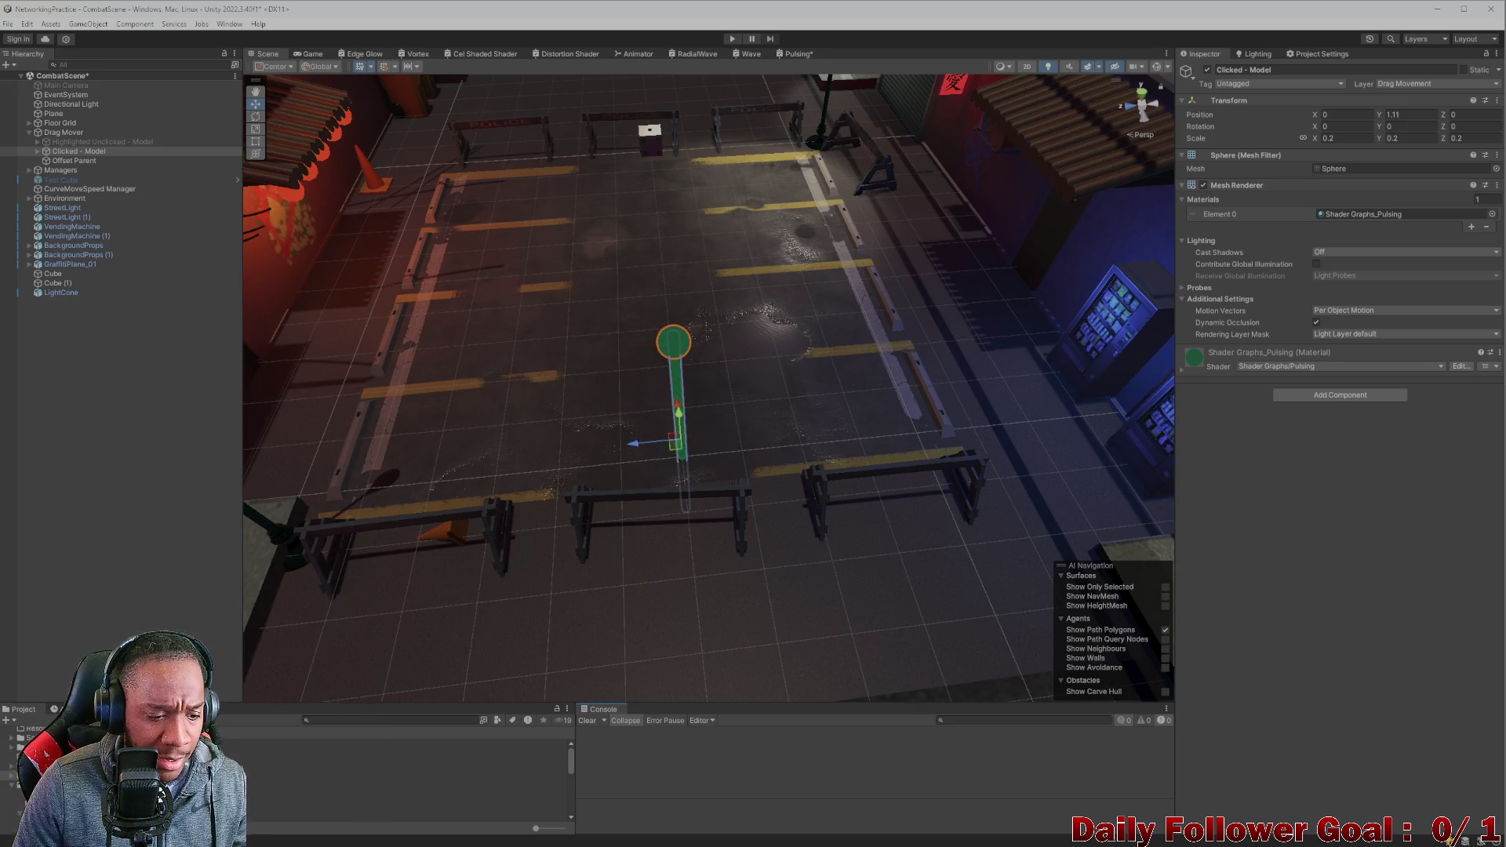
right_click(310, 781)
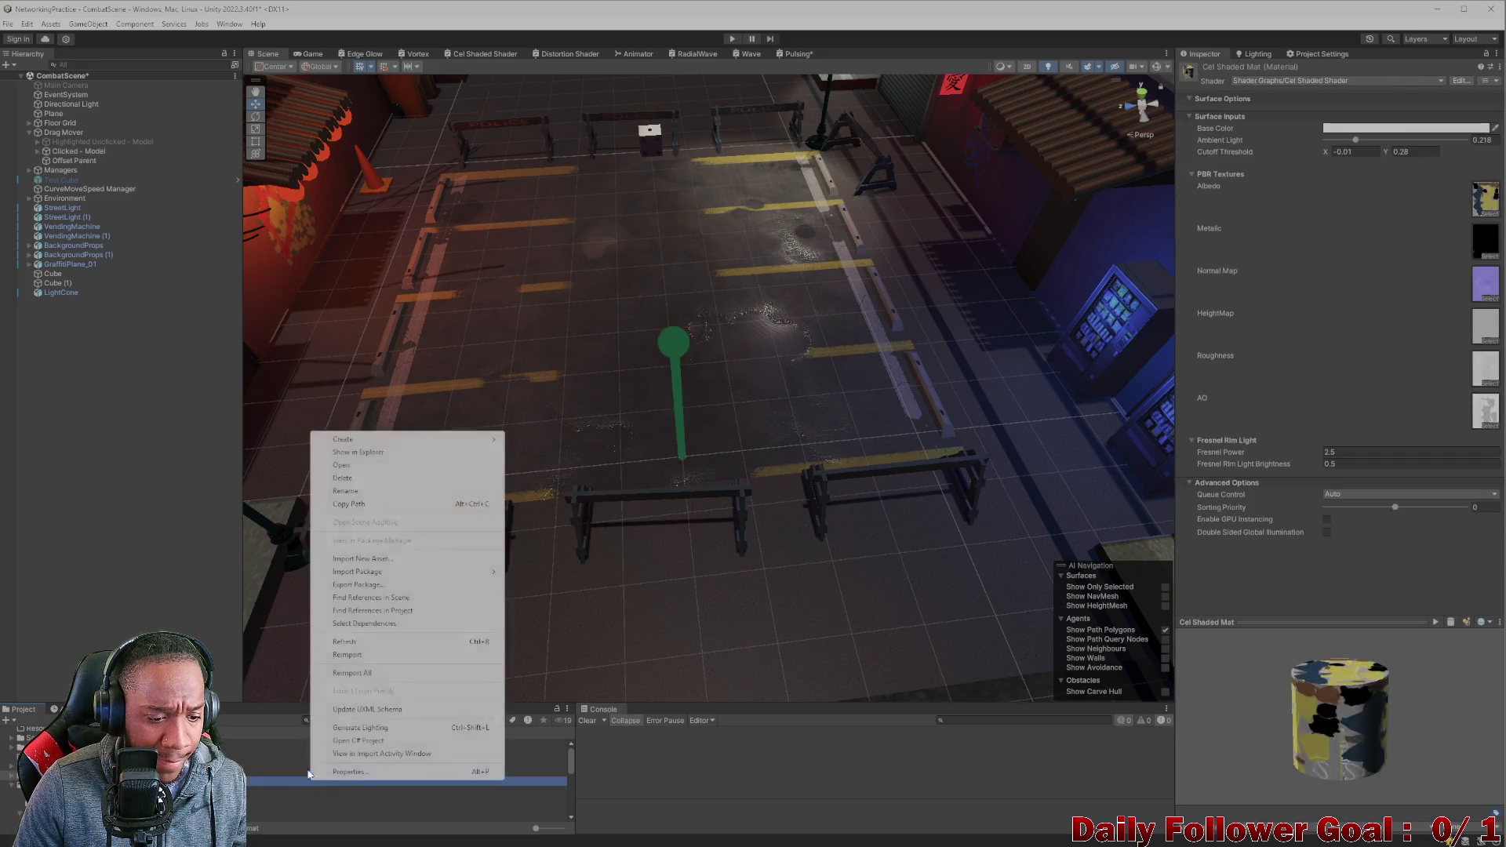
click(314, 788)
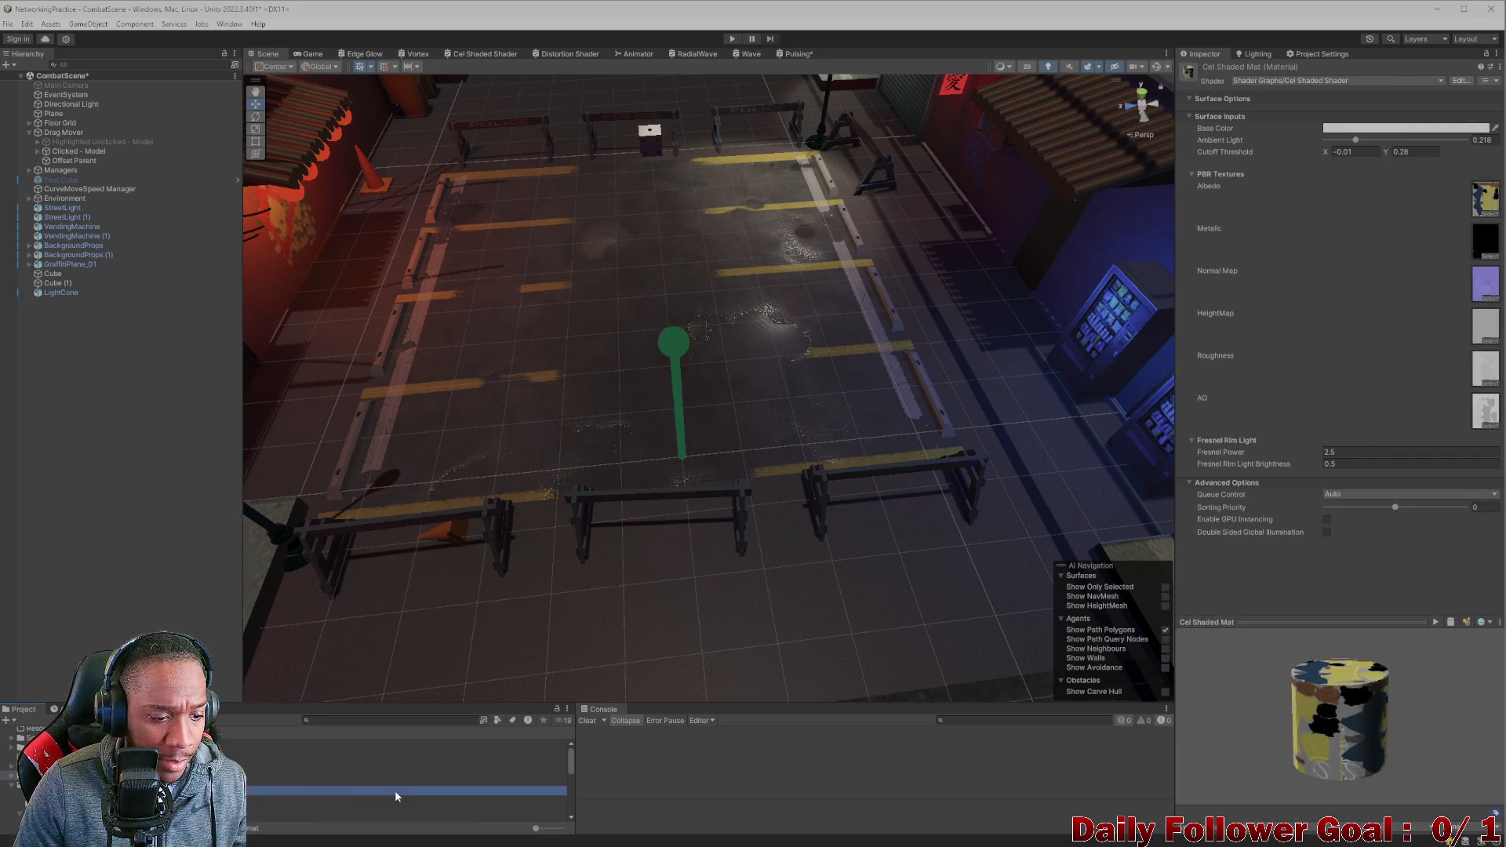
right_click(202, 810)
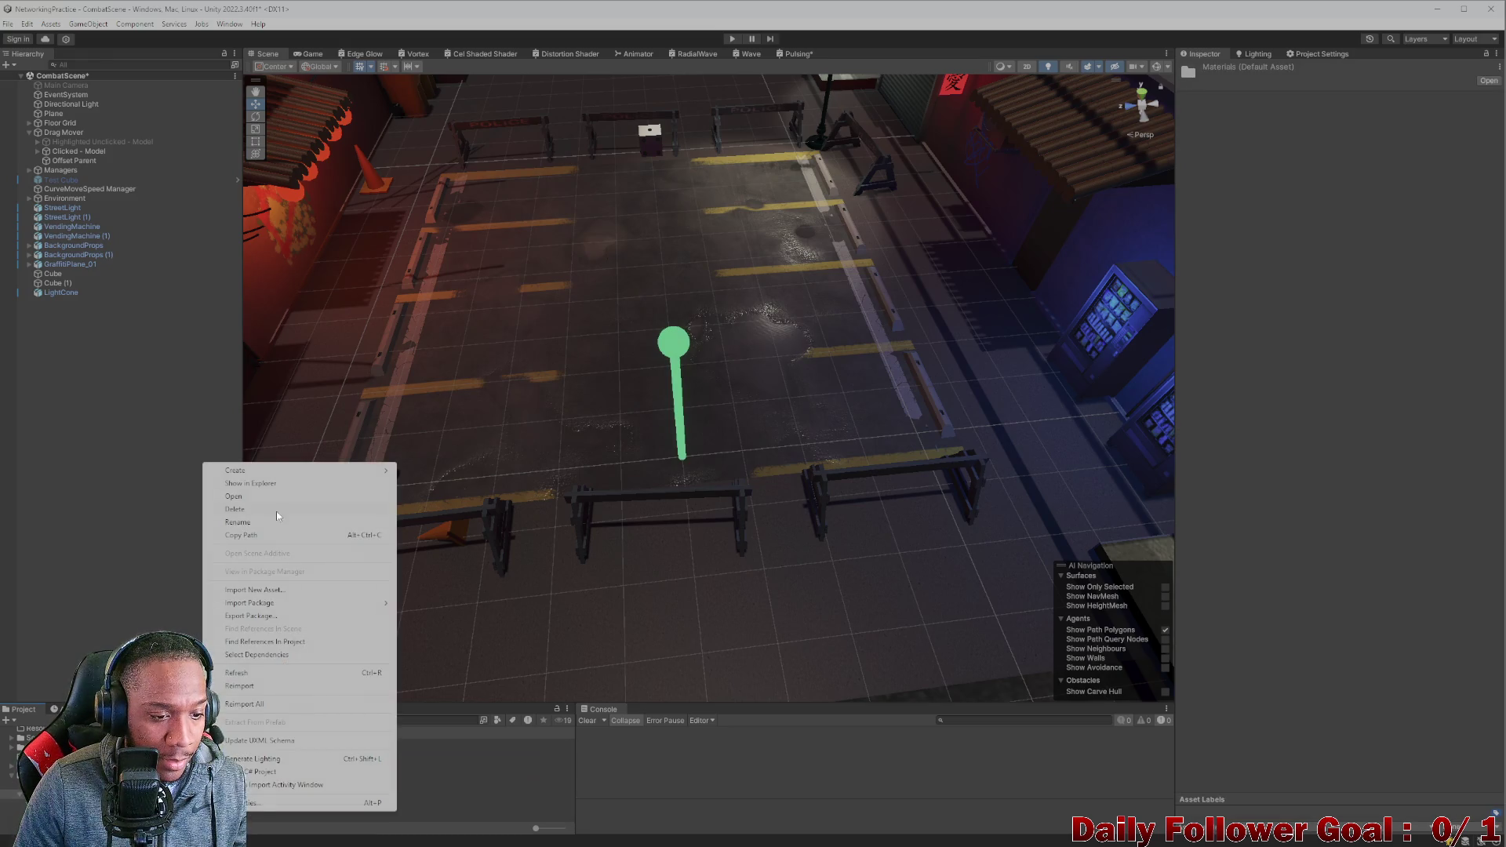
mouse_move(270, 471)
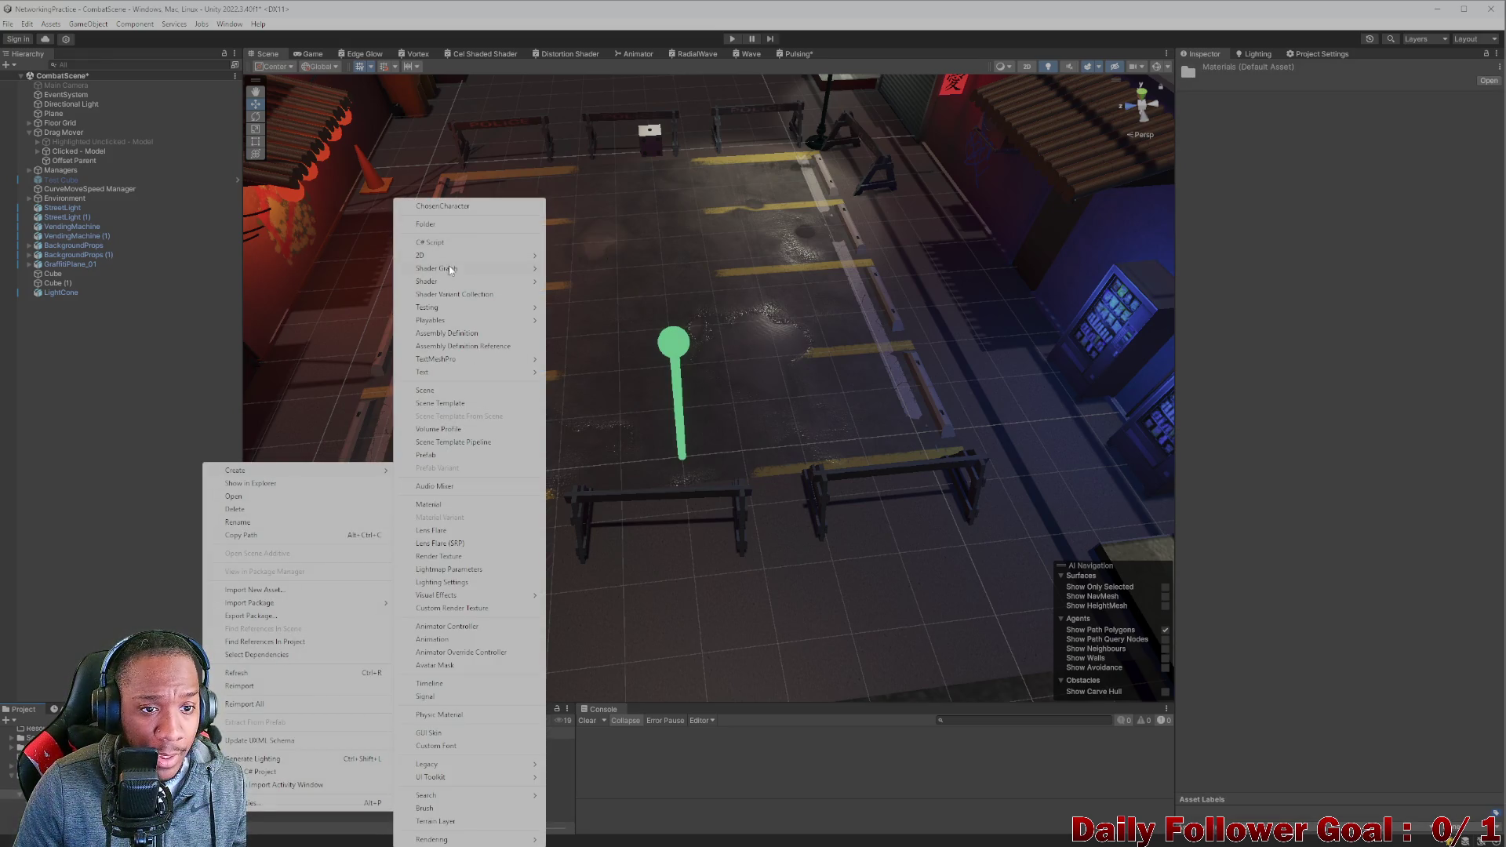
click(449, 506)
key(Return)
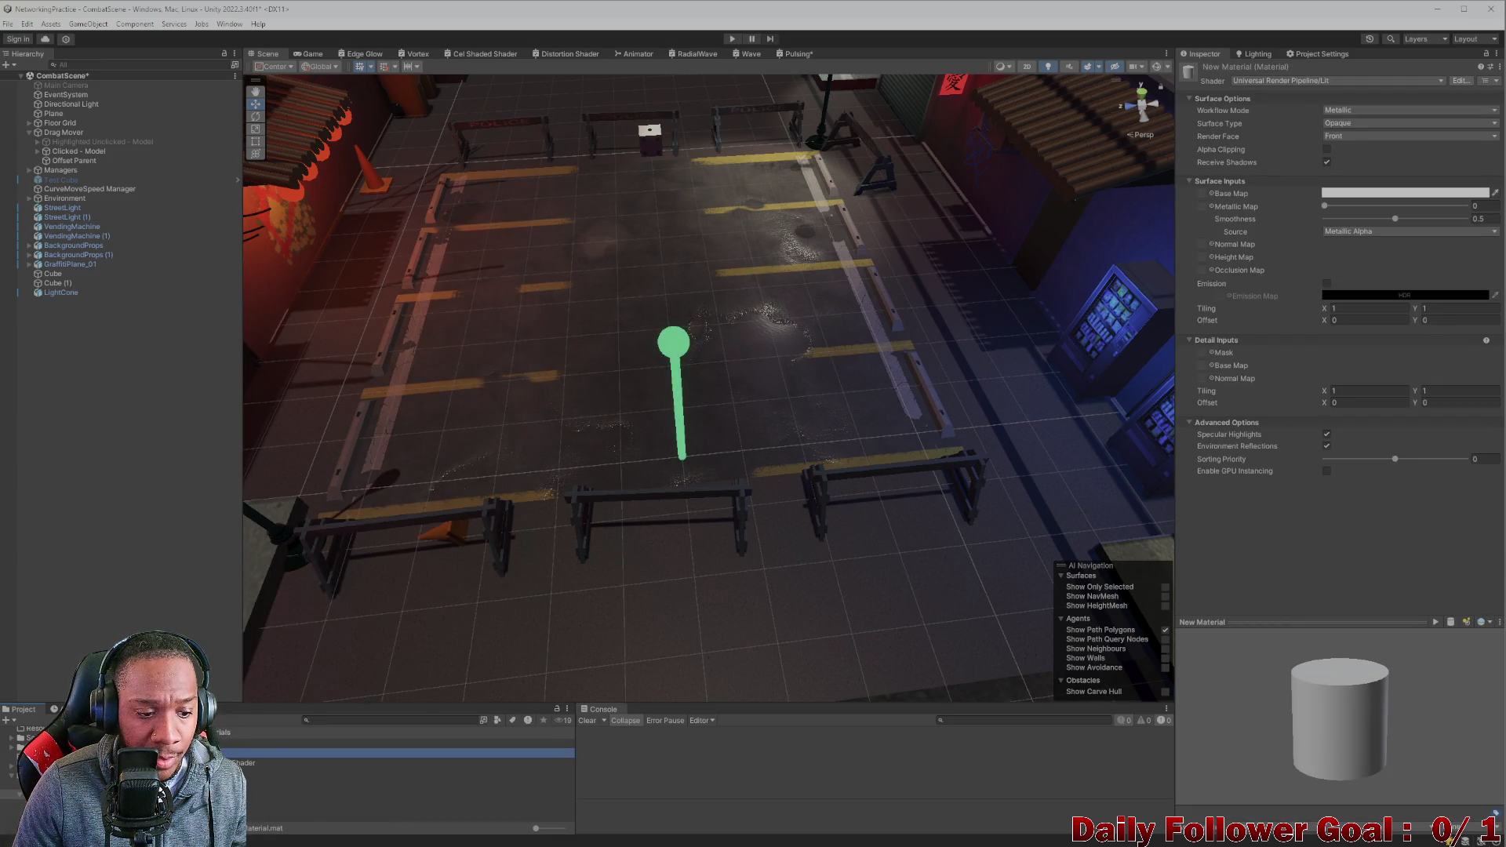
Switch the material to the Universal Render Pipeline/Unlit shader with yellow FFB400 base colour.
click(1305, 82)
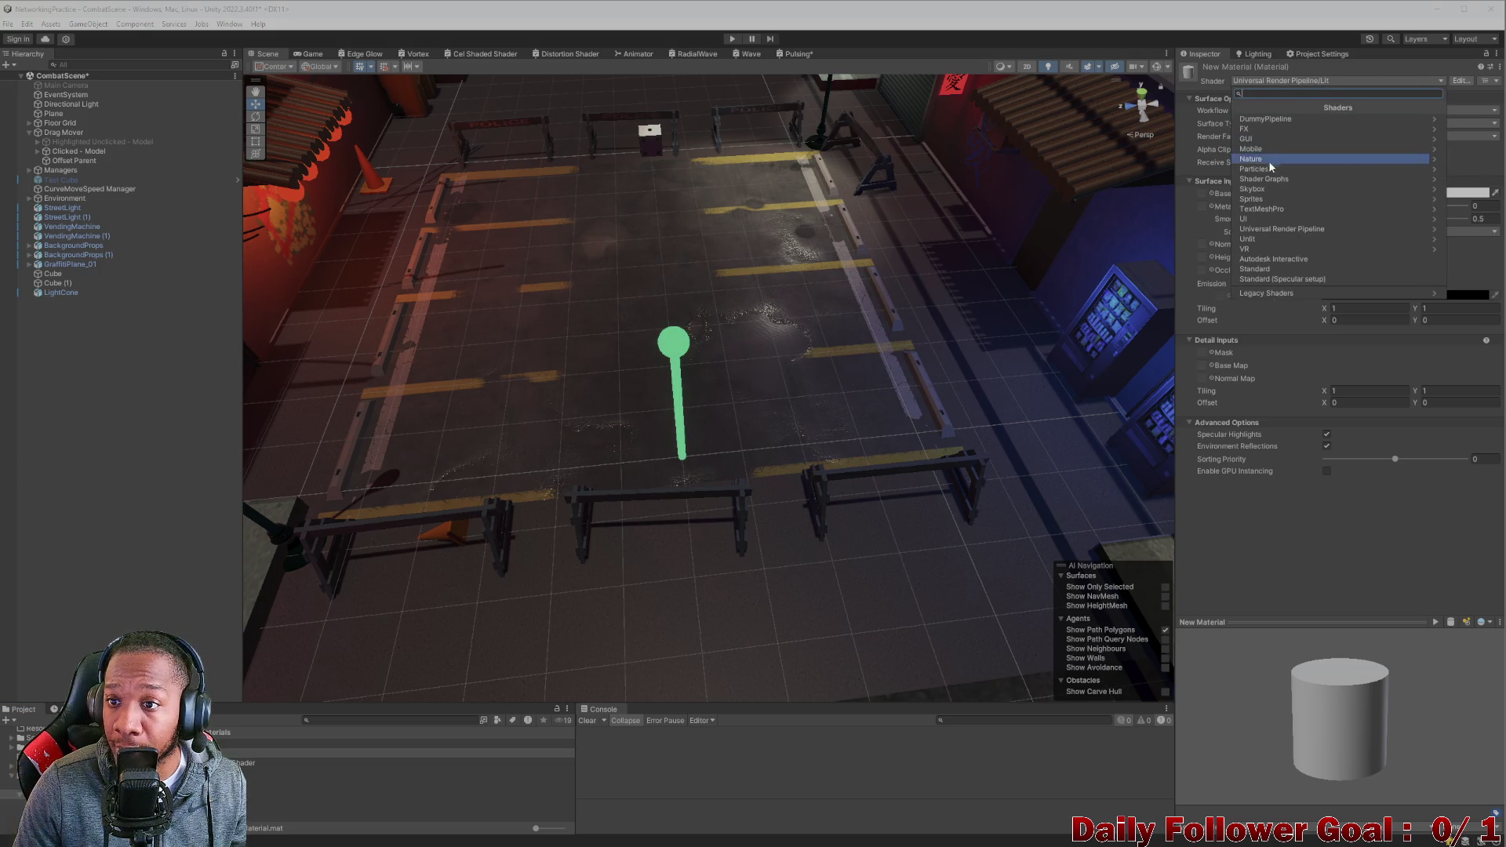
click(1275, 228)
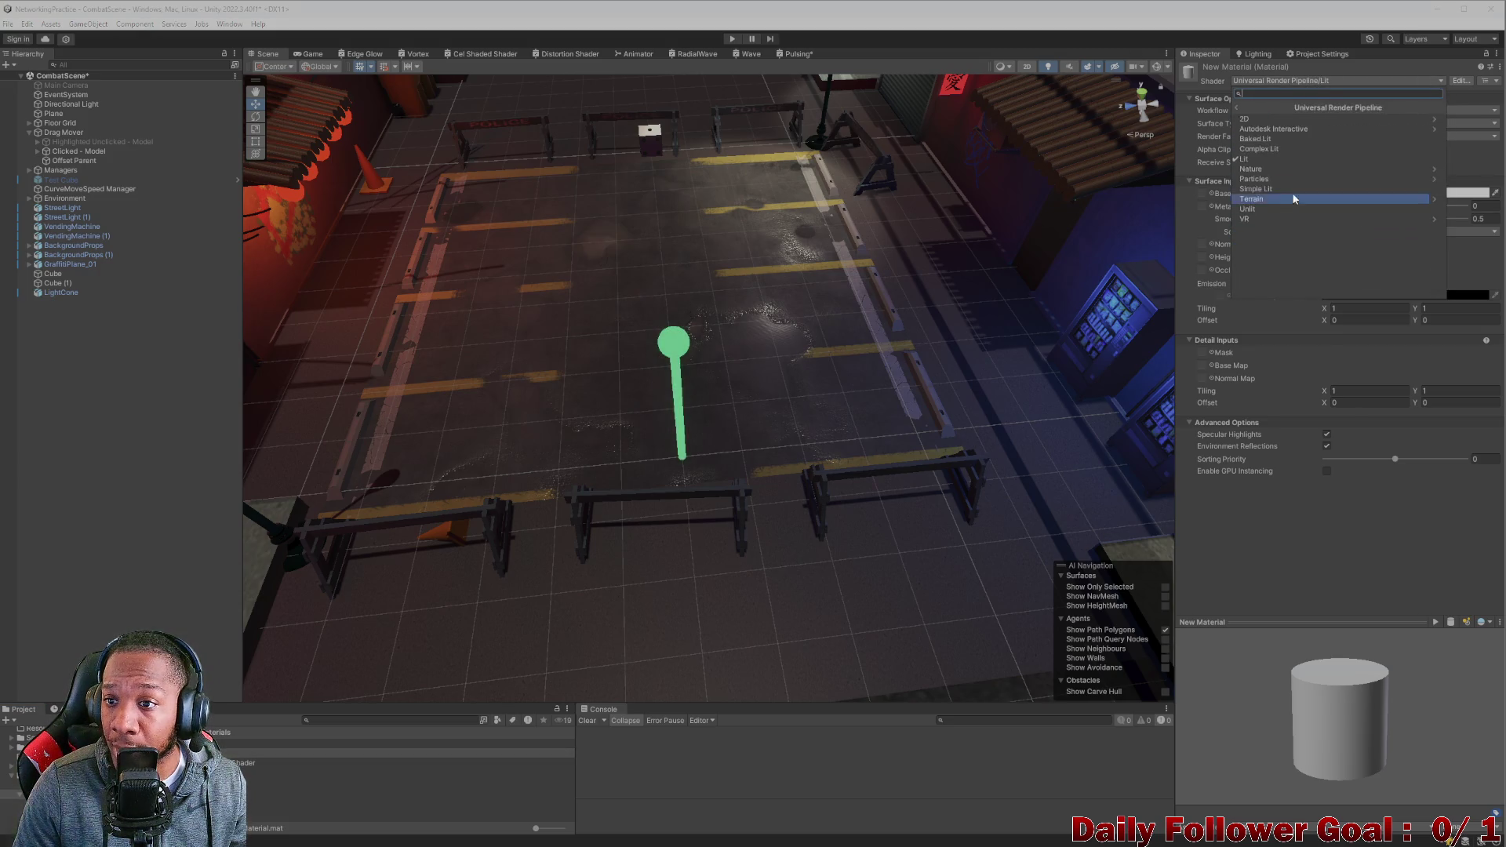
click(1271, 209)
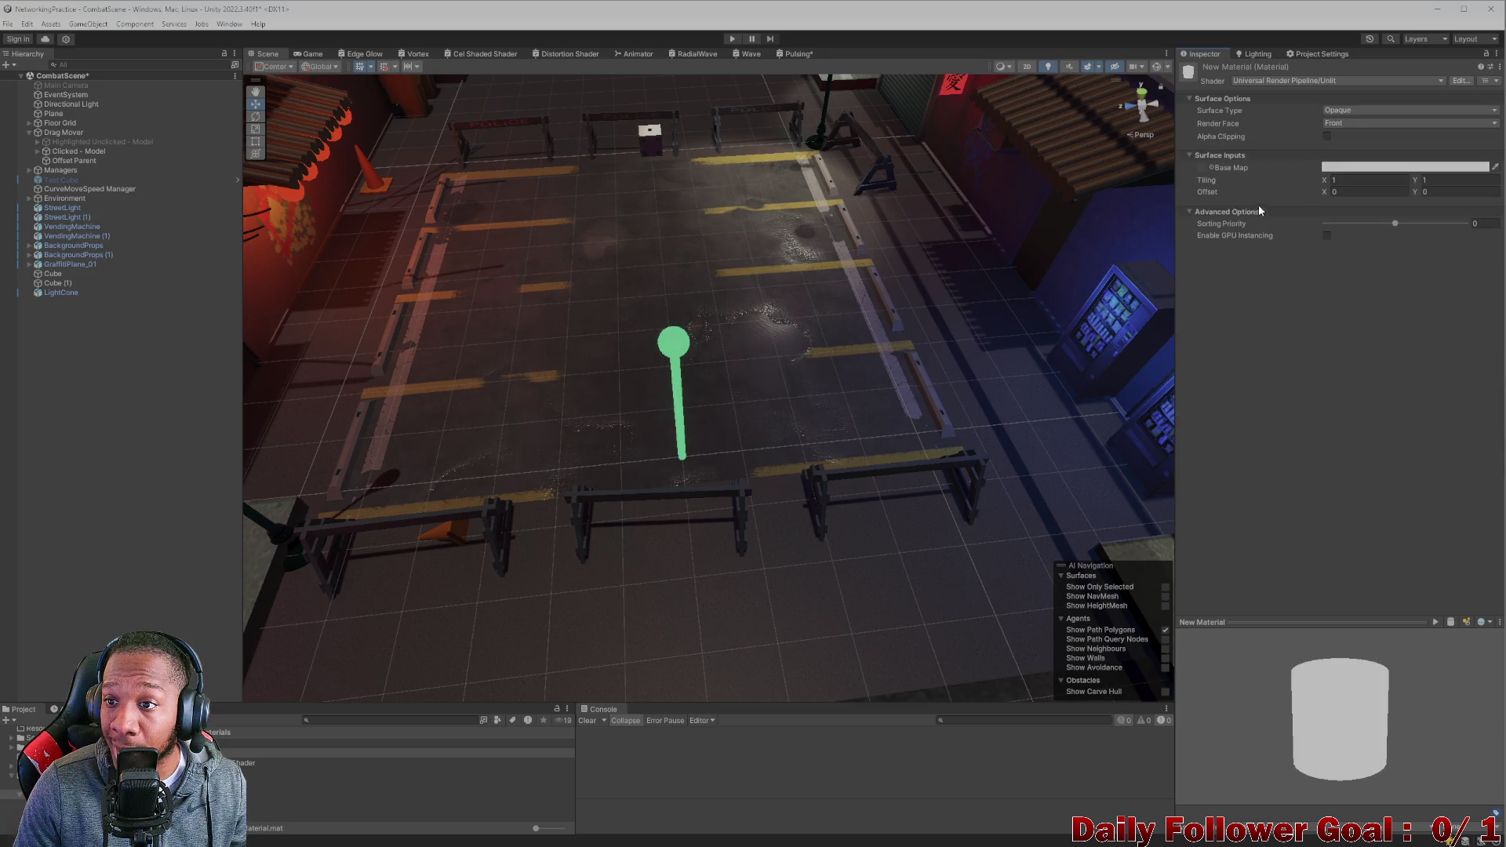
click(1344, 167)
drag(1454, 218, 1462, 222)
Apply the yellow material to the Clicked - Model sphere and name it Drag Mover Clicked MAT.
mouse_move(267, 753)
mouse_down()
mouse_move(673, 343)
mouse_move(615, 426)
mouse_move(682, 409)
mouse_up()
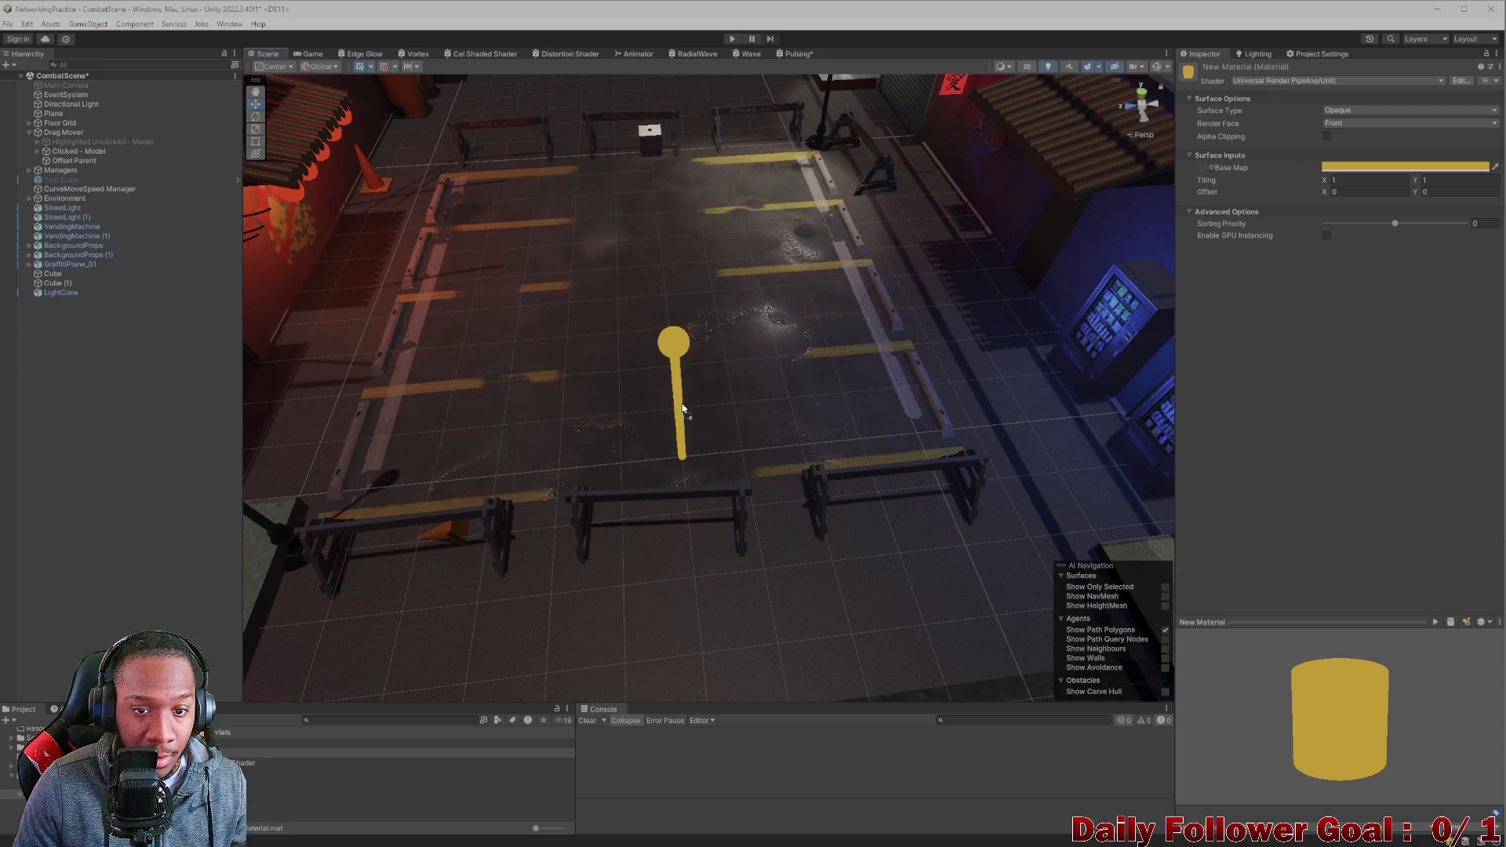
click(314, 753)
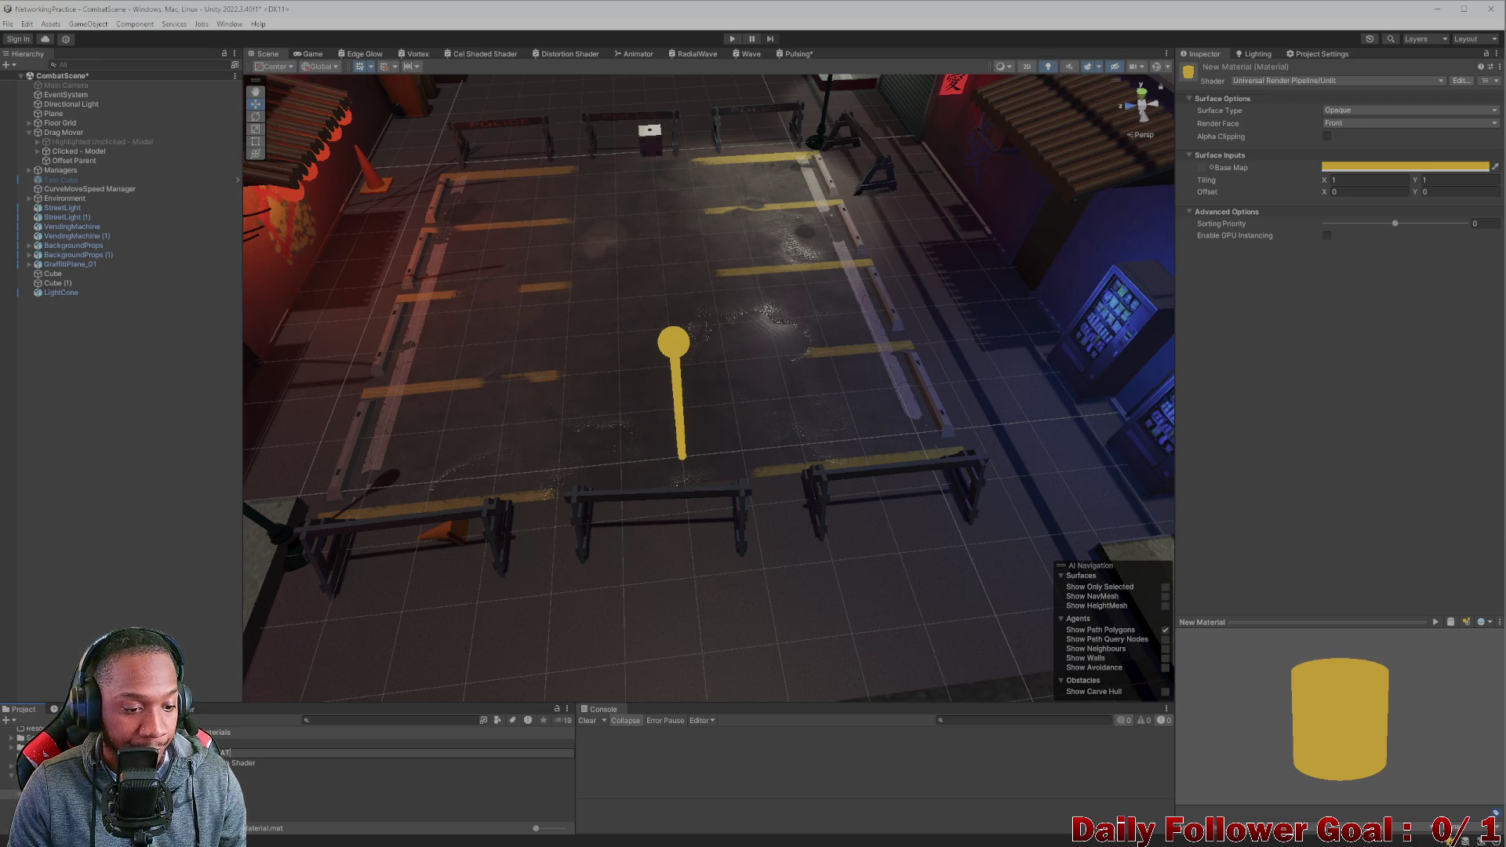
key(Return)
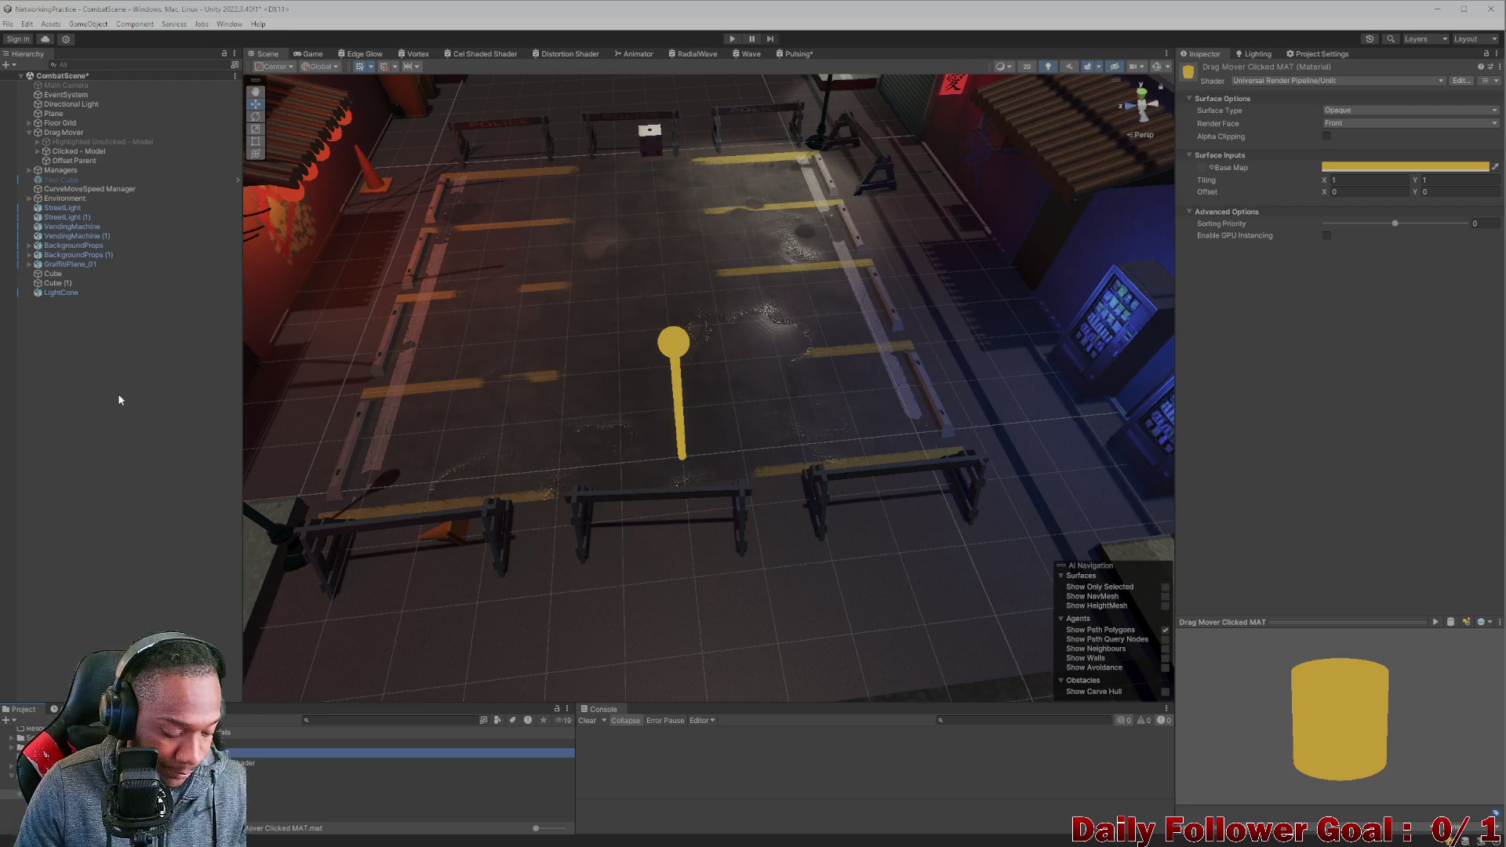
click(109, 435)
Toggle the unclicked and clicked models' active states to preview the yellow Clicked - Model sphere.
click(71, 142)
click(1207, 70)
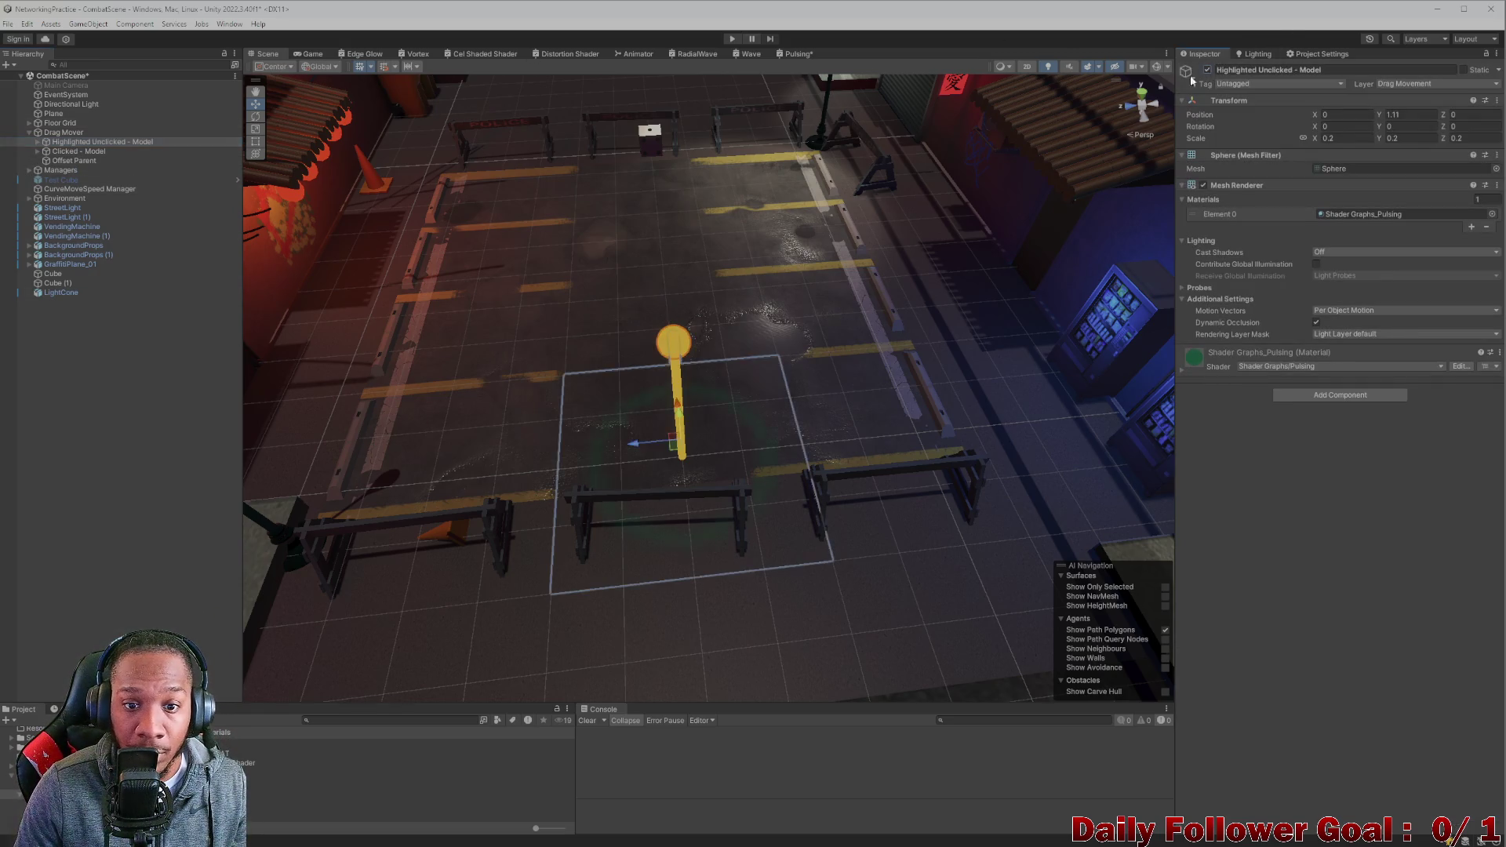
click(100, 149)
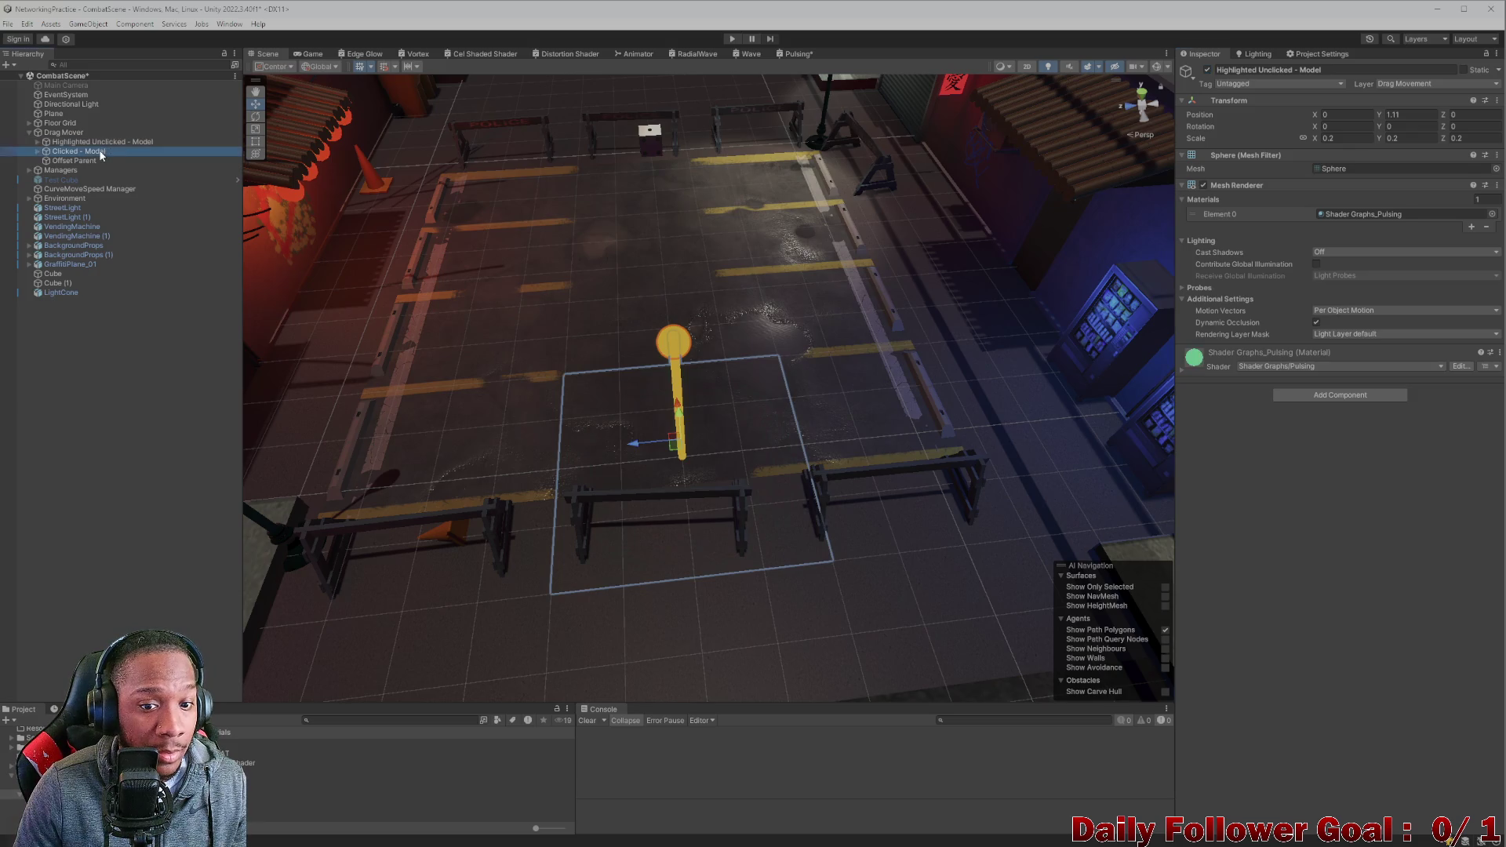
click(1207, 70)
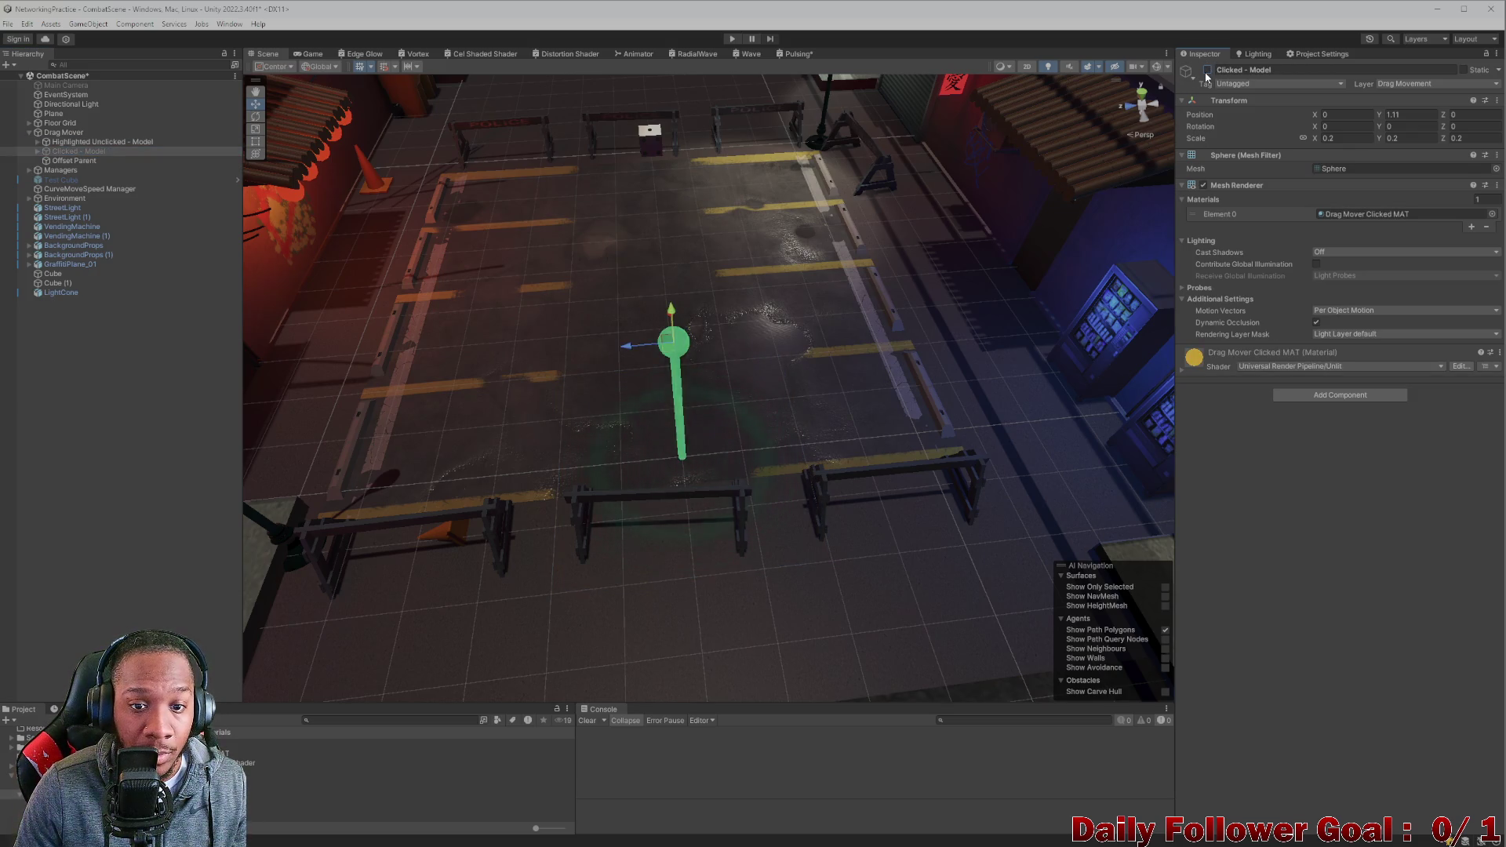
click(90, 143)
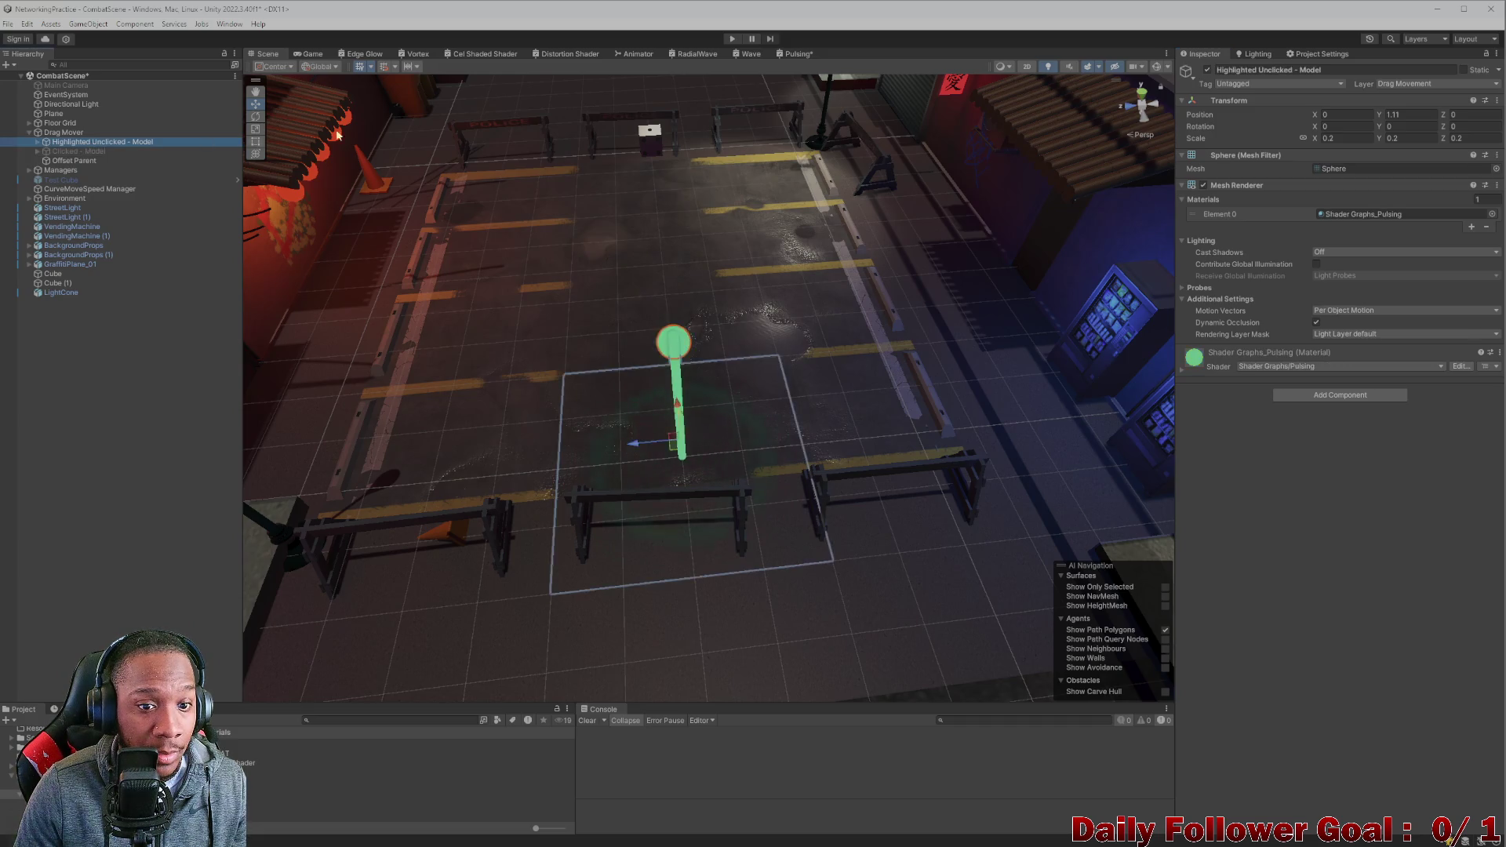
click(1207, 70)
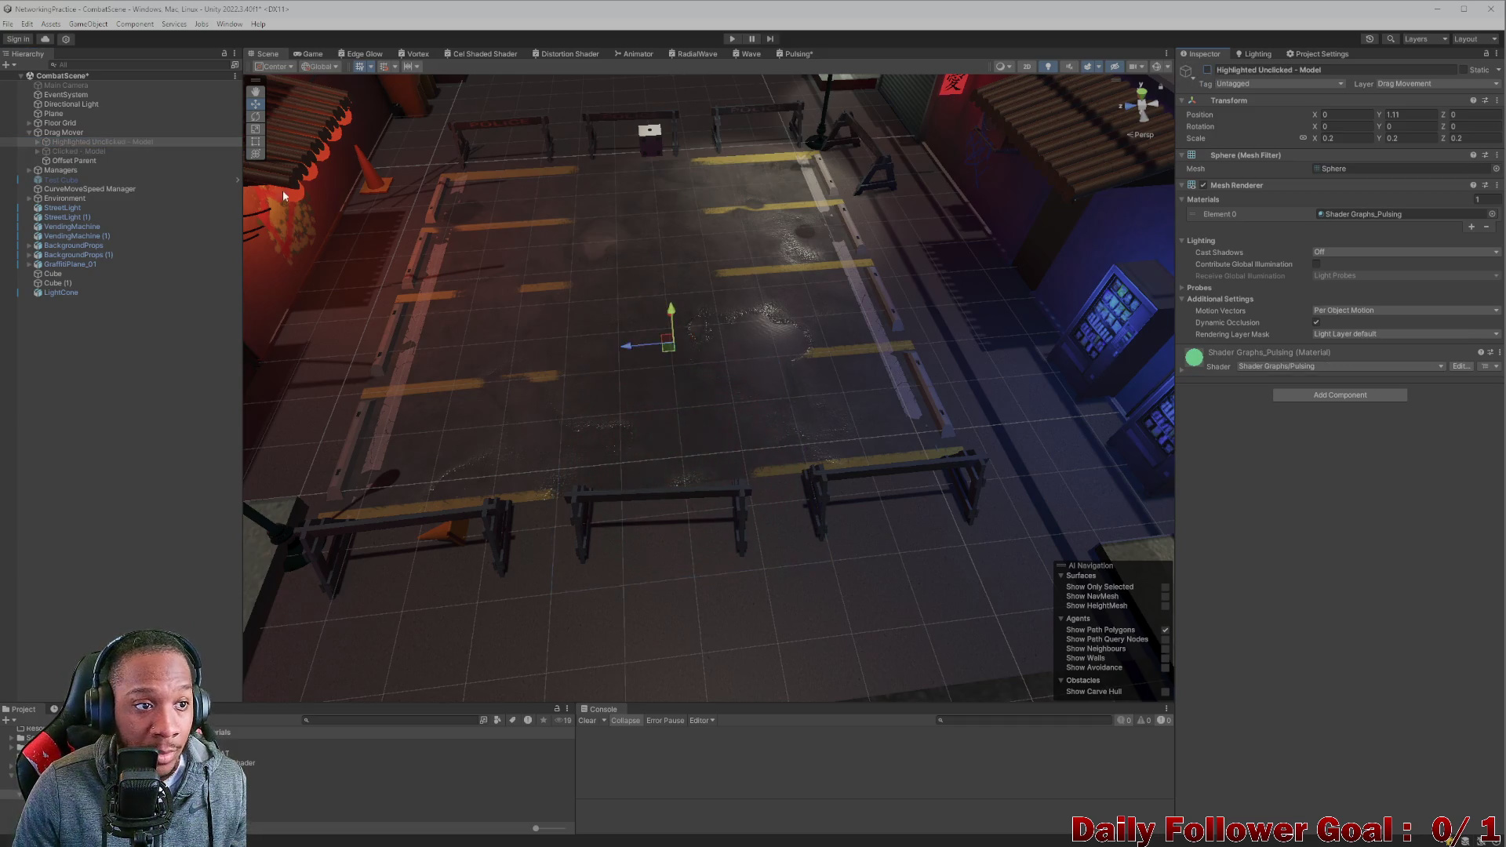
click(86, 151)
click(1207, 70)
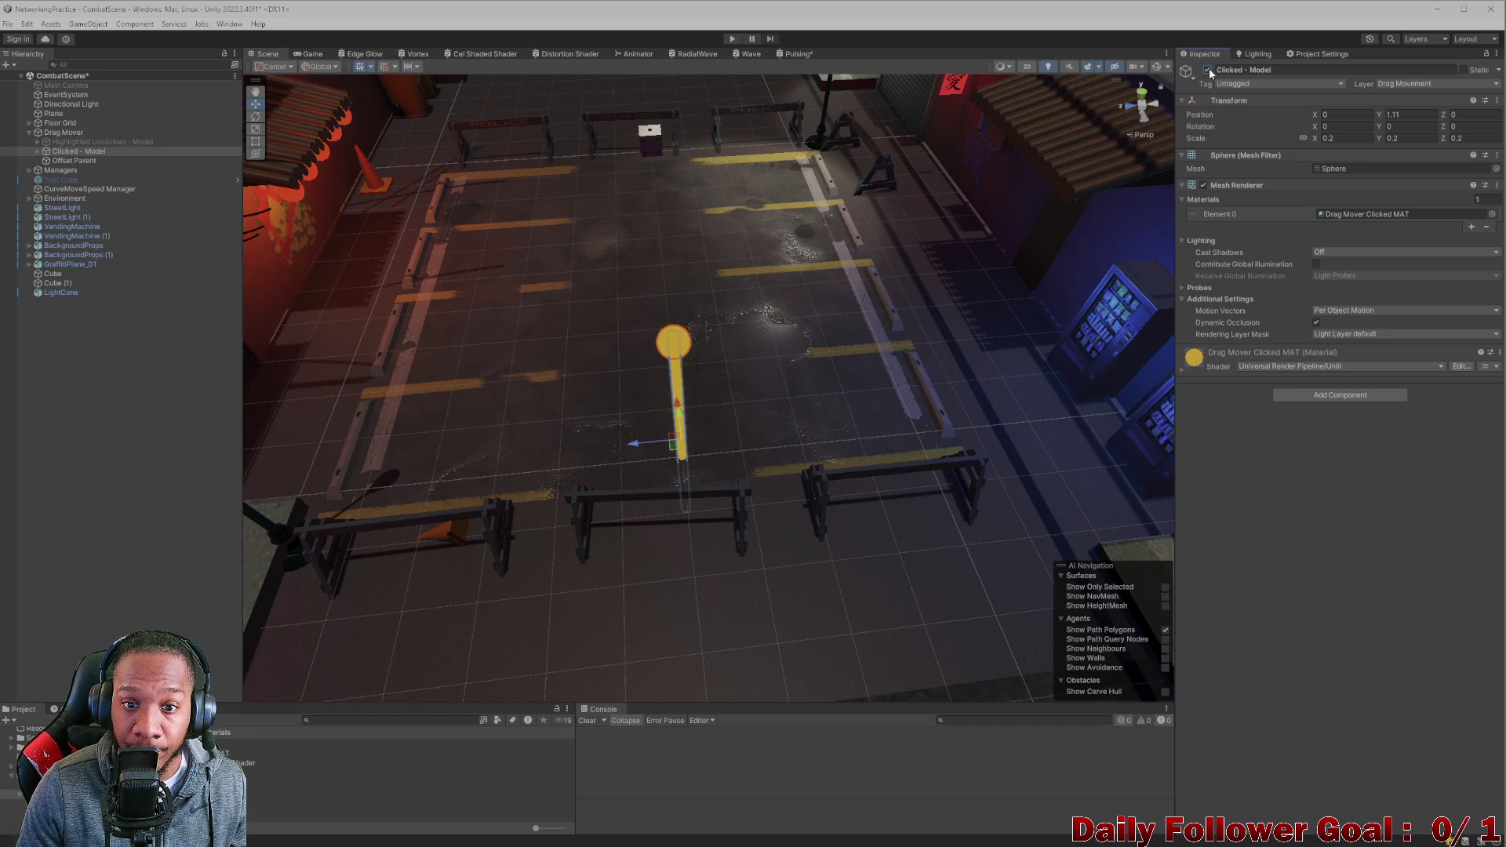
click(1208, 70)
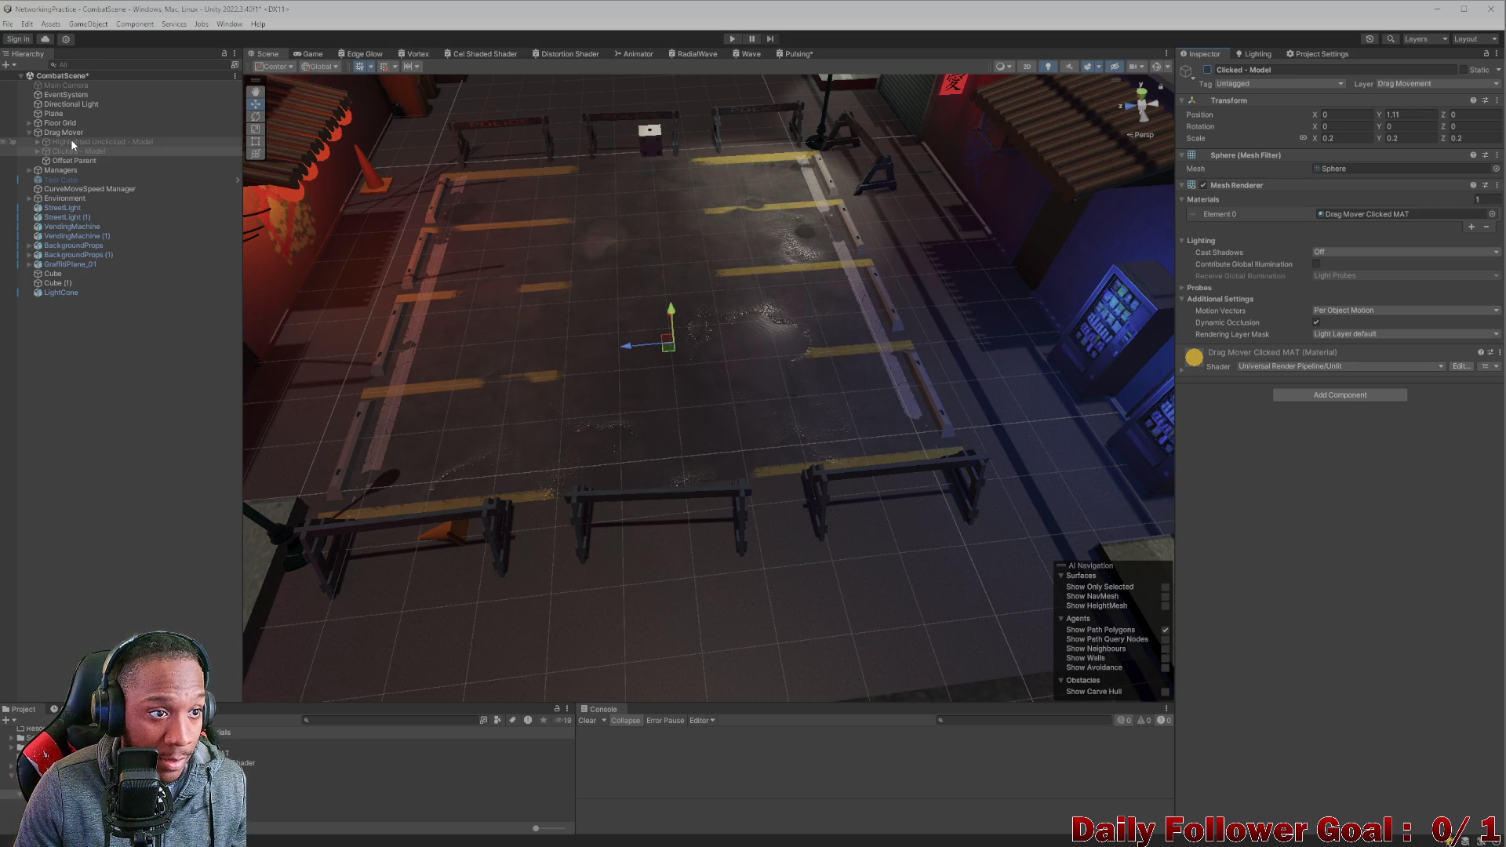
Reactivate the green Highlighted Unclicked - Model and open Drag Mover's DragInteractable script.
click(93, 143)
click(1207, 70)
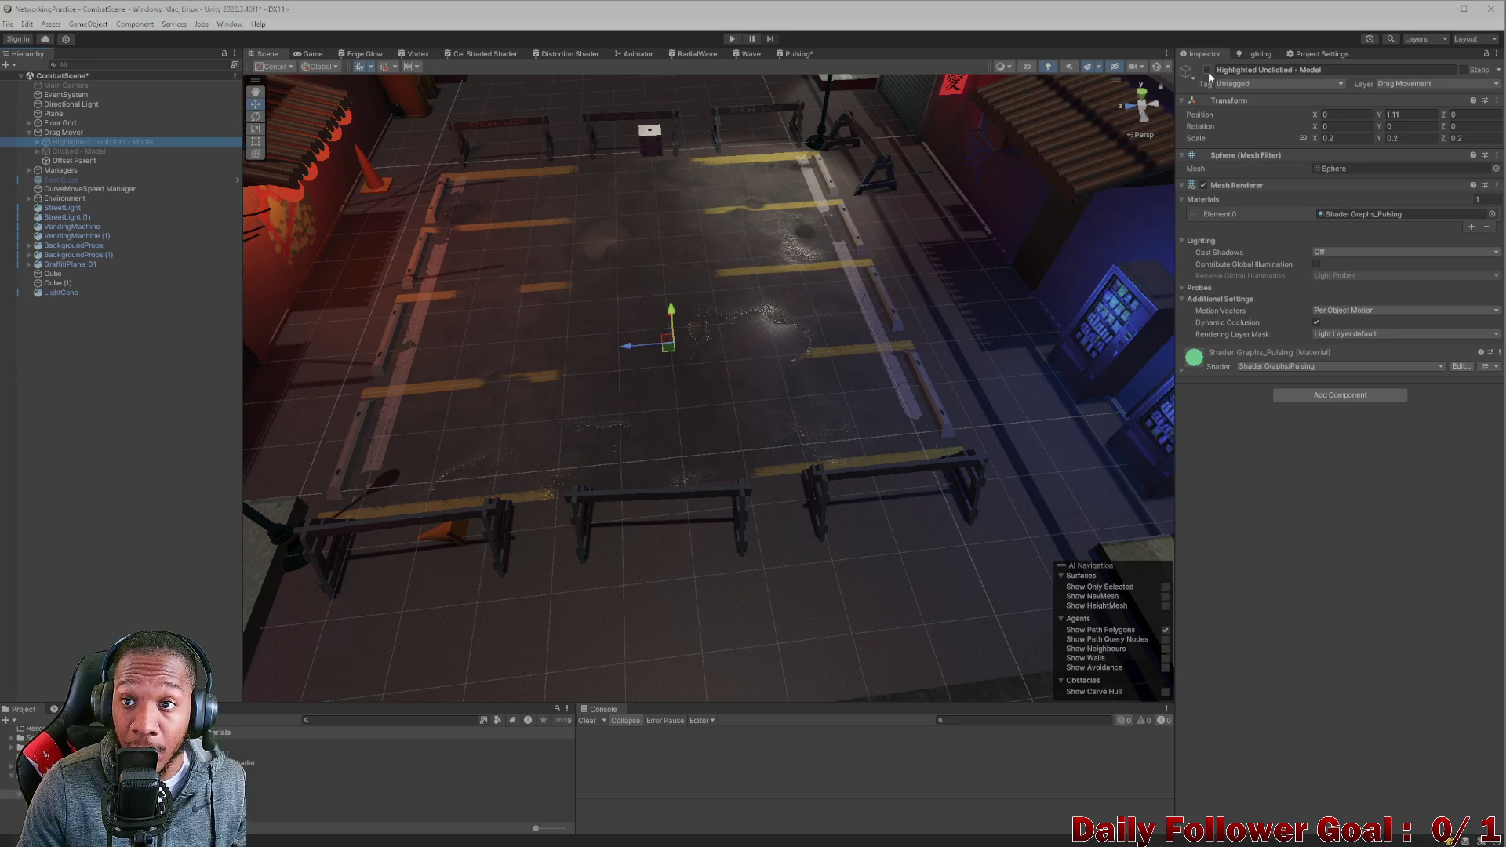
click(78, 133)
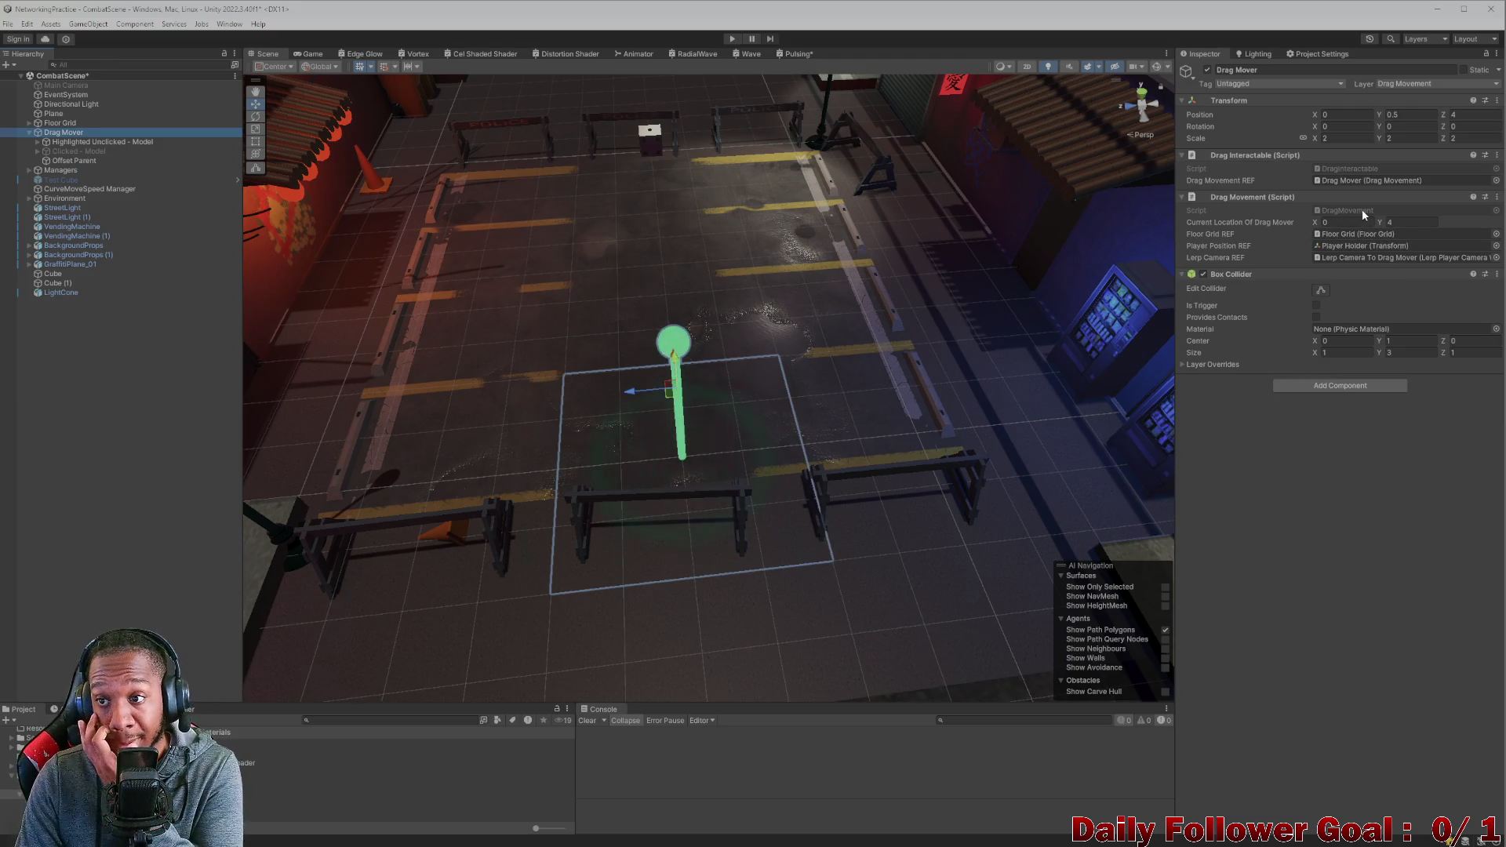
double_click(1356, 169)
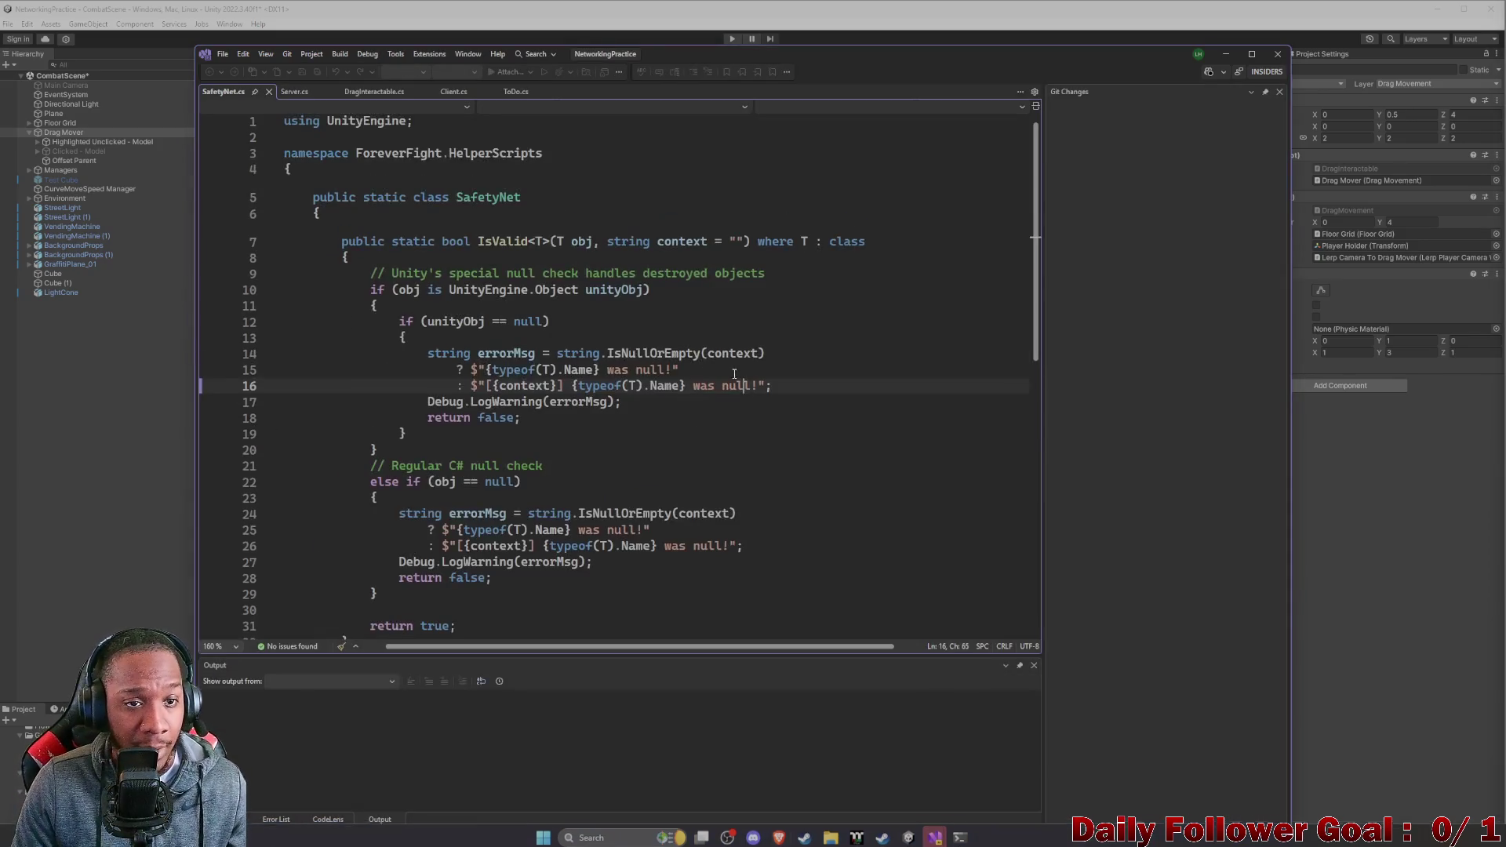
Maximize Visual Studio and bring up DragInteractable.cs.
drag(903, 55, 975, 36)
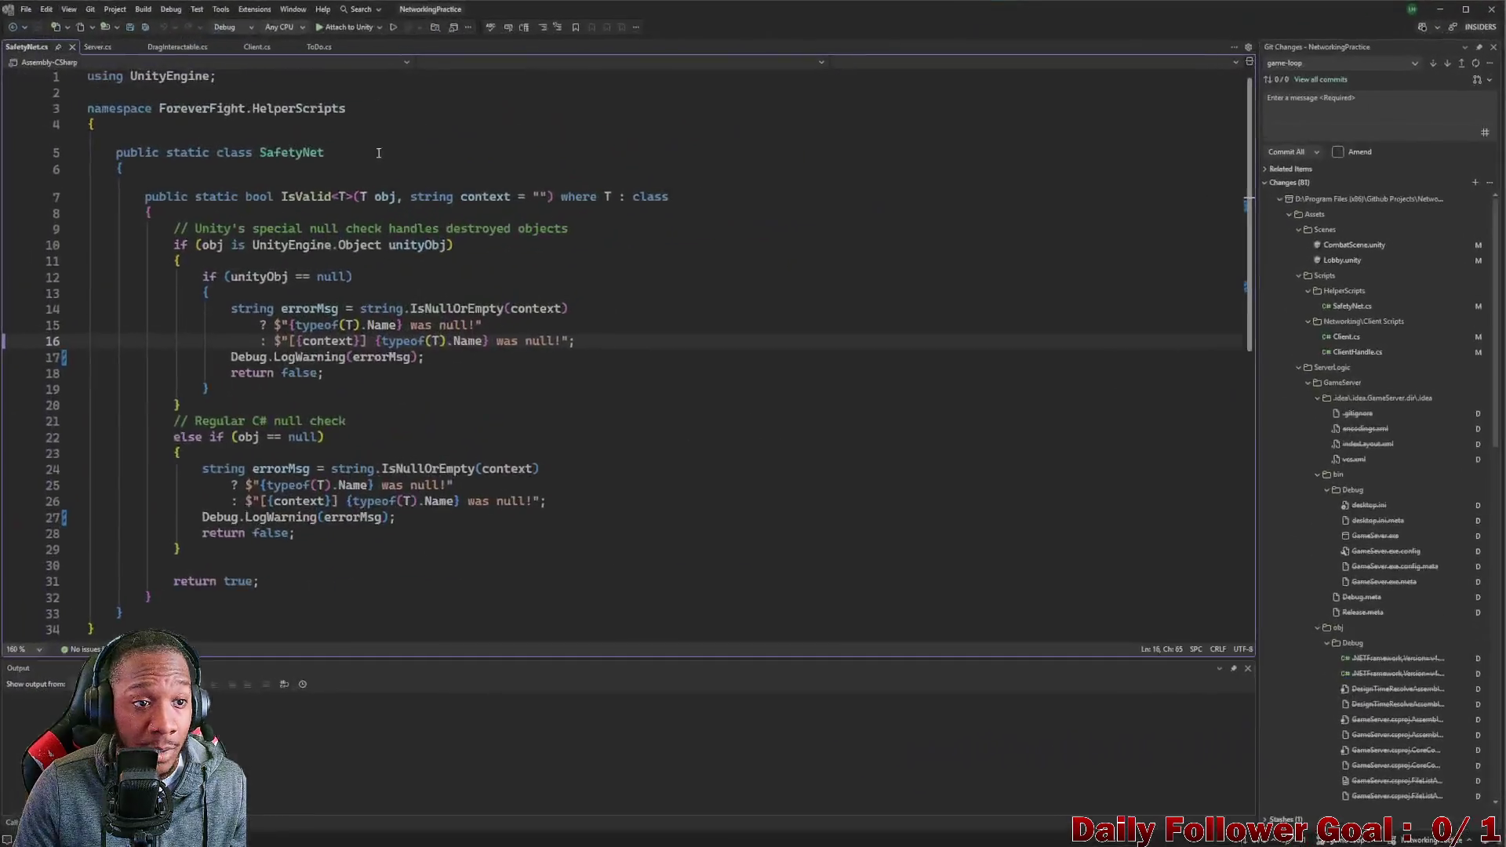
click(177, 47)
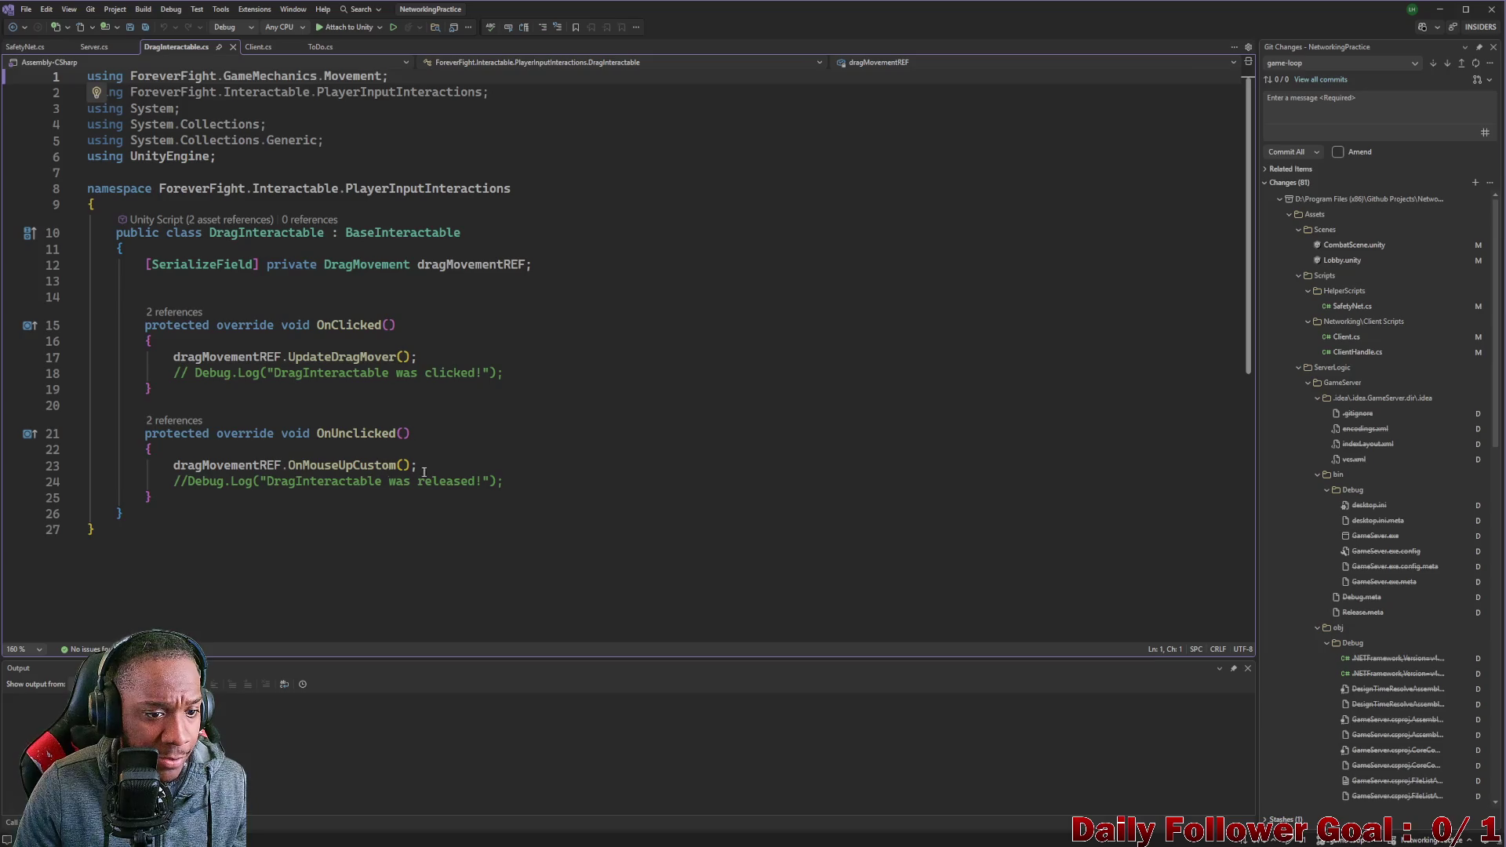
Declare a [SerializeField] private GameObject unclickedDragMoverModel = null field below dragMovementREF.
click(433, 356)
key(Return)
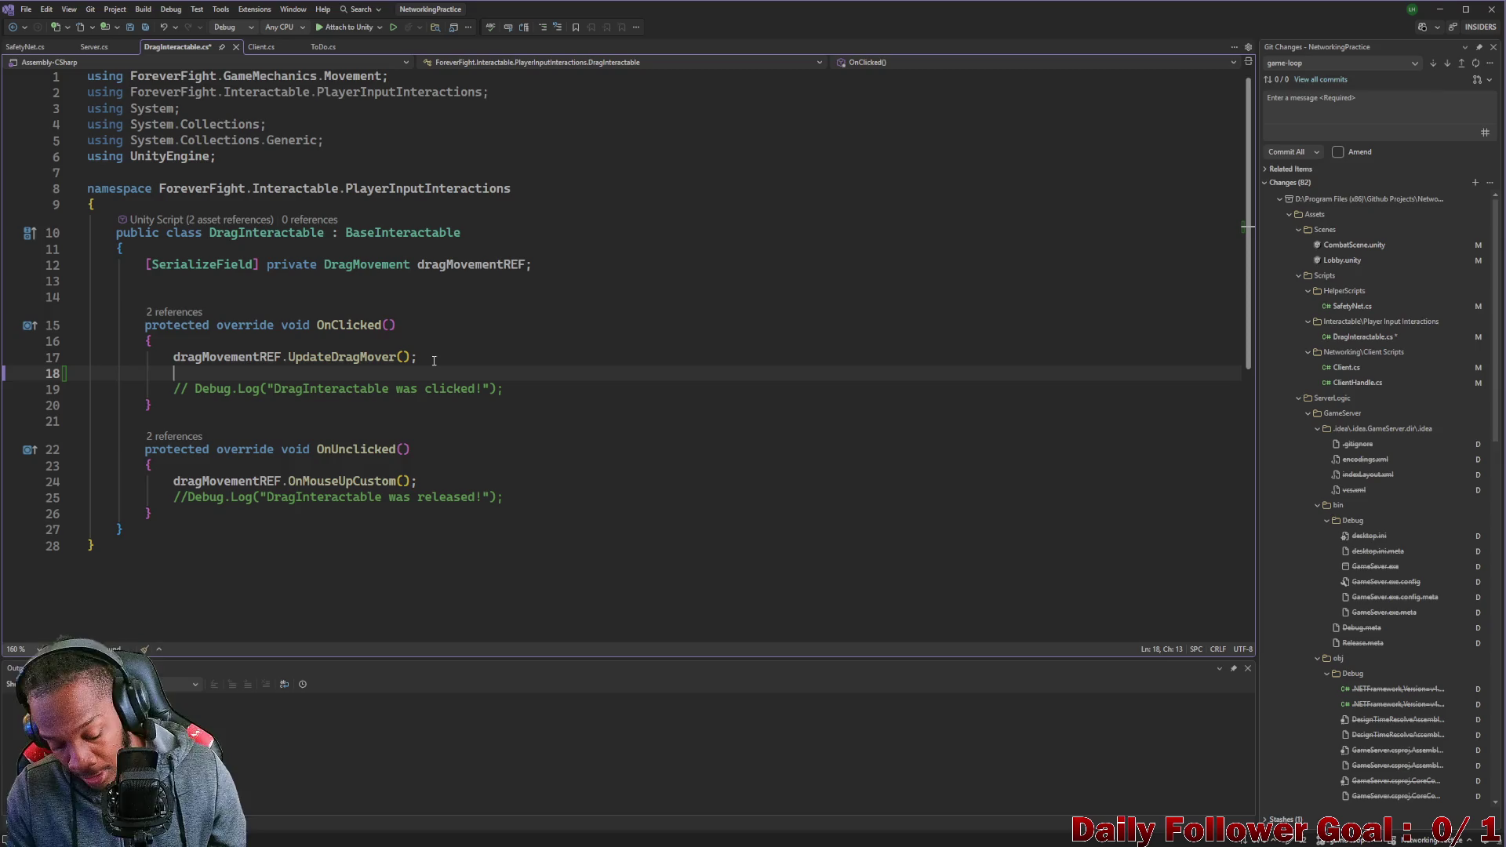
key(BackSpace)
click(152, 284)
text([])
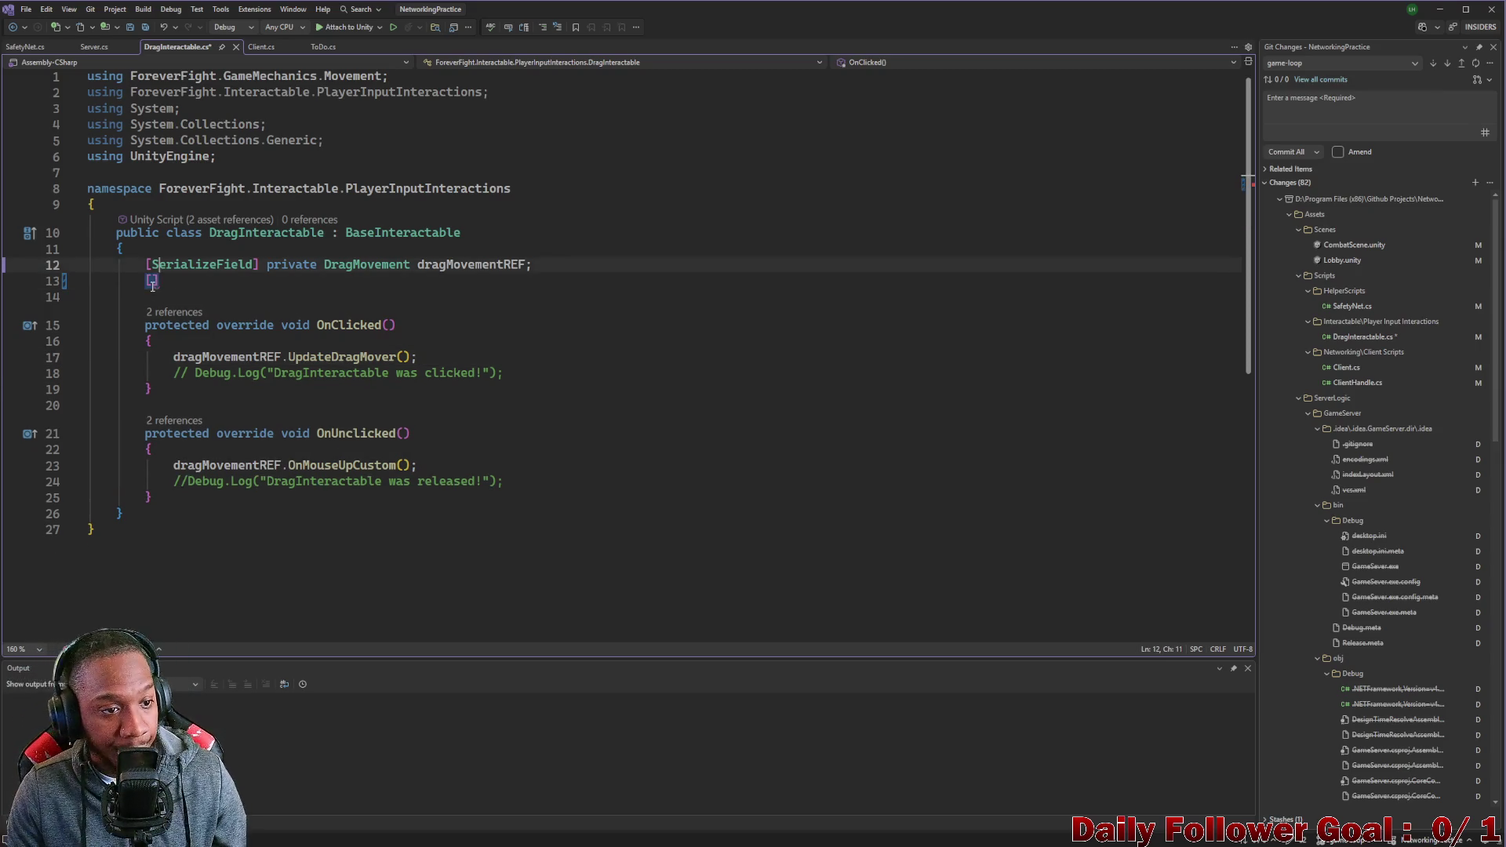
click(203, 267)
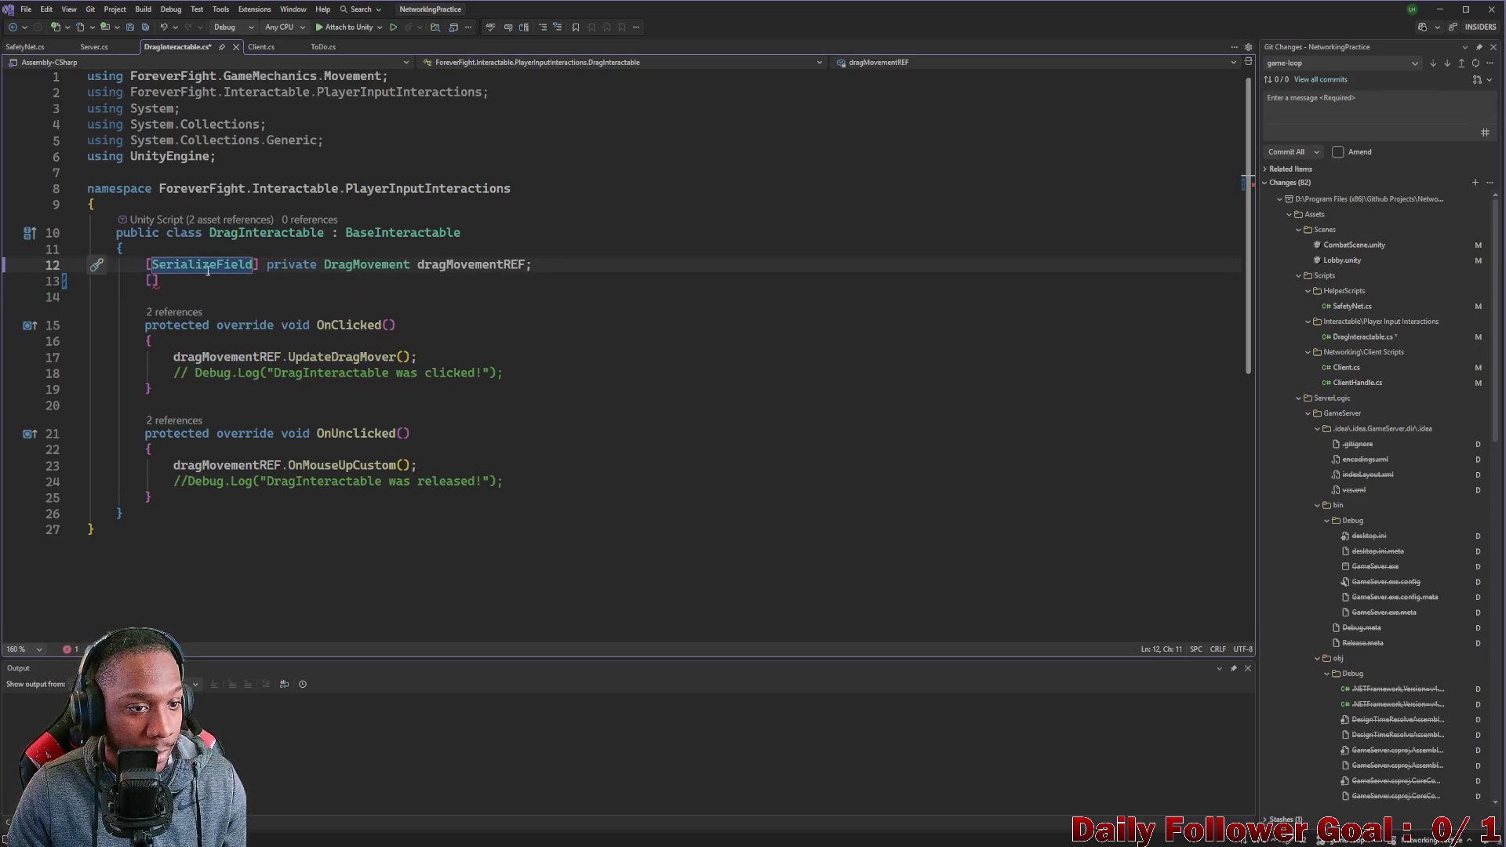
mouse_move(318, 262)
mouse_down()
mouse_move(143, 264)
mouse_move(143, 280)
mouse_up()
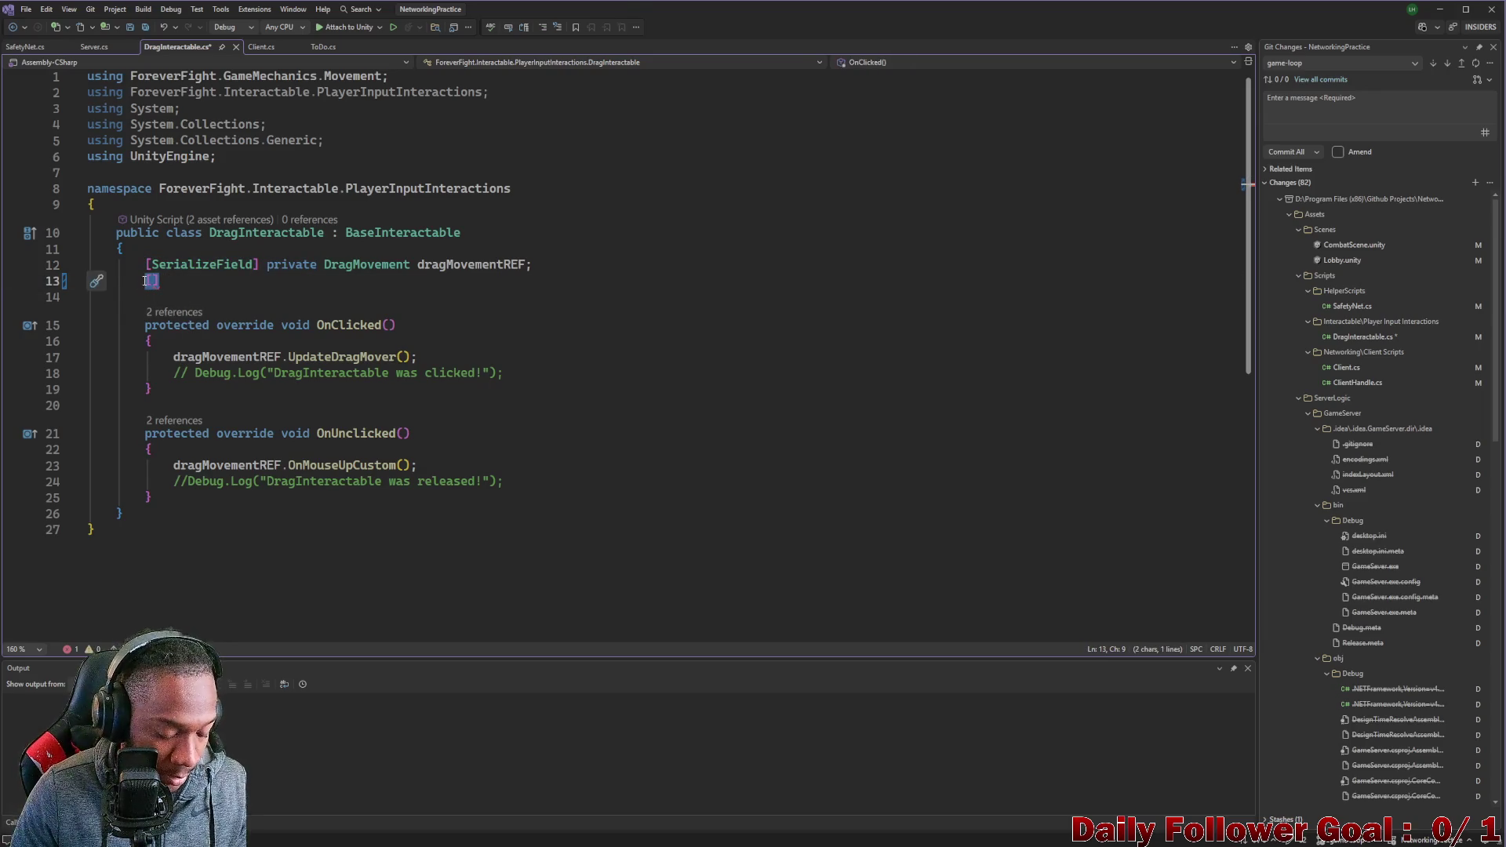
text([SerializeField]         private)
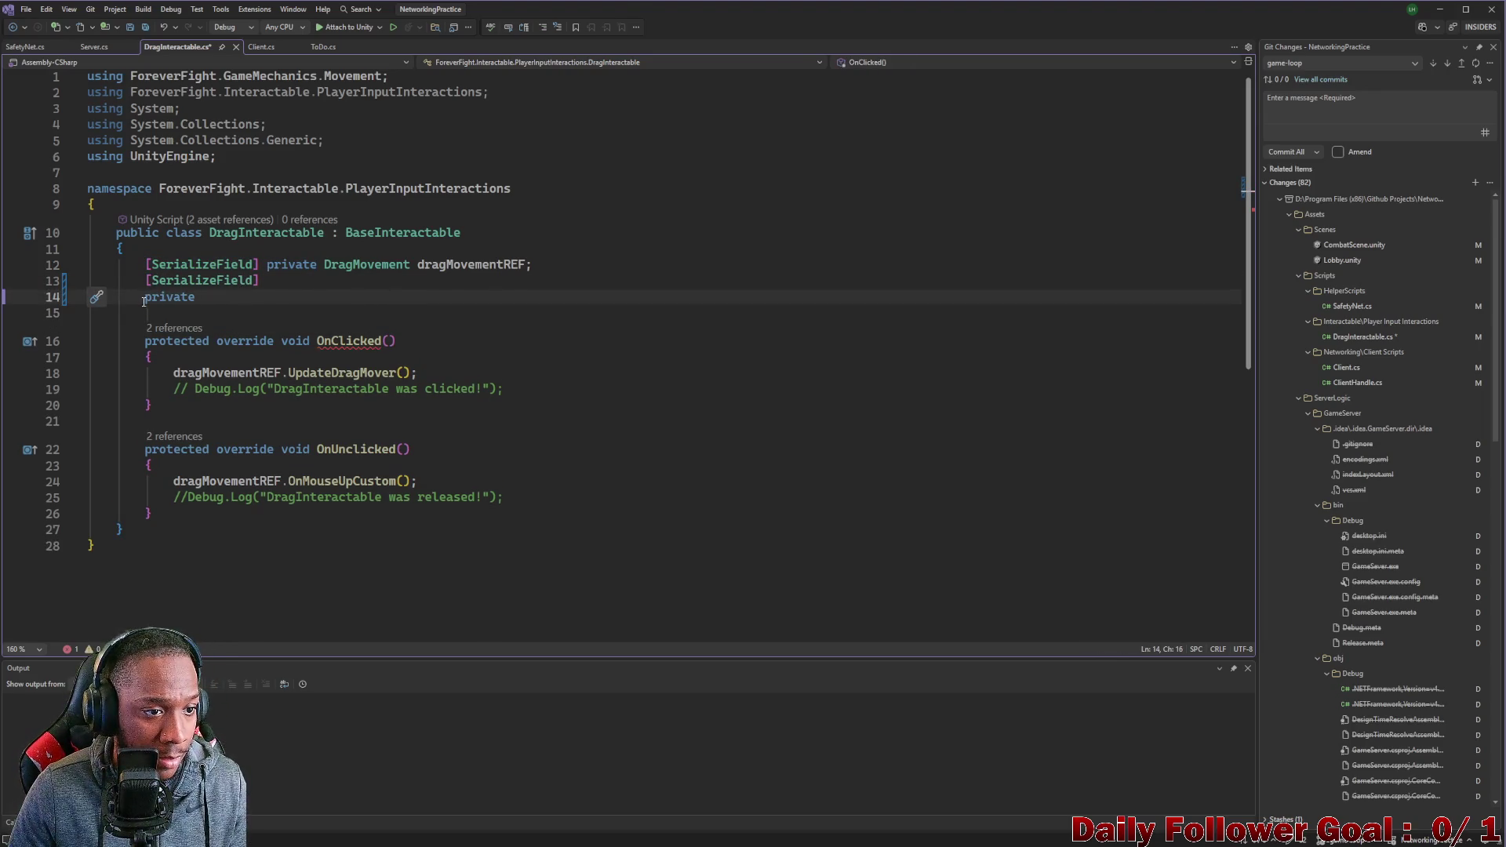
key(BackSpace)
key(BackSpace)
key(BackSpace)
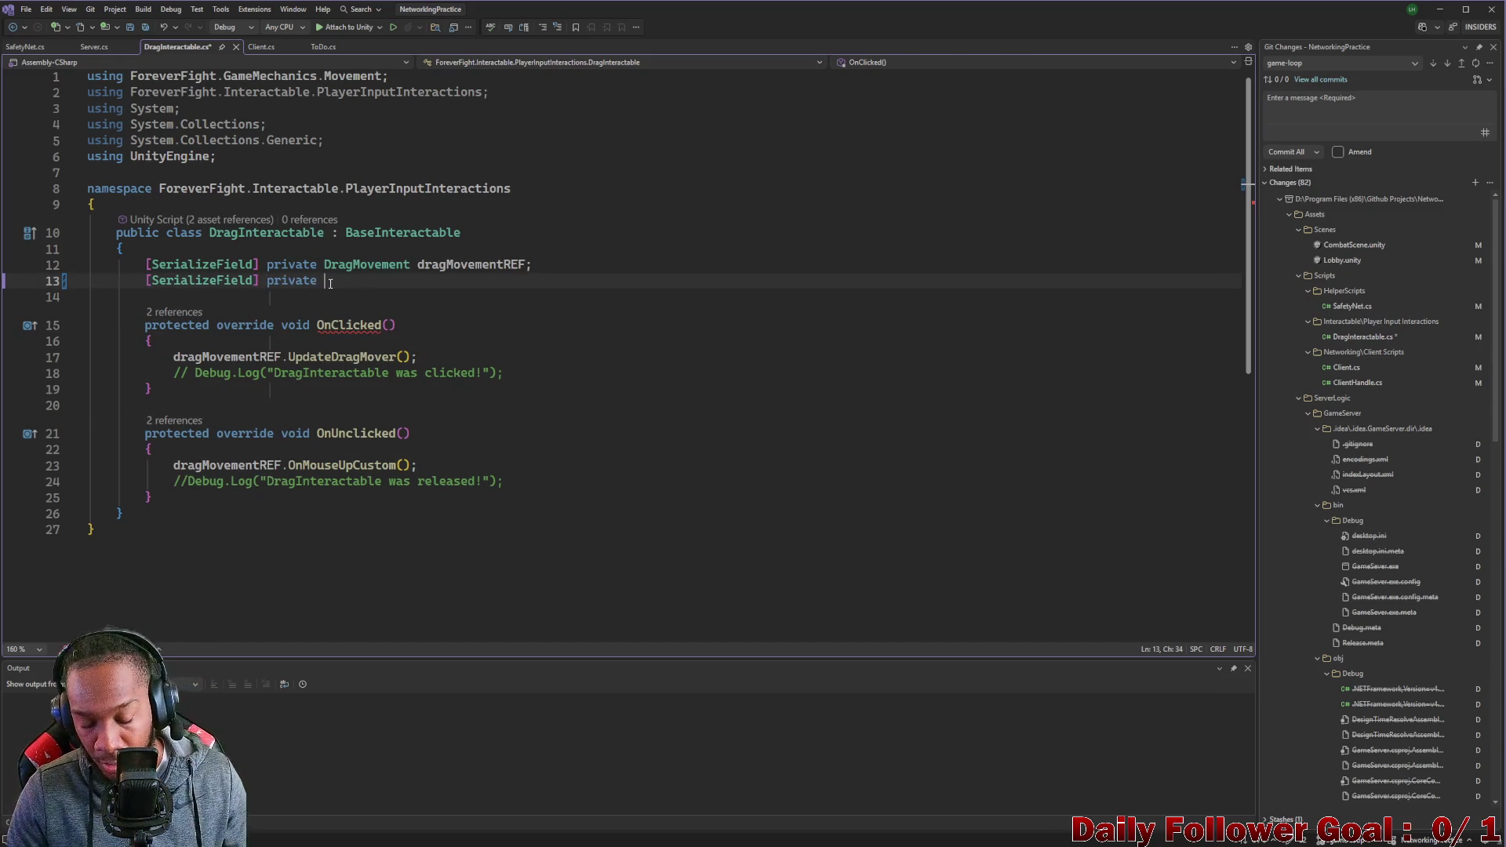
text(GameObject )
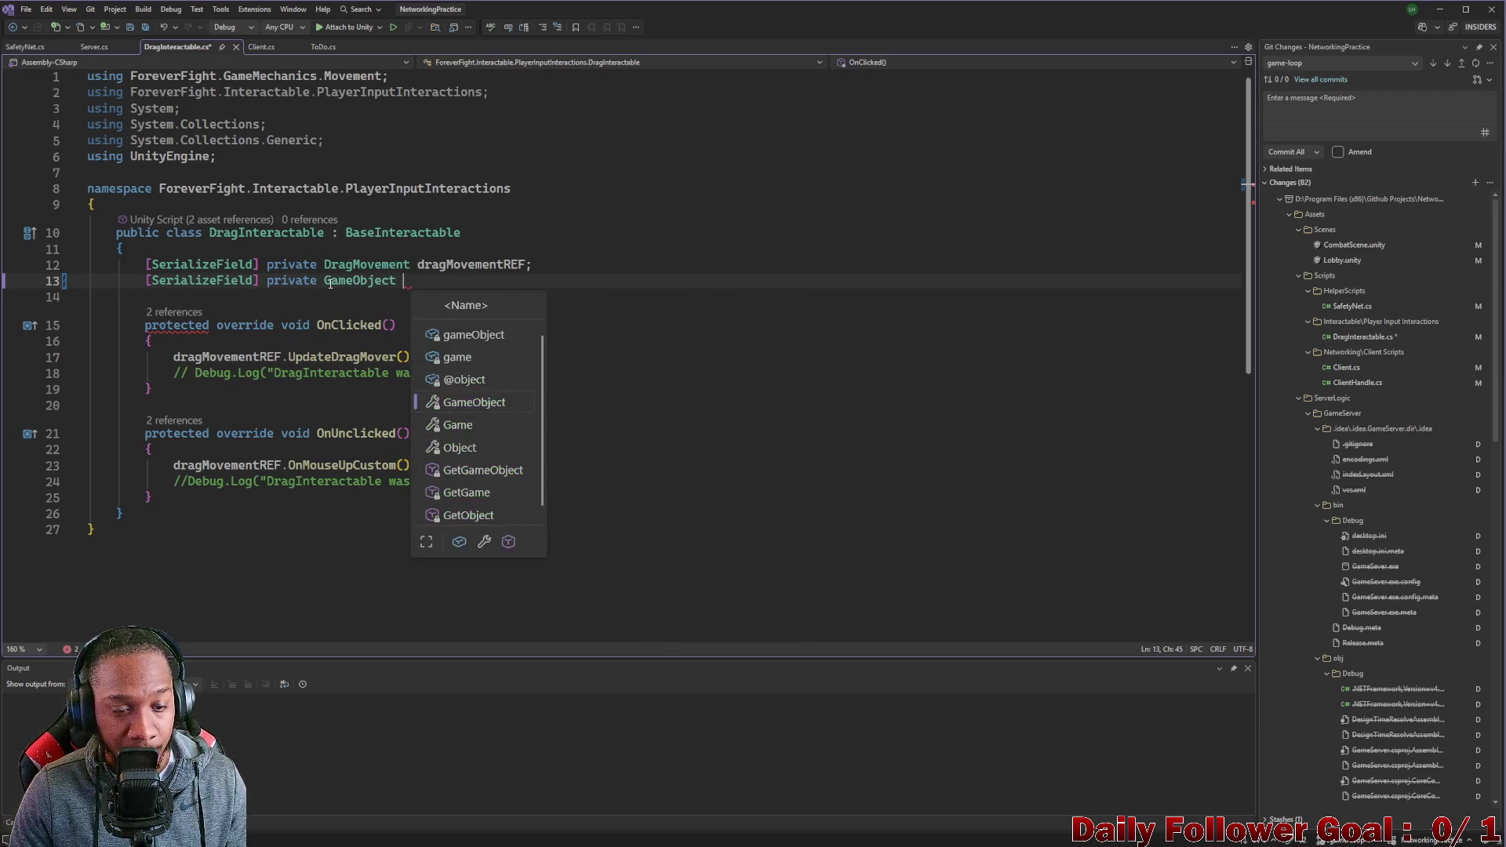
text(cli)
key(BackSpace)
text(U)
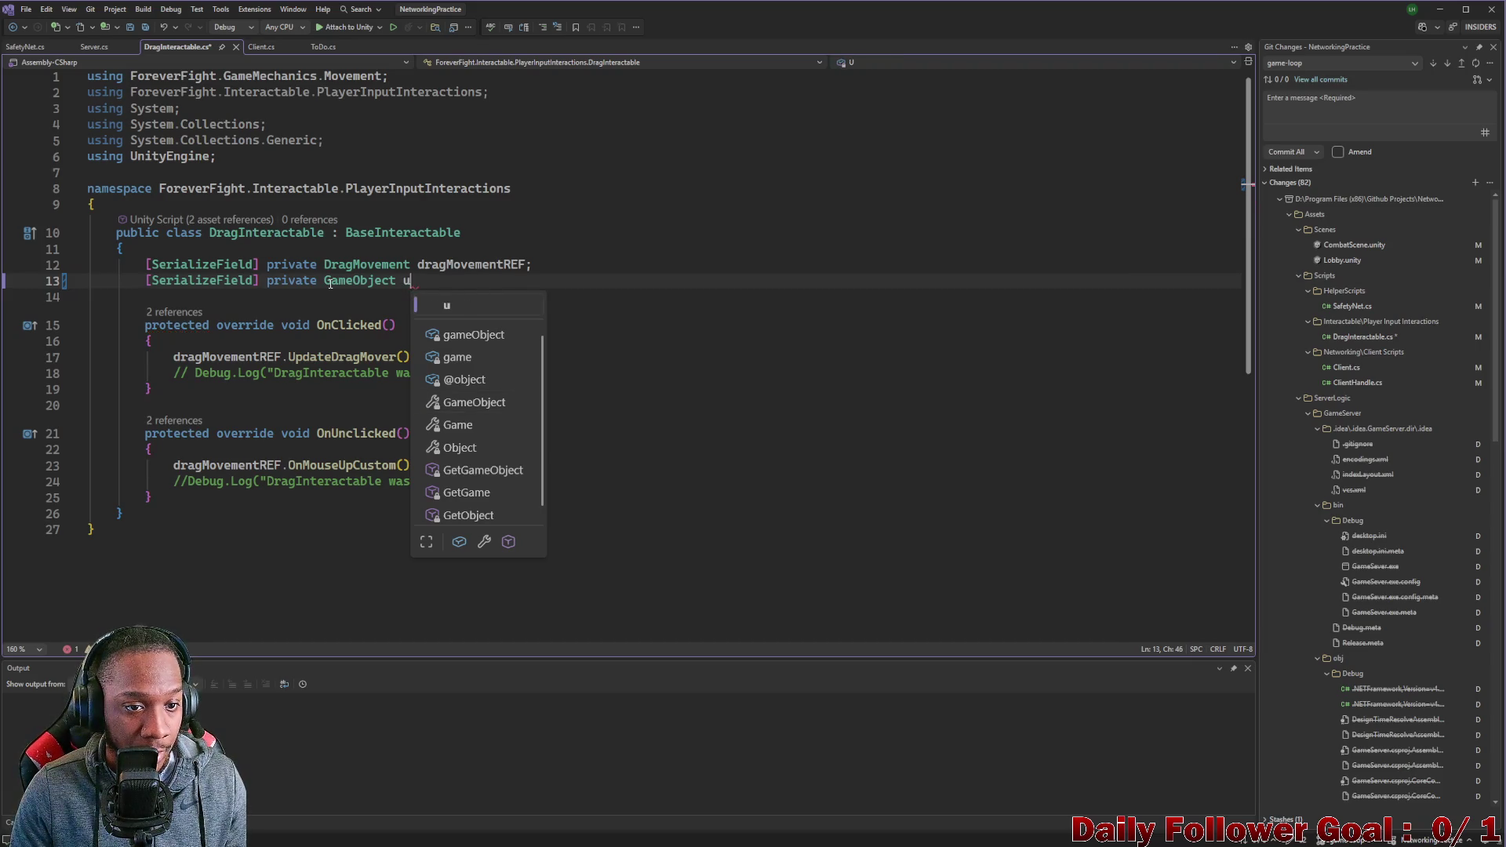
text(nclicked)
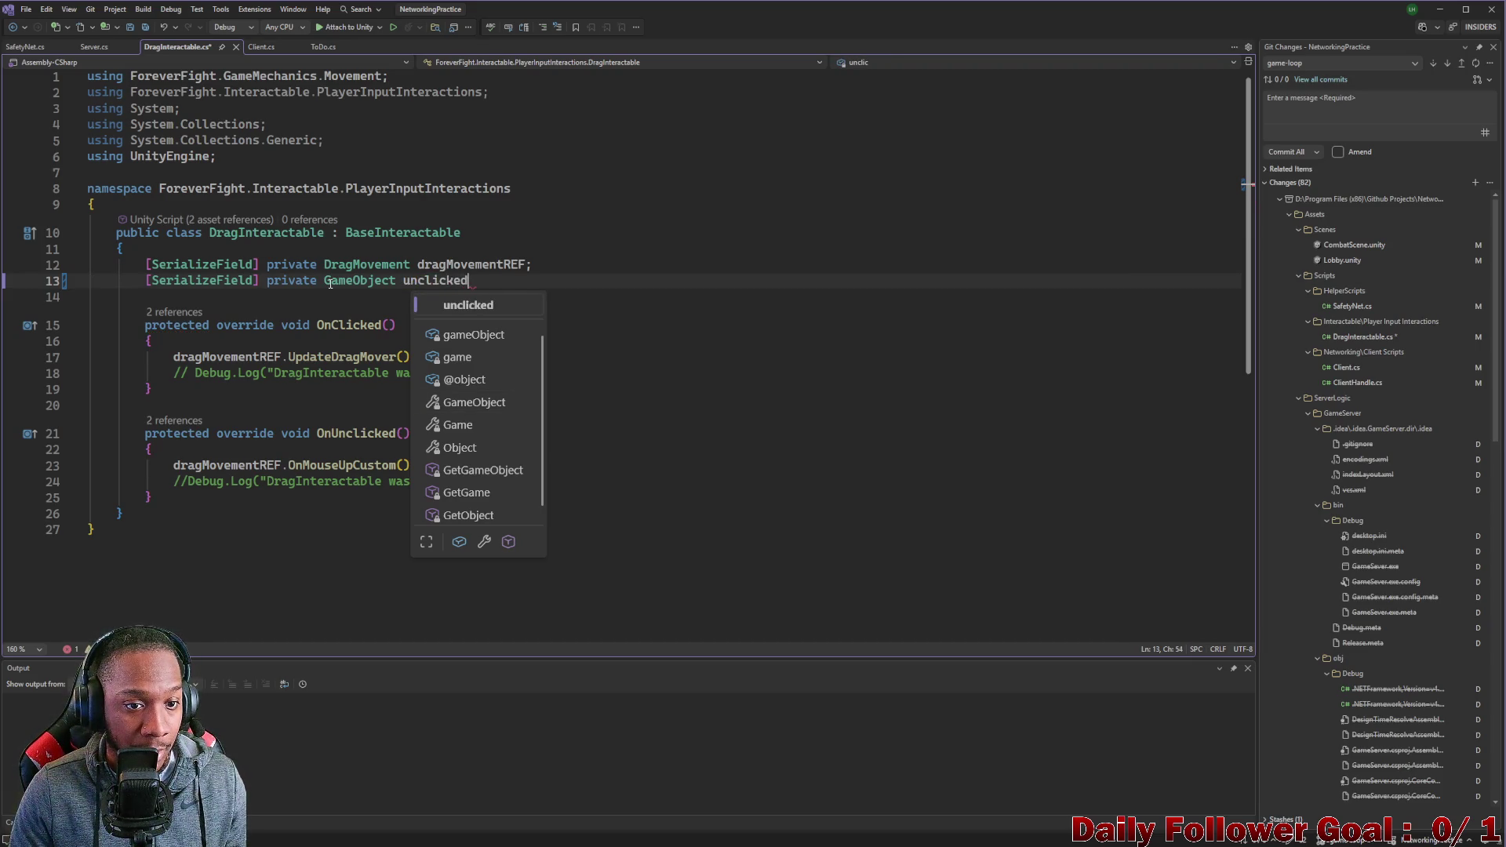
text(Dra)
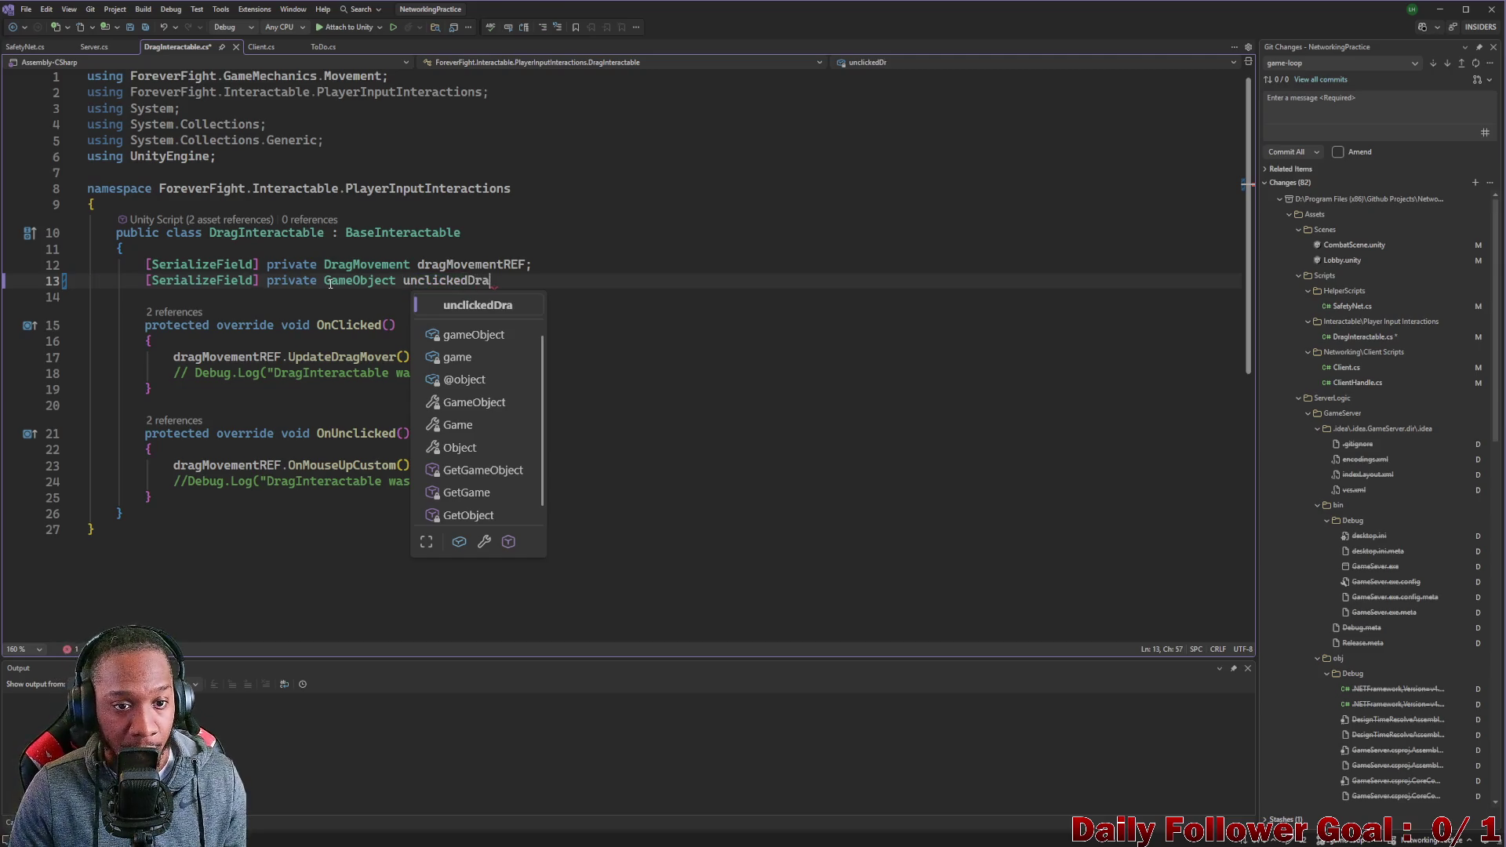
text(gMoverMOd)
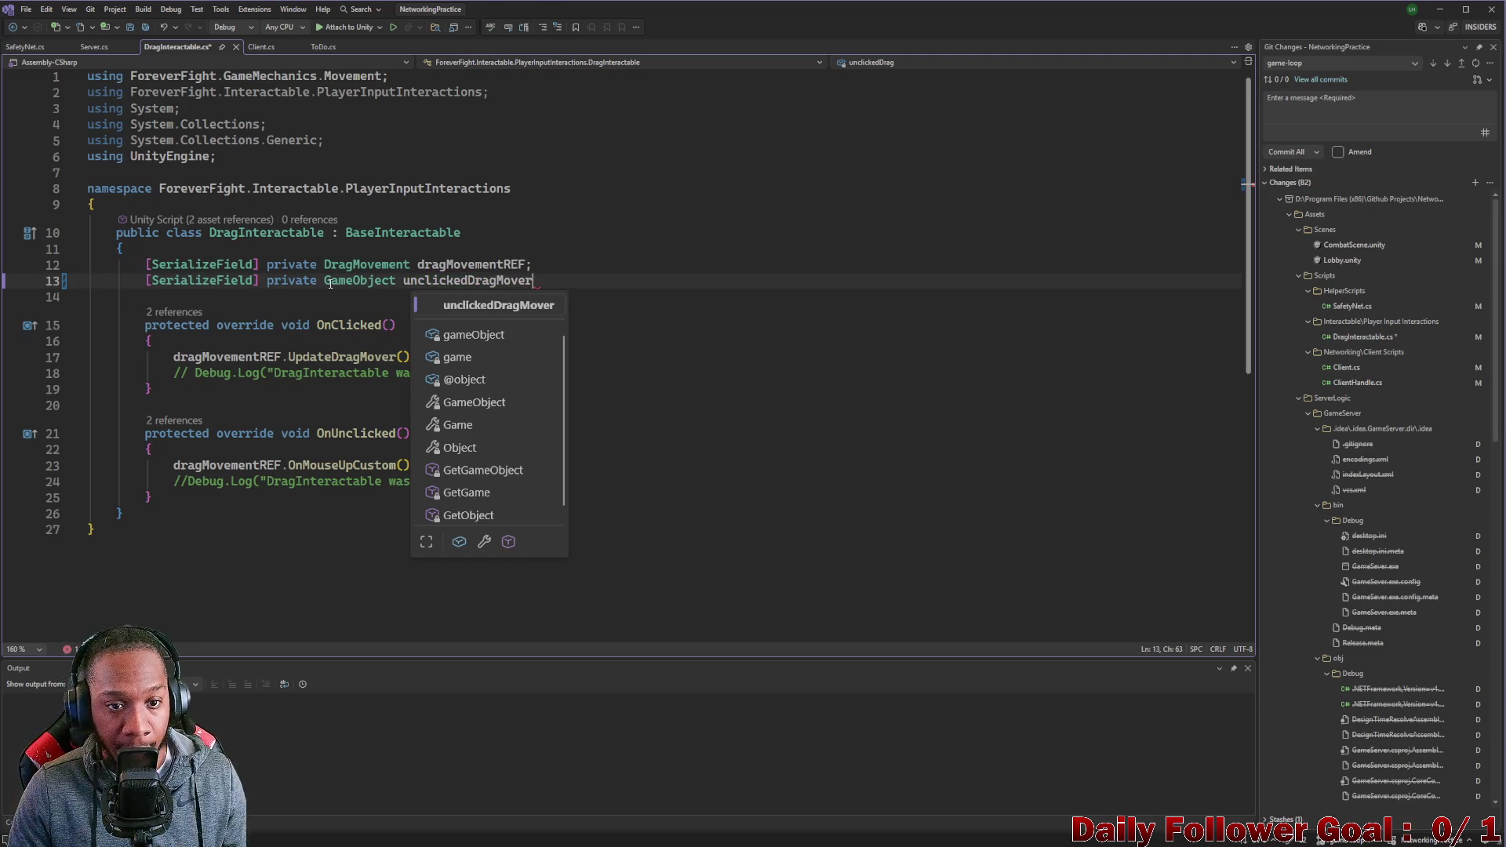
text(del)
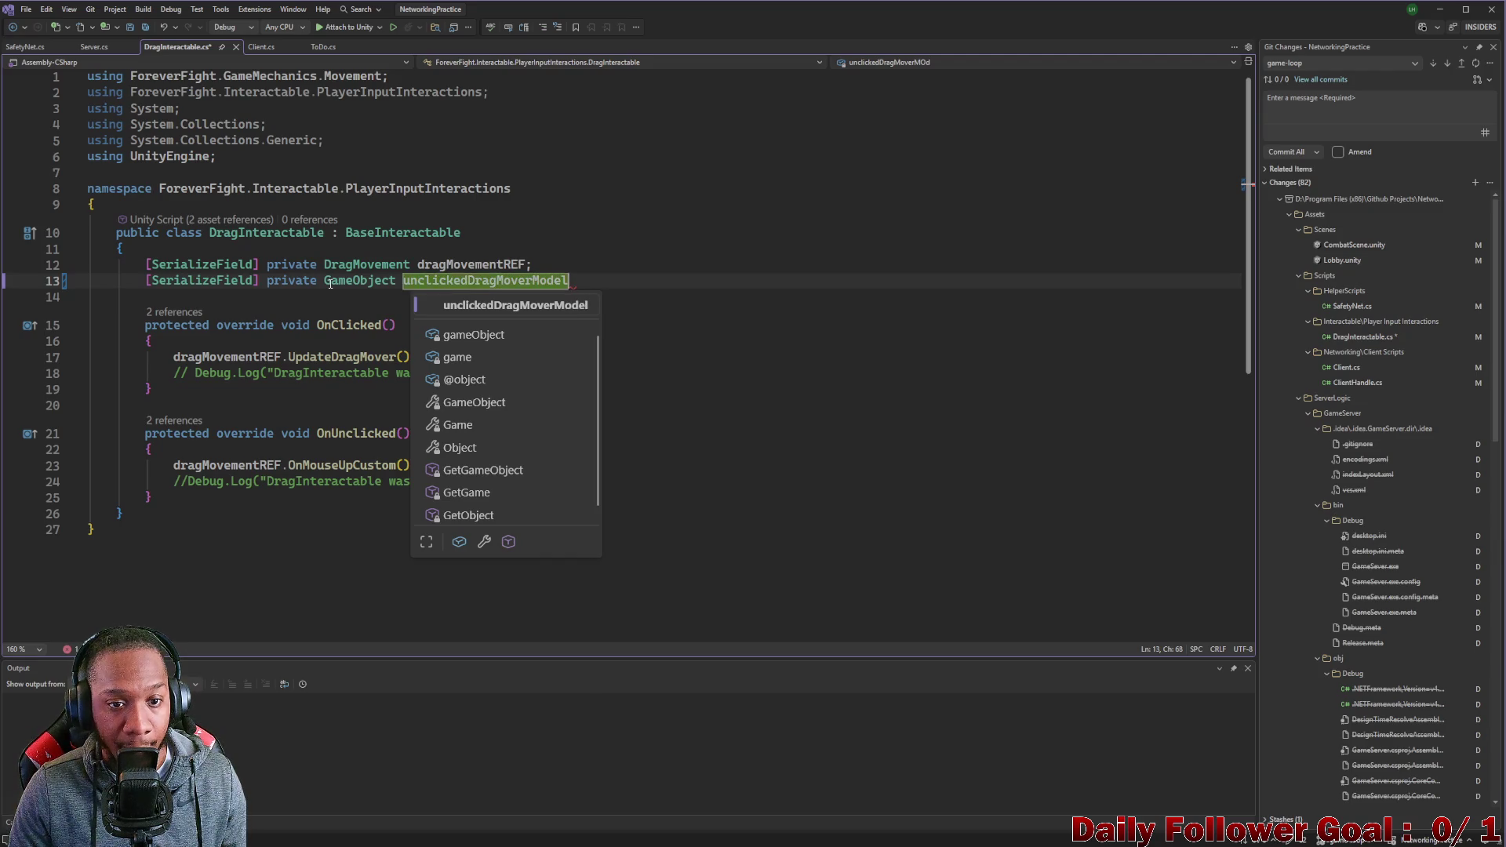
text( = nu)
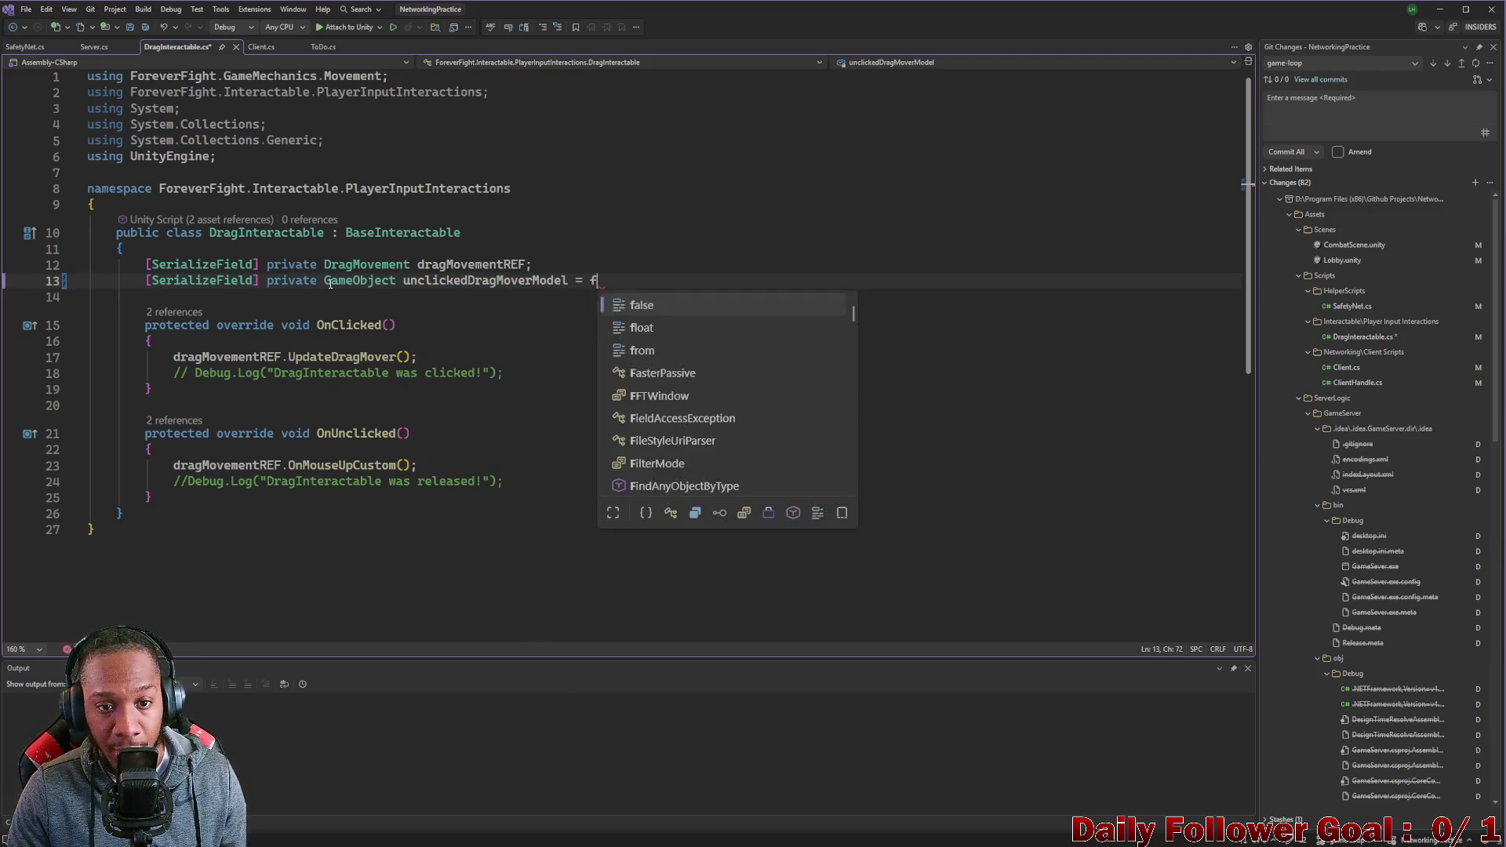
key(Tab)
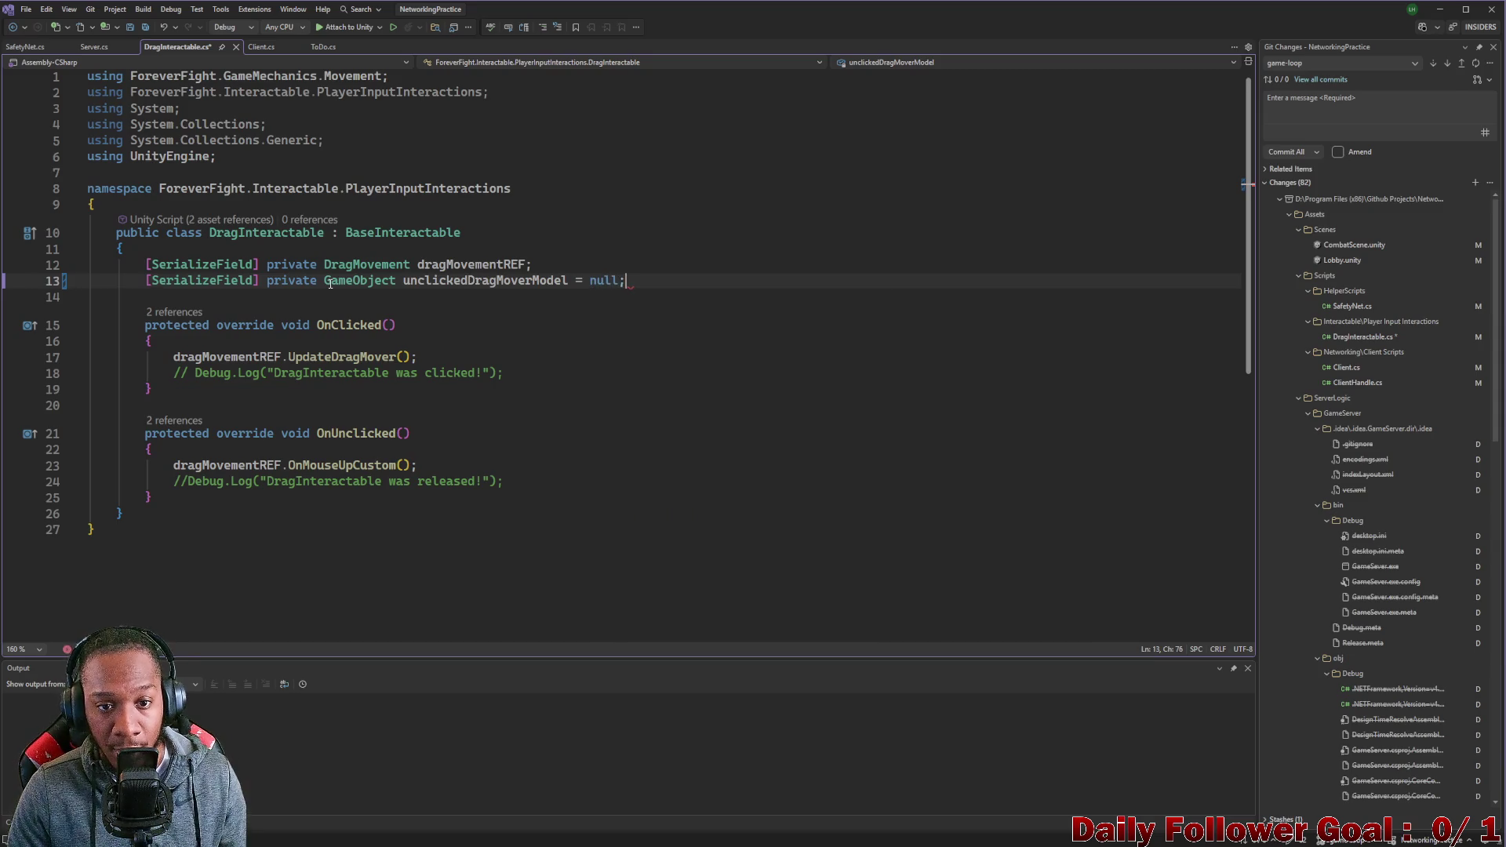
Duplicate that declaration as a clickedDragMoverModel field, also defaulting to null.
triple_click(282, 279)
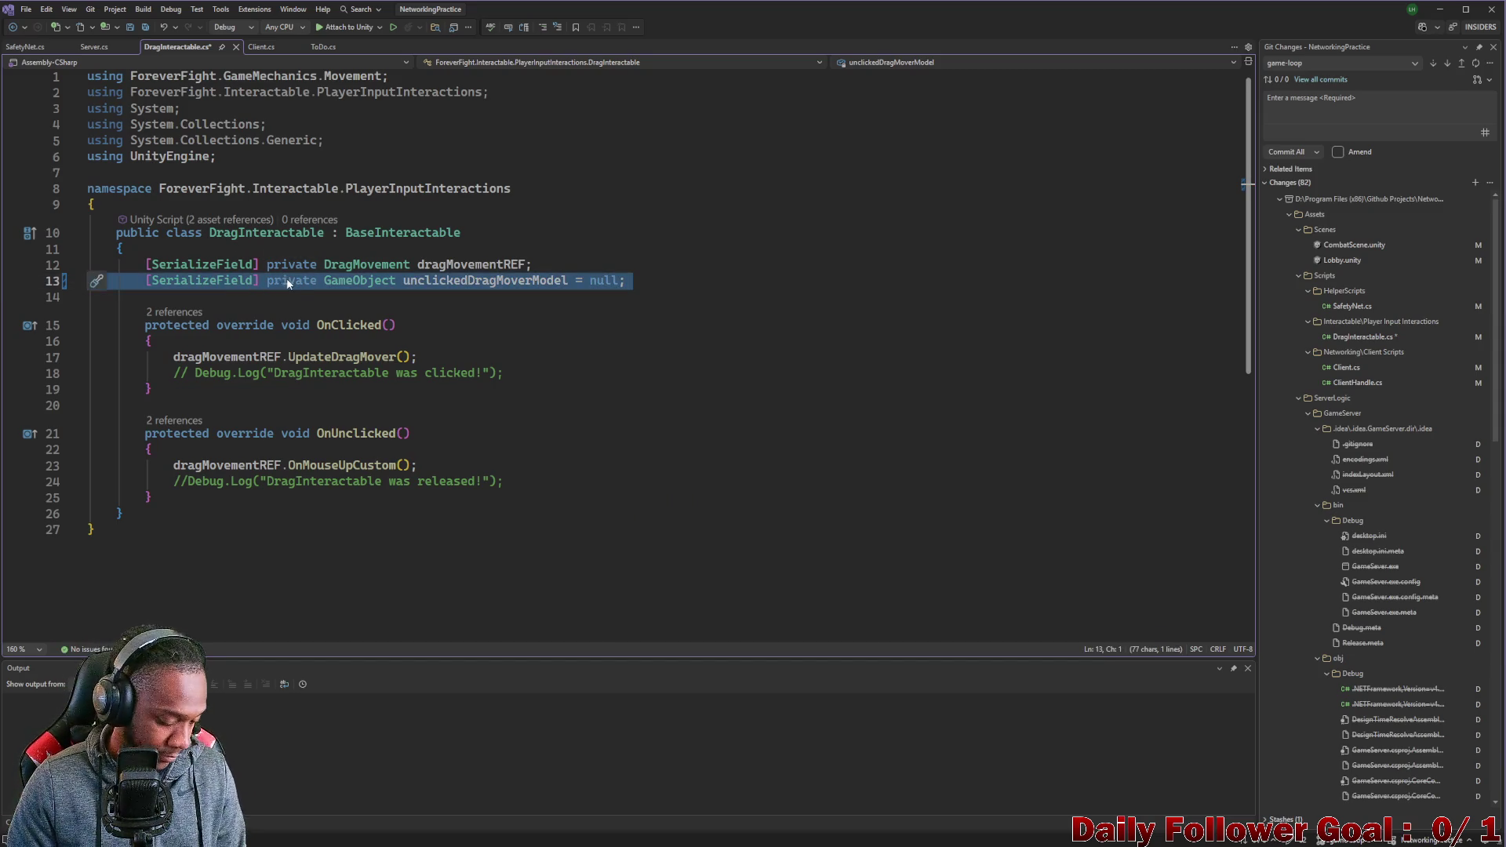
key(ctrl+c)
click(586, 291)
key(ctrl+v)
key(Tab)
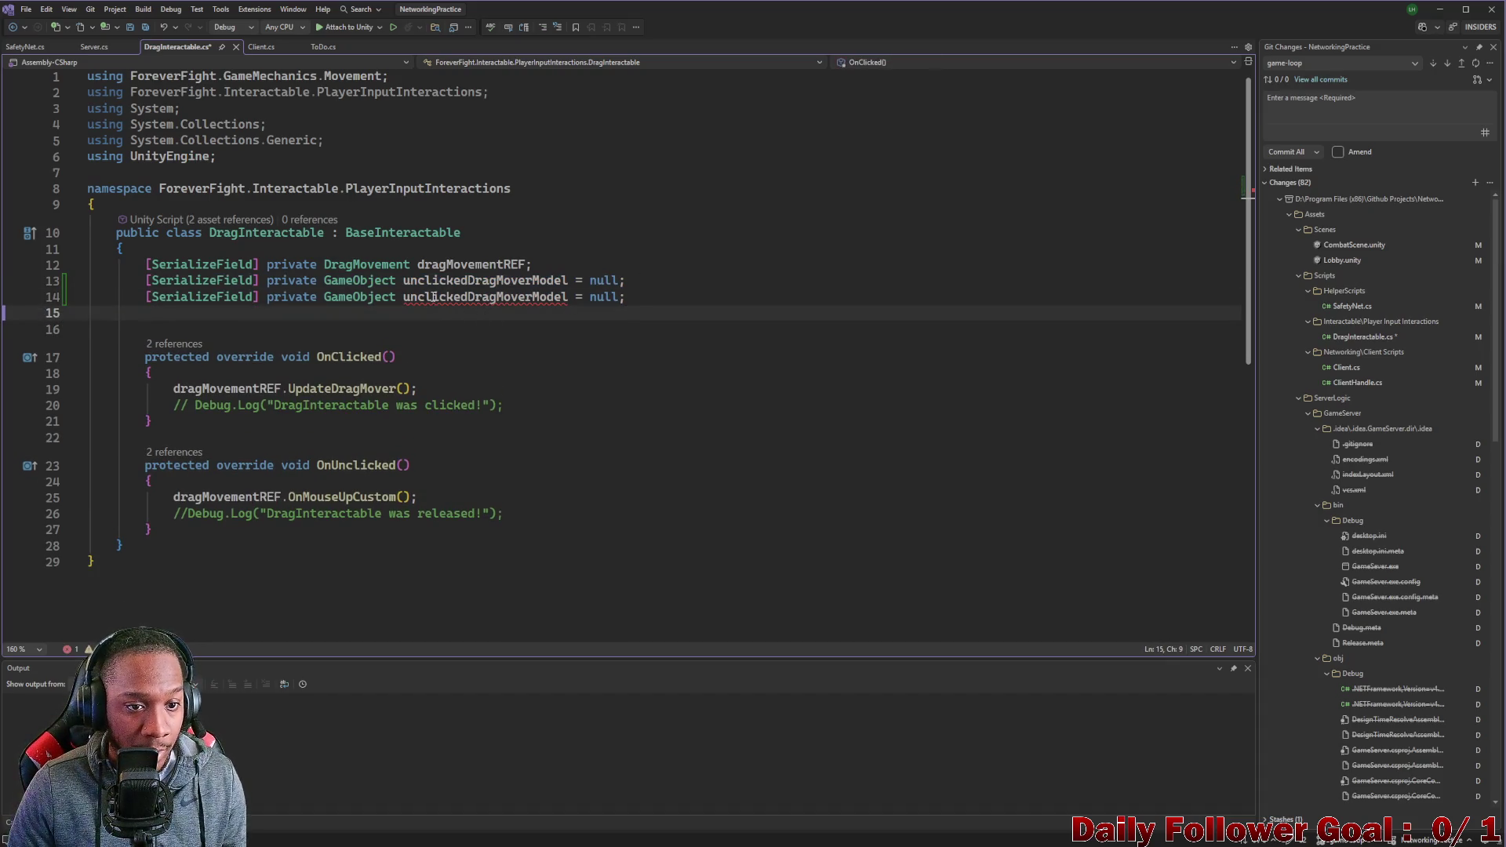
click(434, 296)
key(BackSpace)
key(BackSpace)
key(BackSpace)
double_click(457, 282)
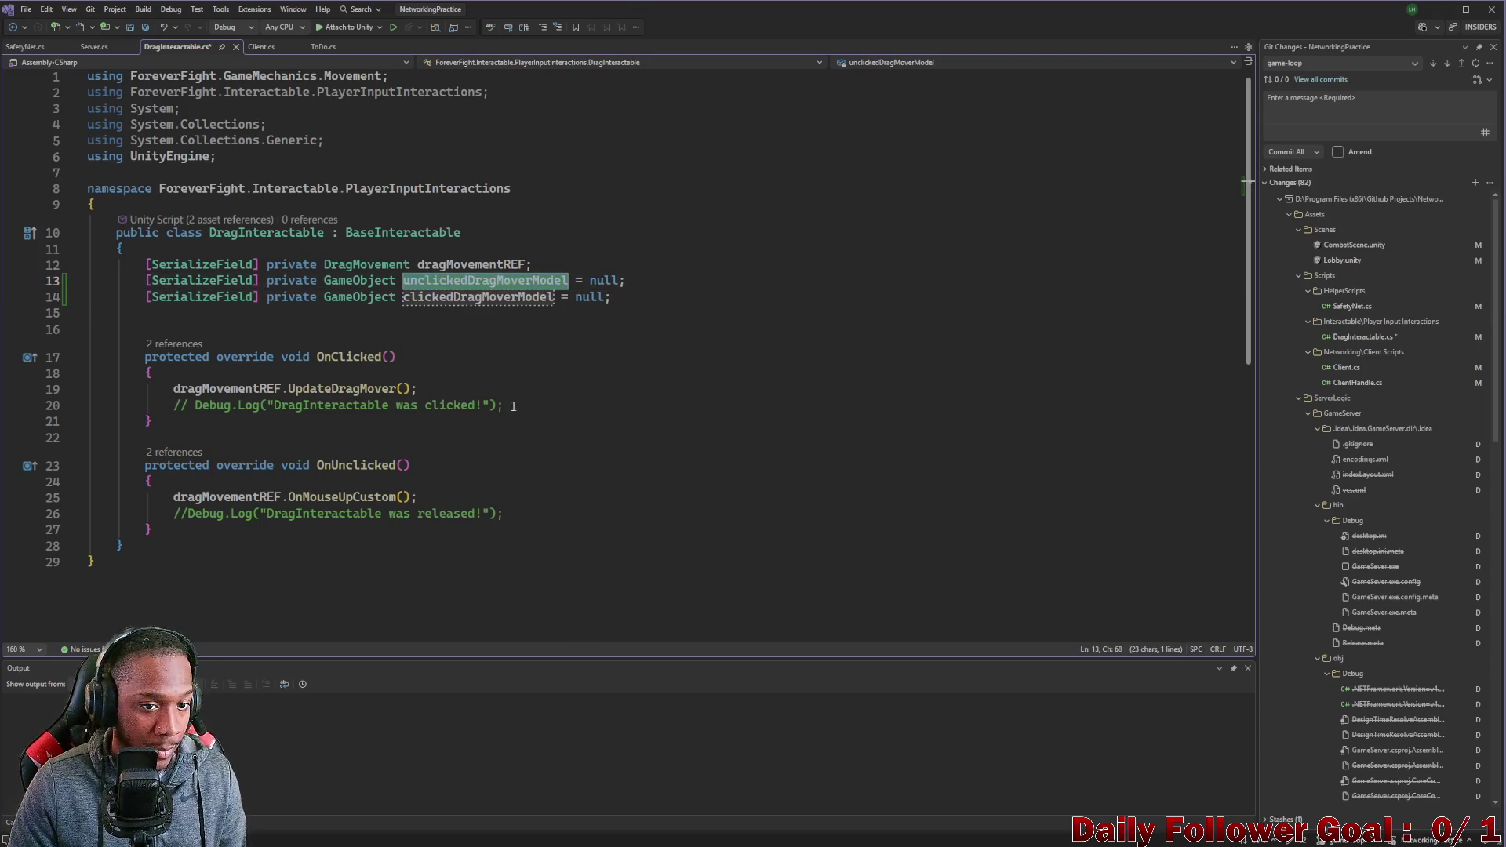
click(454, 388)
Add unclickedDragMoverModel.SetActive(false); to OnClicked after UpdateDragMover.
key(Return)
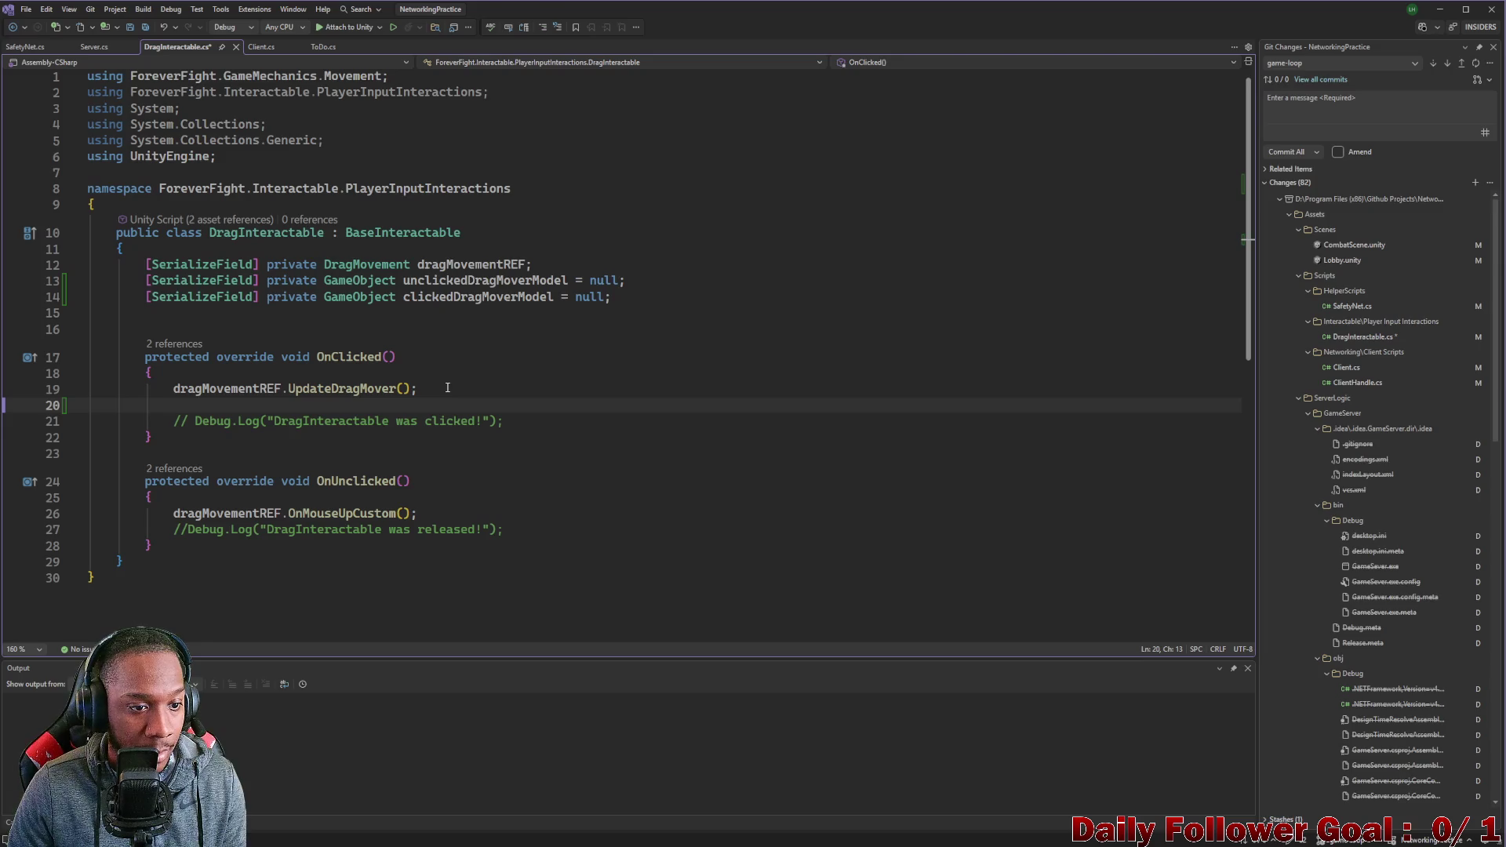
key(Return)
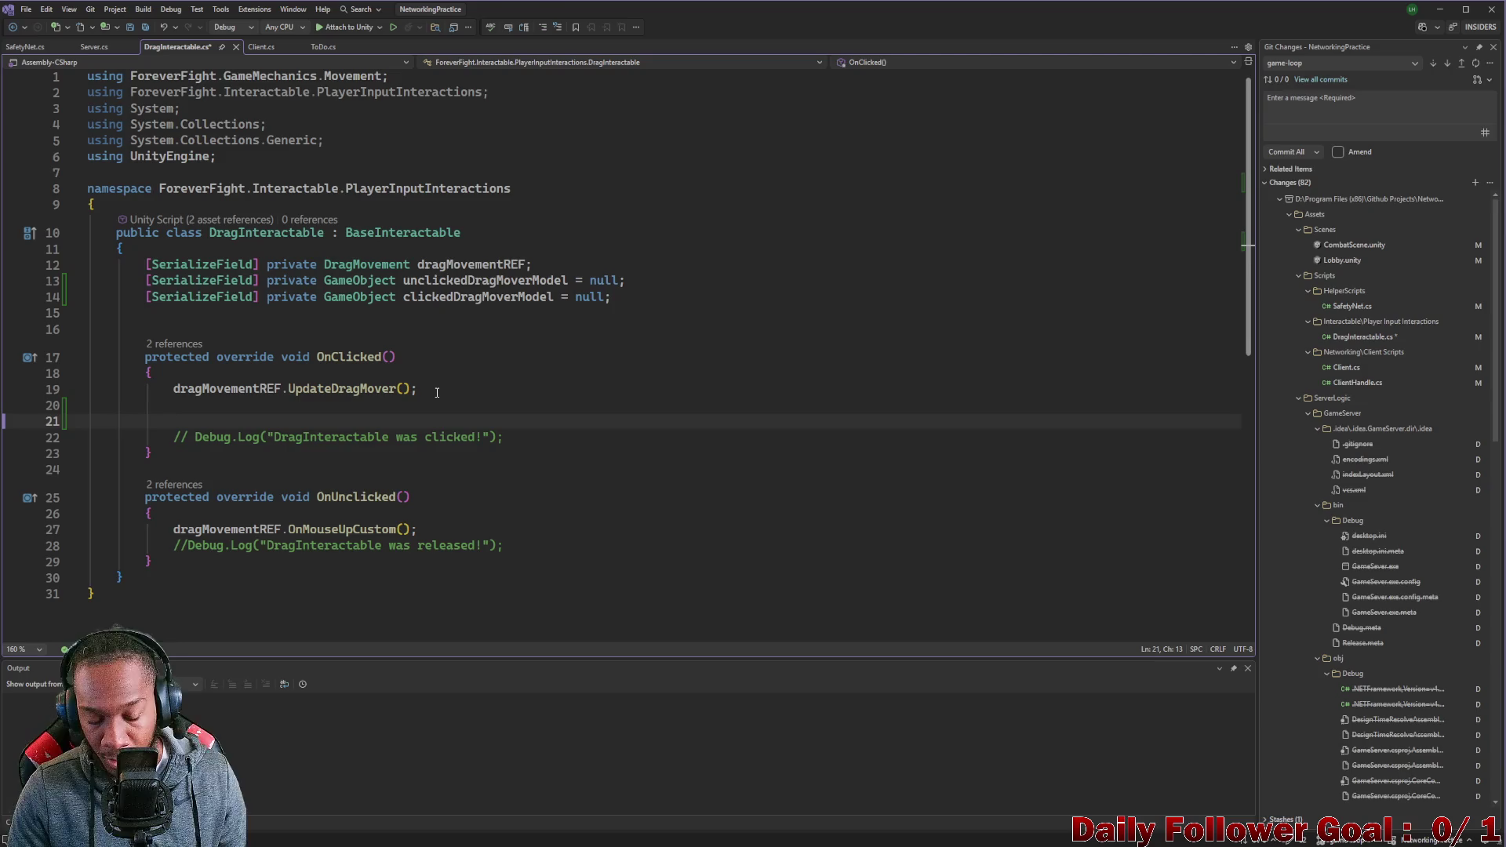
text(un)
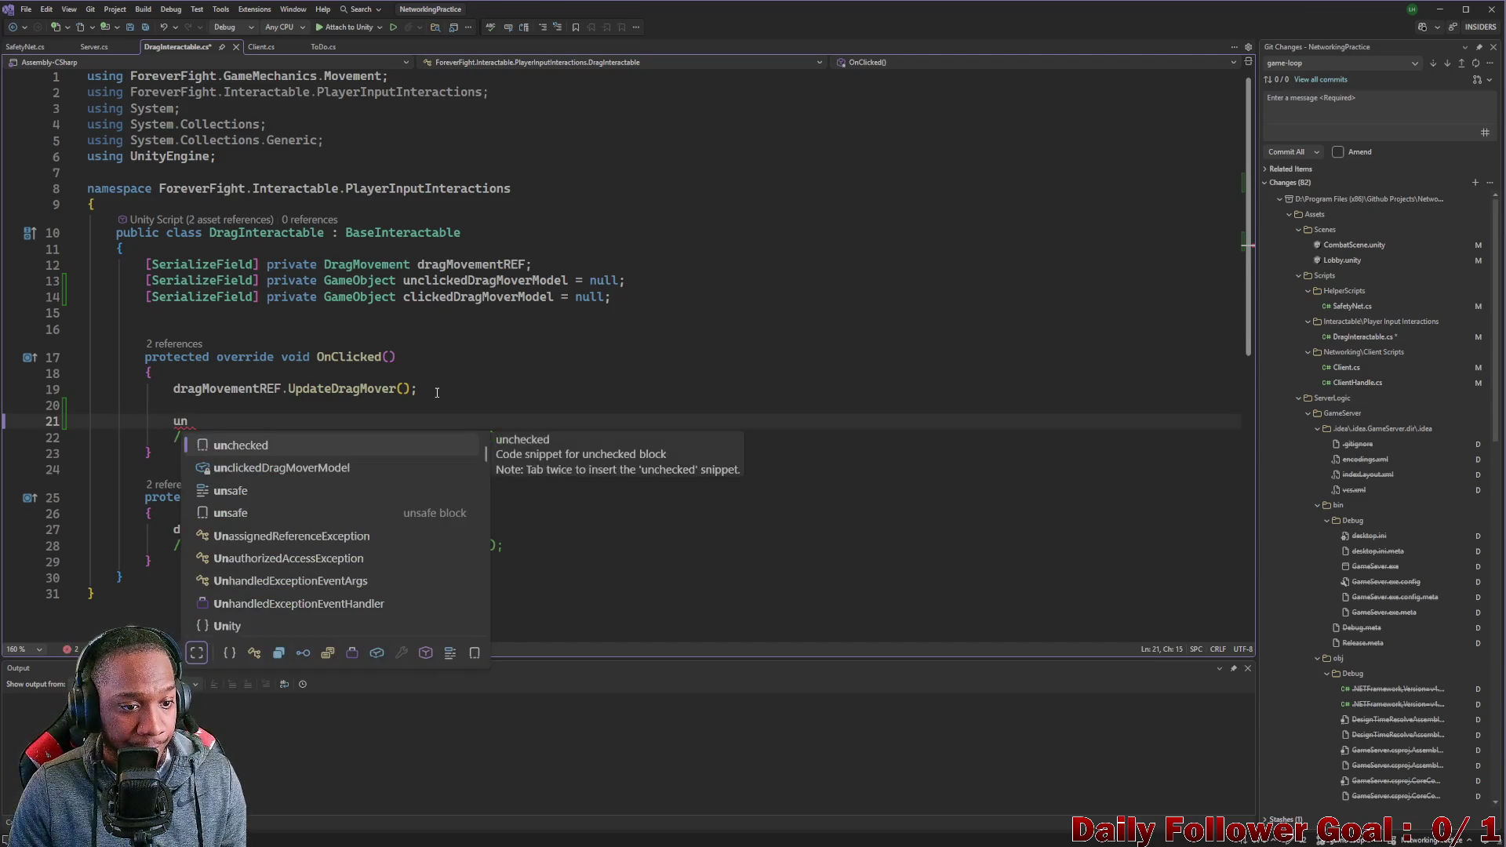
key(Down)
key(Tab)
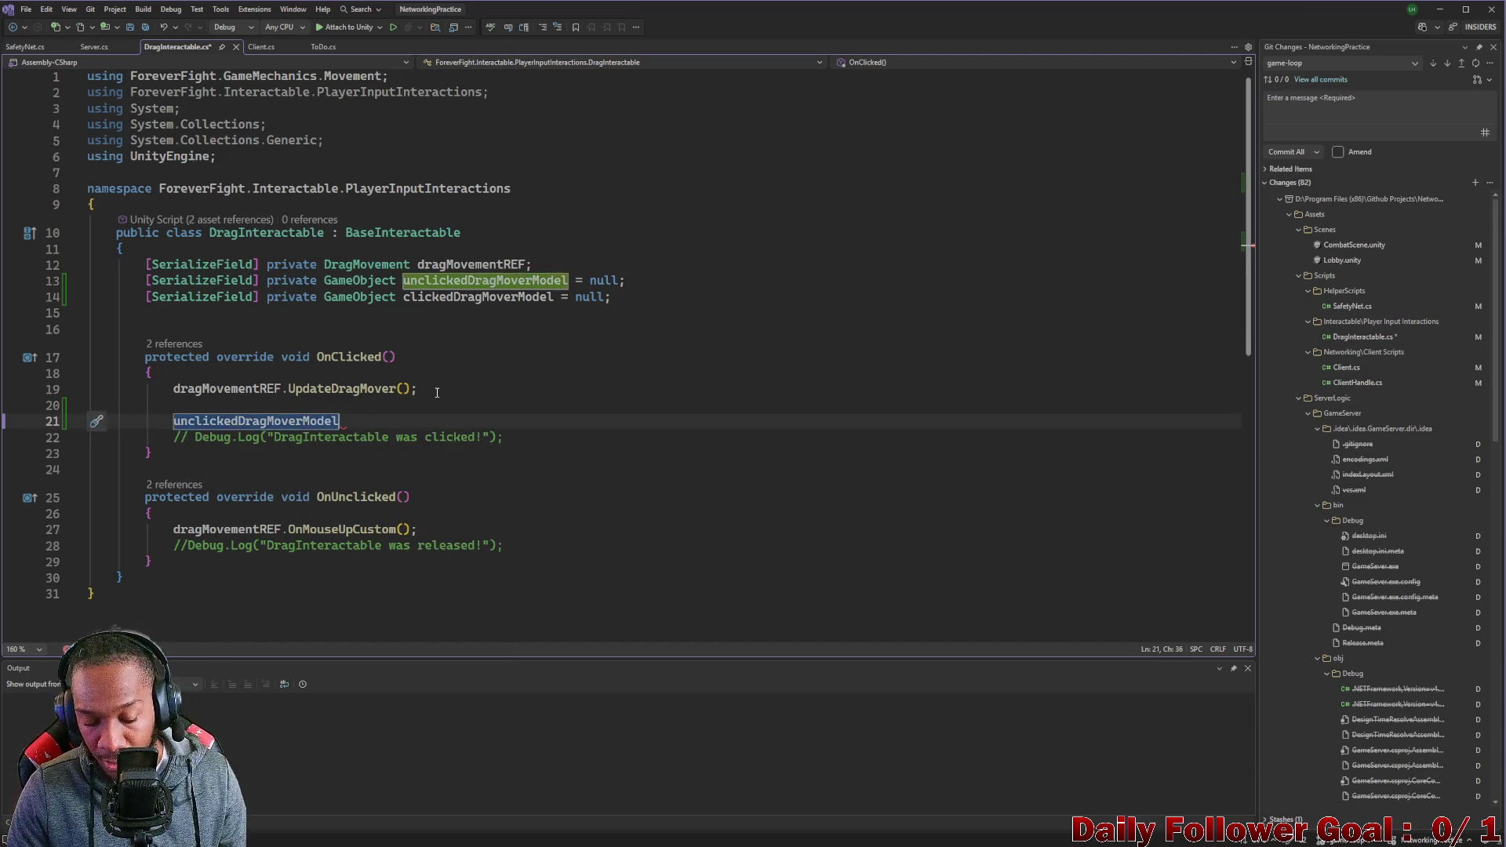
text(.se)
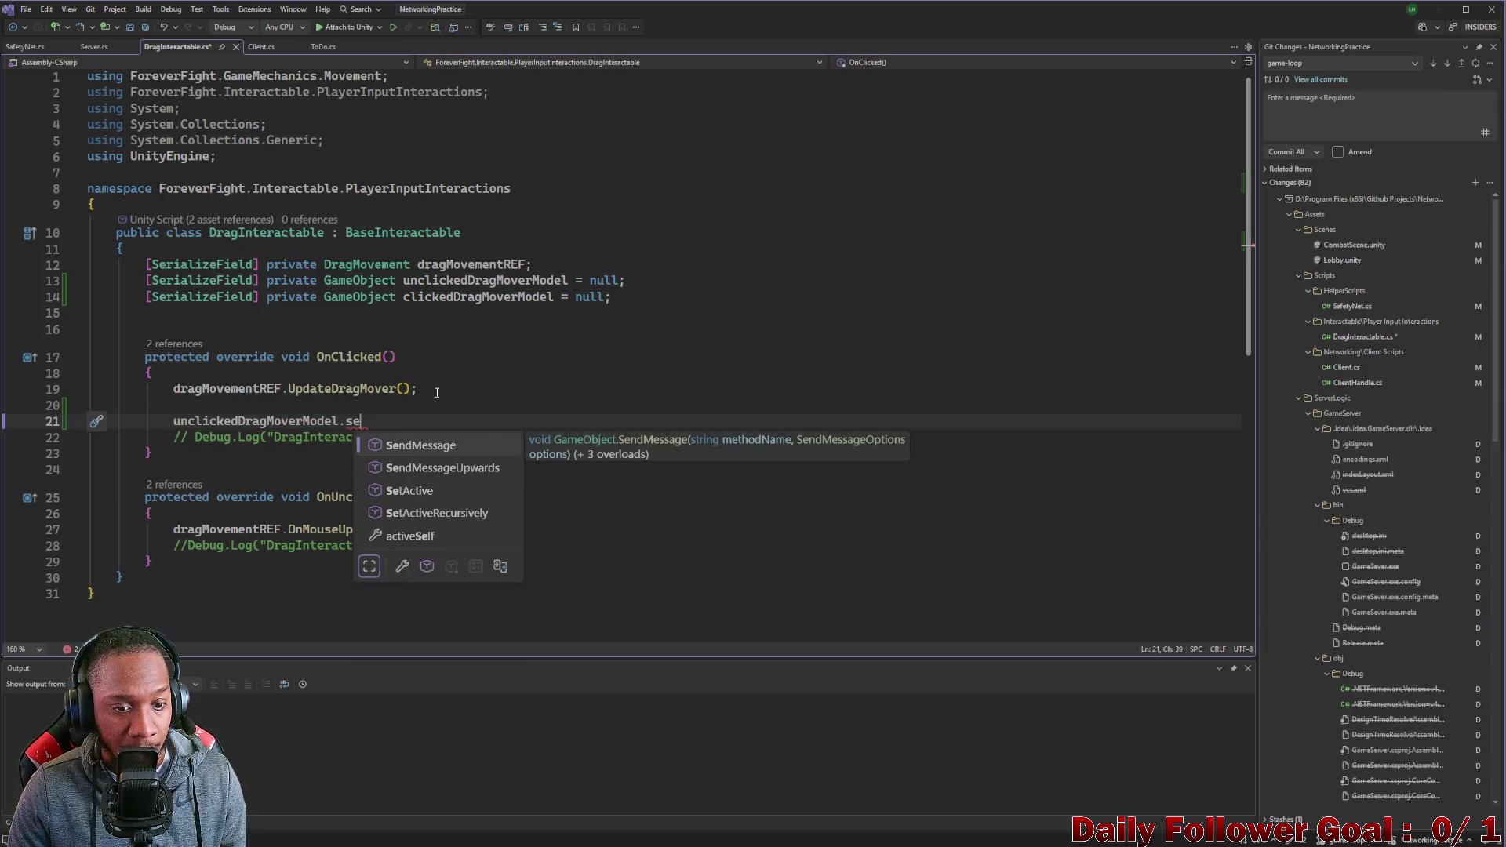
key(Down)
key(Down)
key(Tab)
text((false);)
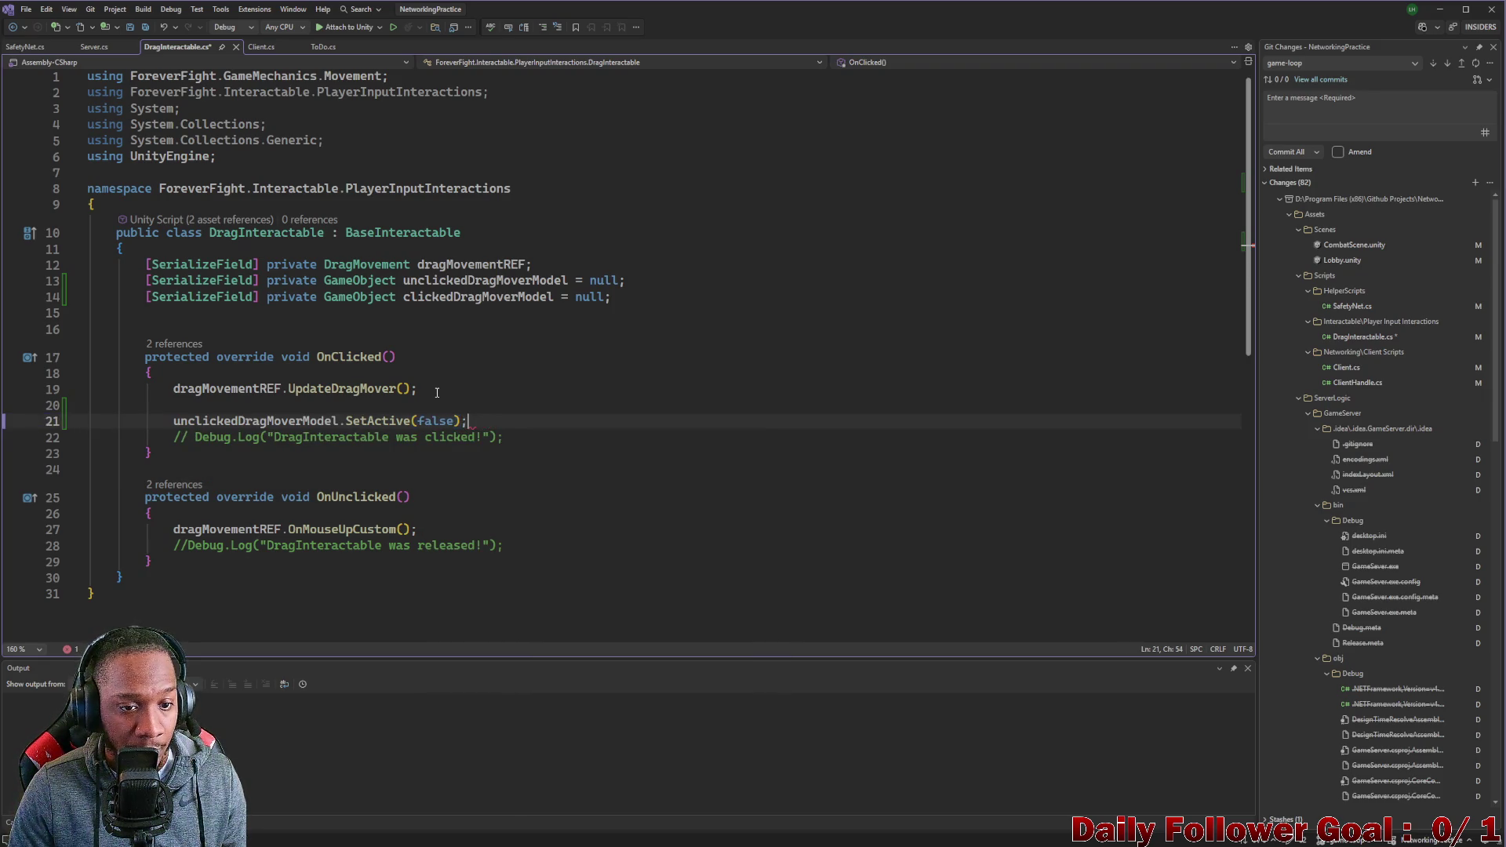
Insert a blank line above the unclickedDragMoverModel.SetActive(false) call.
triple_click(359, 424)
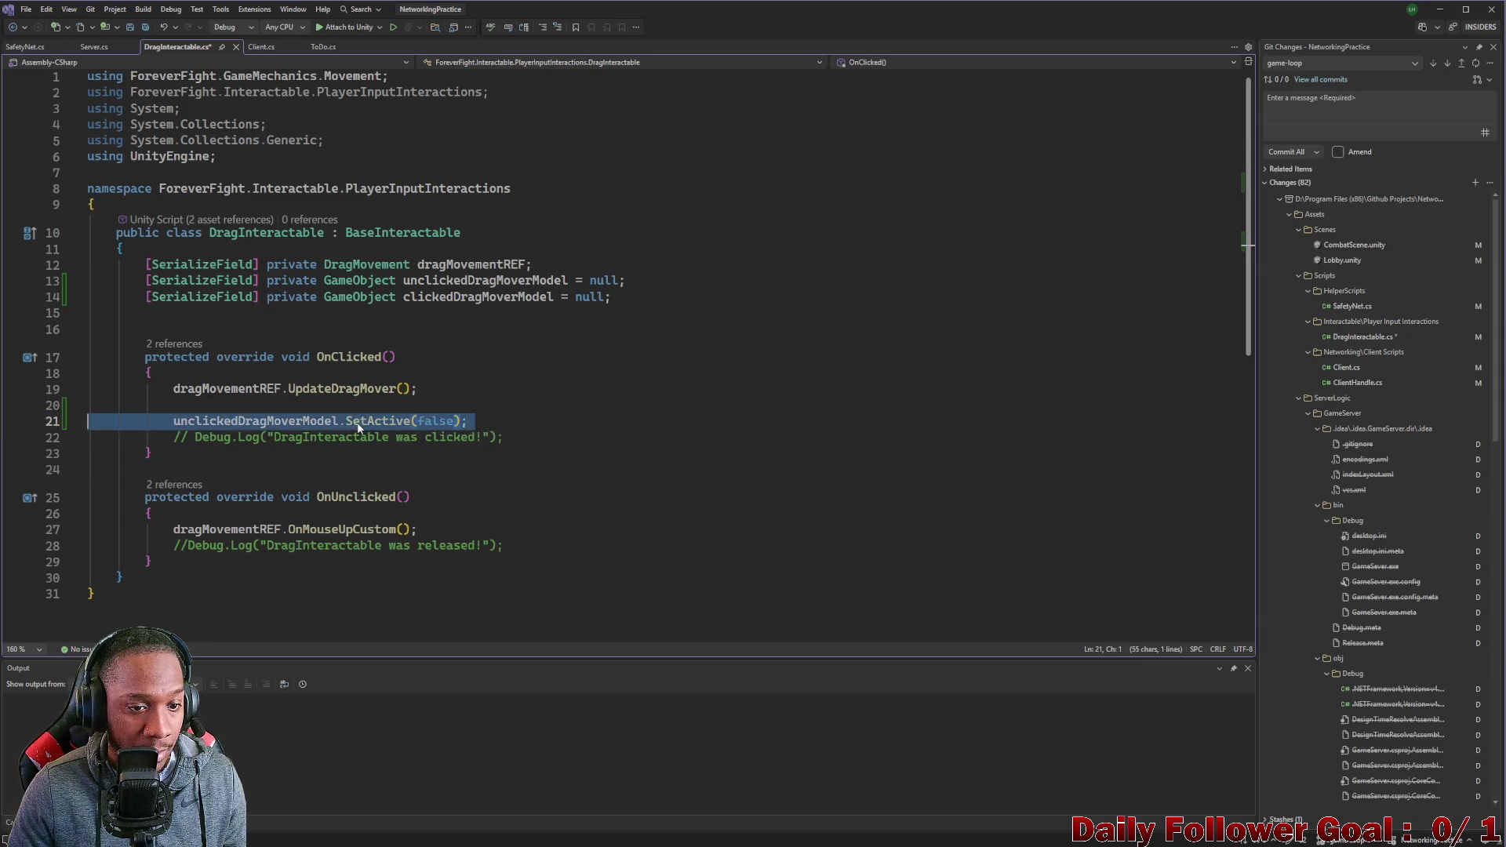
click(475, 420)
key(Return)
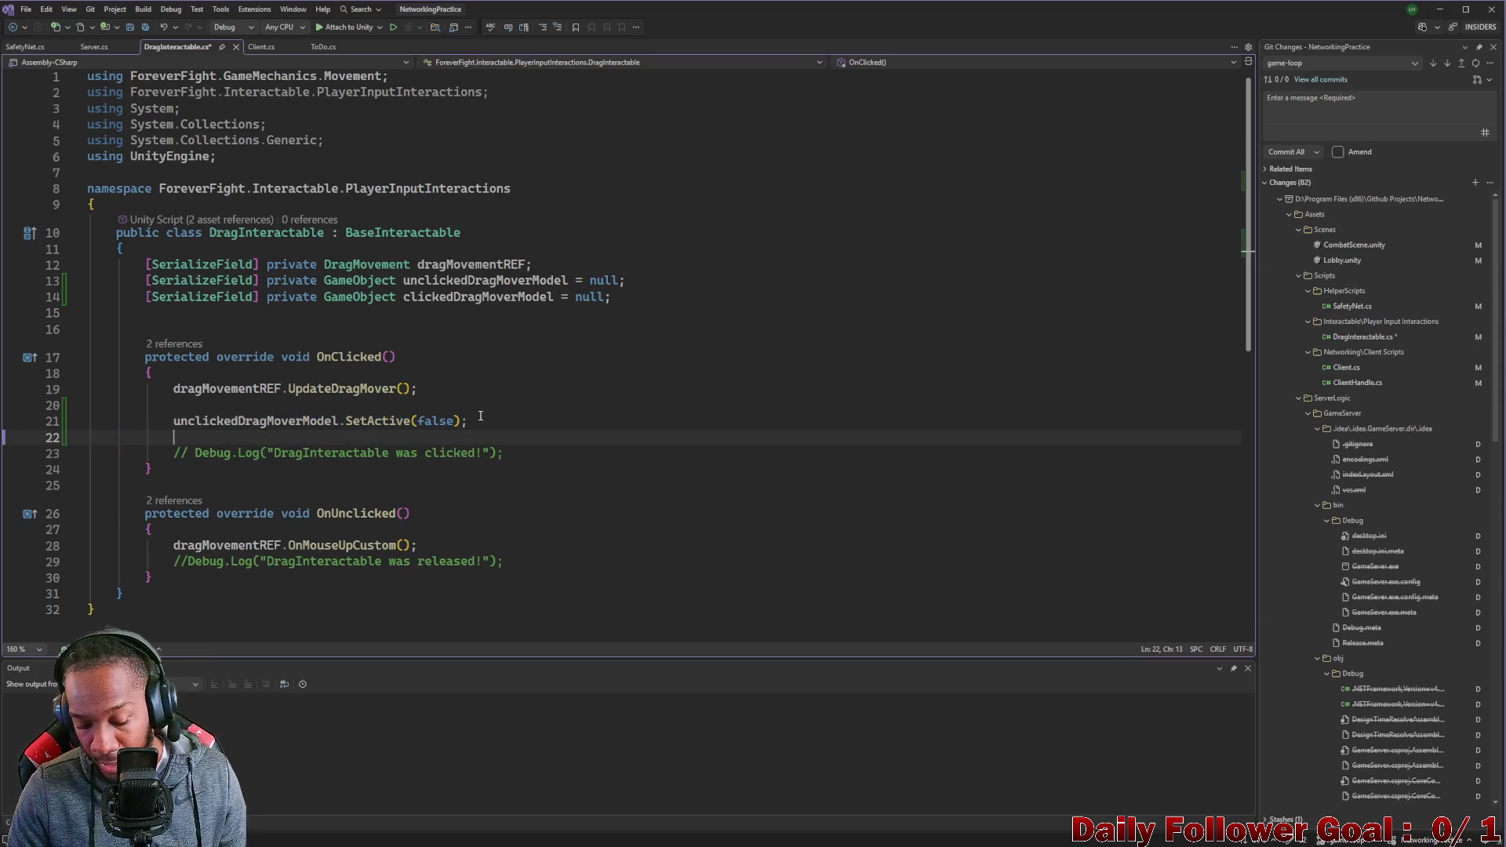
click(210, 404)
key(Return)
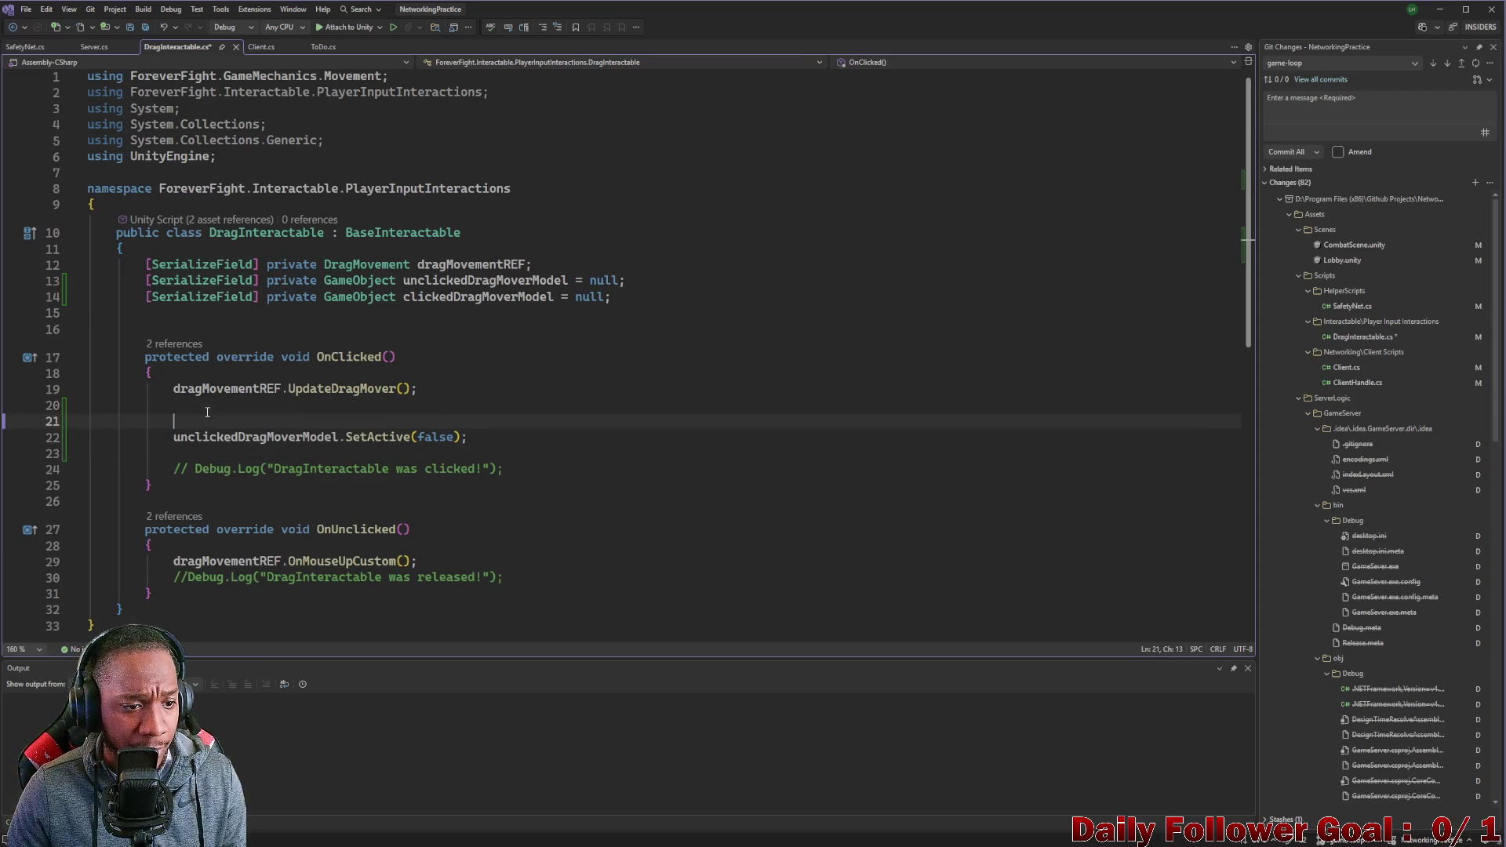
key(Down)
key(Down)
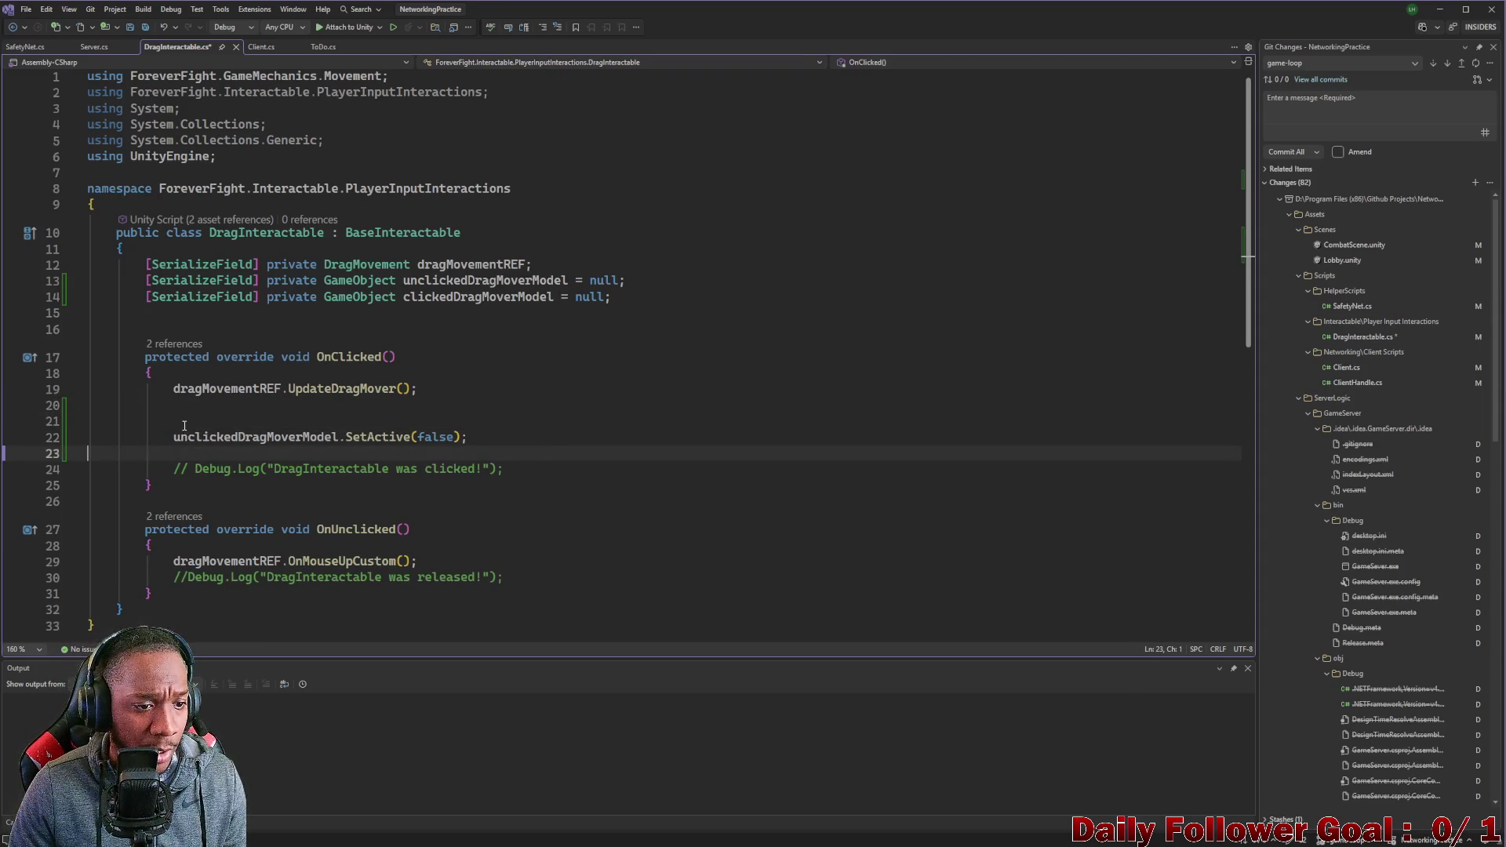
key(BackSpace)
click(185, 425)
Write clickedDragMoverModel.SetActive(true); on that line and select both SetActive lines.
text(cli)
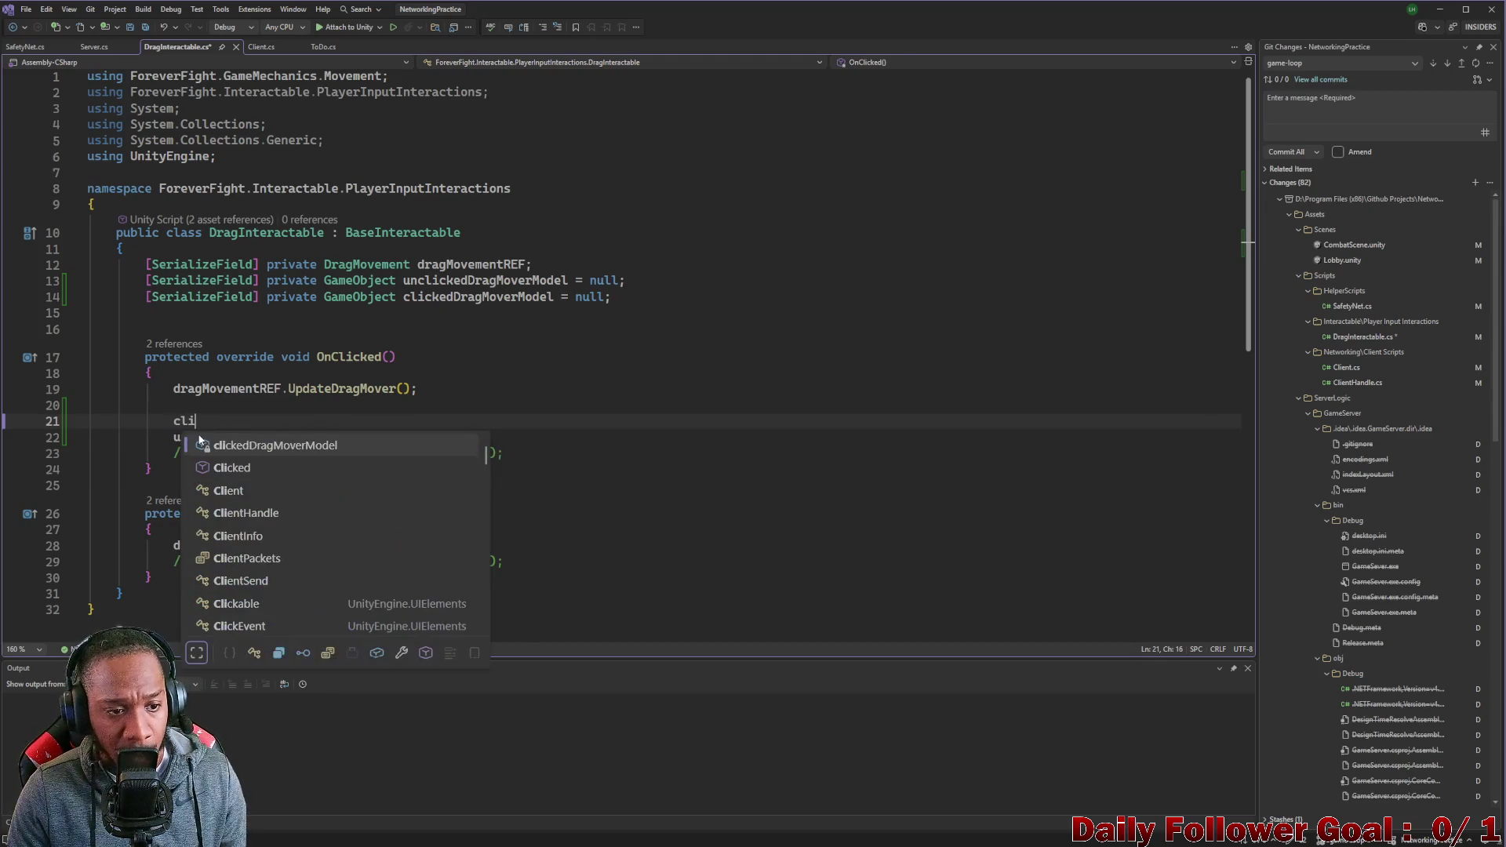
key(Tab)
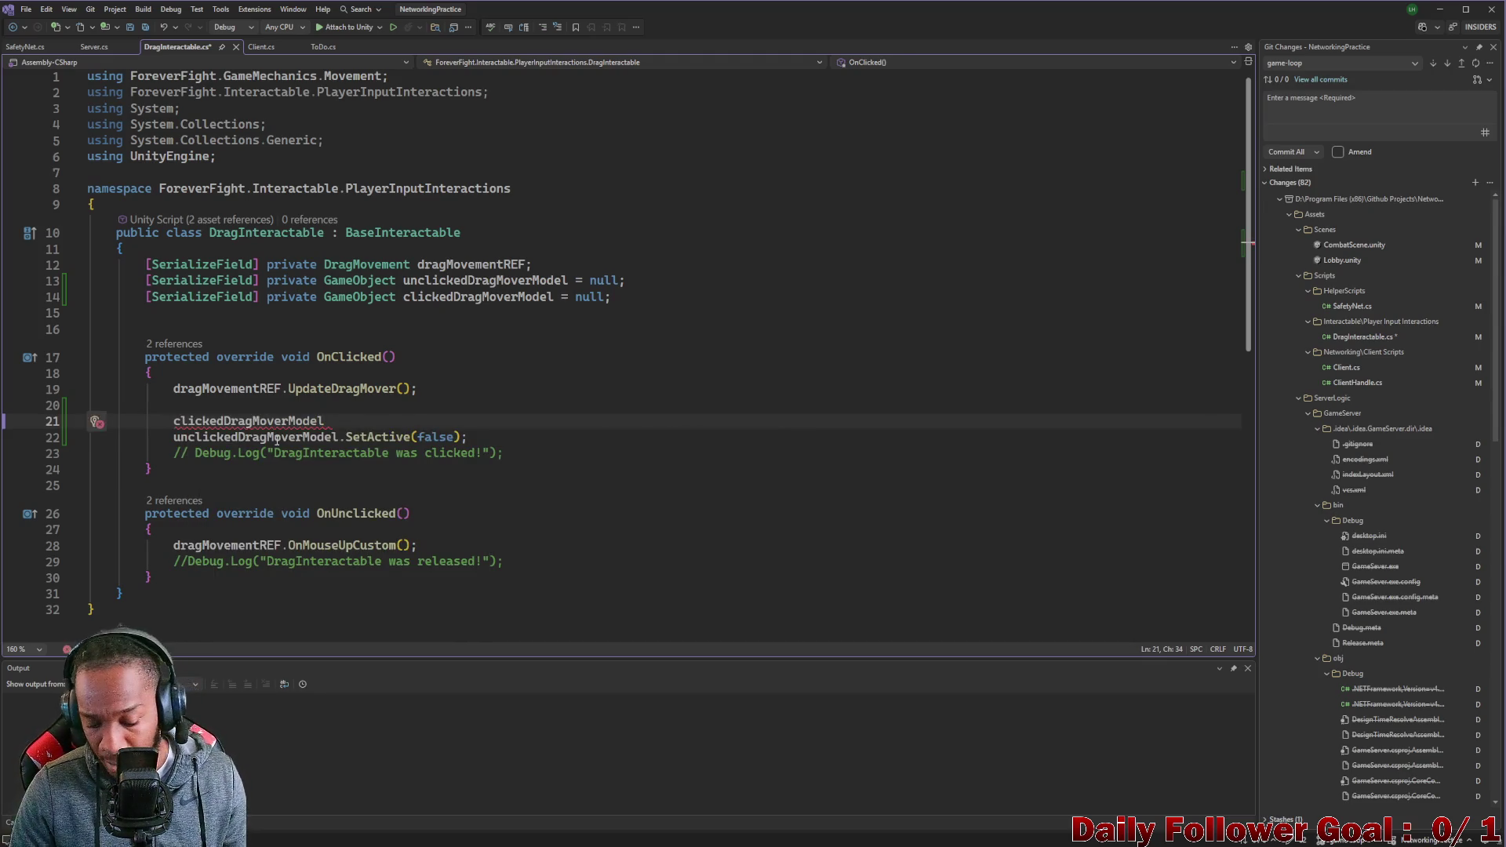
text(.set)
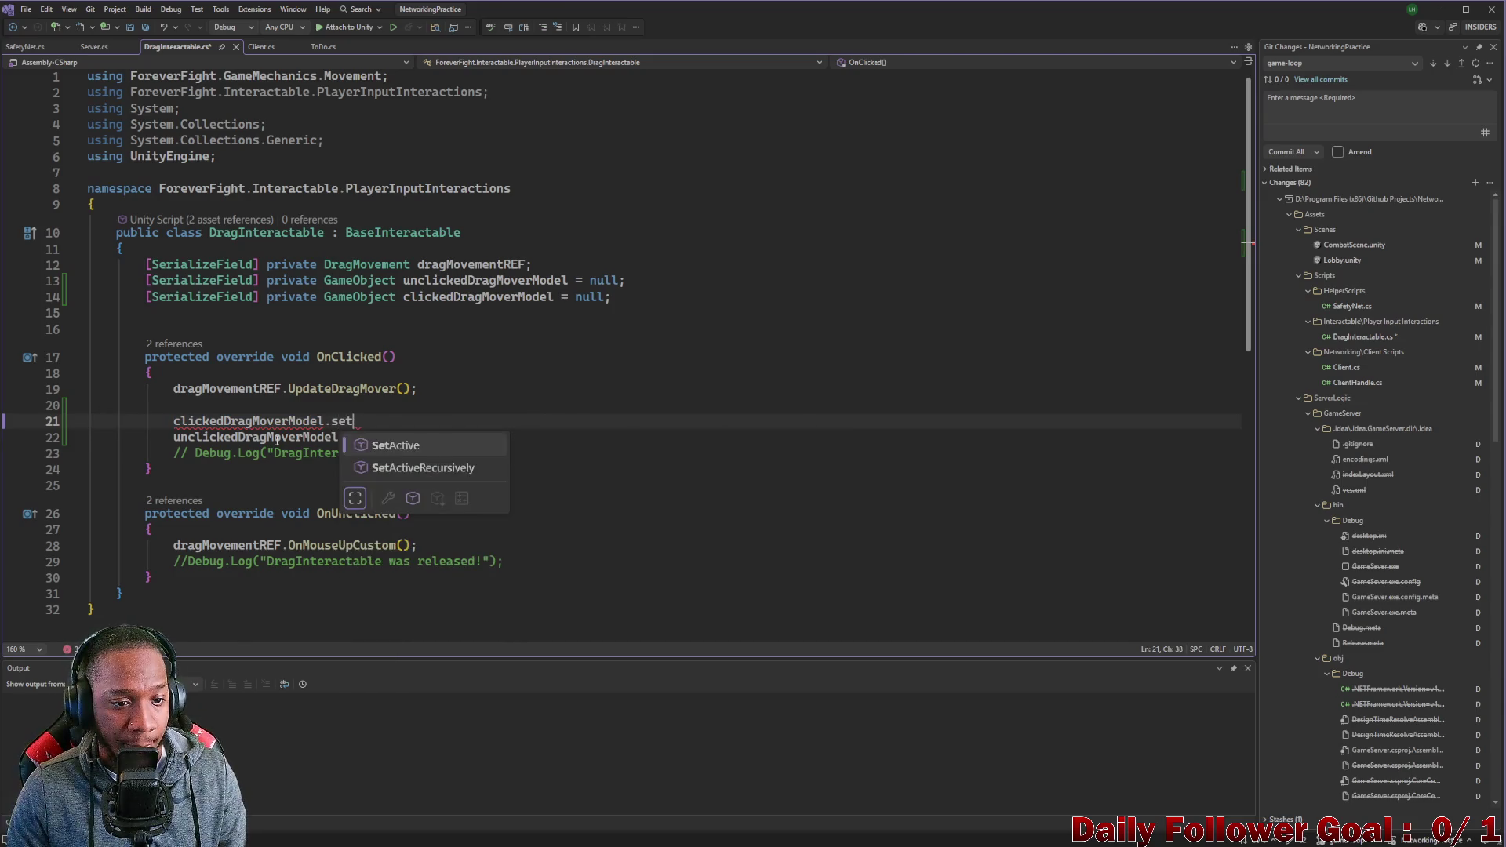
key(Tab)
key(Tab)
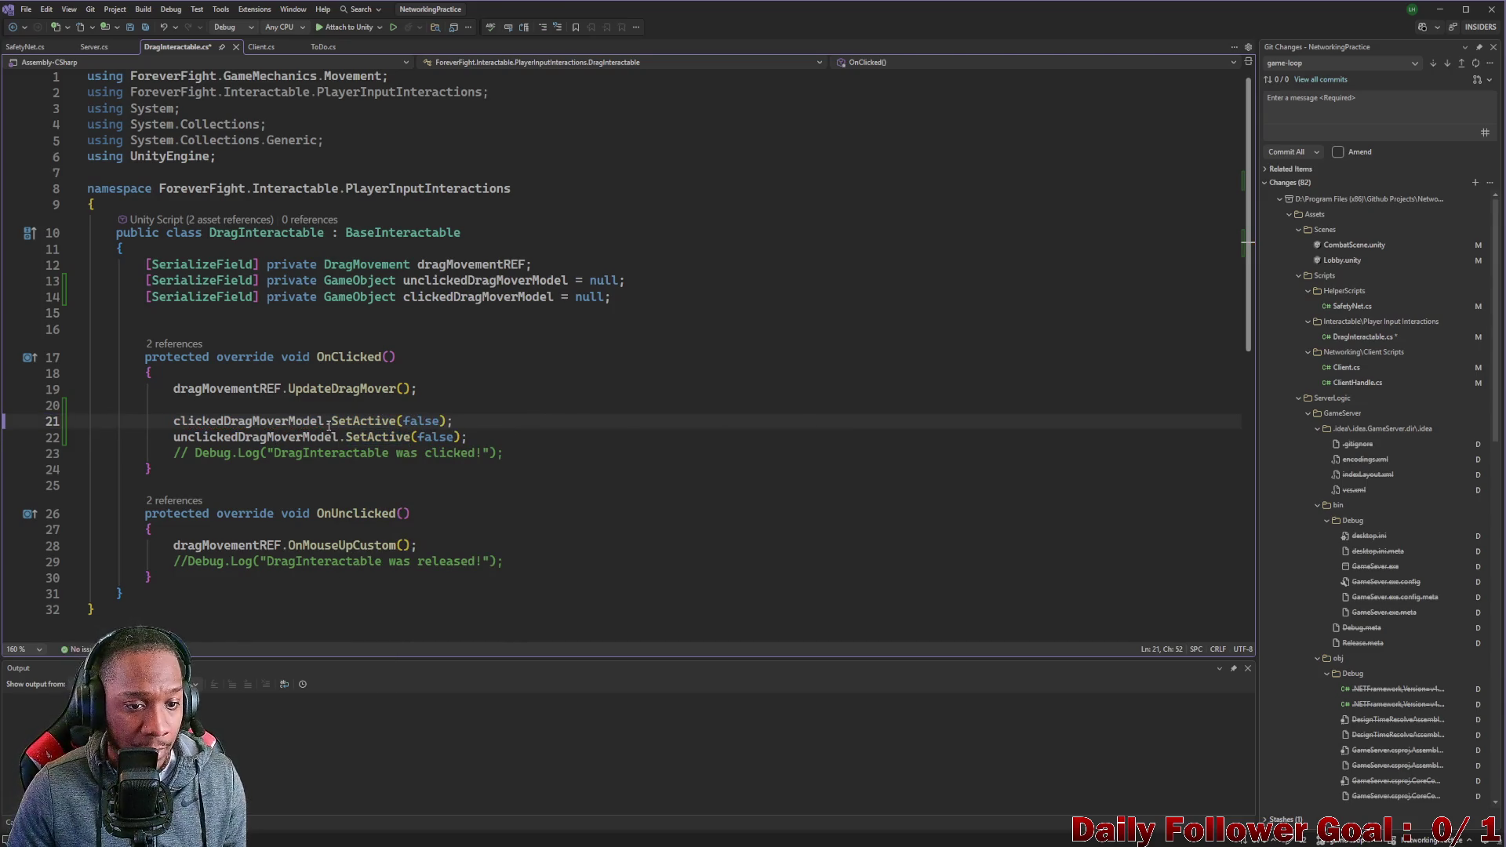
double_click(430, 424)
key(BackSpace)
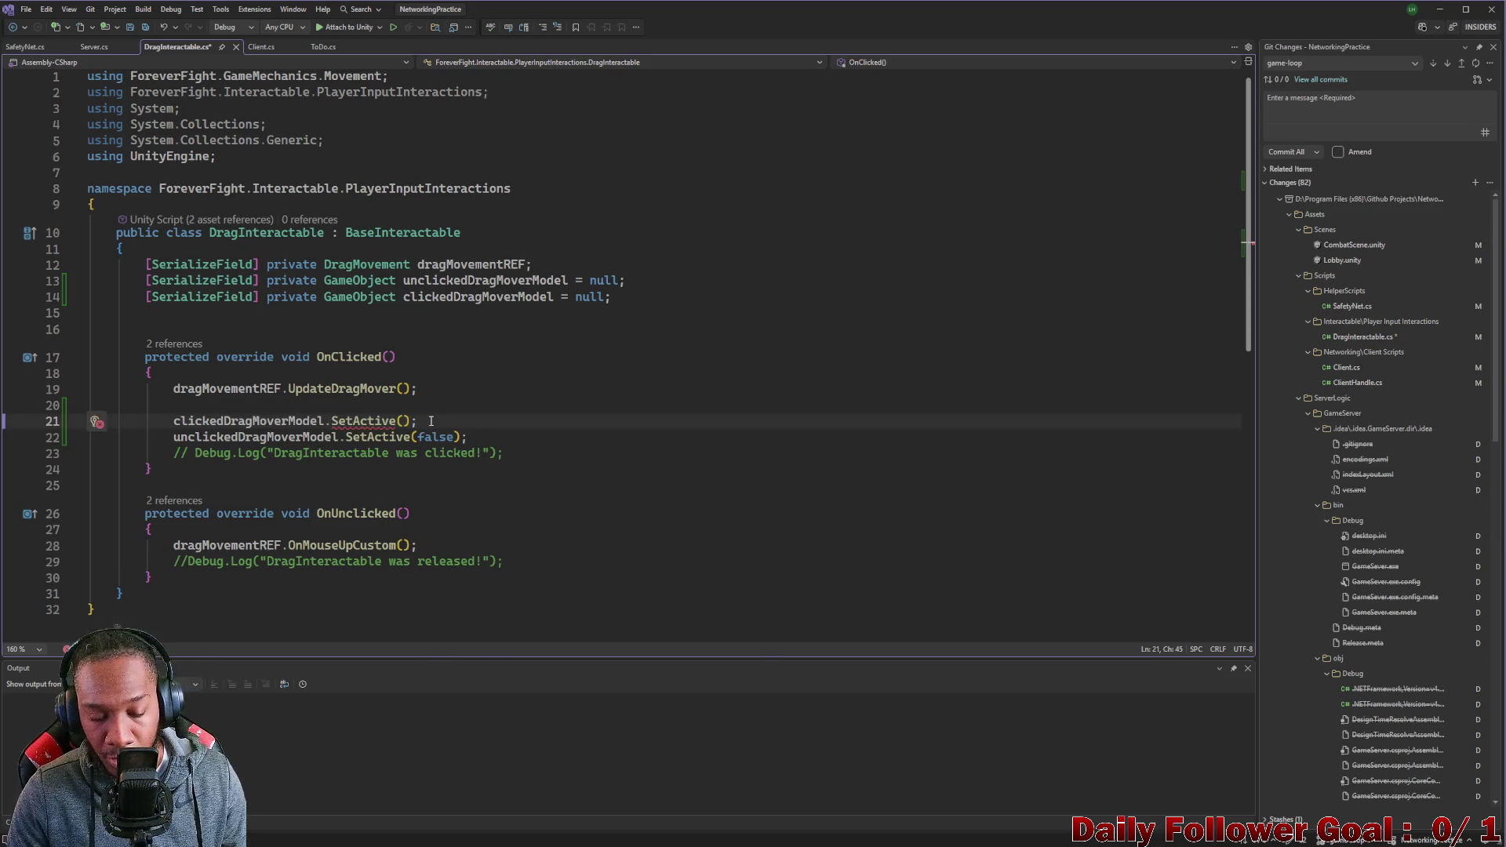
text(true)
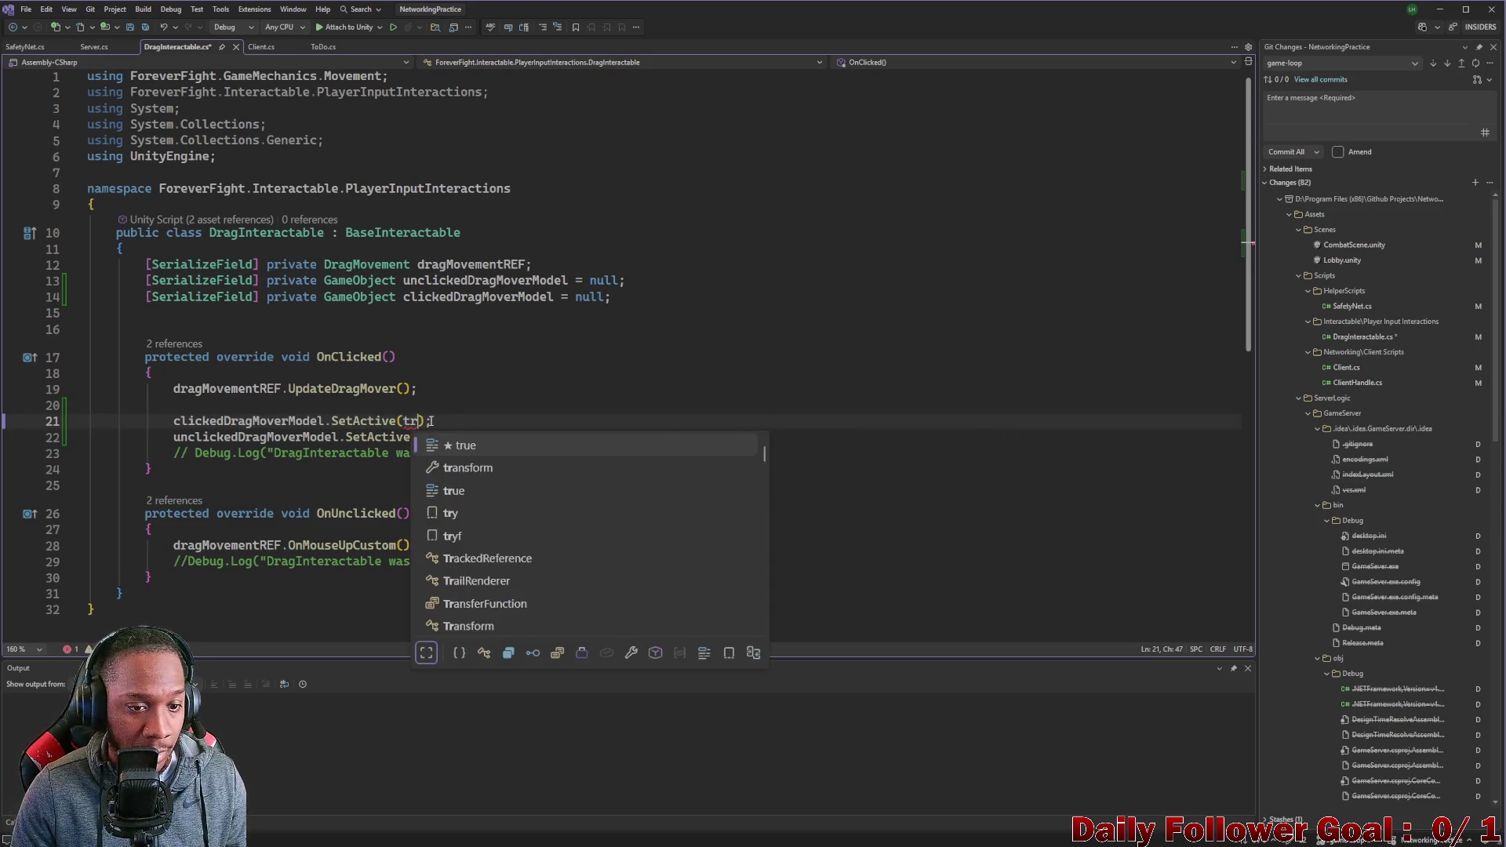
key(Escape)
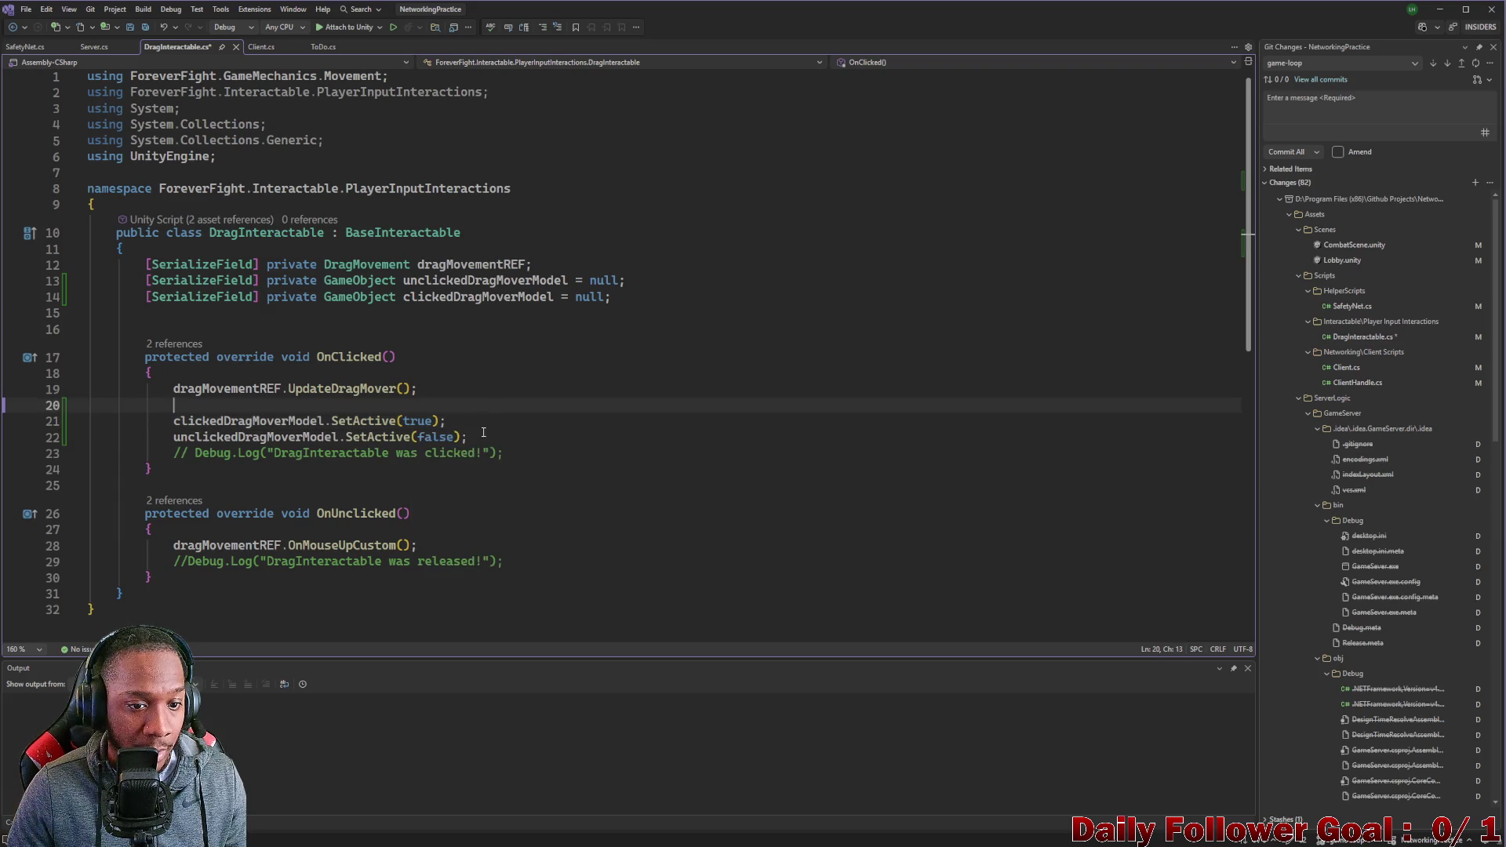
drag(469, 437, 16, 421)
key(ctrl+c)
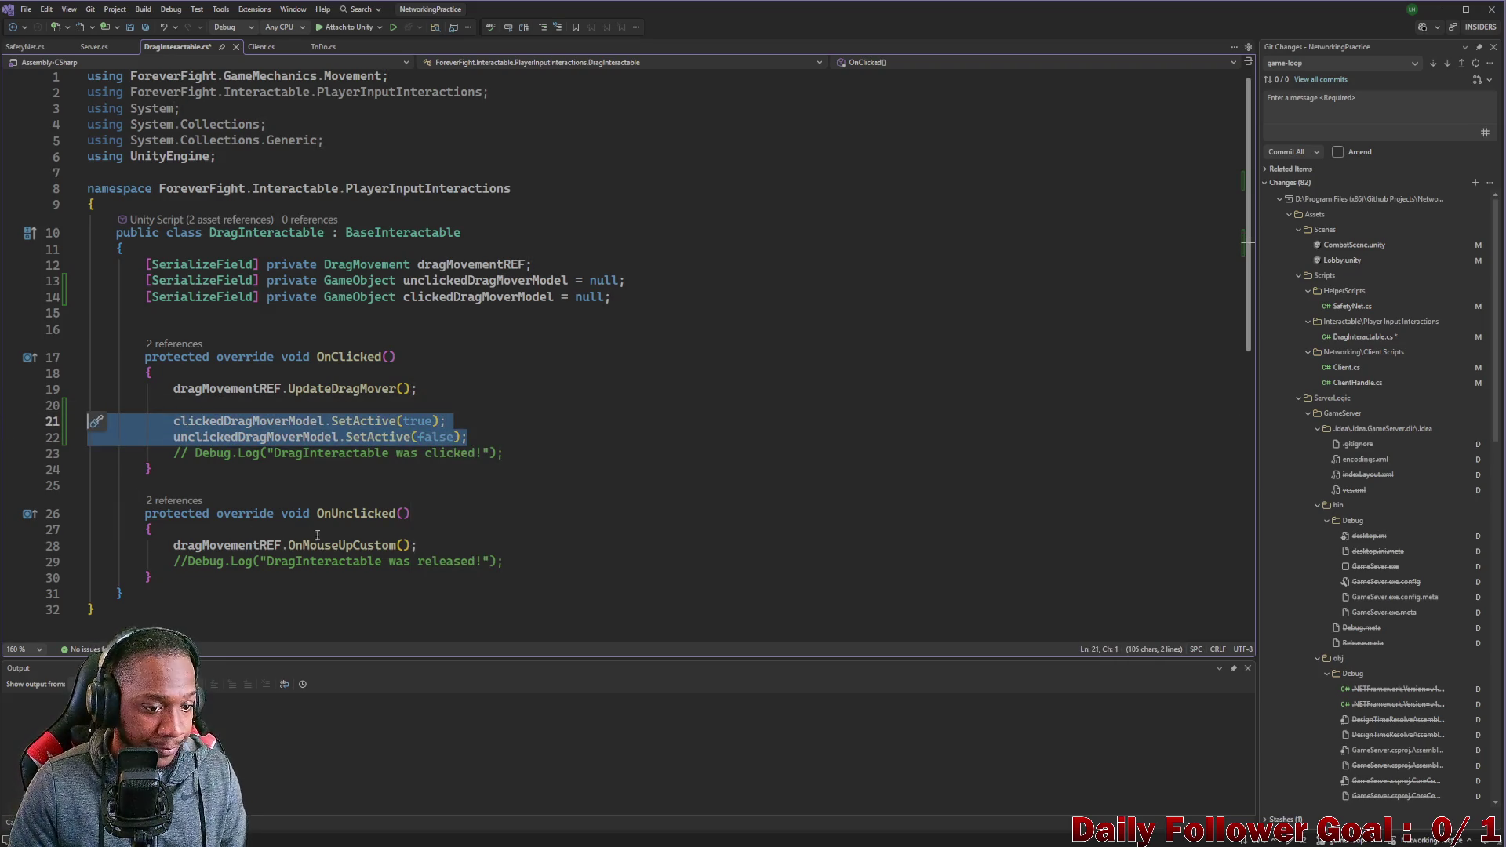
Paste the two SetActive lines into OnUnclicked, placing the unclicked model line first.
click(442, 546)
key(Return)
key(Return)
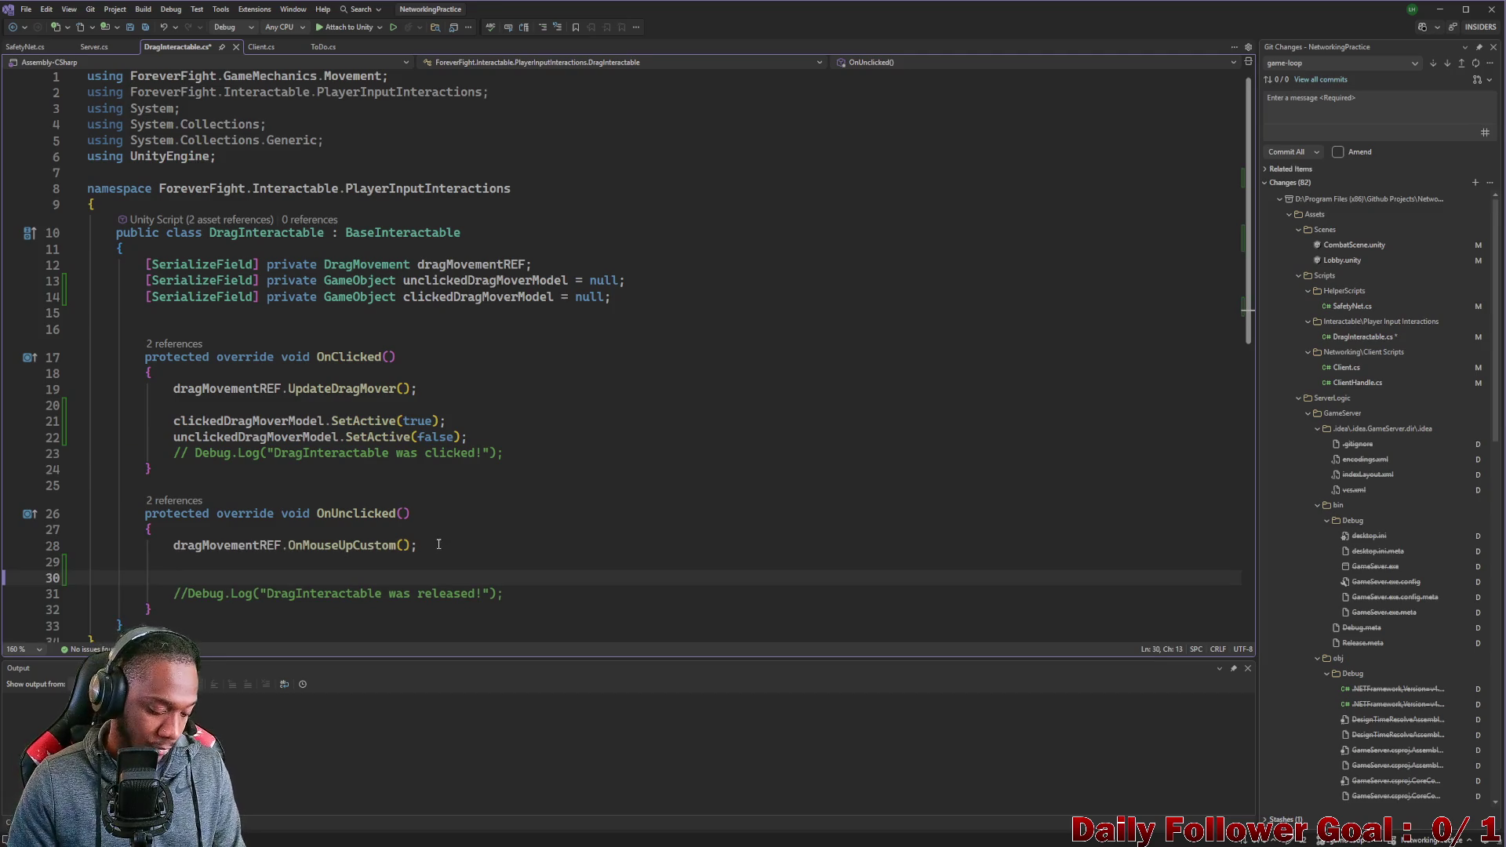
key(ctrl+v)
drag(471, 594, 110, 594)
key(ctrl+c)
key(Delete)
click(226, 568)
key(Return)
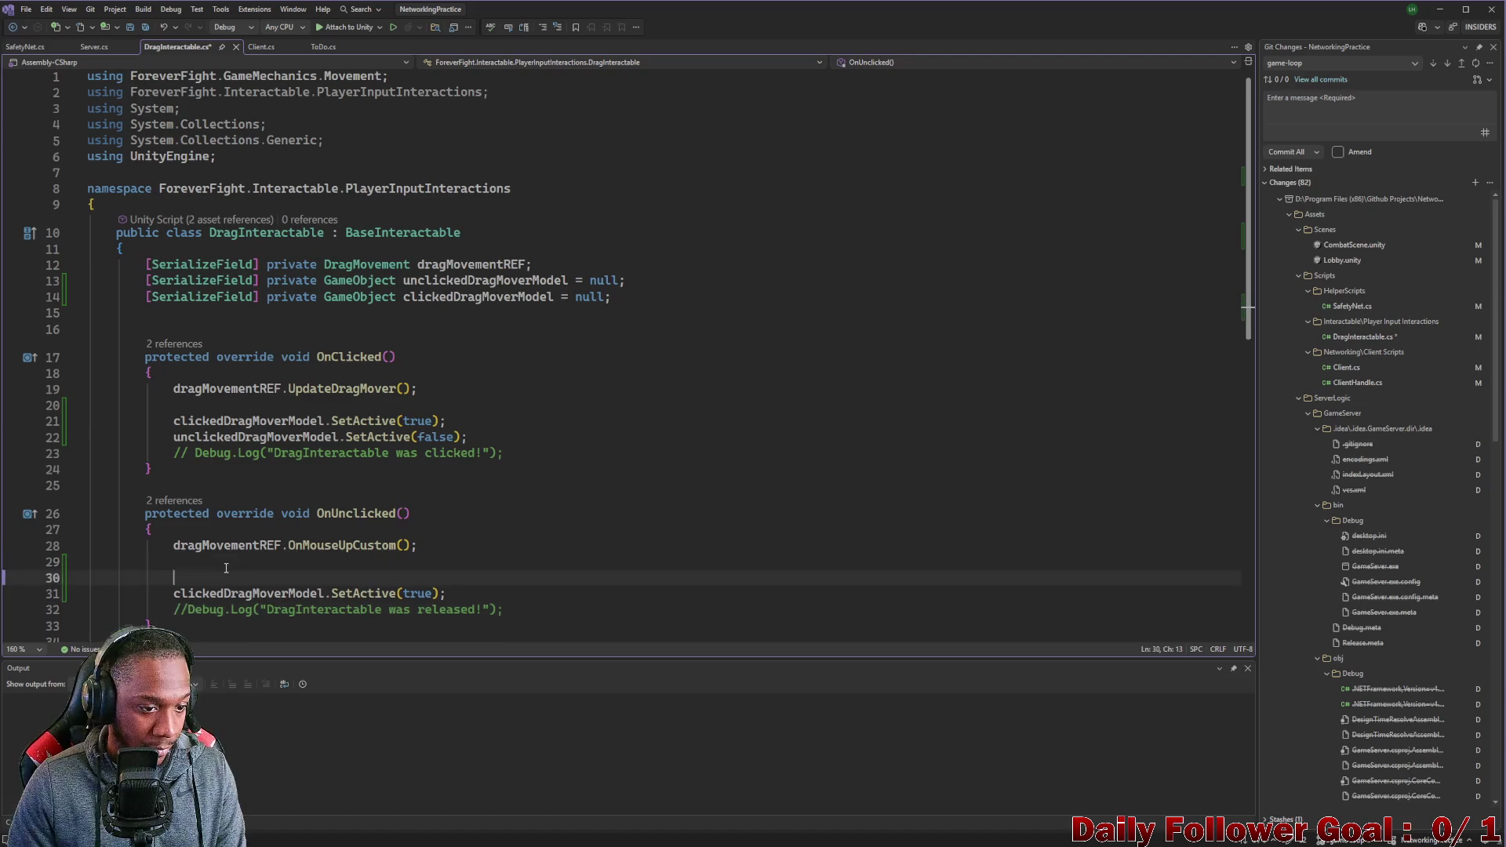
key(ctrl+v)
Make OnUnclicked set unclicked to true and clicked to false, then save DragInteractable.cs.
double_click(432, 578)
key(BackSpace)
text(true)
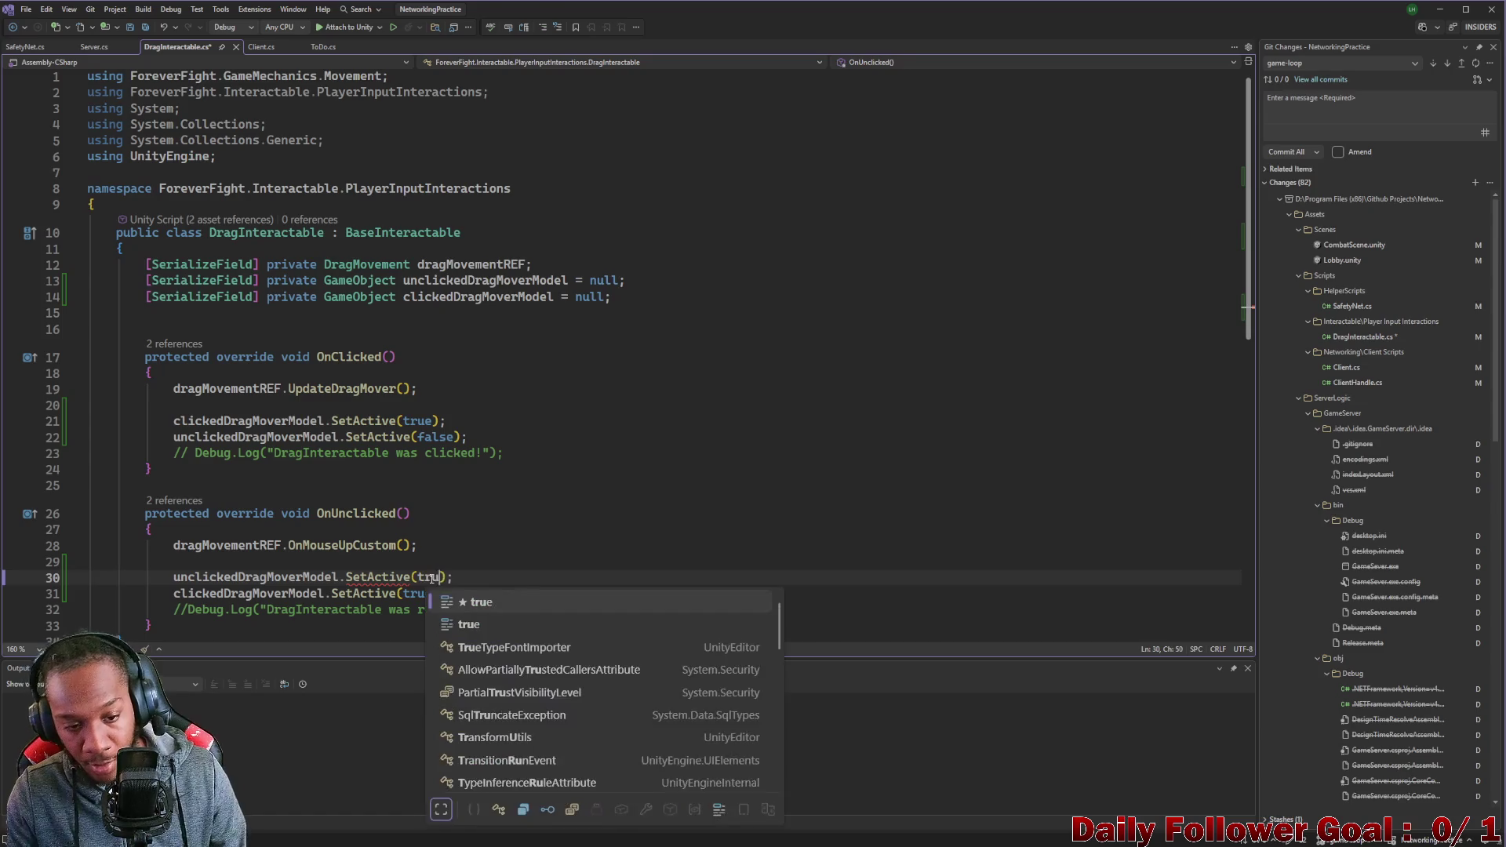
double_click(414, 595)
key(BackSpace)
text(falas)
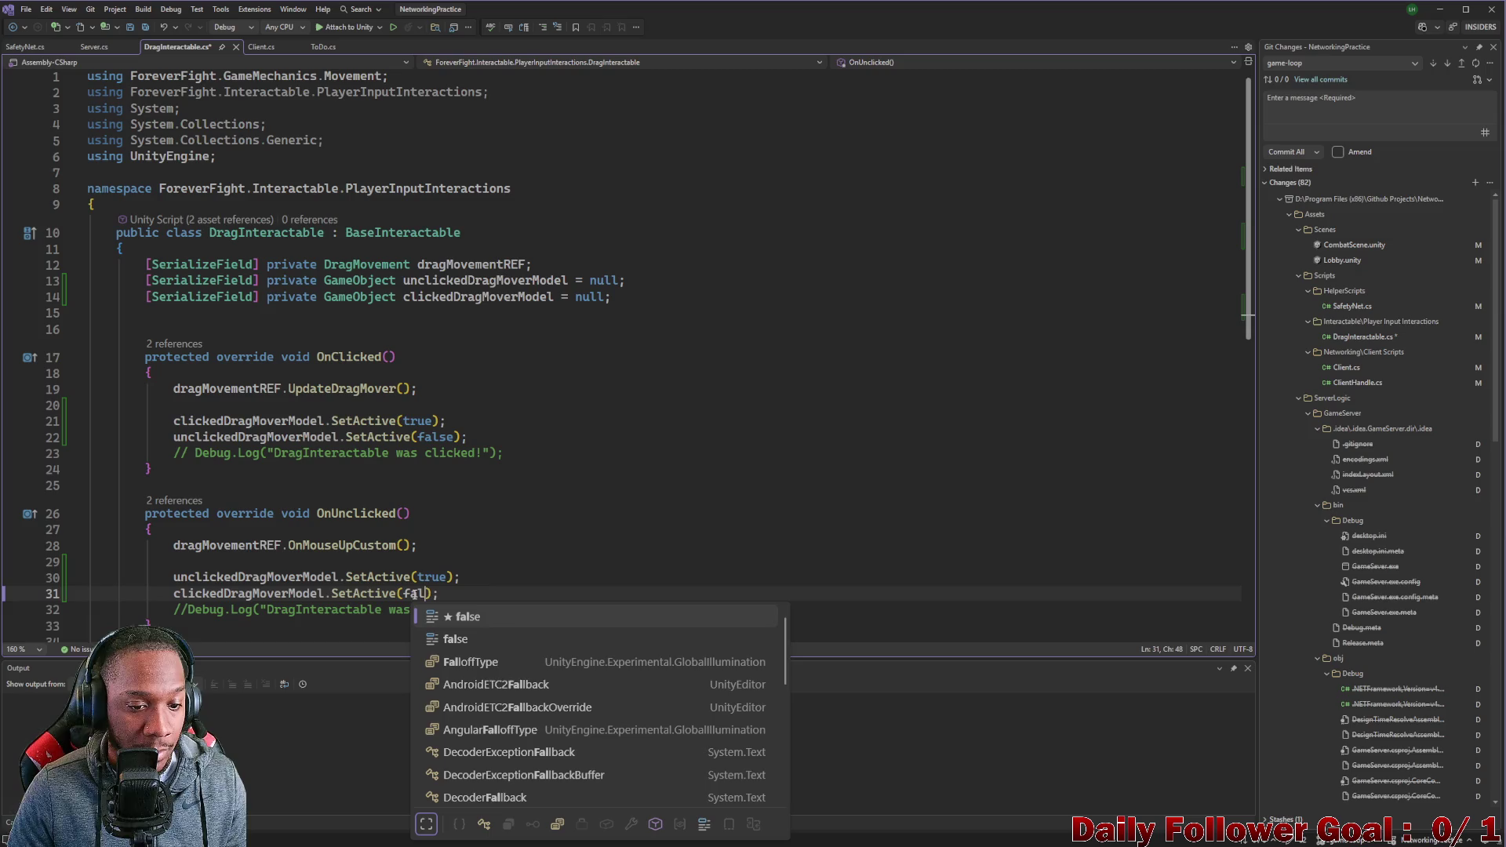
key(BackSpace)
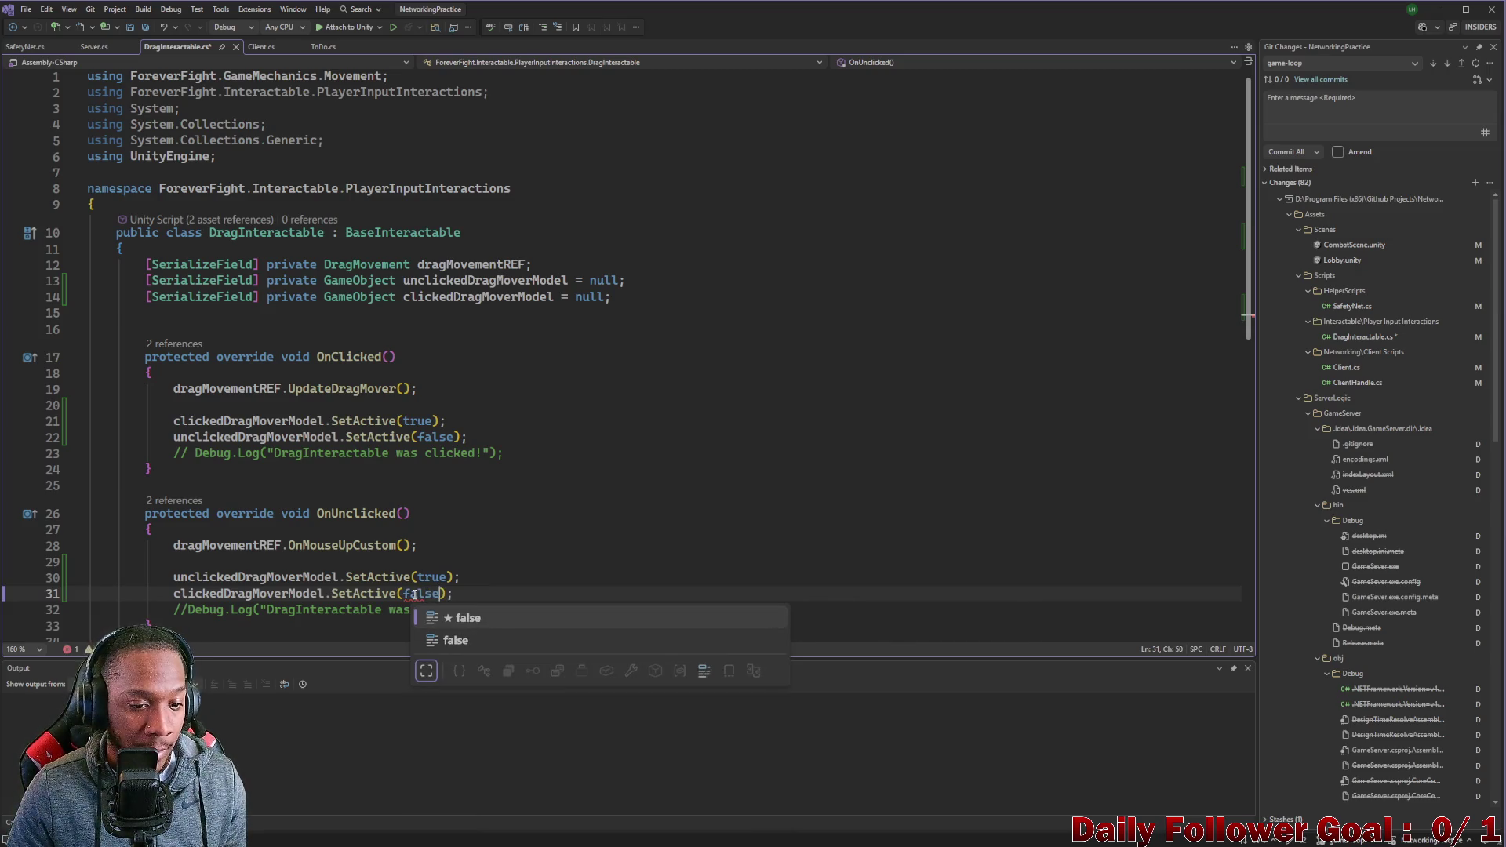
key(Escape)
key(ctrl+s)
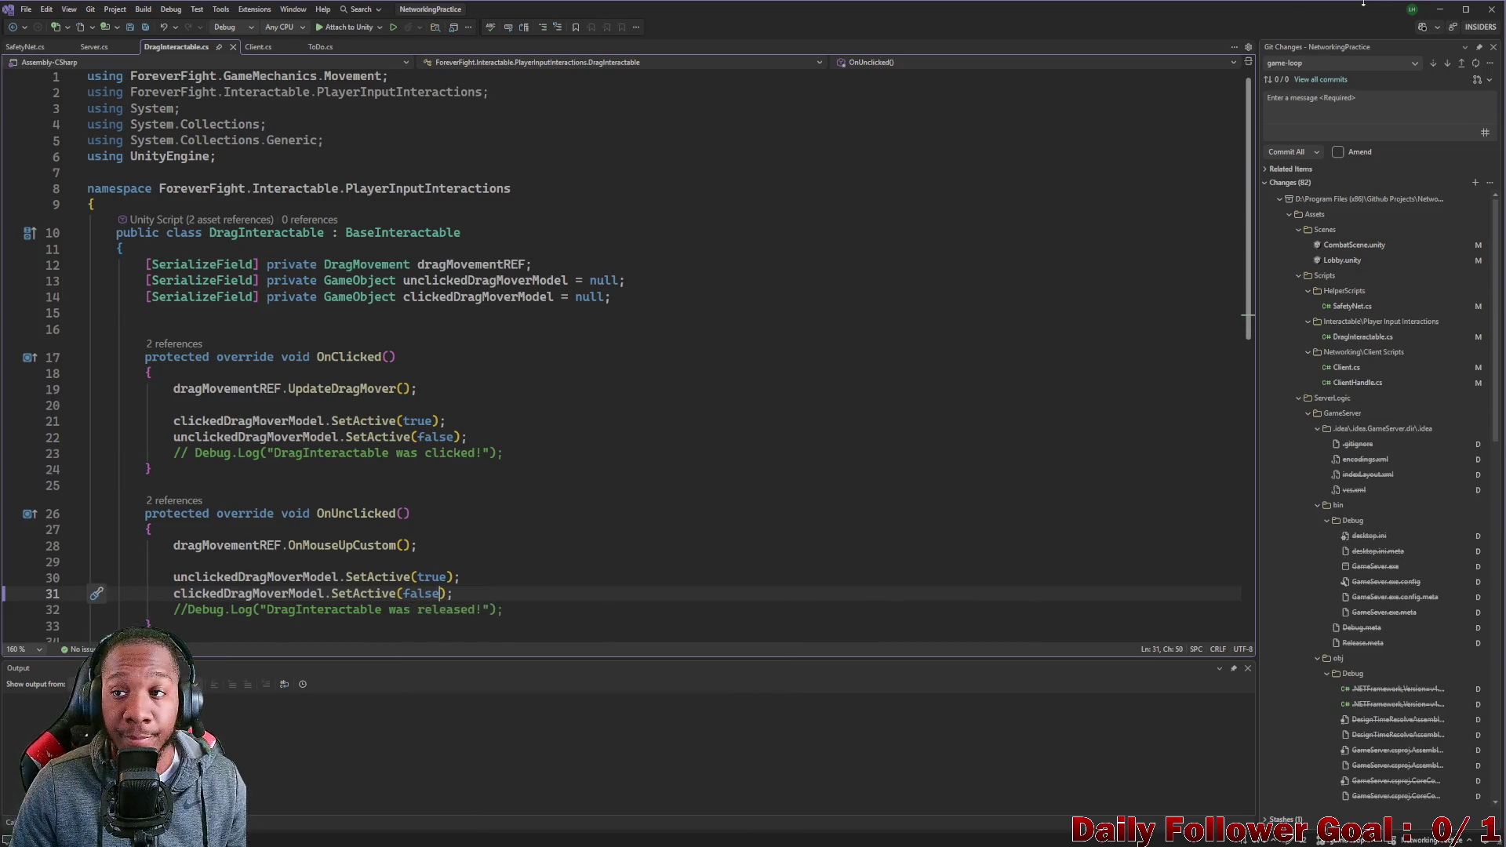
click(1440, 9)
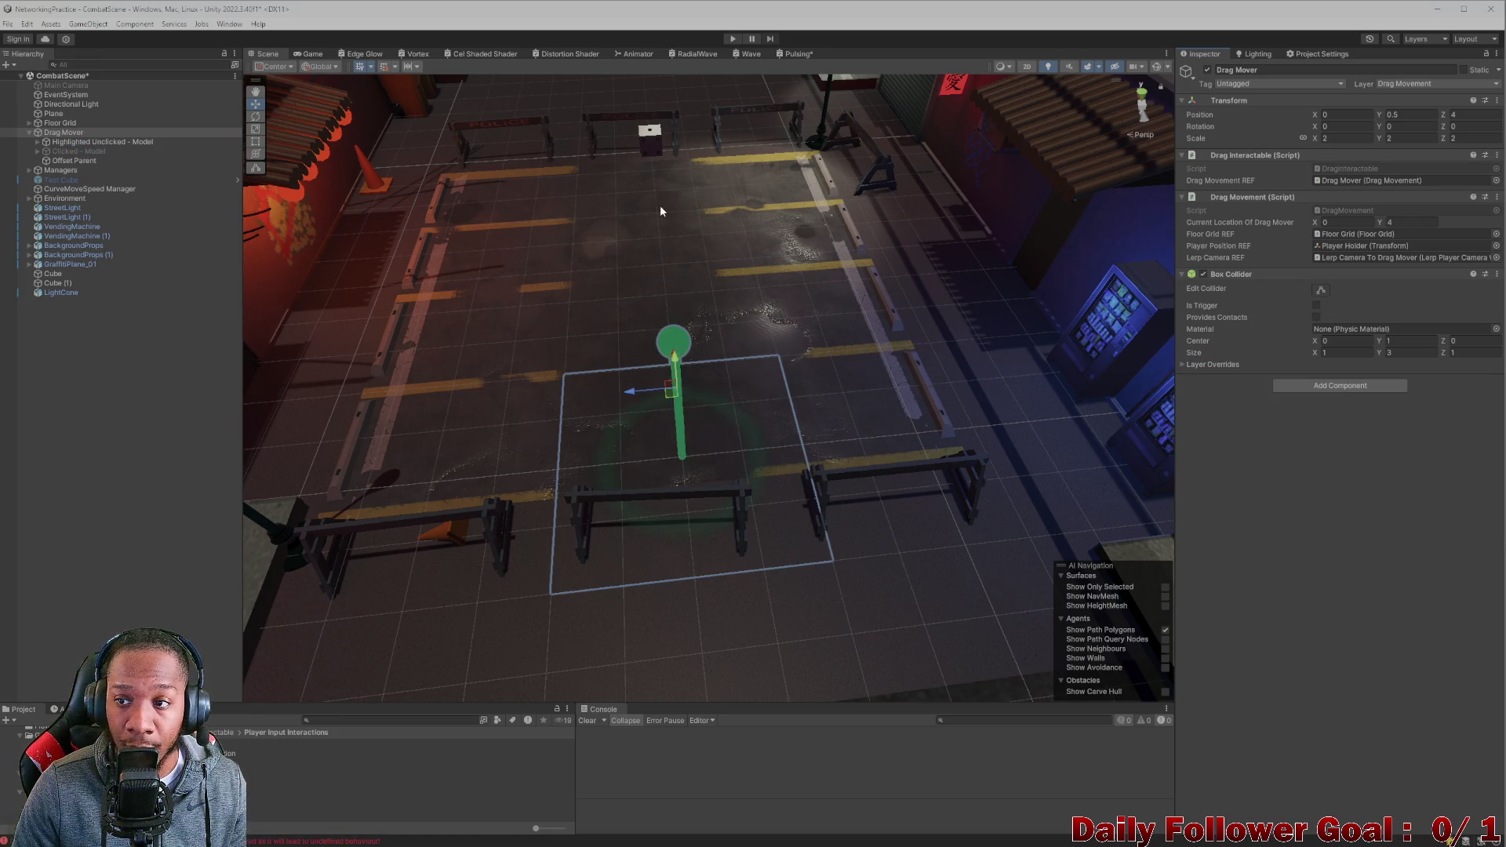
Assign both models to Drag Interactable's fields, deactivate Drag Mover, and save CombatScene.
mouse_move(75, 150)
mouse_down()
mouse_move(524, 158)
mouse_move(1153, 207)
mouse_move(1342, 210)
mouse_move(1356, 195)
mouse_up()
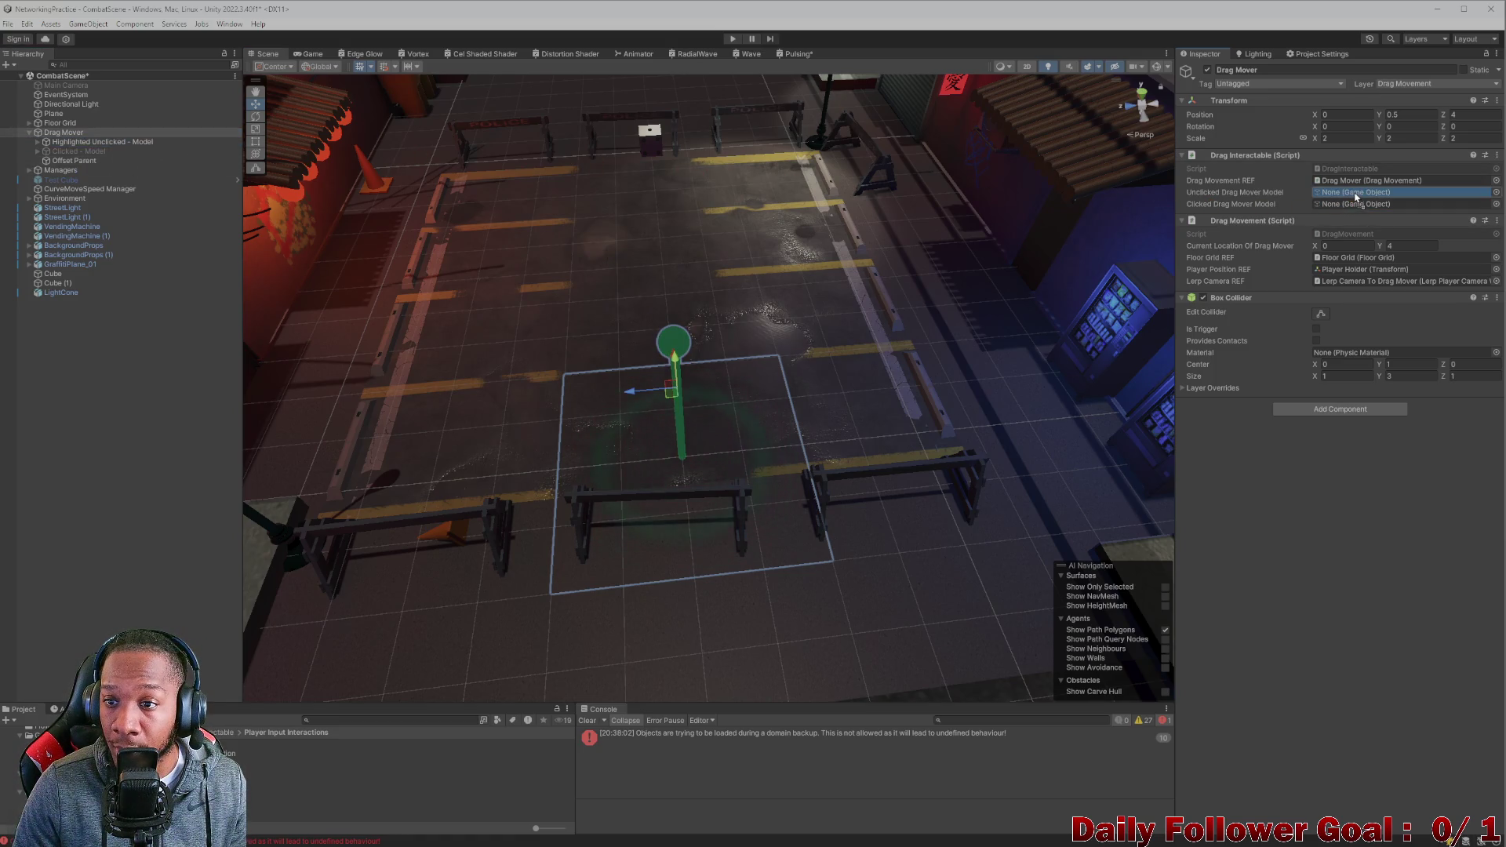
mouse_move(75, 151)
mouse_down()
mouse_move(1020, 314)
mouse_move(1347, 205)
mouse_up()
click(63, 132)
click(1208, 69)
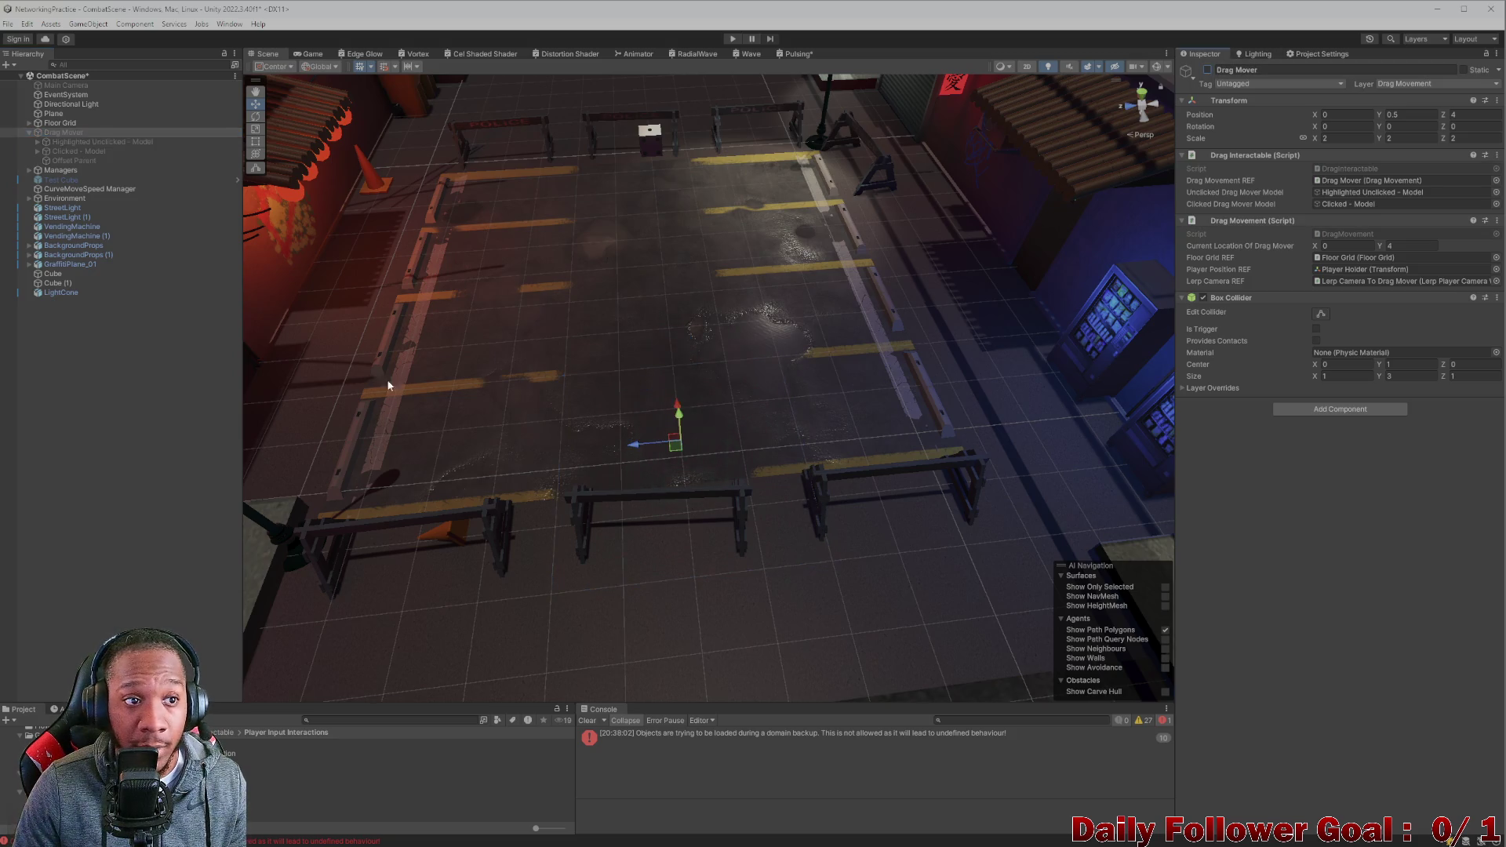
click(128, 474)
key(ctrl+s)
click(335, 720)
Open the Lobby scene from a 'lo' Project search and move Unity to the left side.
text(lobb)
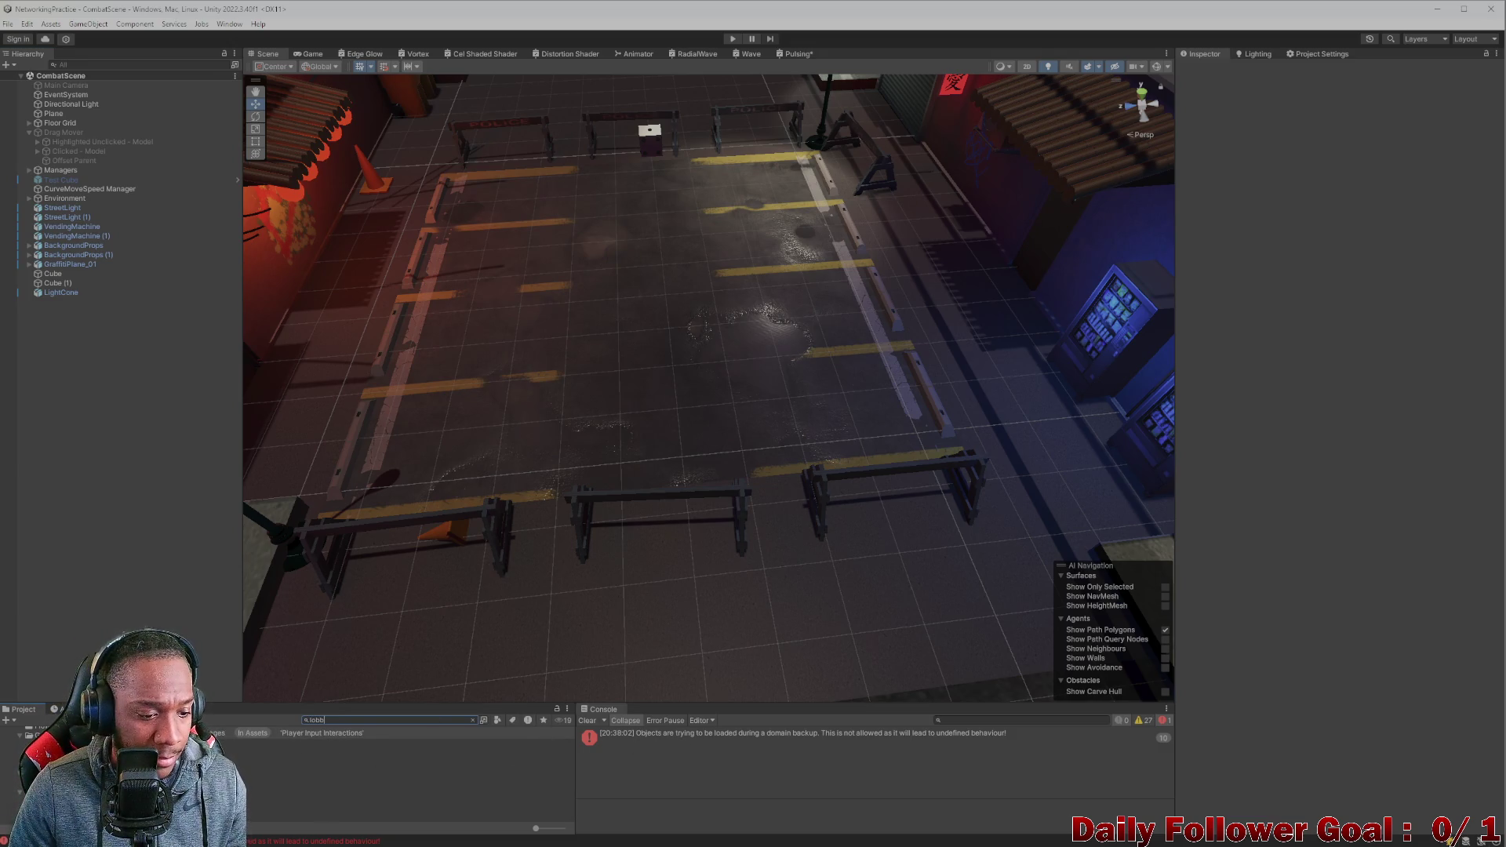
key(Down)
key(Return)
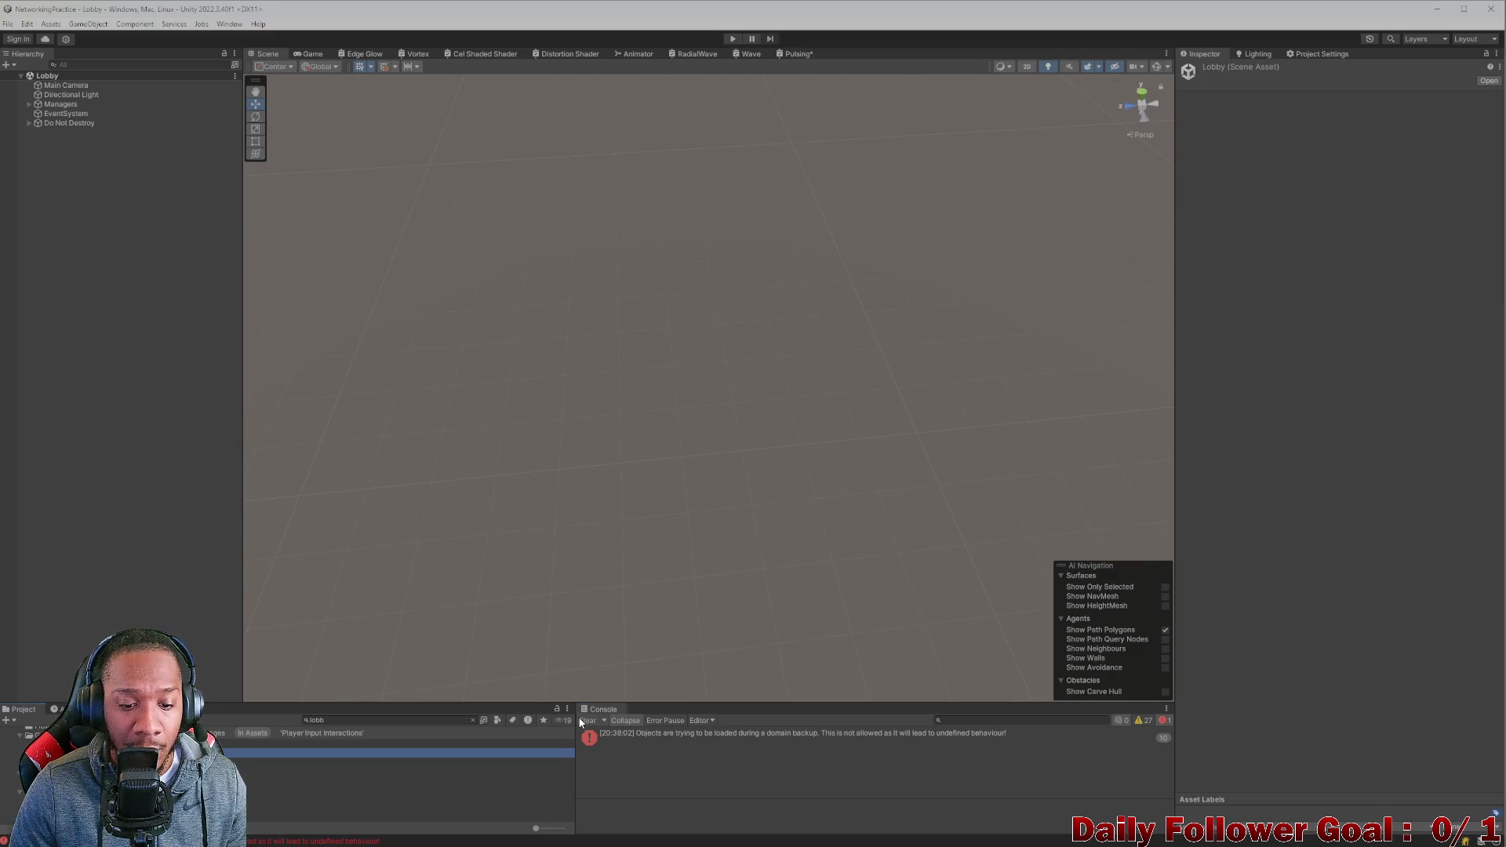
drag(548, 9, 339, 35)
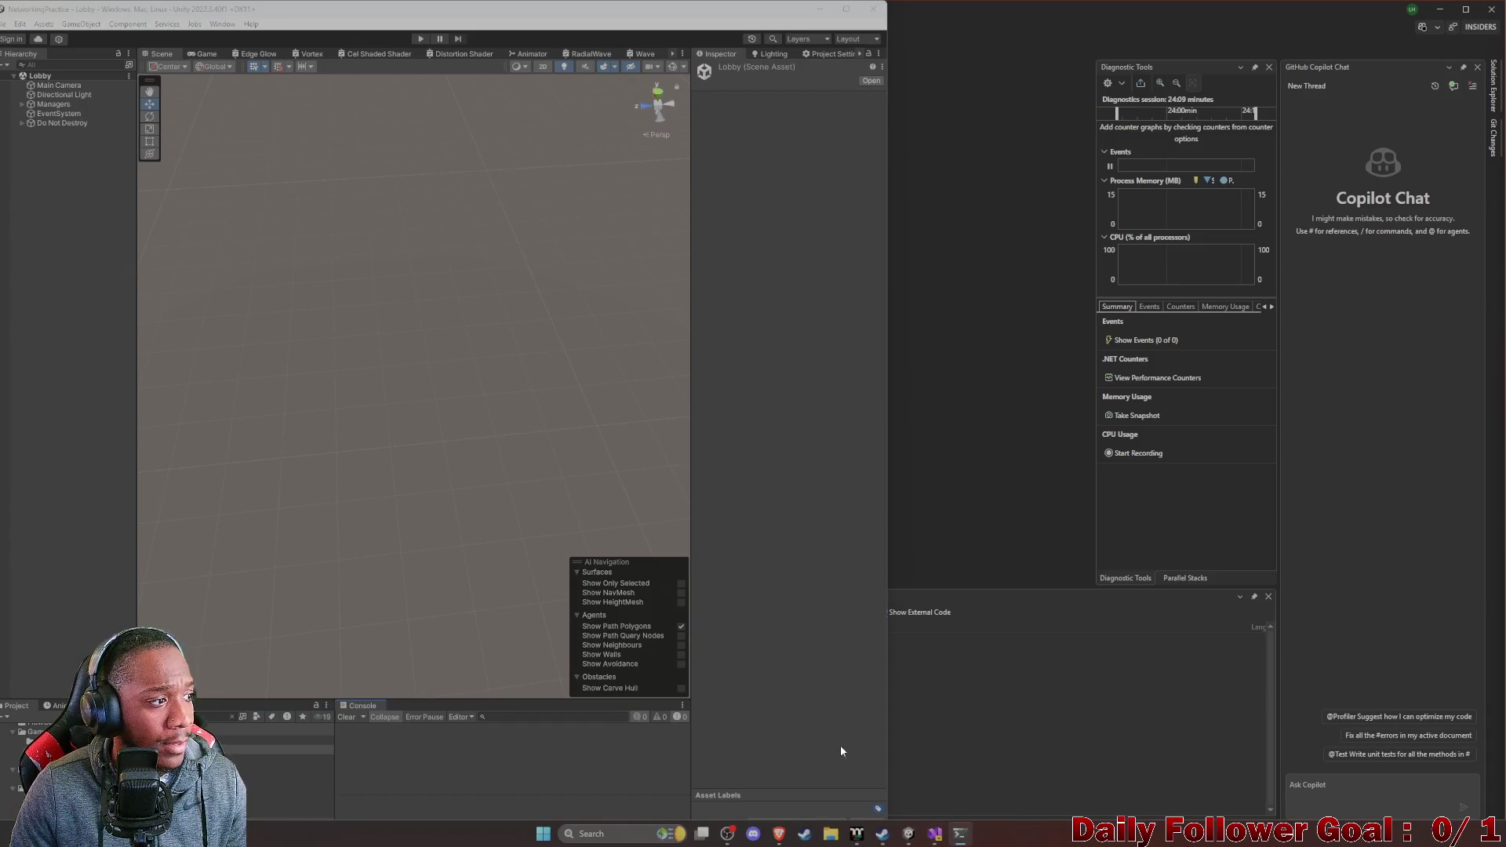
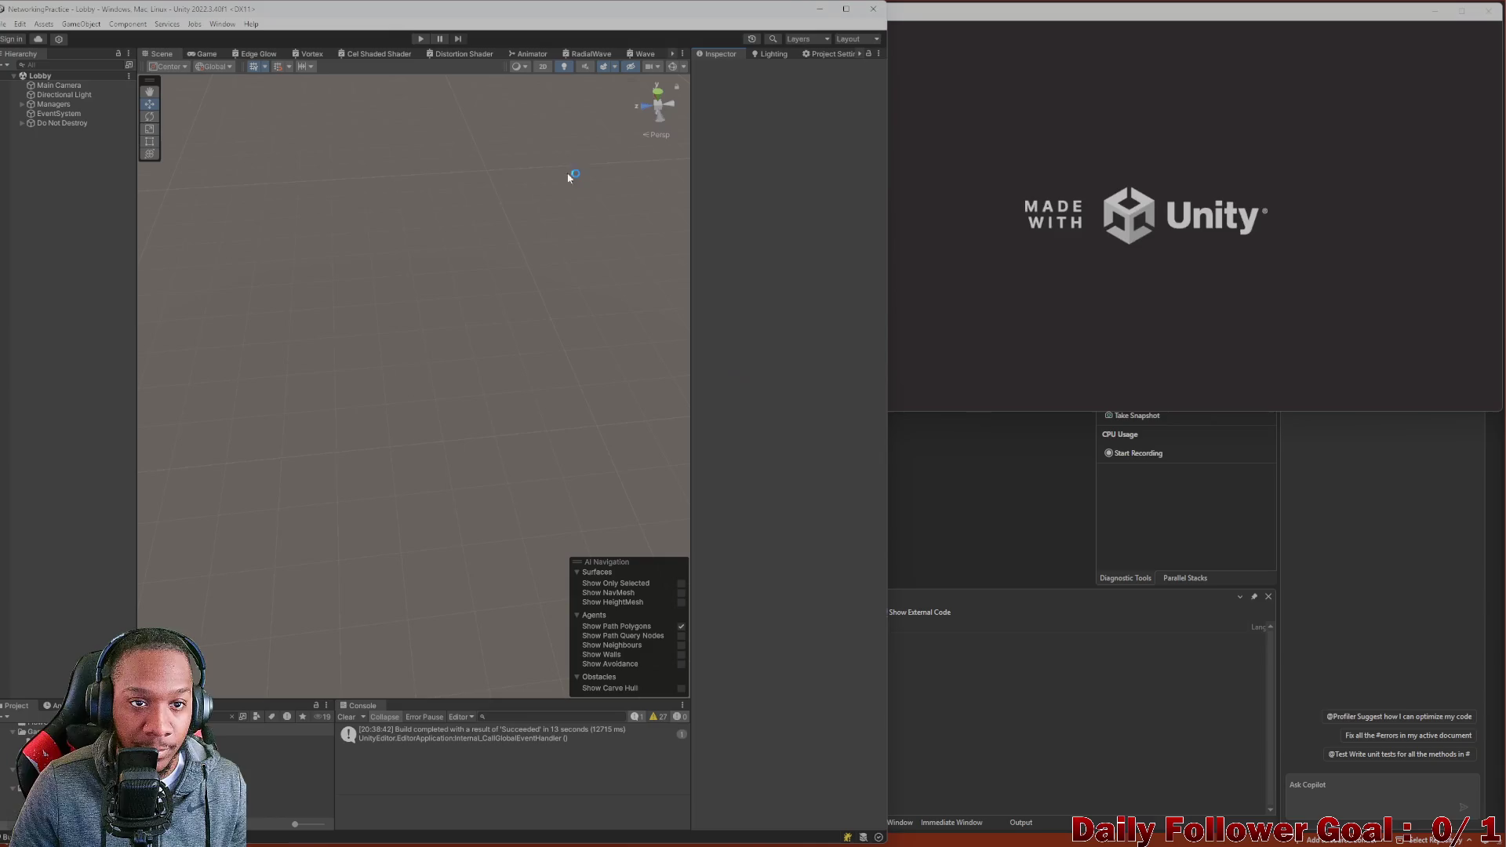
Enter play mode and connect the editor player to the lobby as 'EASDI'.
click(420, 38)
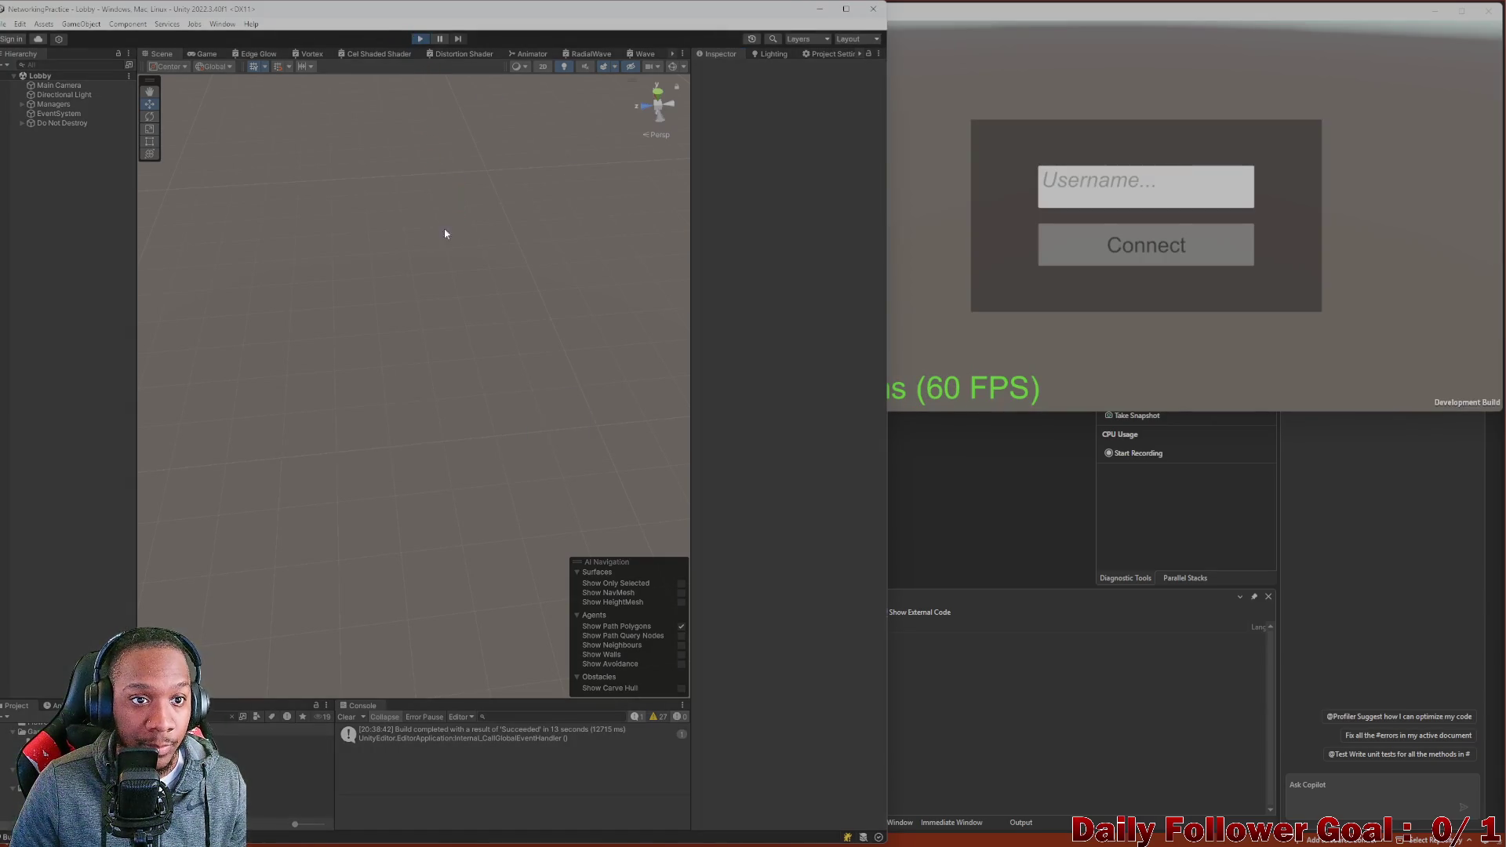
click(395, 372)
text(EASDI)
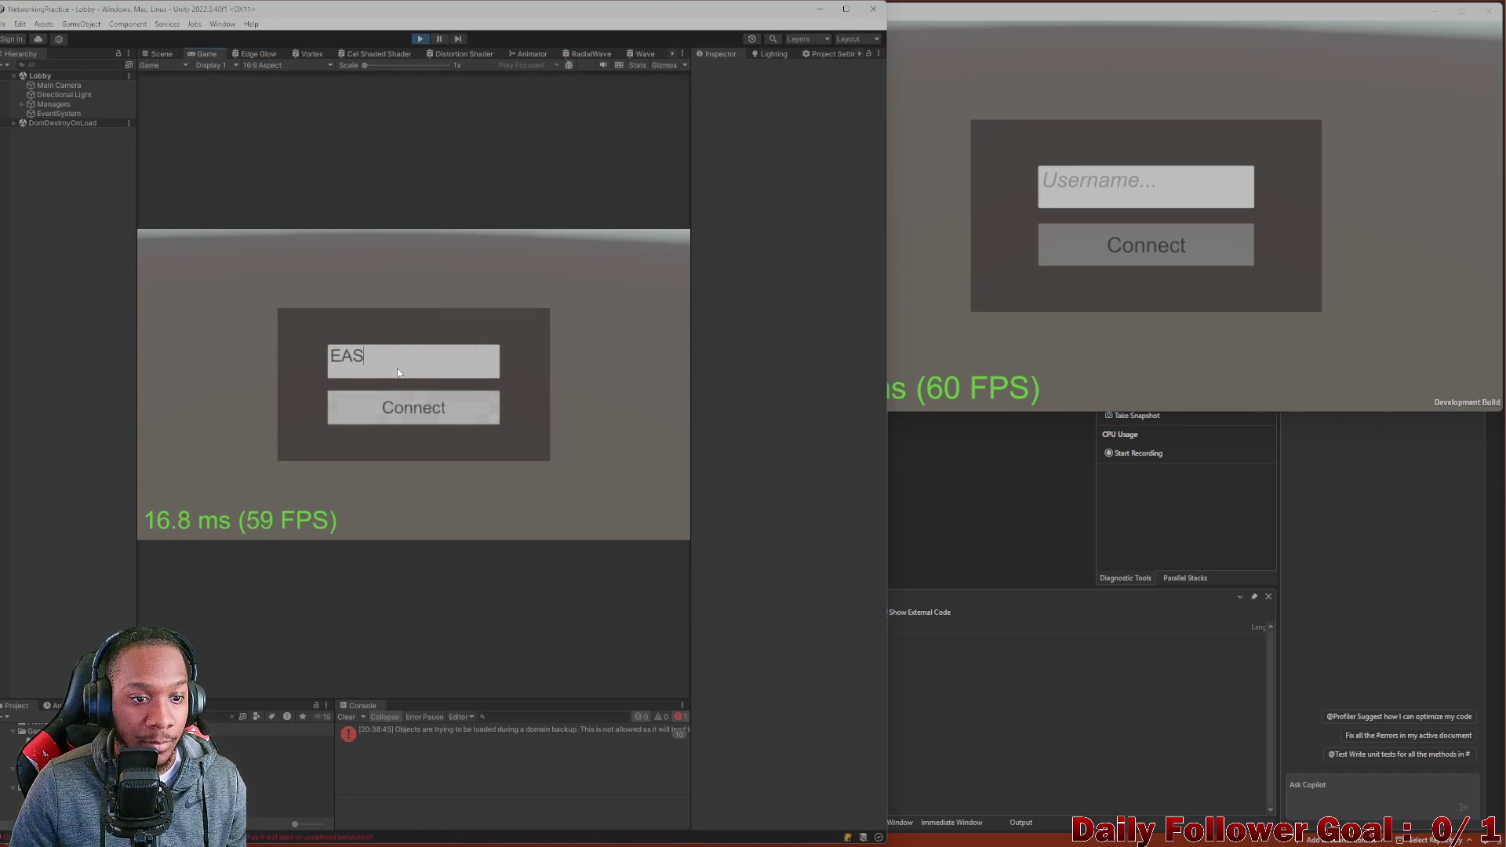
click(413, 407)
Connect the build player as 'ZKOV', clear the Console, and pick The Speedster in the editor.
click(1122, 194)
text(ZKOV)
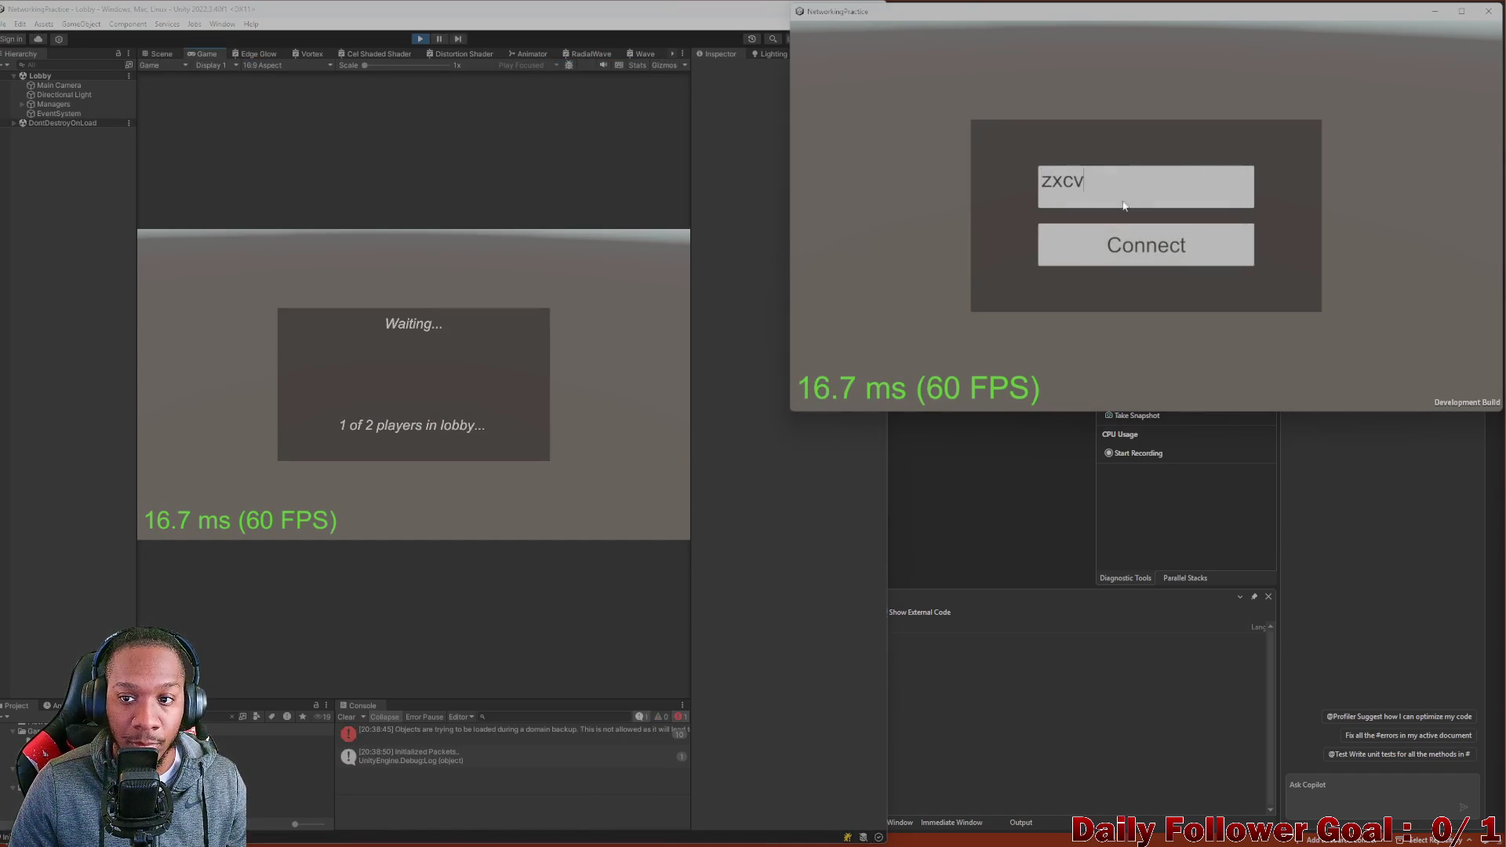
click(1129, 246)
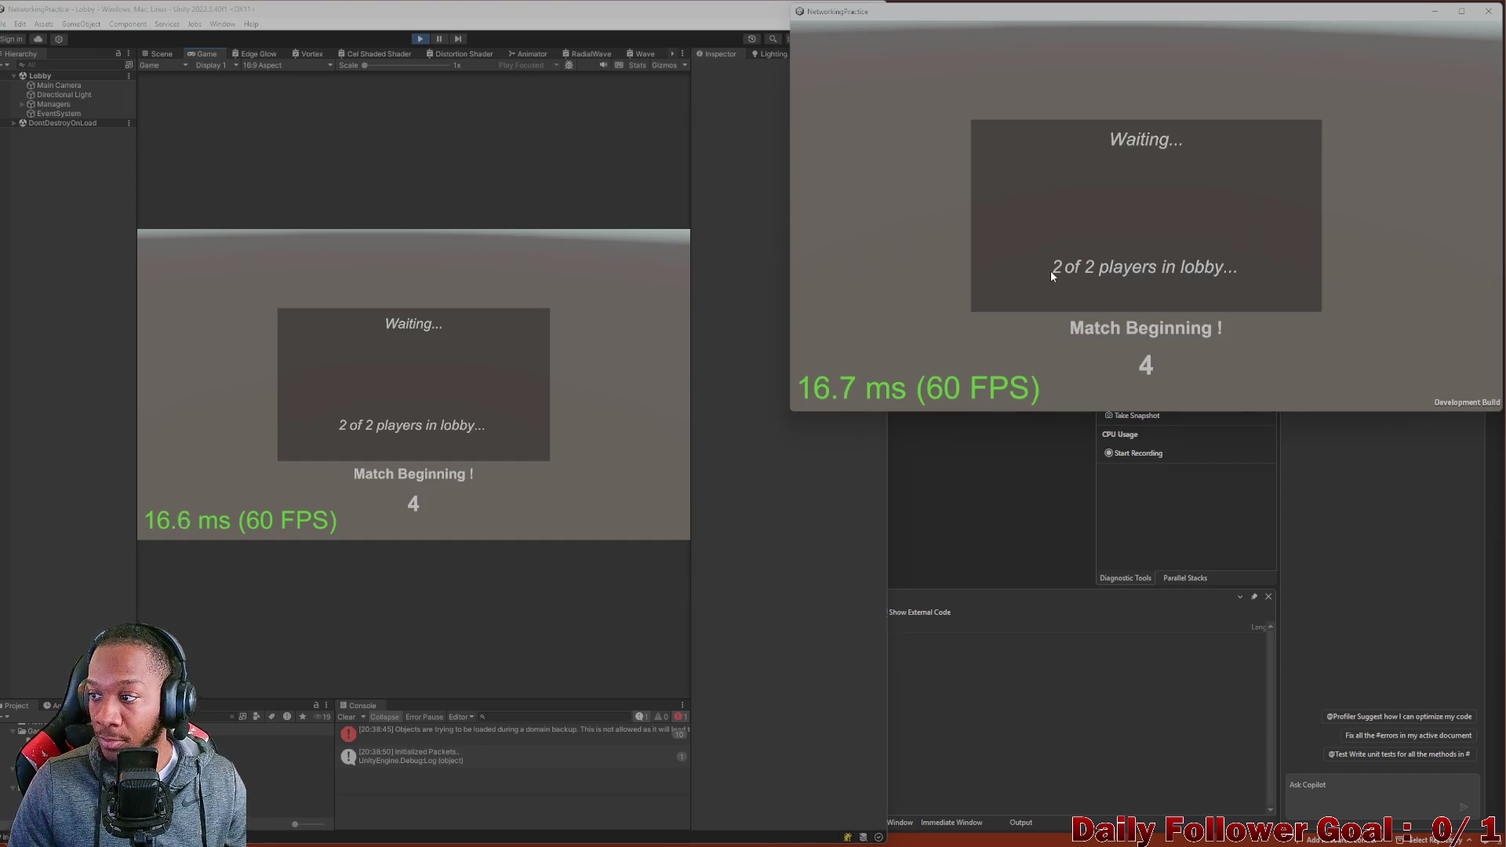
click(346, 717)
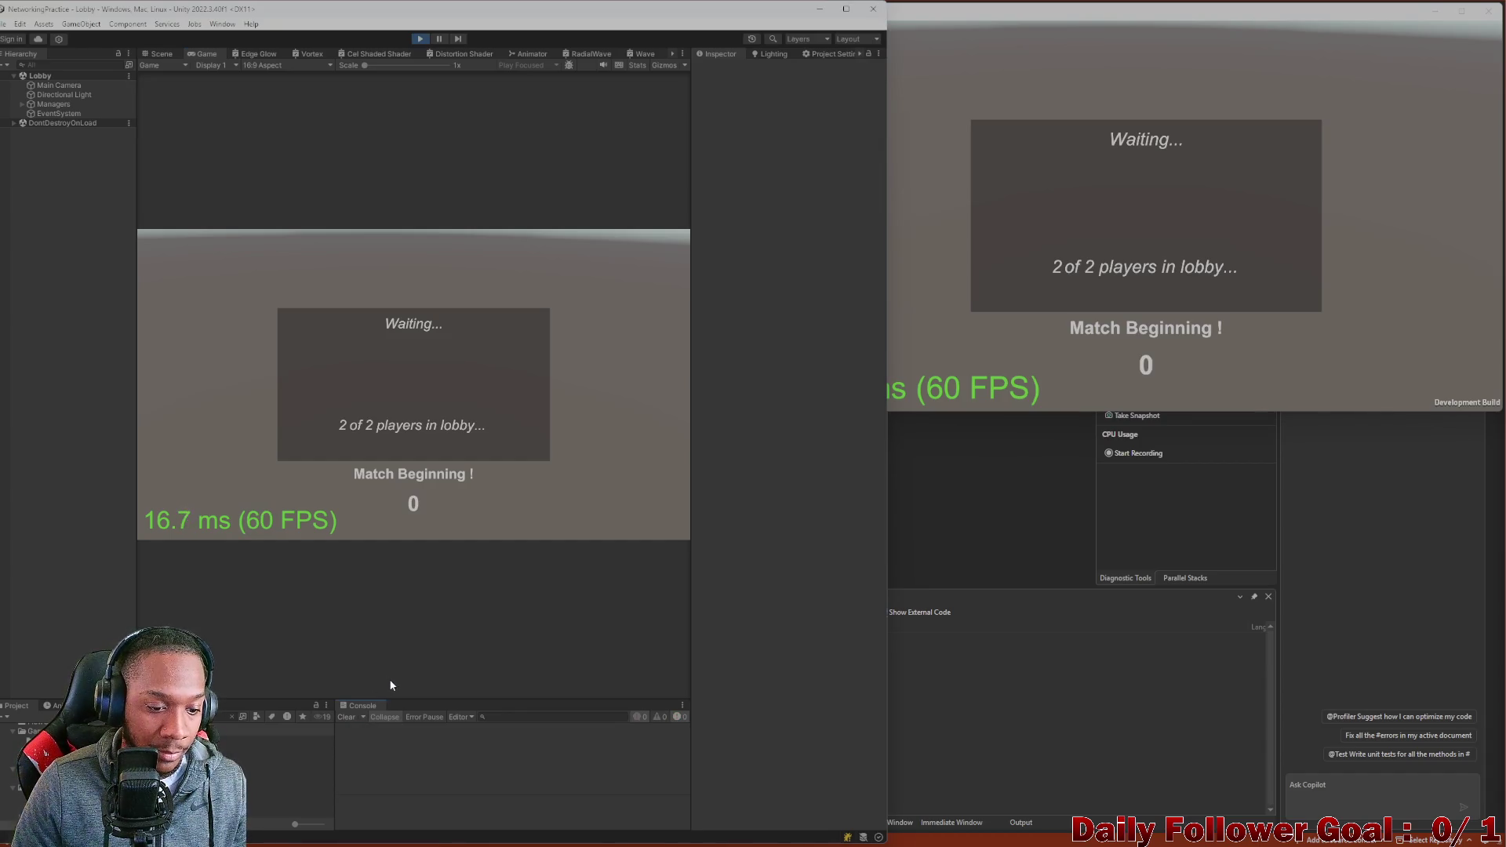
click(374, 328)
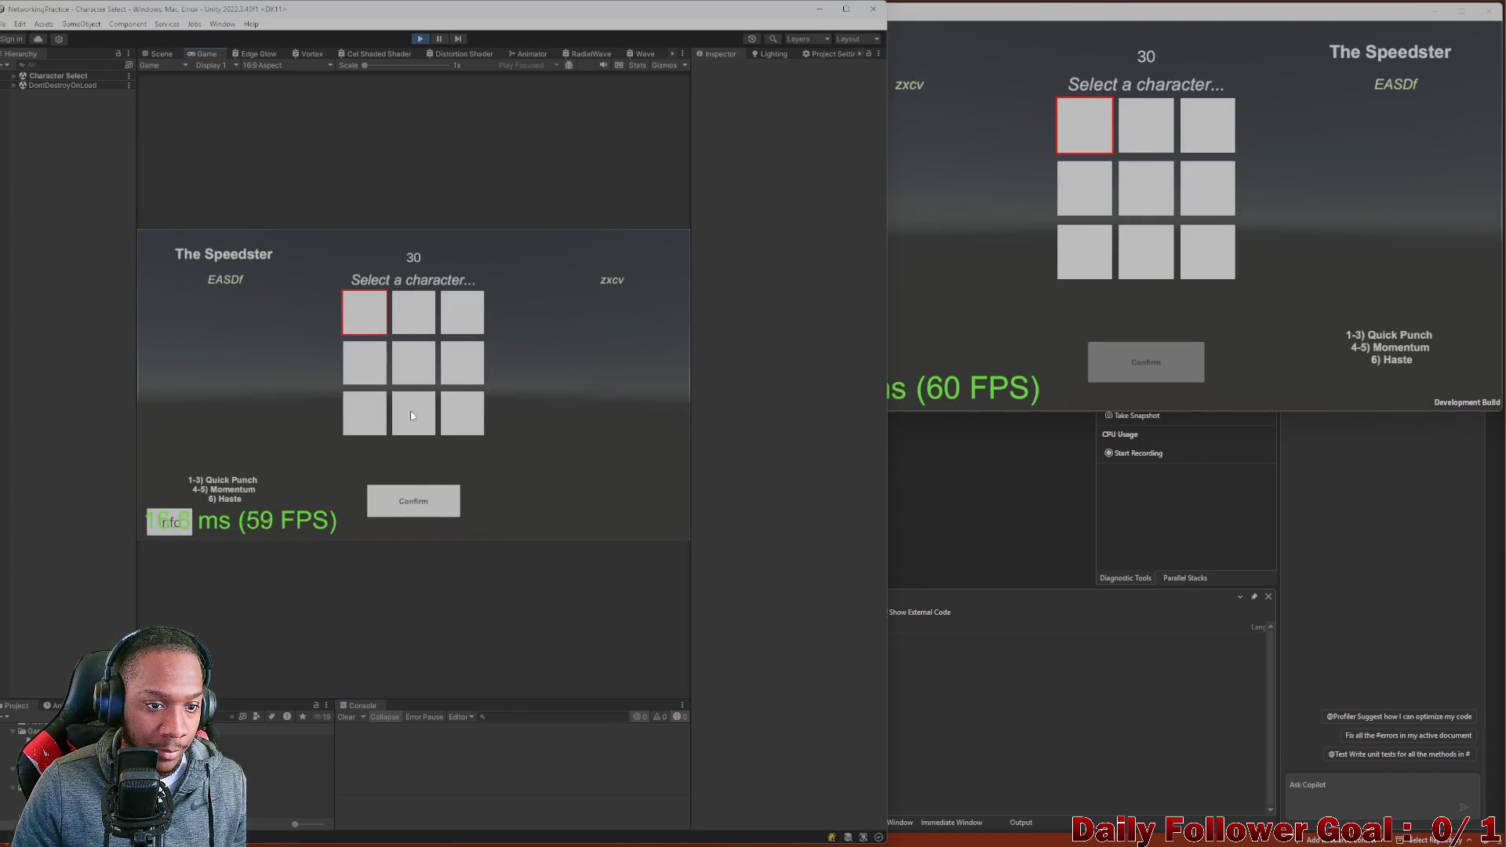
Confirm The Speedster for the editor player and lock in The Brawn for the build player.
click(415, 514)
click(1141, 127)
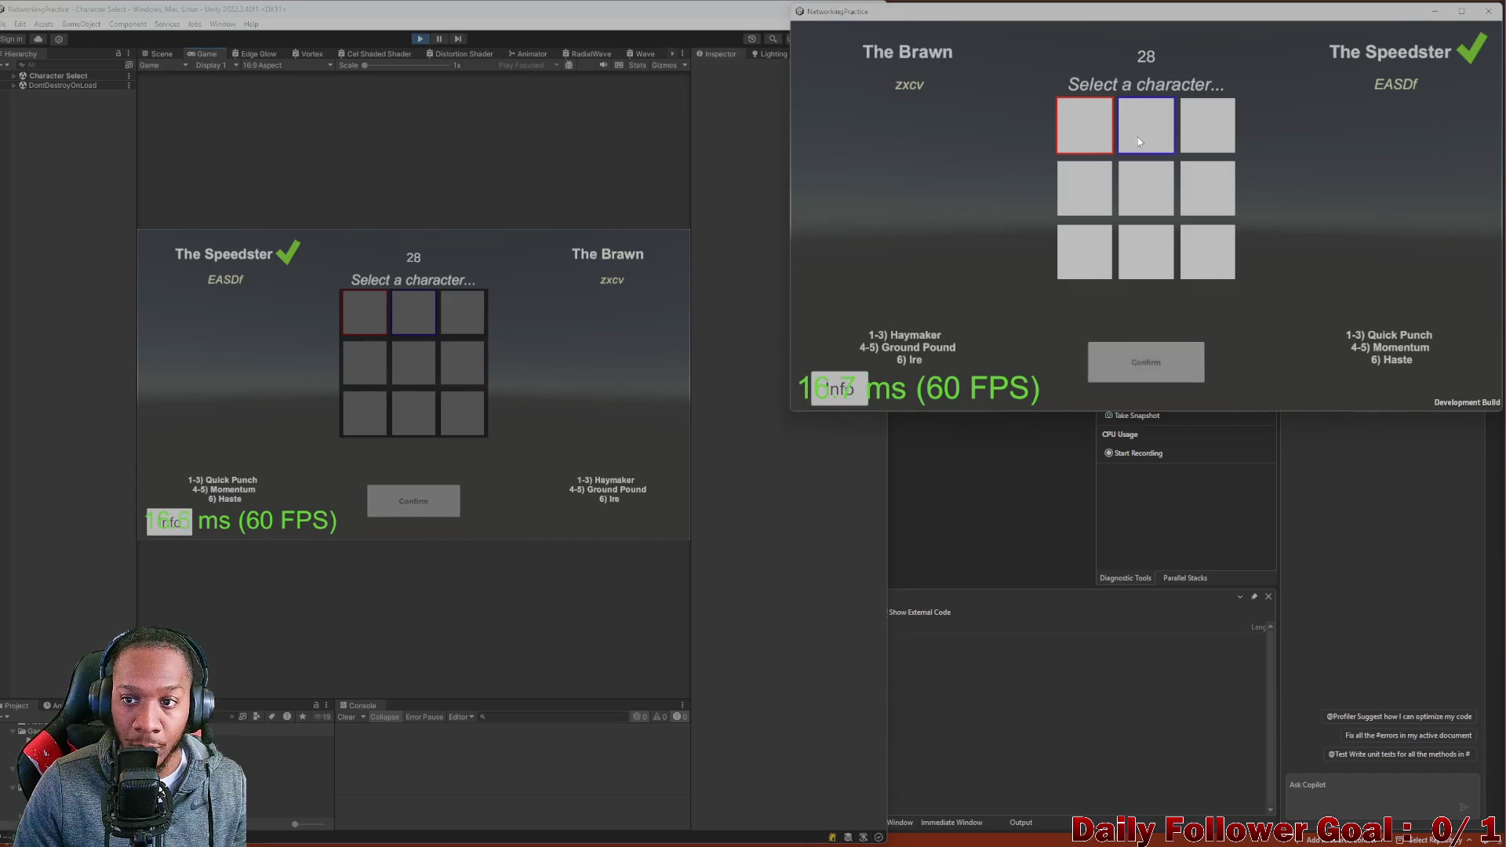
click(1116, 367)
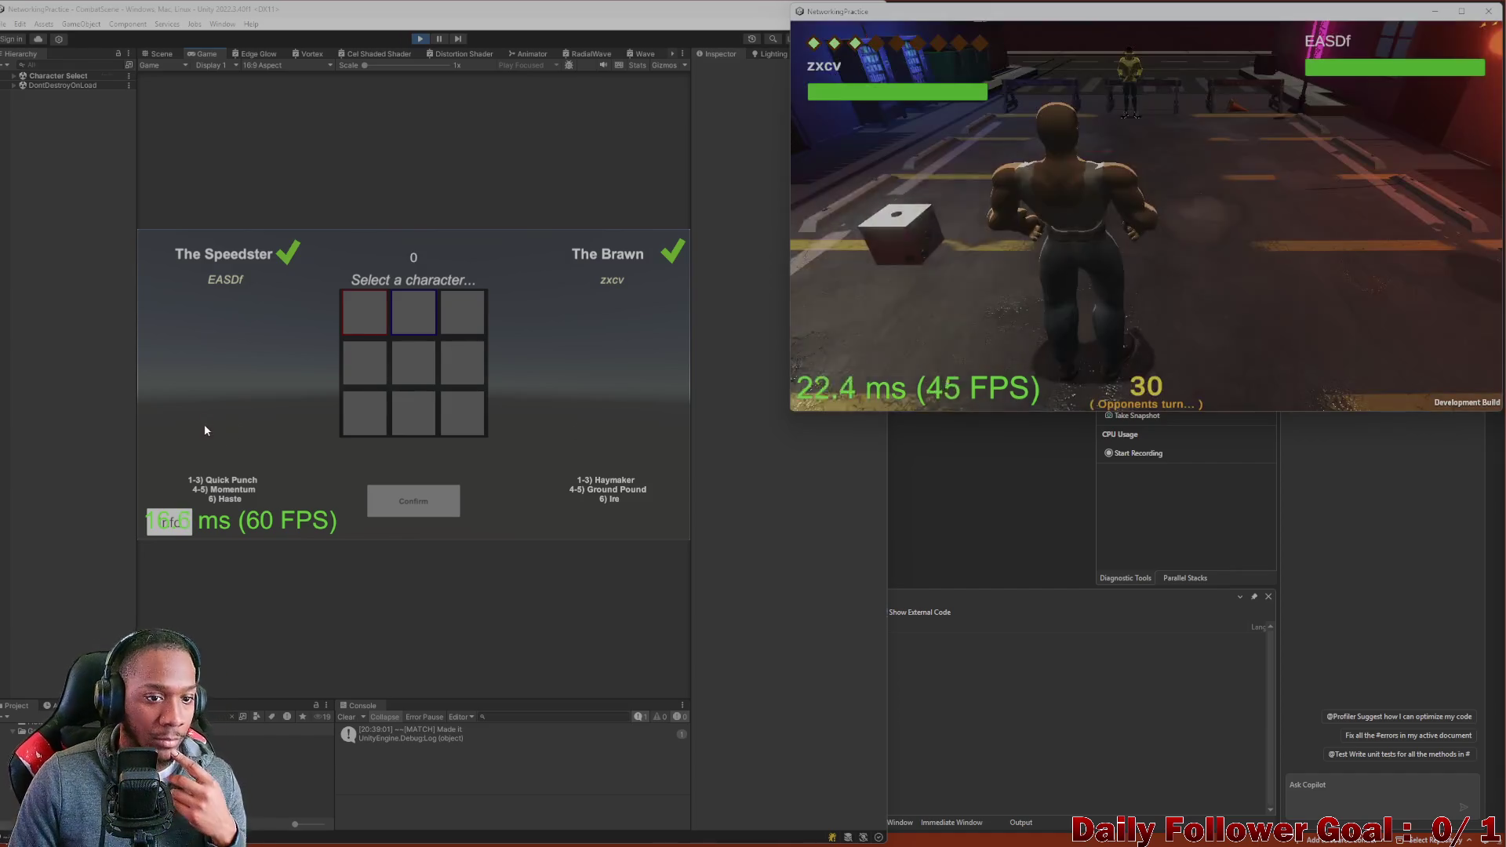
Roll the die and move The Speedster to a tile up the column.
click(216, 397)
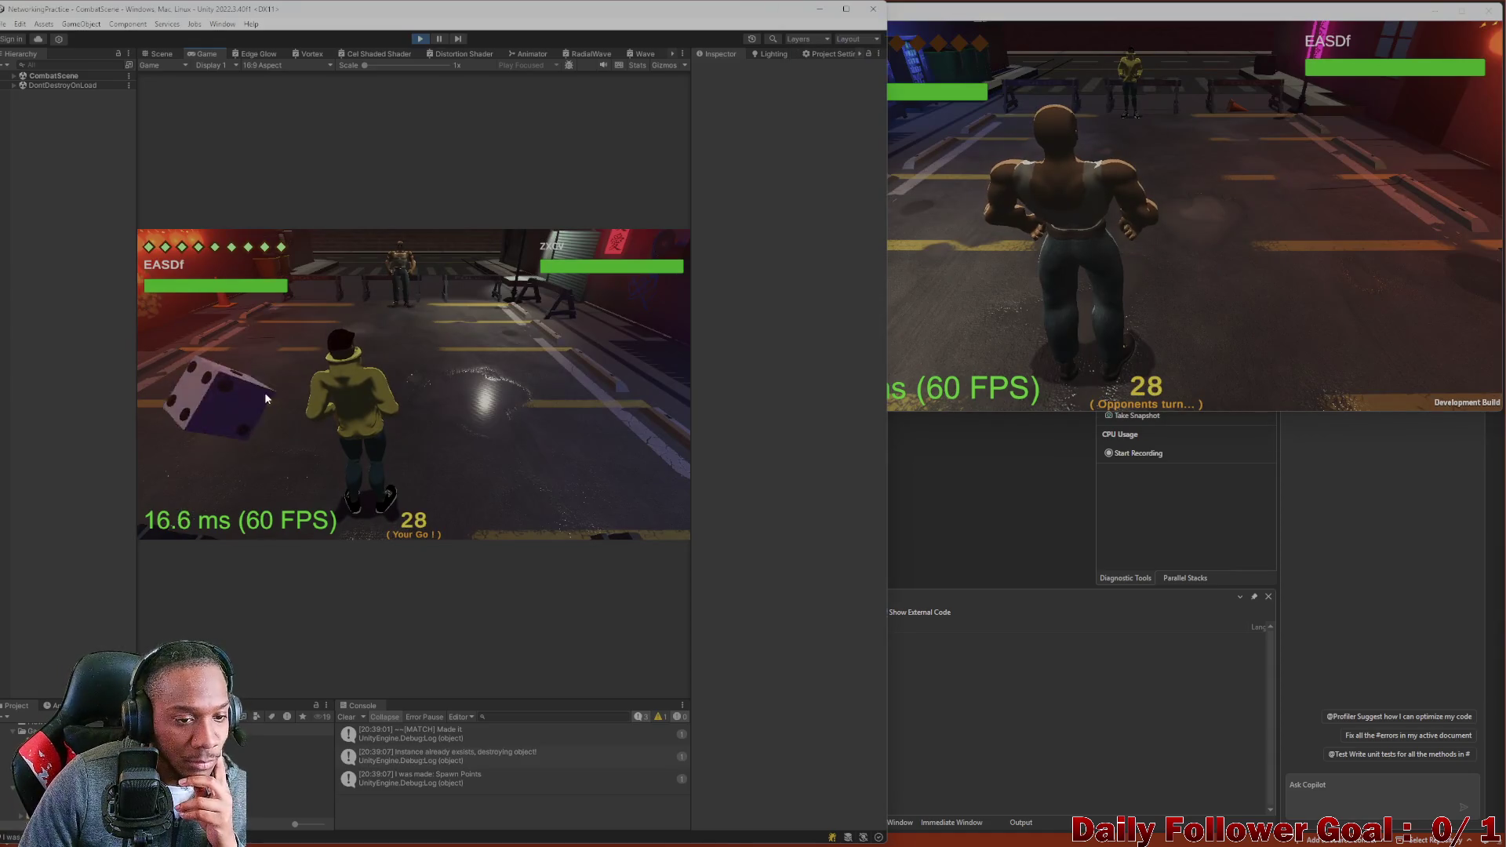
click(236, 449)
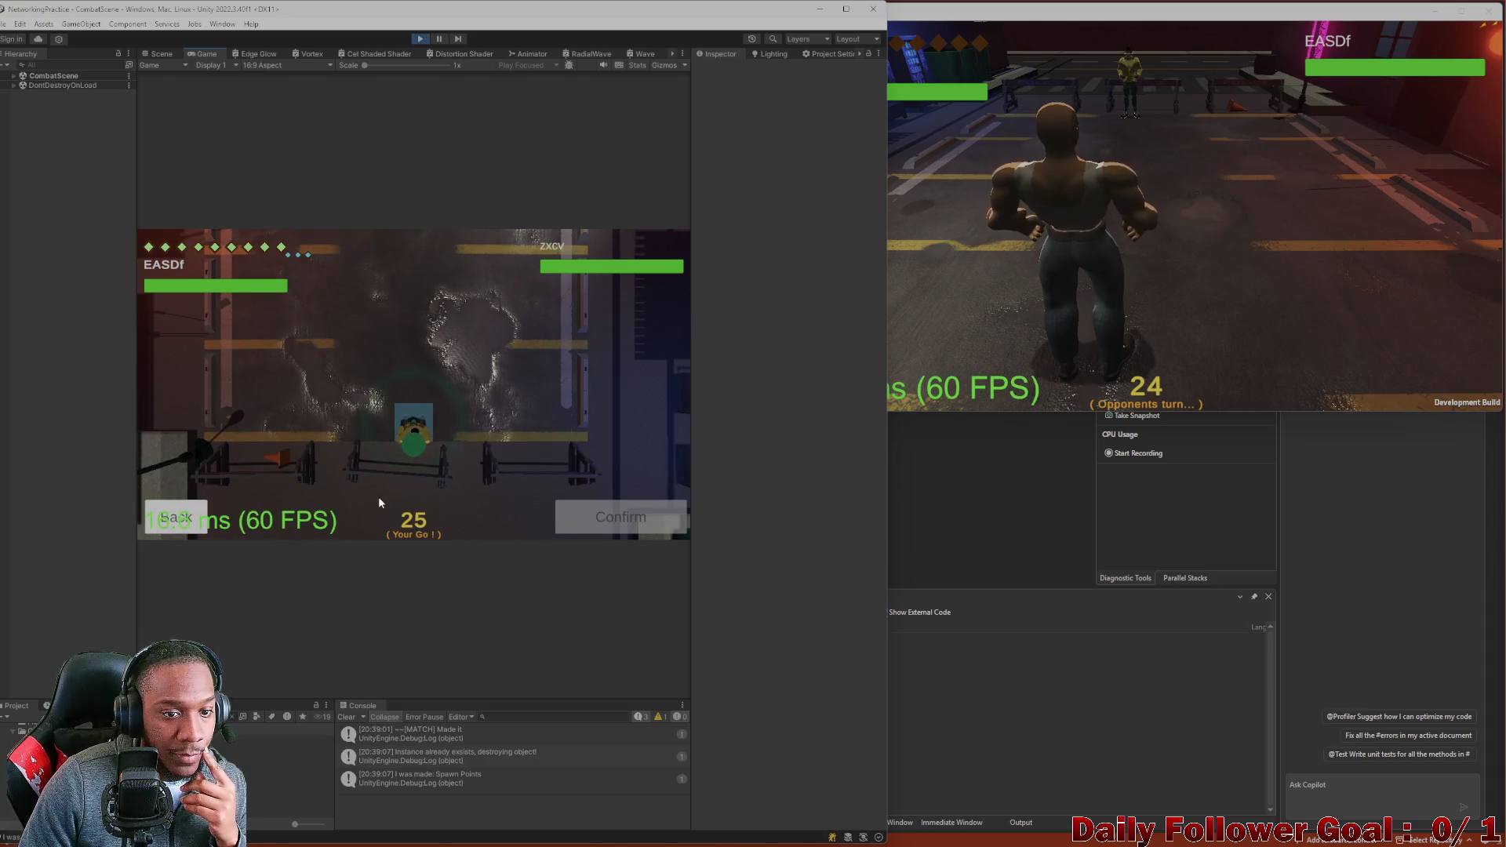
click(403, 355)
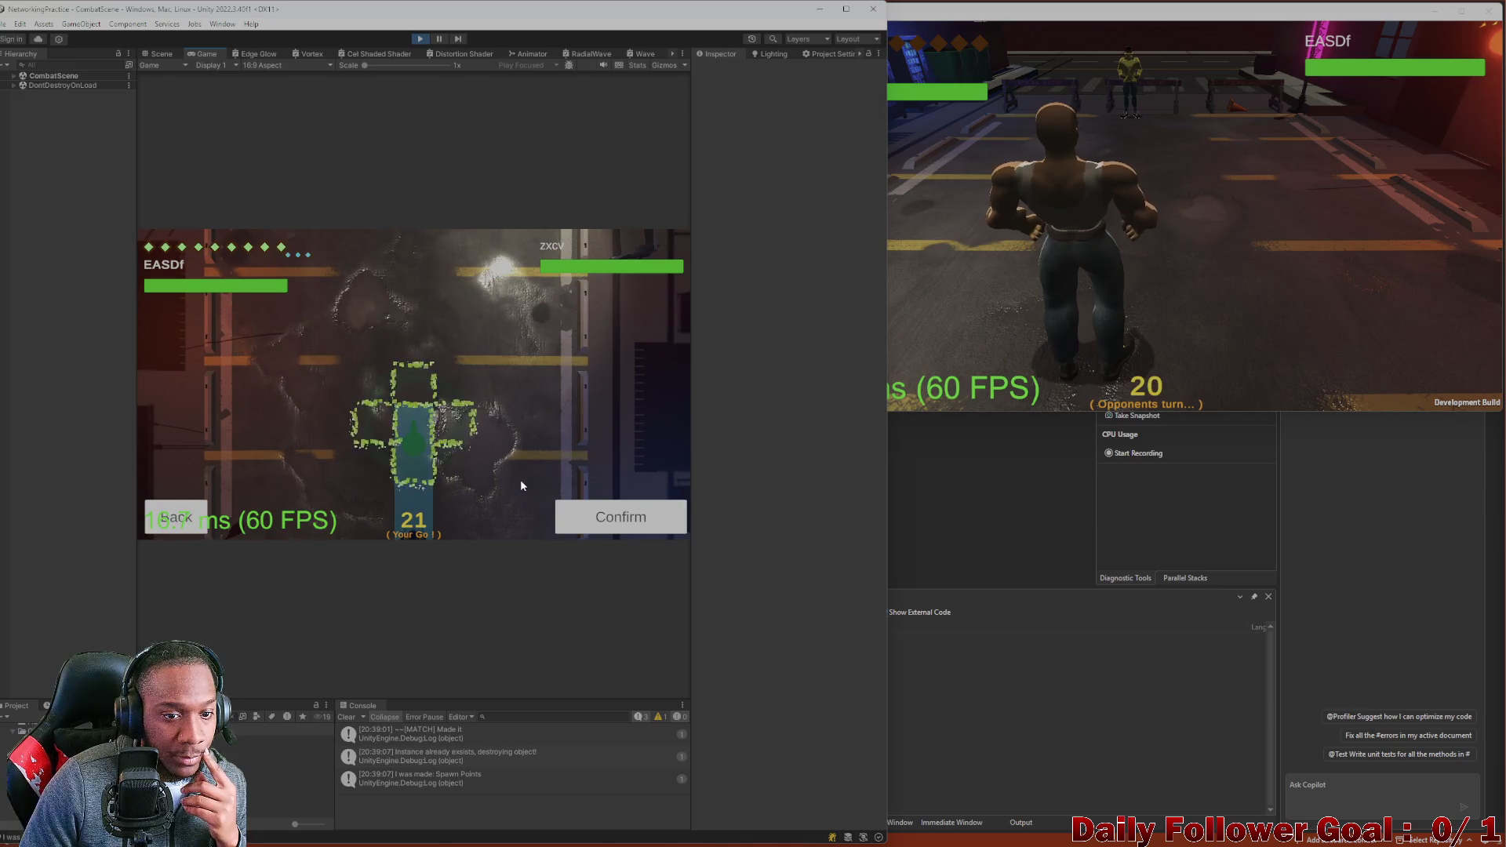
click(590, 514)
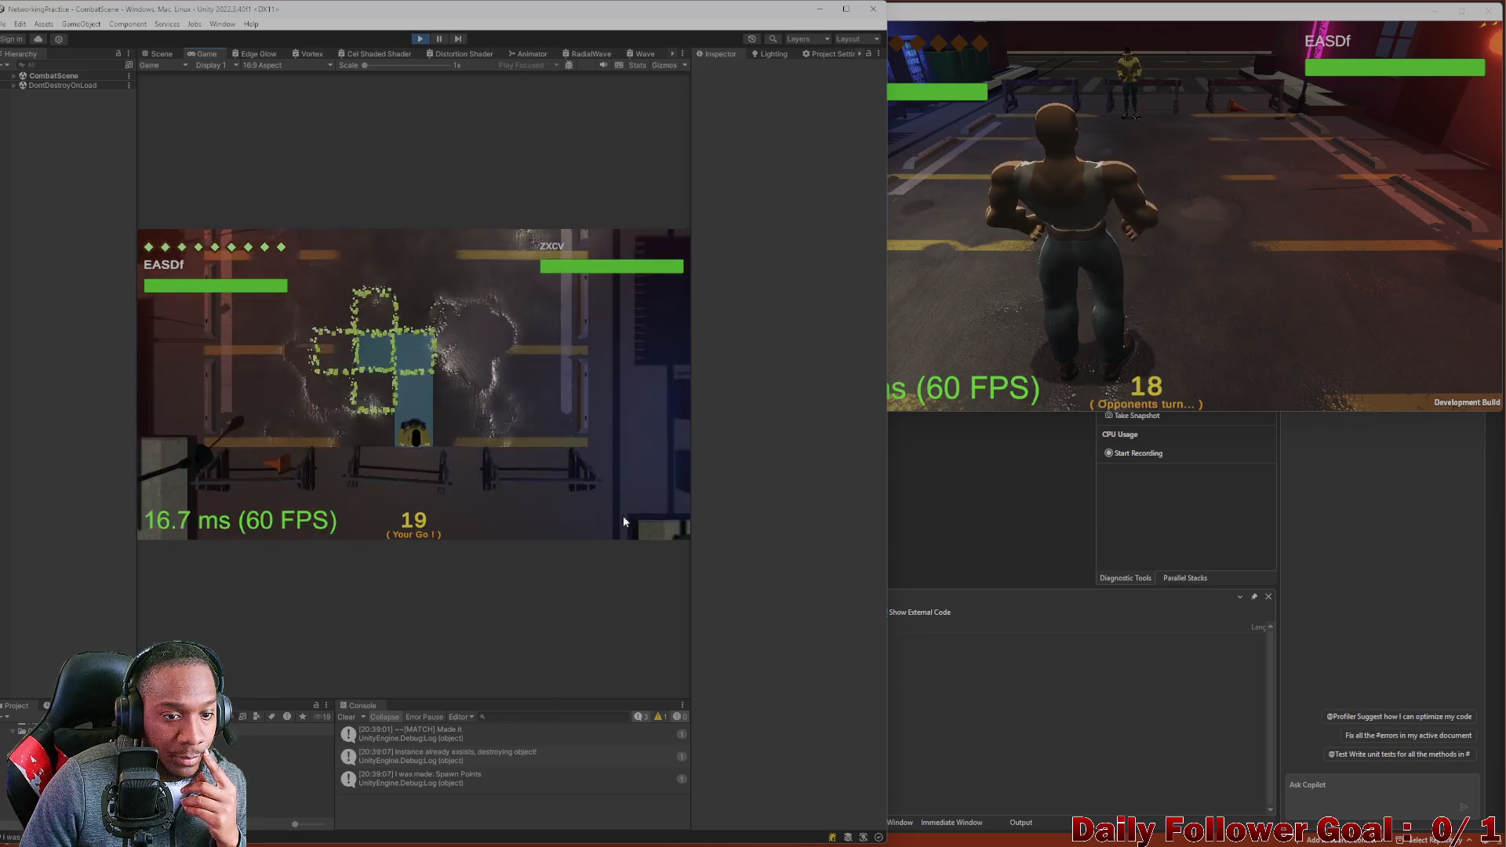
Make two more Speedster moves up the arena, ending the editor player's turn.
click(408, 447)
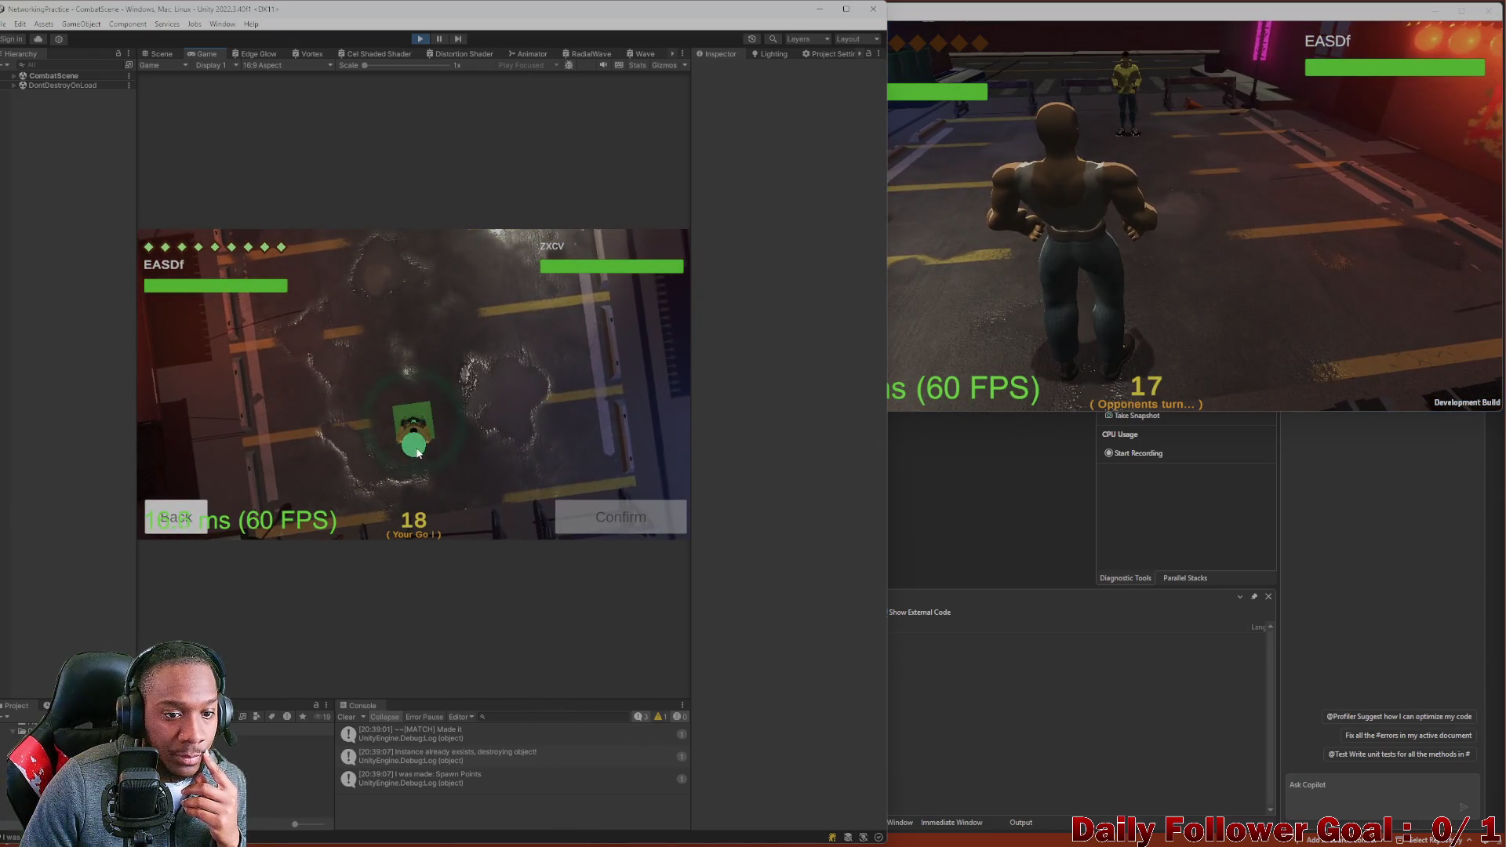
mouse_move(413, 456)
mouse_down()
mouse_move(401, 393)
mouse_move(386, 428)
mouse_move(461, 440)
mouse_move(502, 425)
mouse_move(417, 407)
mouse_up()
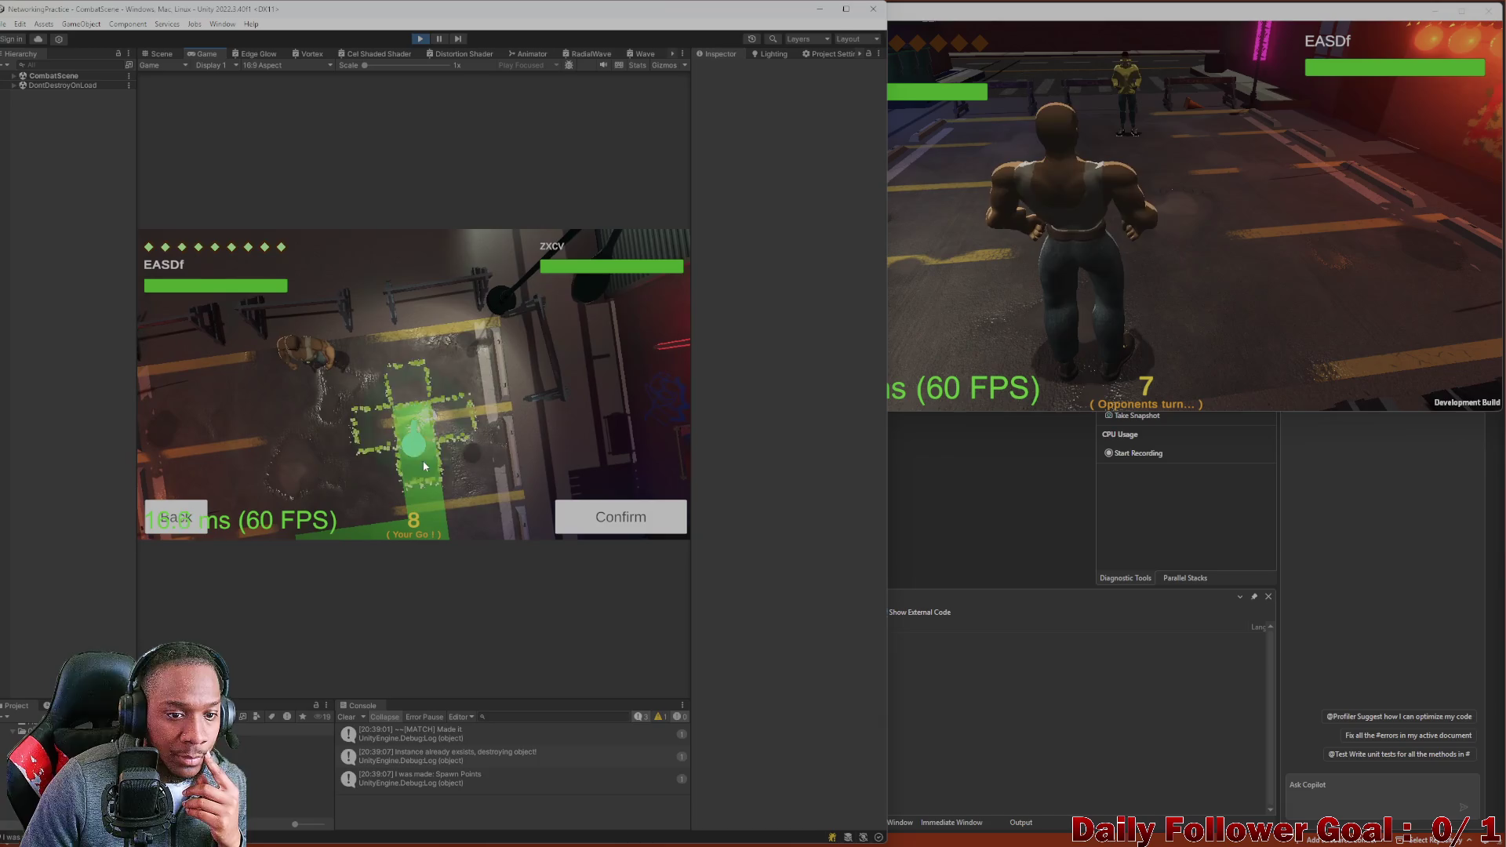
click(593, 522)
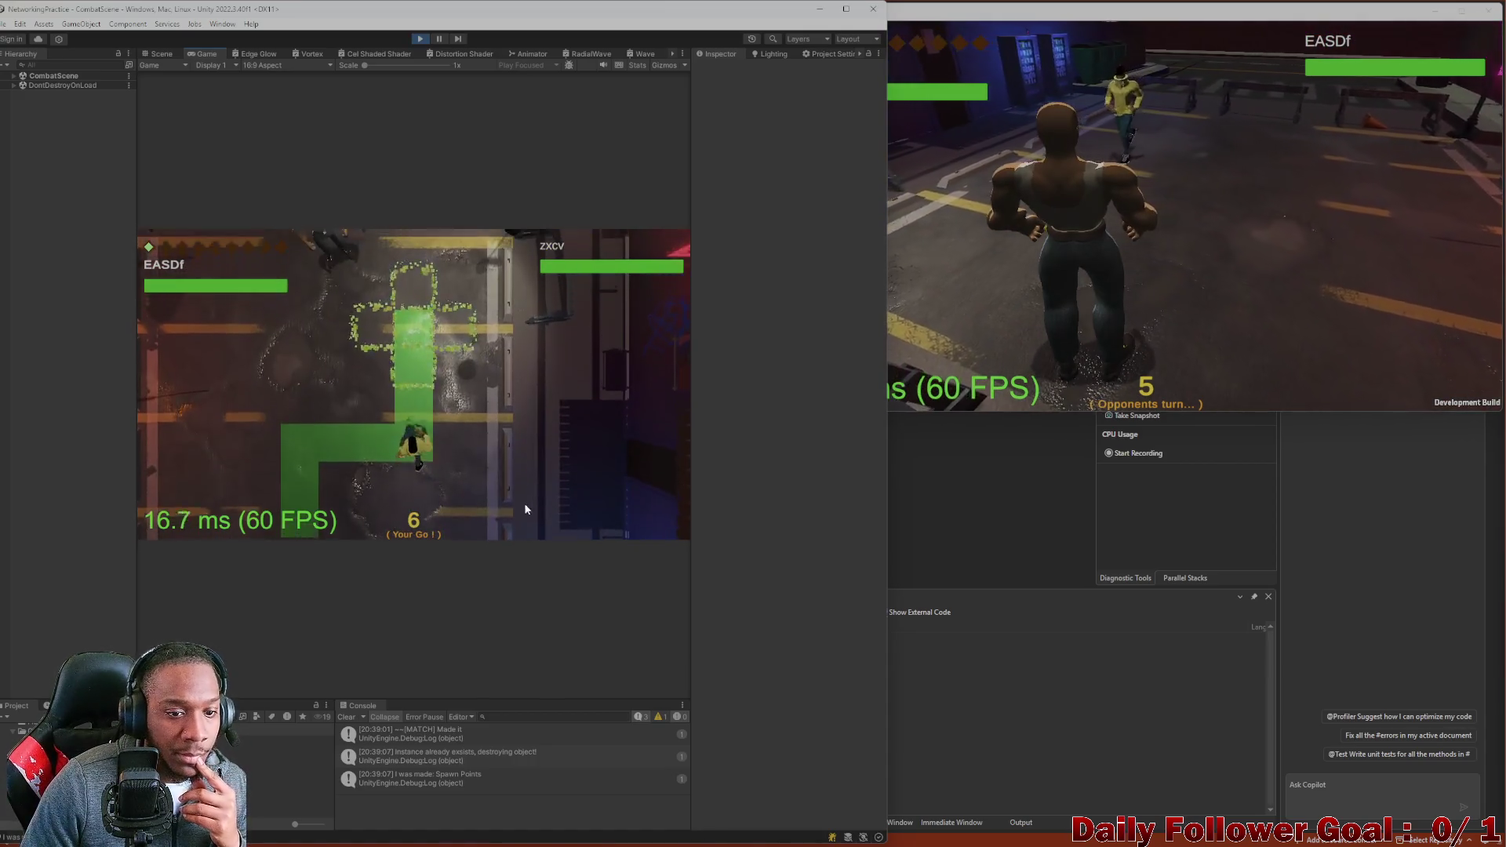
click(248, 448)
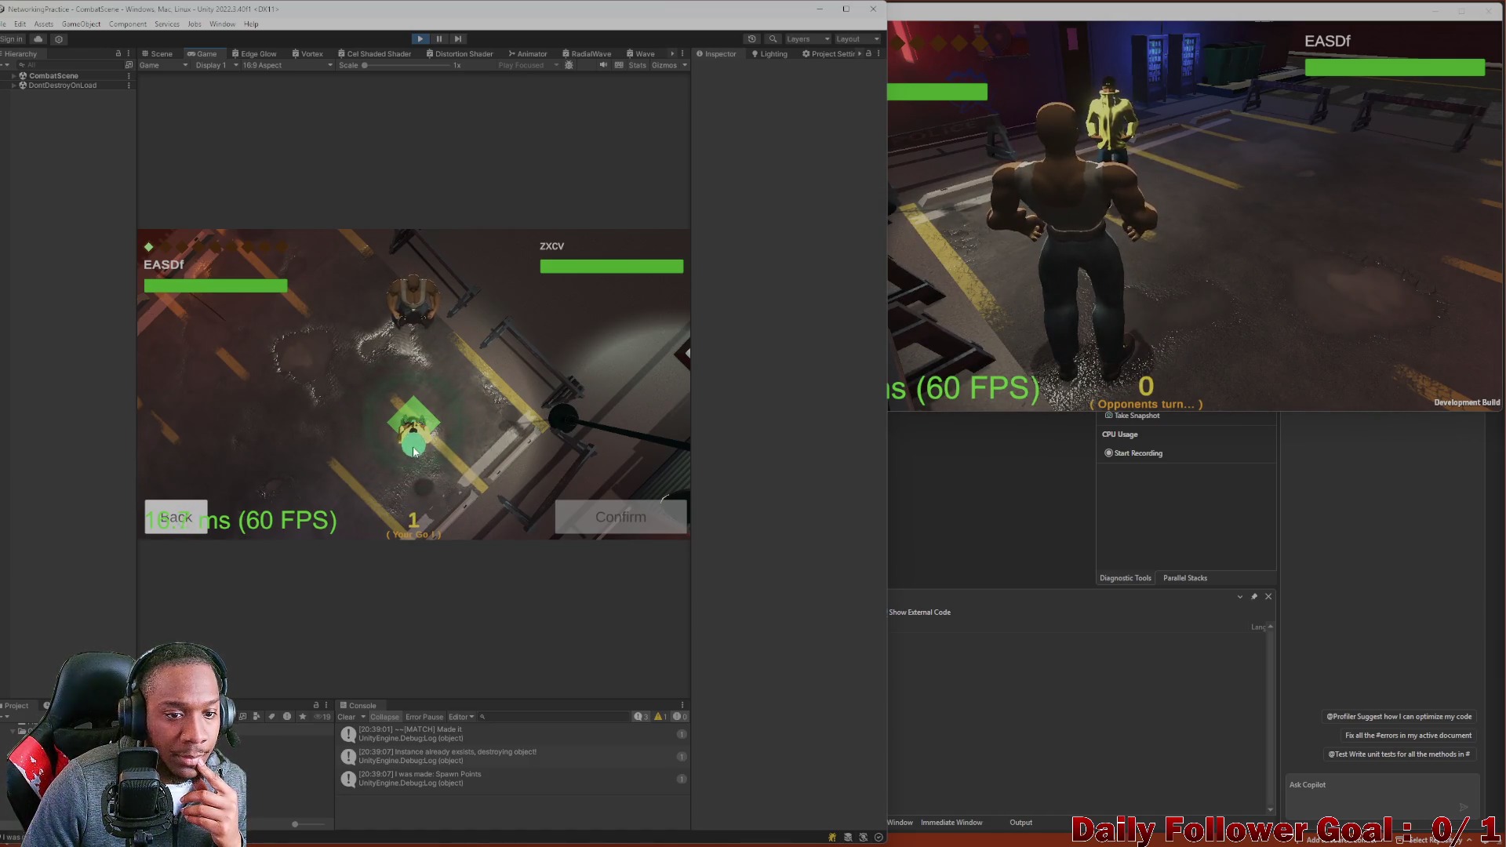
click(414, 451)
click(611, 517)
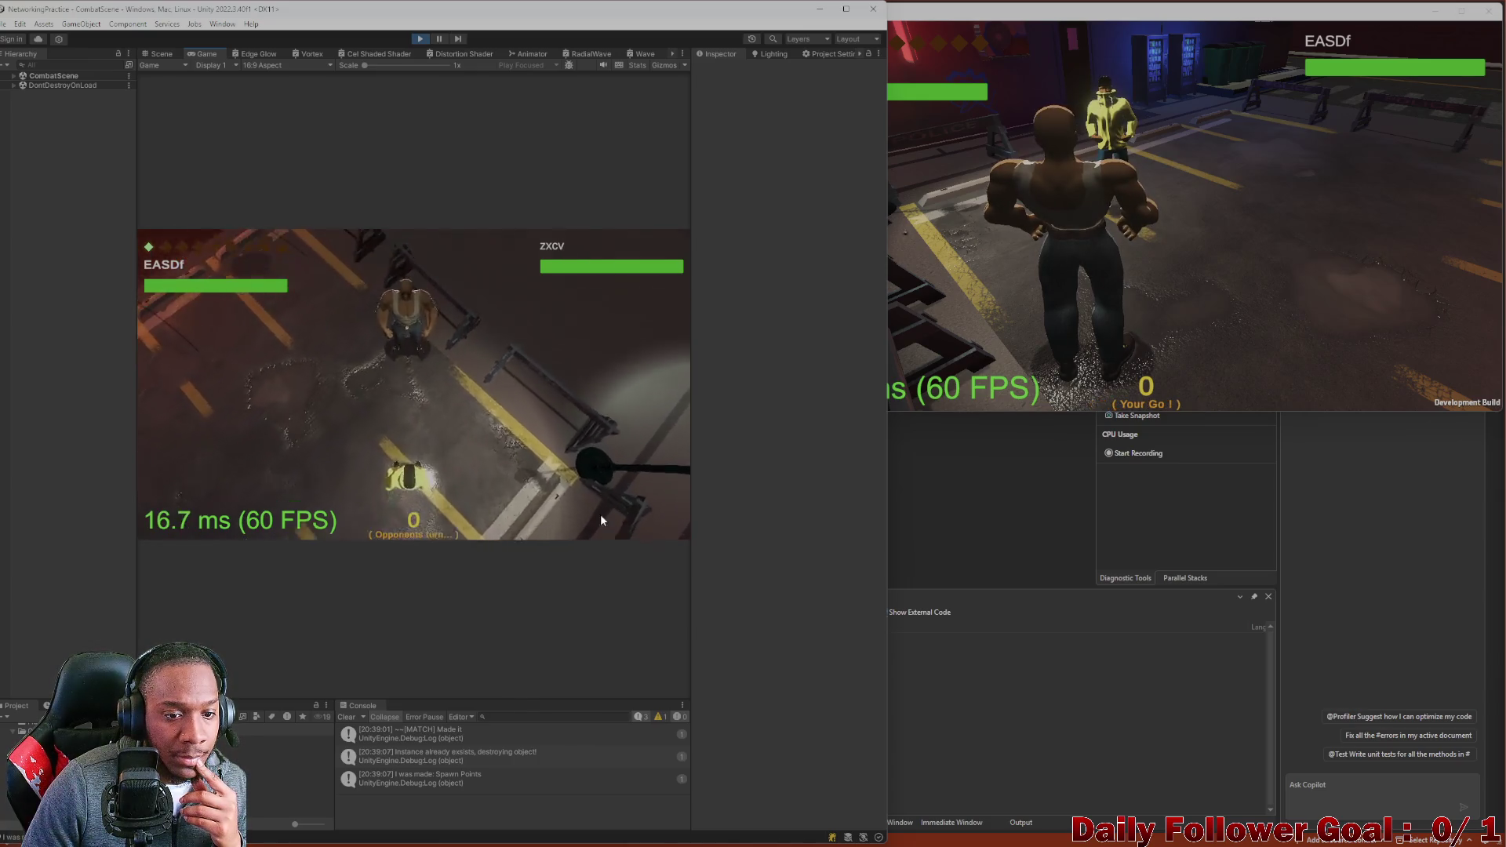
click(926, 239)
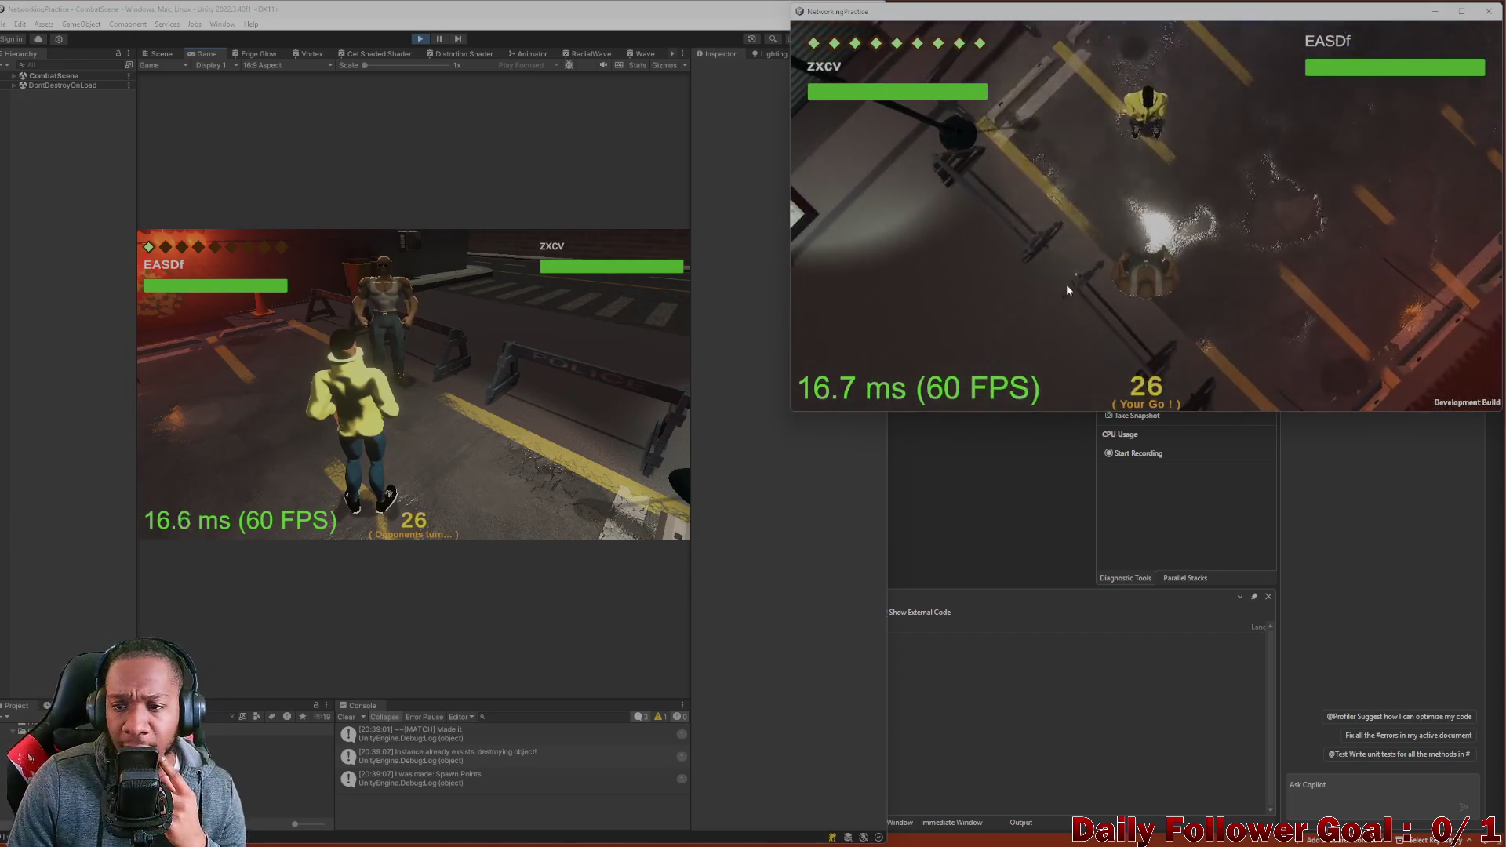
Move The Brawn along a long path, then right next to The Speedster.
click(970, 292)
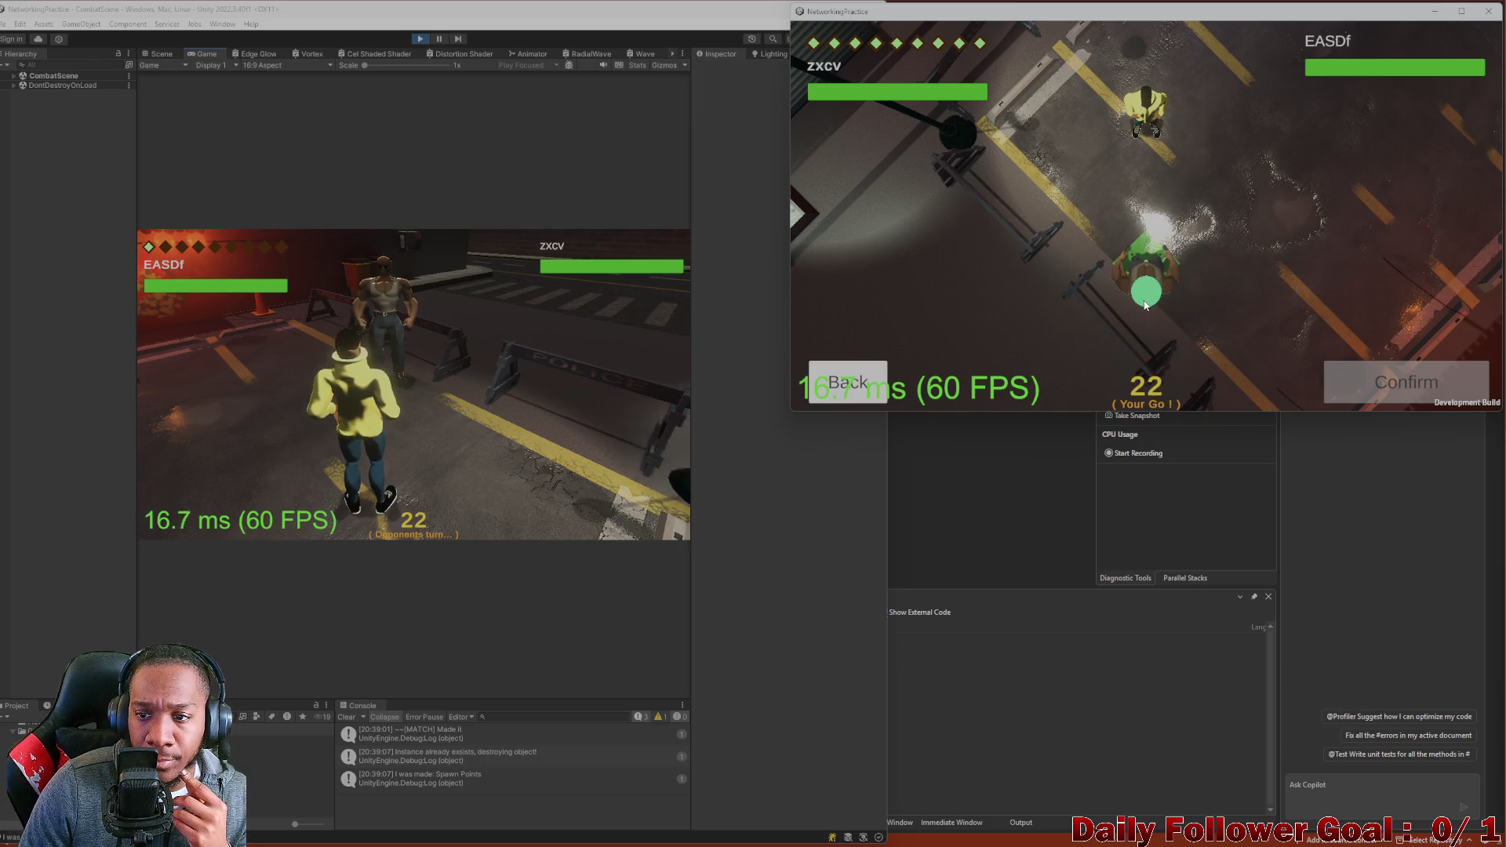
mouse_move(1149, 297)
mouse_down()
mouse_move(1220, 212)
mouse_move(1167, 263)
mouse_move(1098, 243)
mouse_move(1299, 343)
mouse_up()
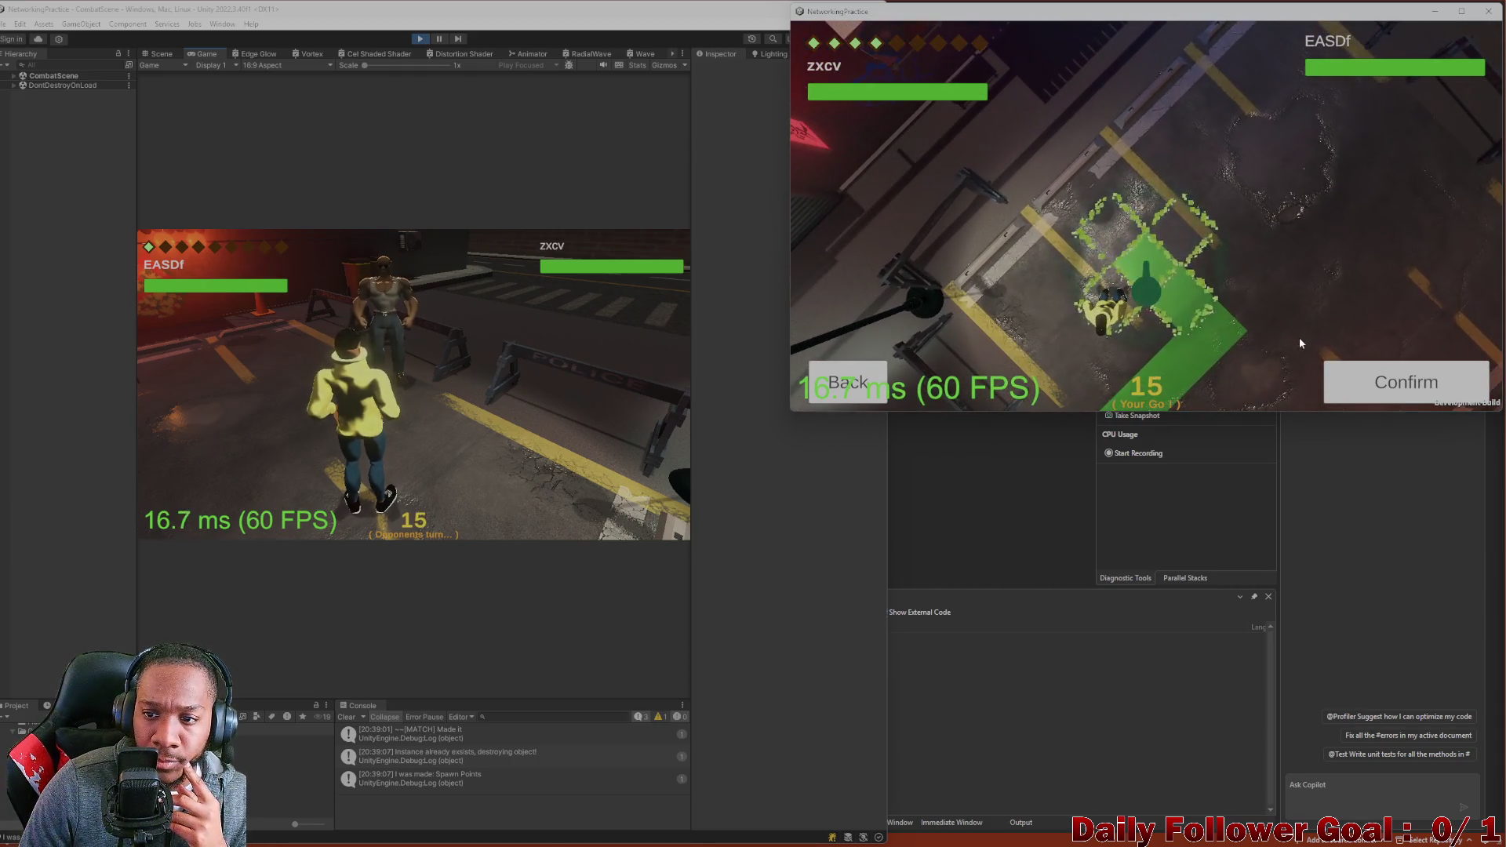
click(1419, 383)
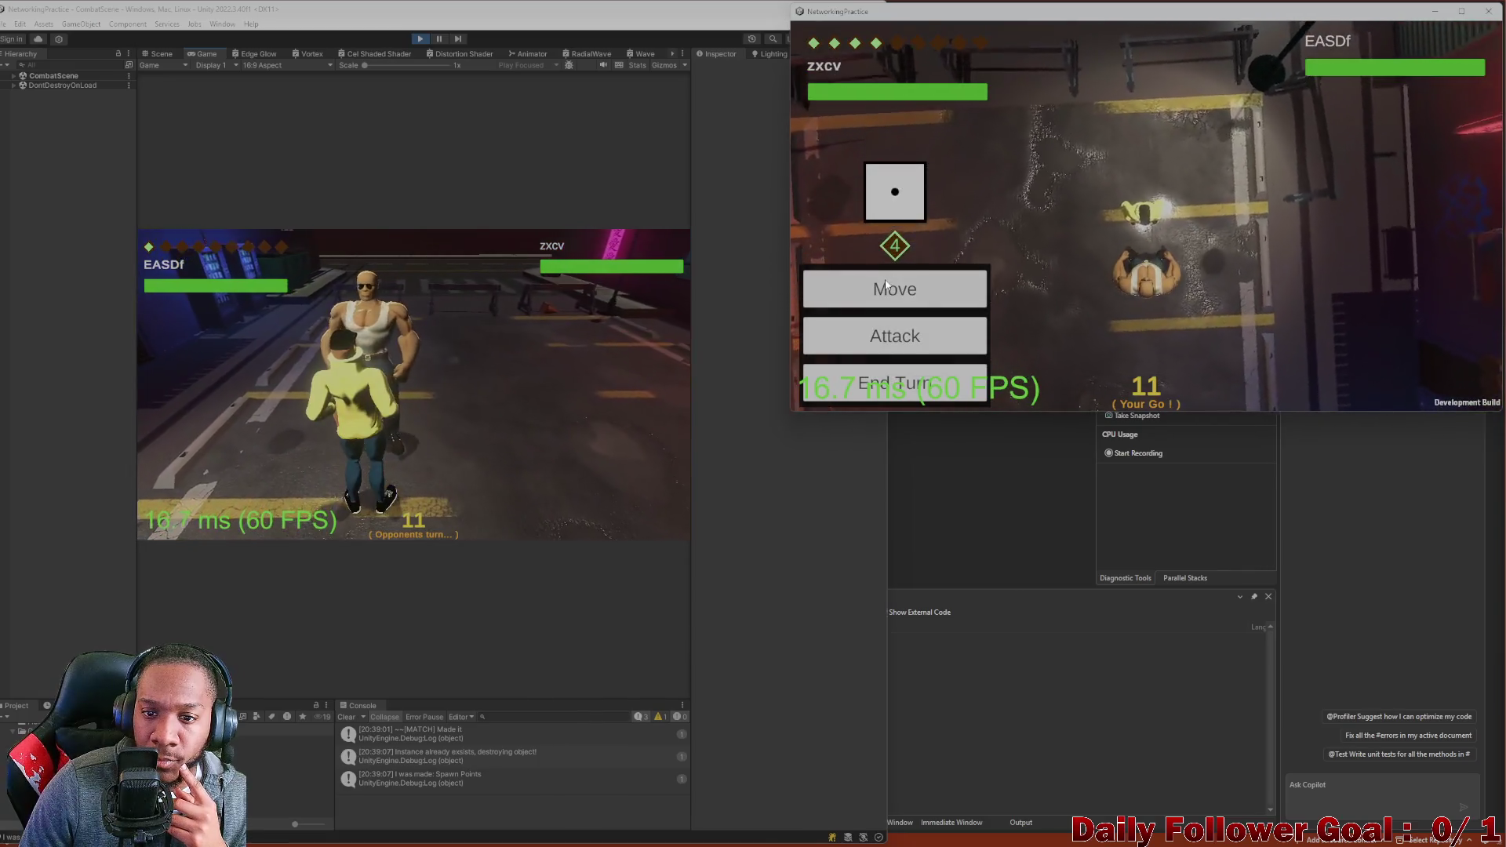
click(894, 288)
click(1134, 229)
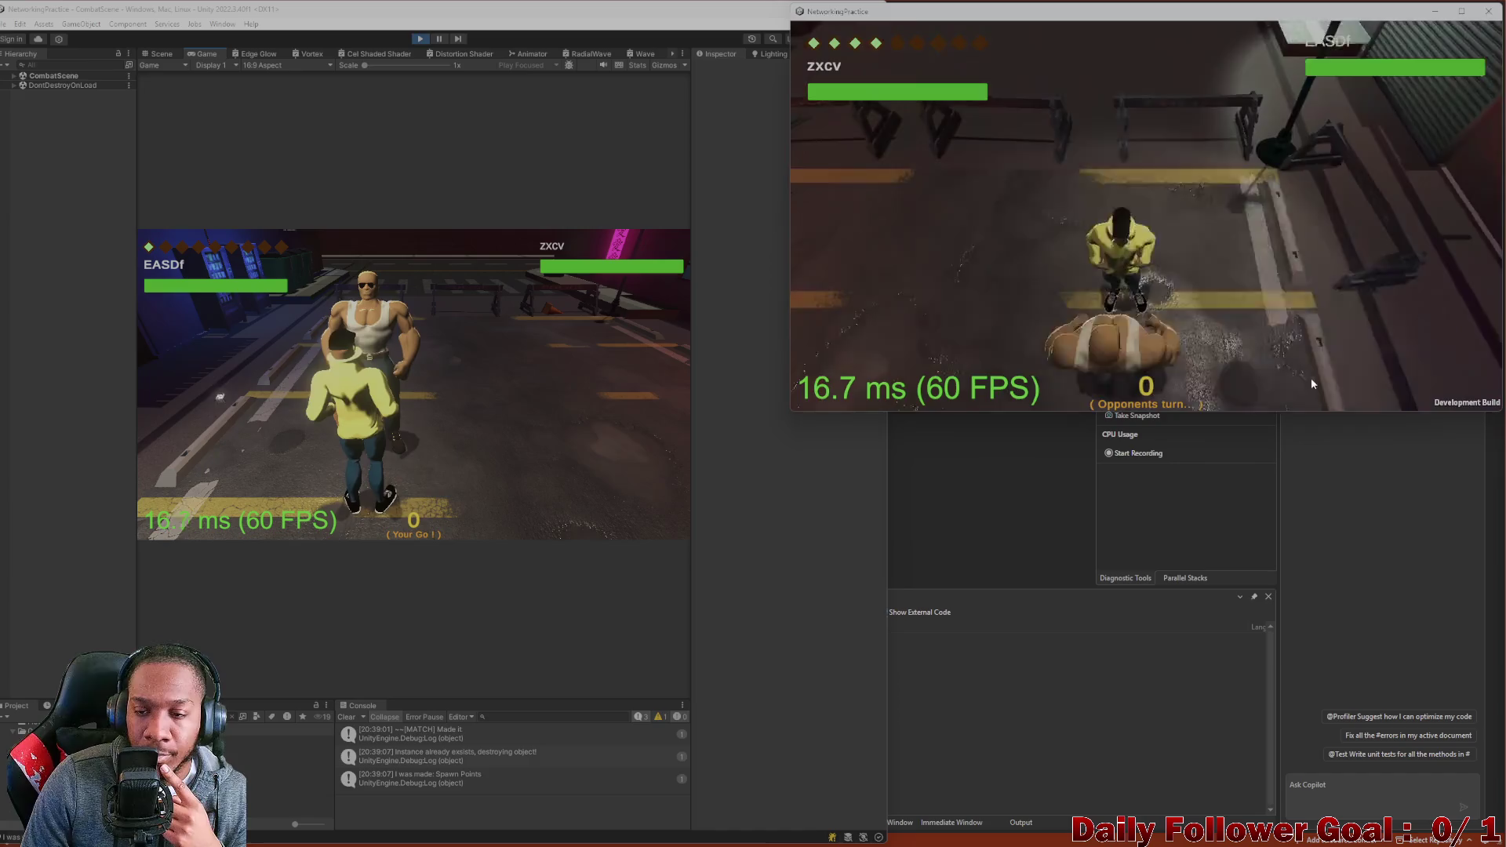
click(515, 455)
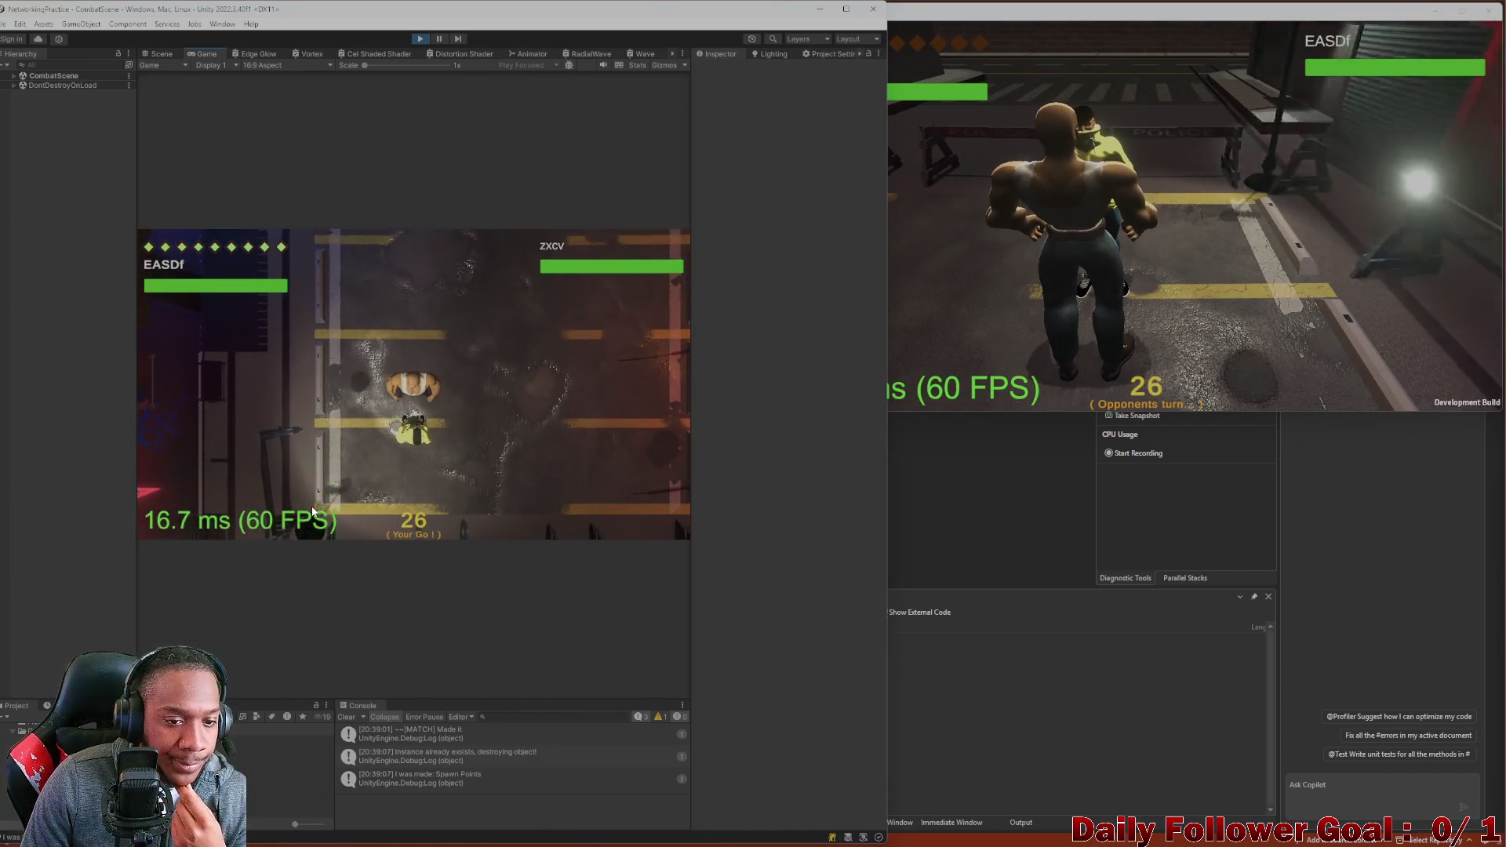
Move The Speedster to a free tile nearby.
click(212, 437)
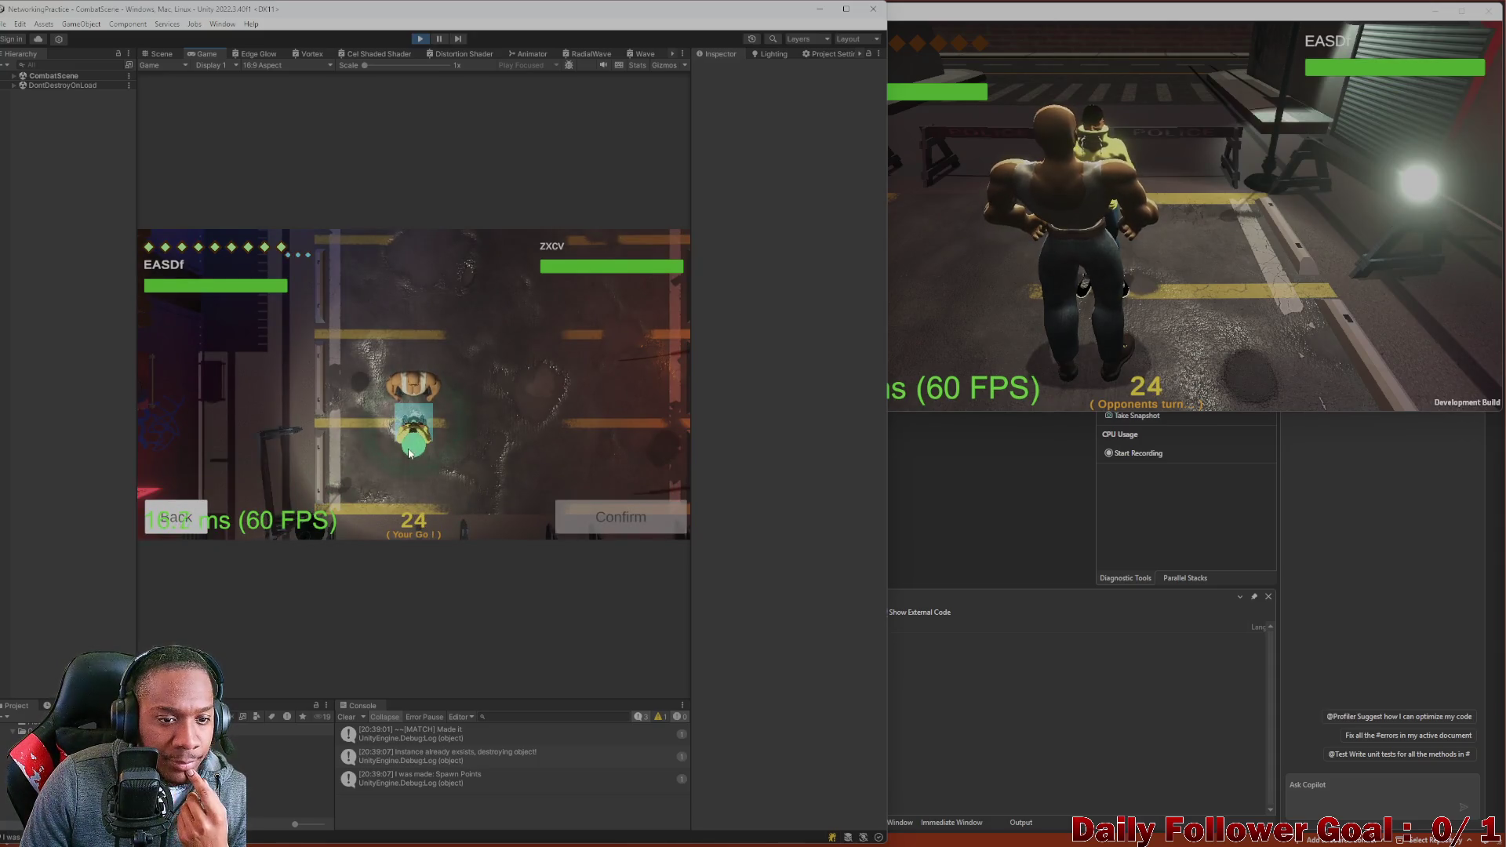
click(463, 453)
click(423, 422)
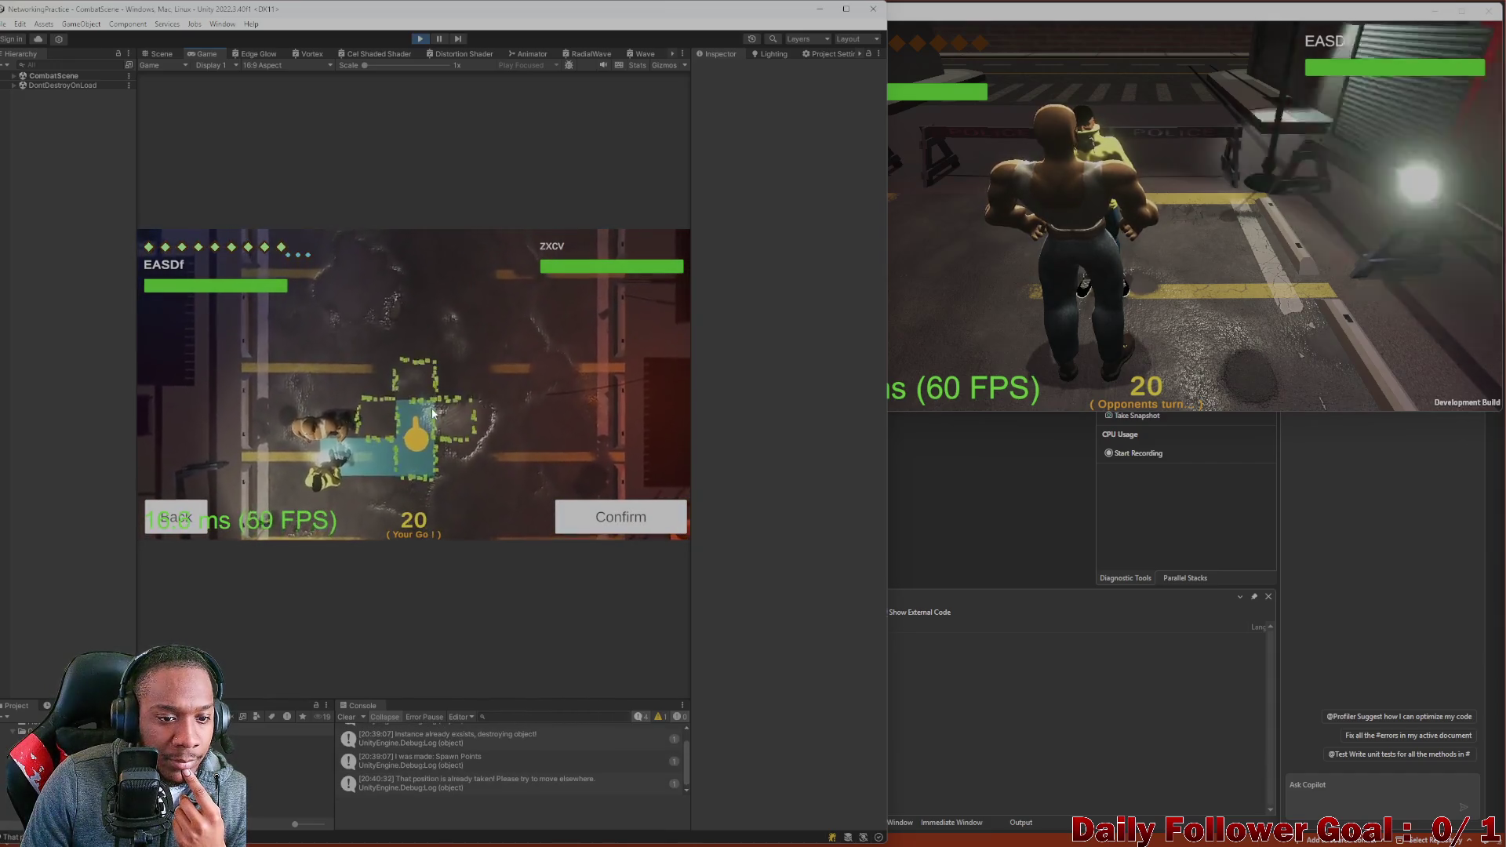
click(408, 403)
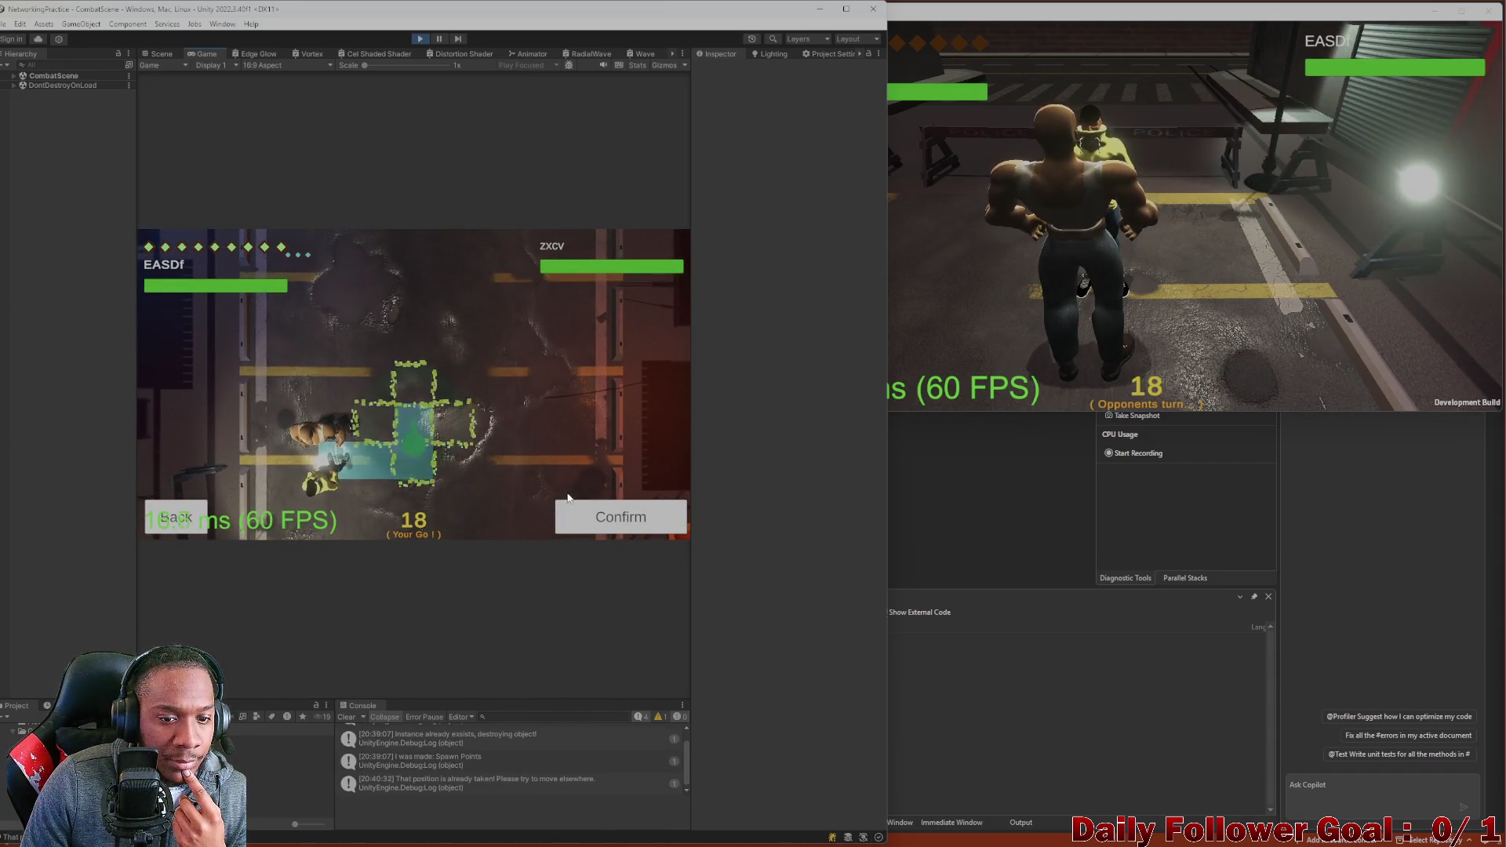
click(623, 525)
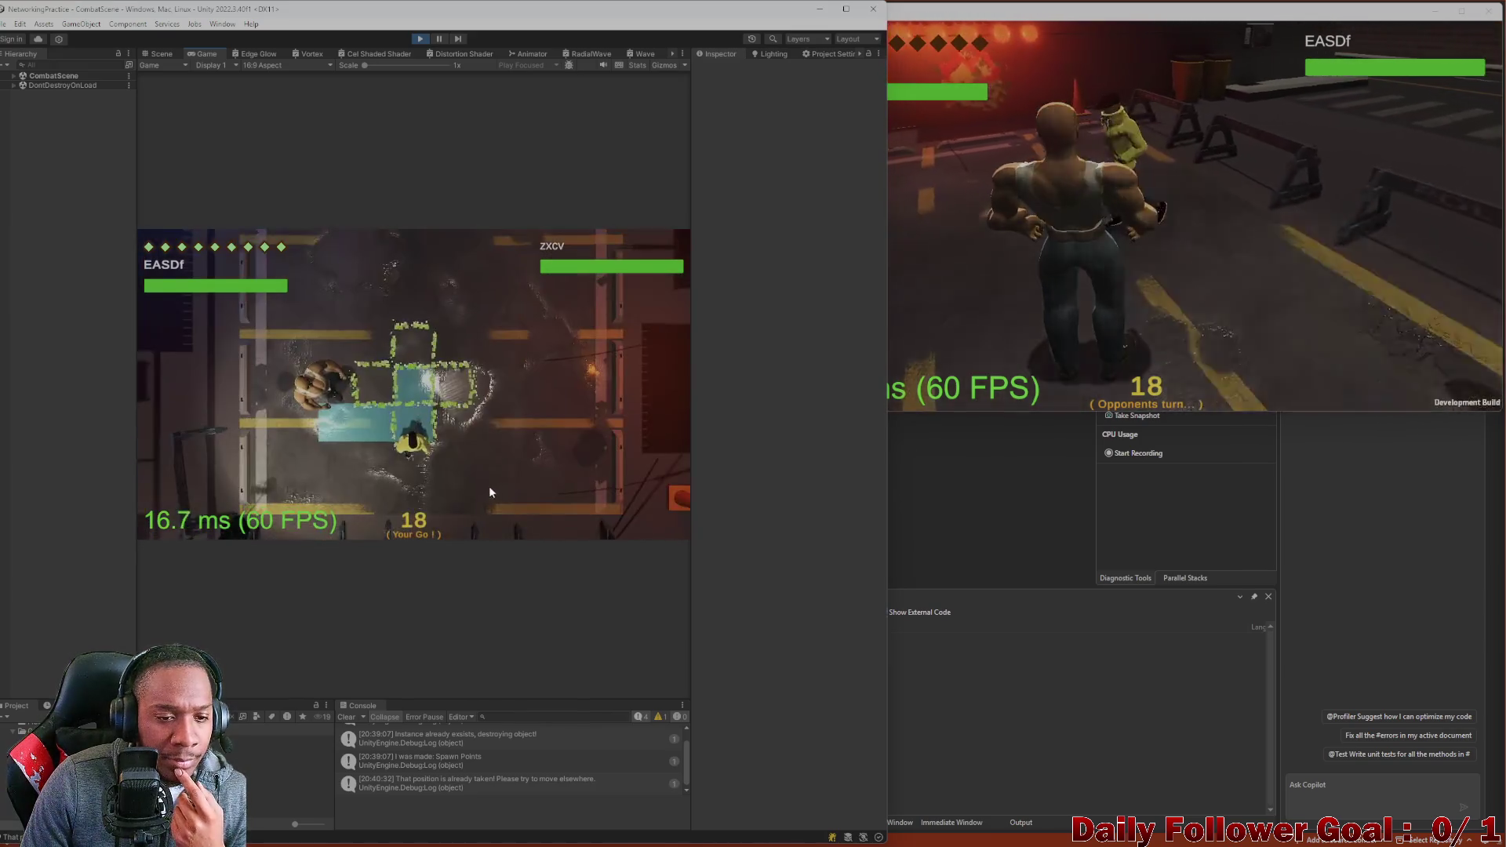
Make two more Speedster moves upward and end the editor player's turn.
click(284, 445)
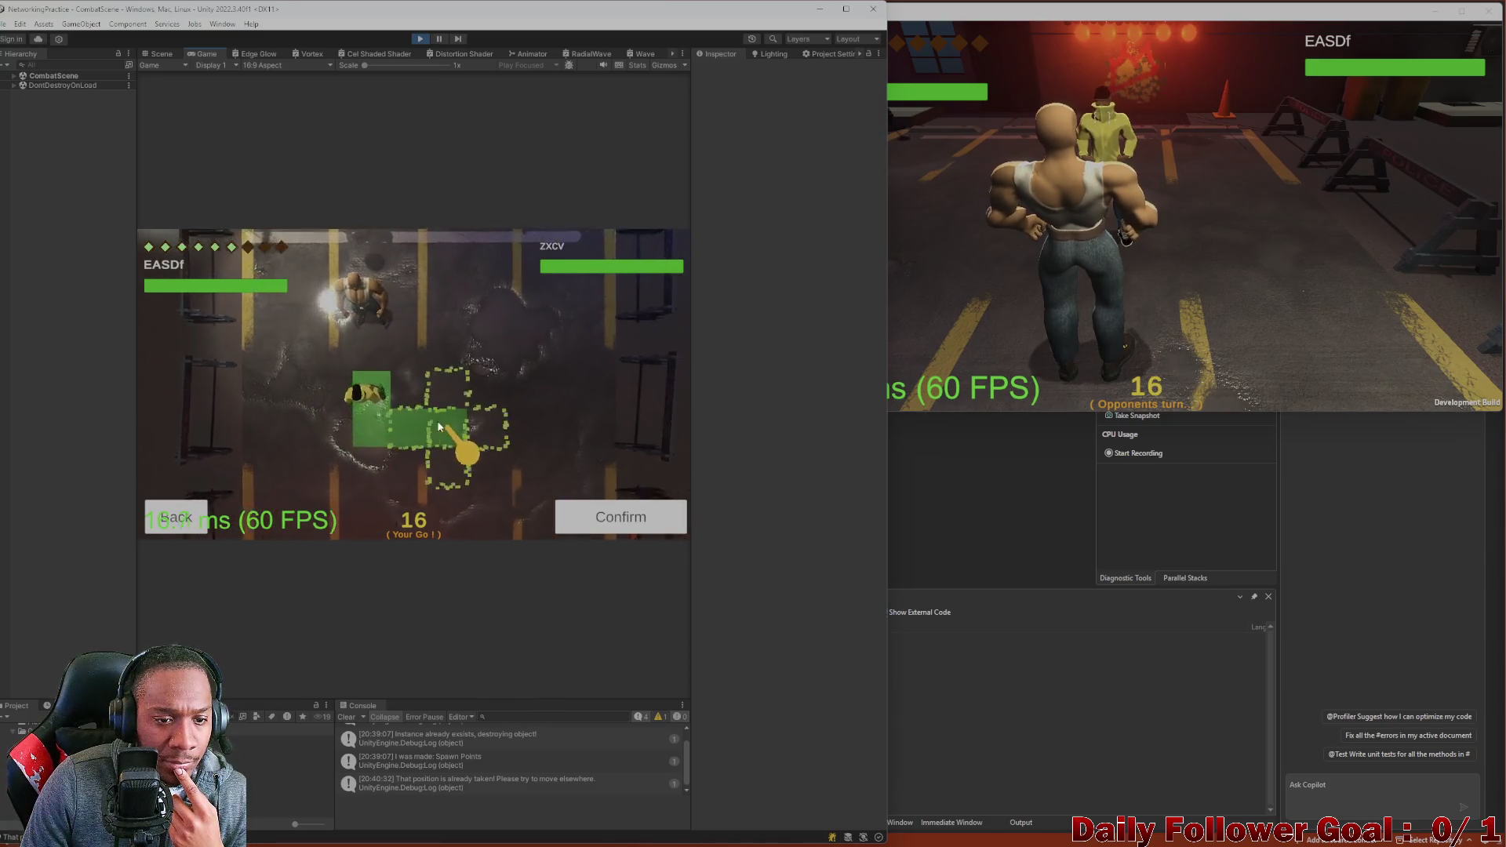
click(436, 412)
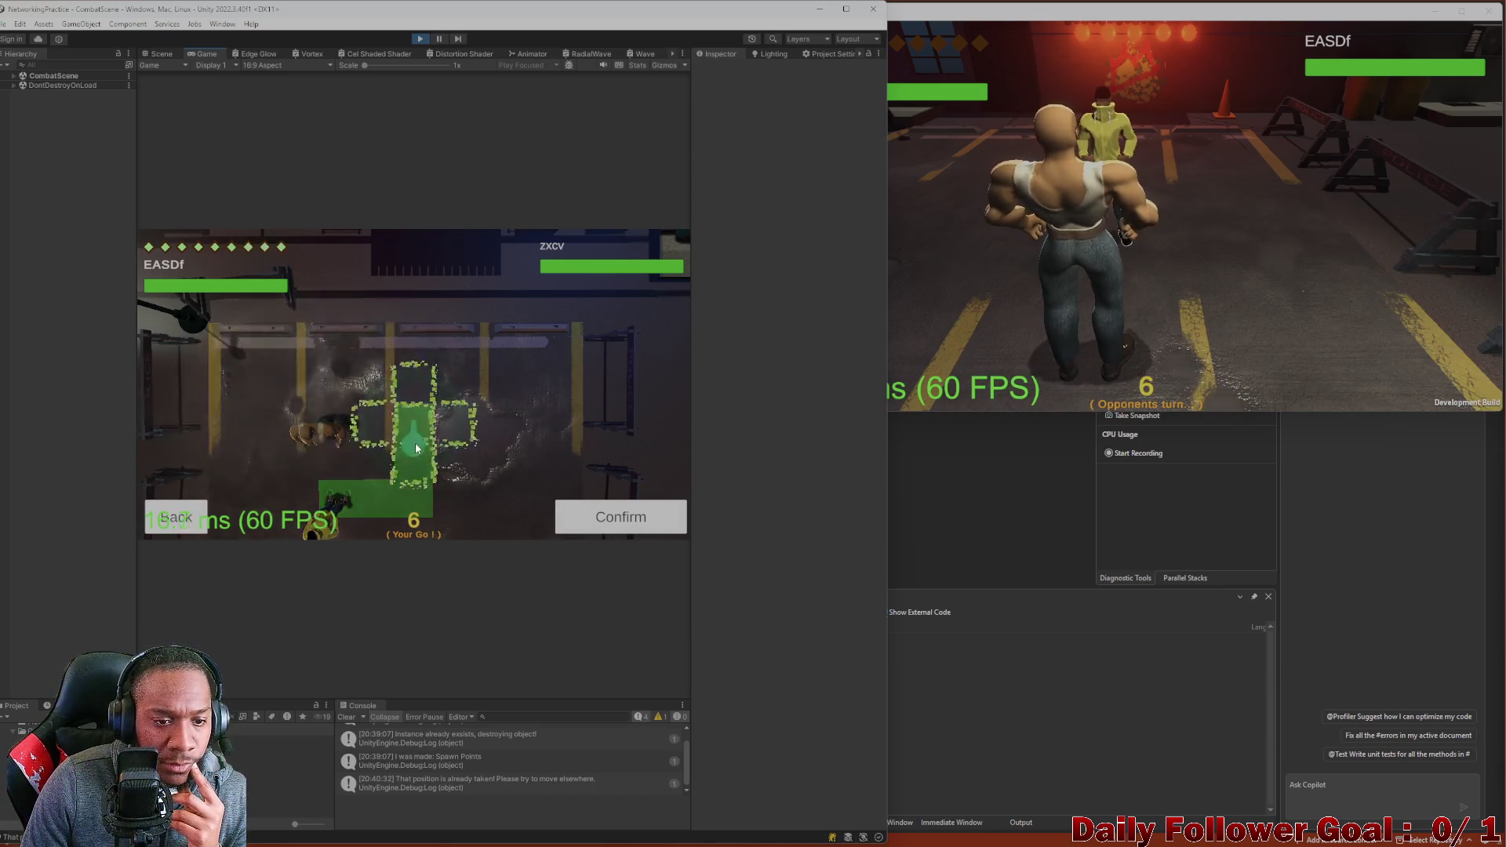
click(403, 380)
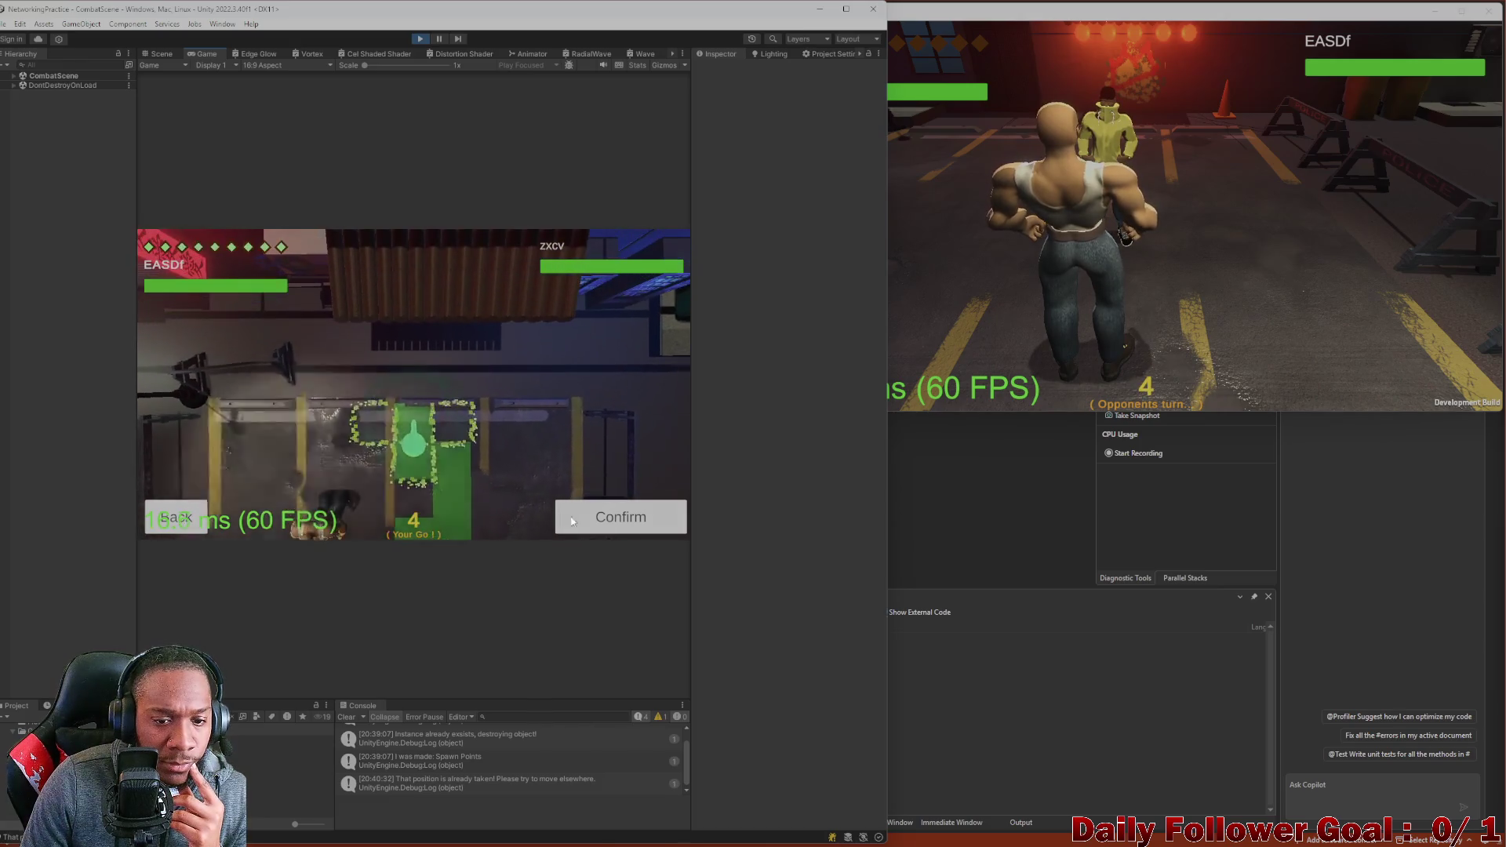
click(592, 519)
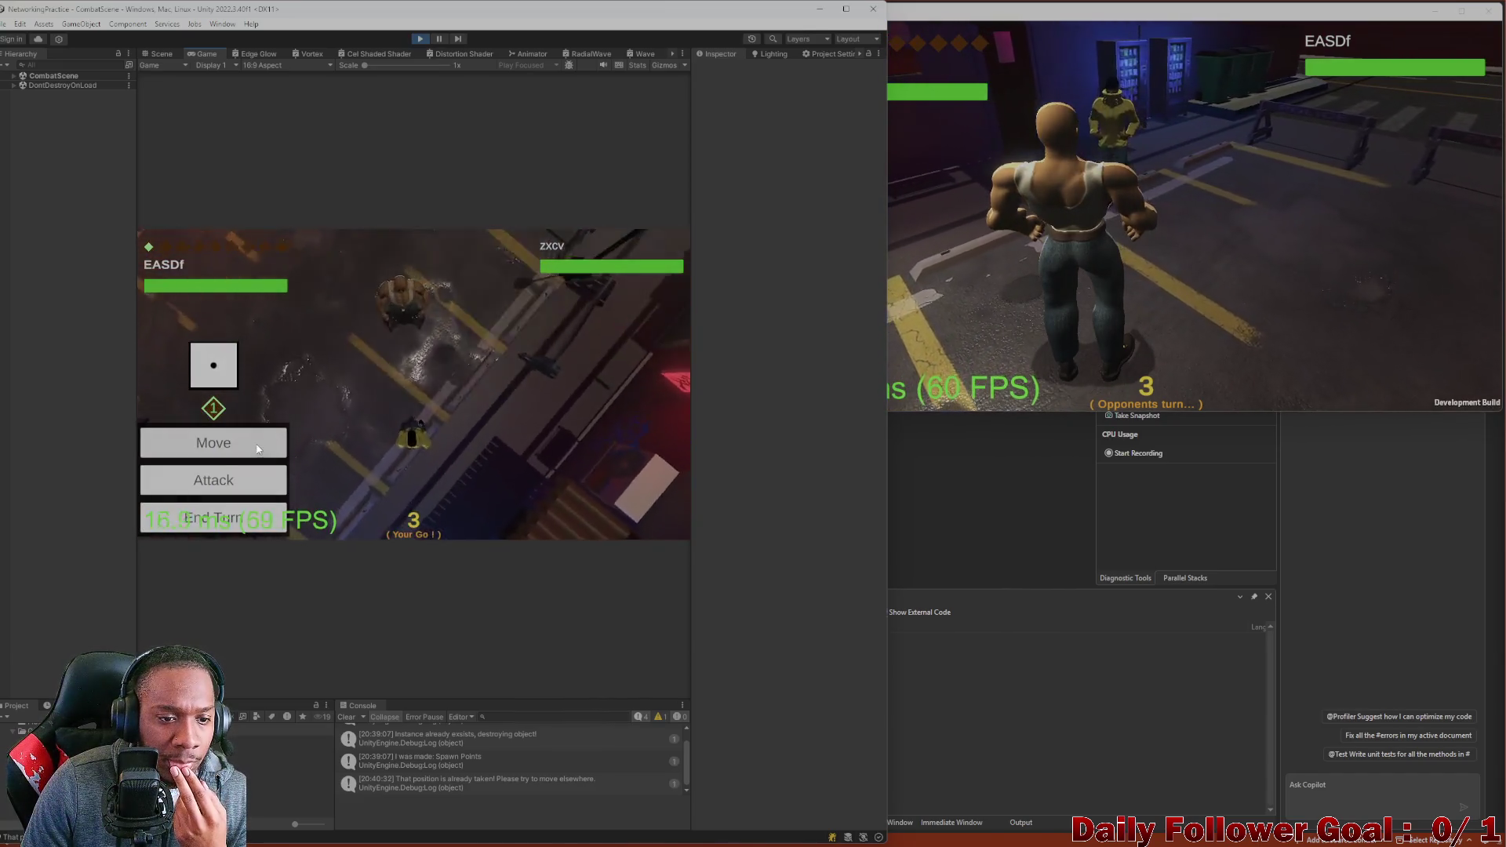
click(227, 443)
click(600, 519)
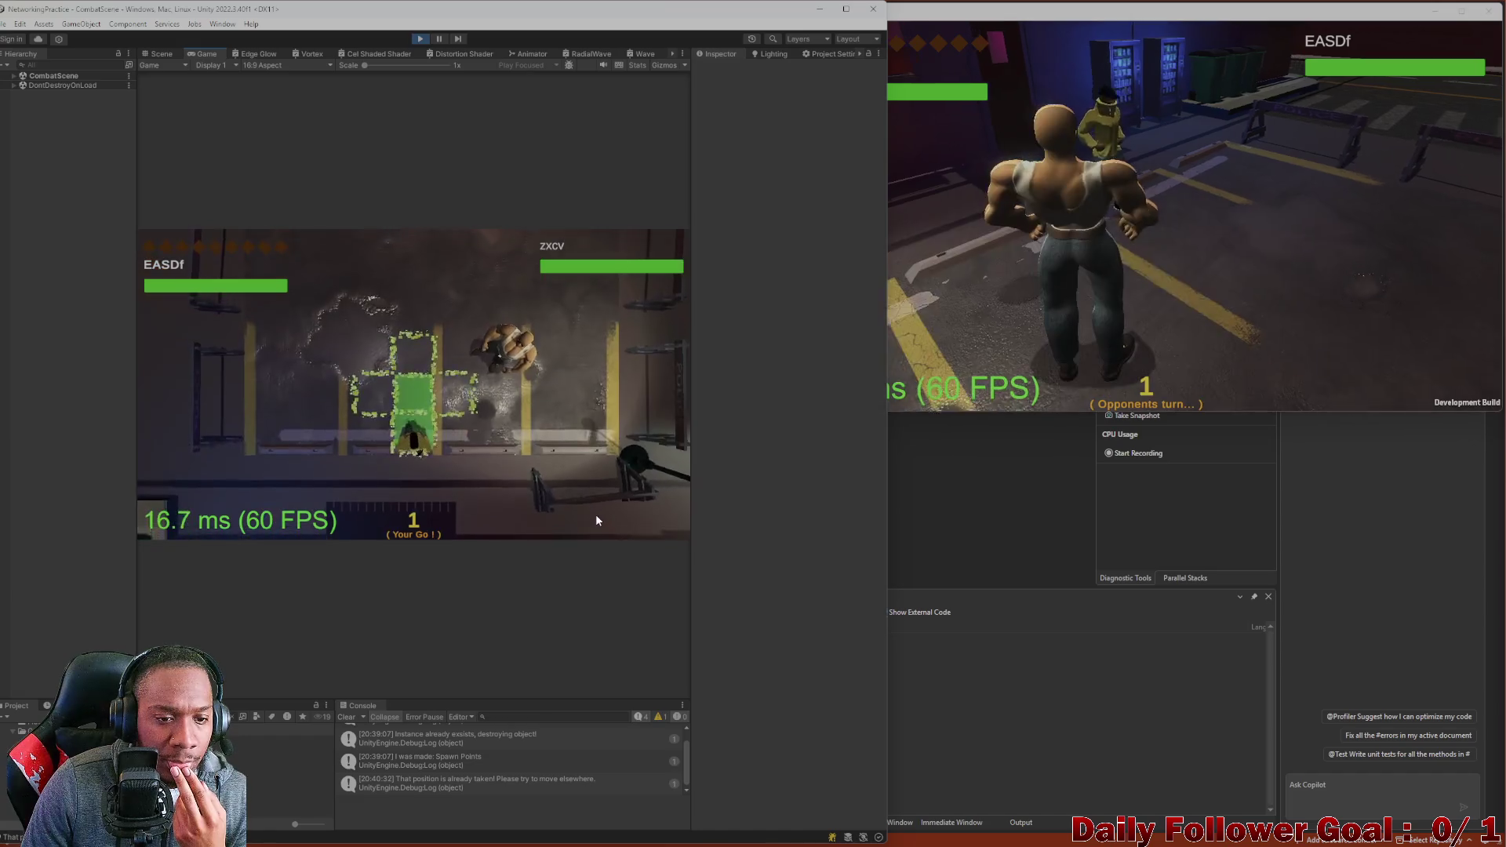
click(257, 523)
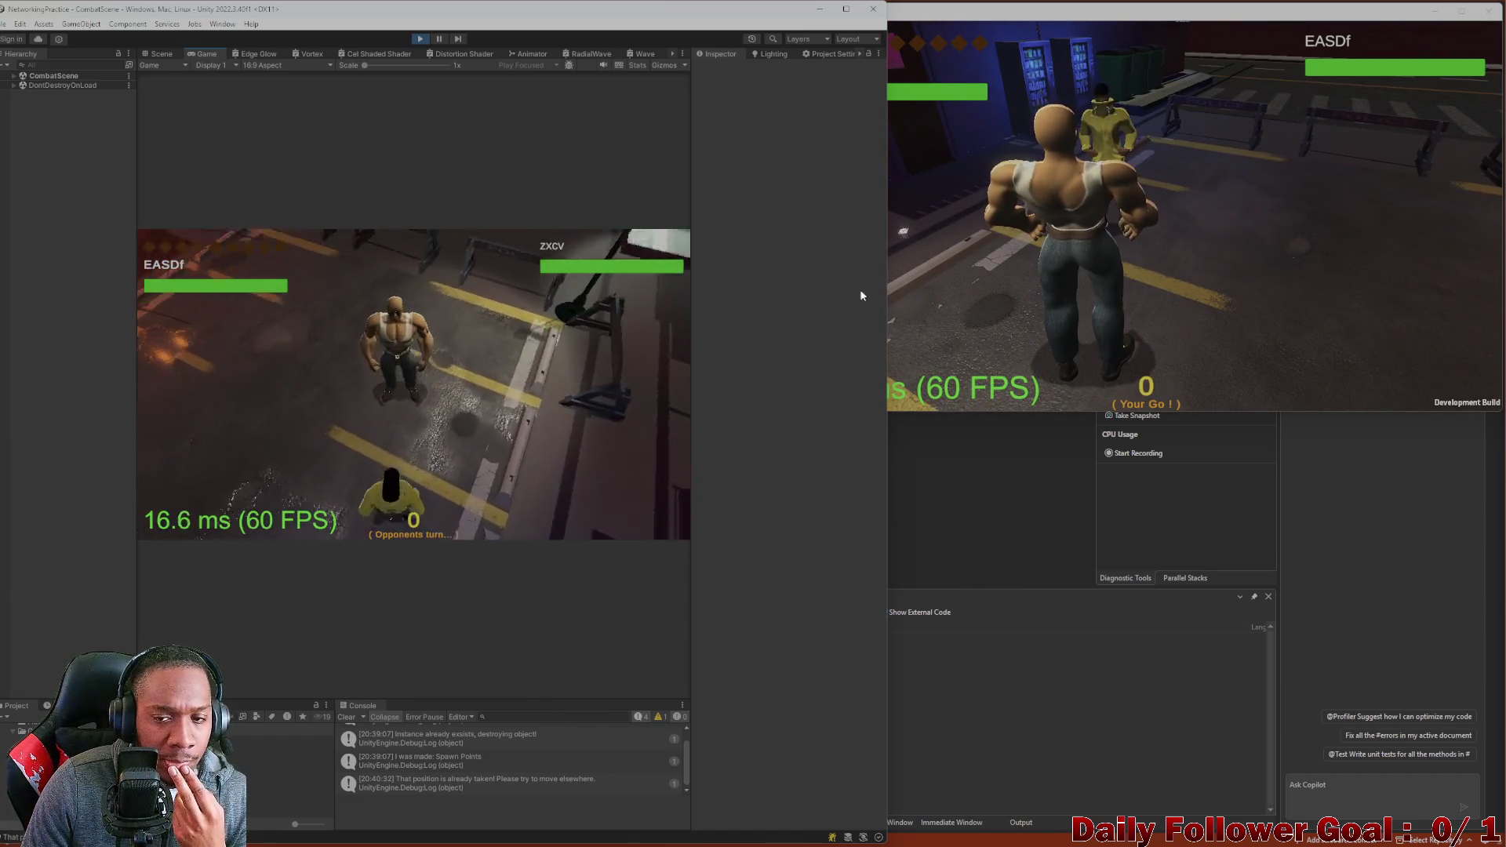
click(1093, 281)
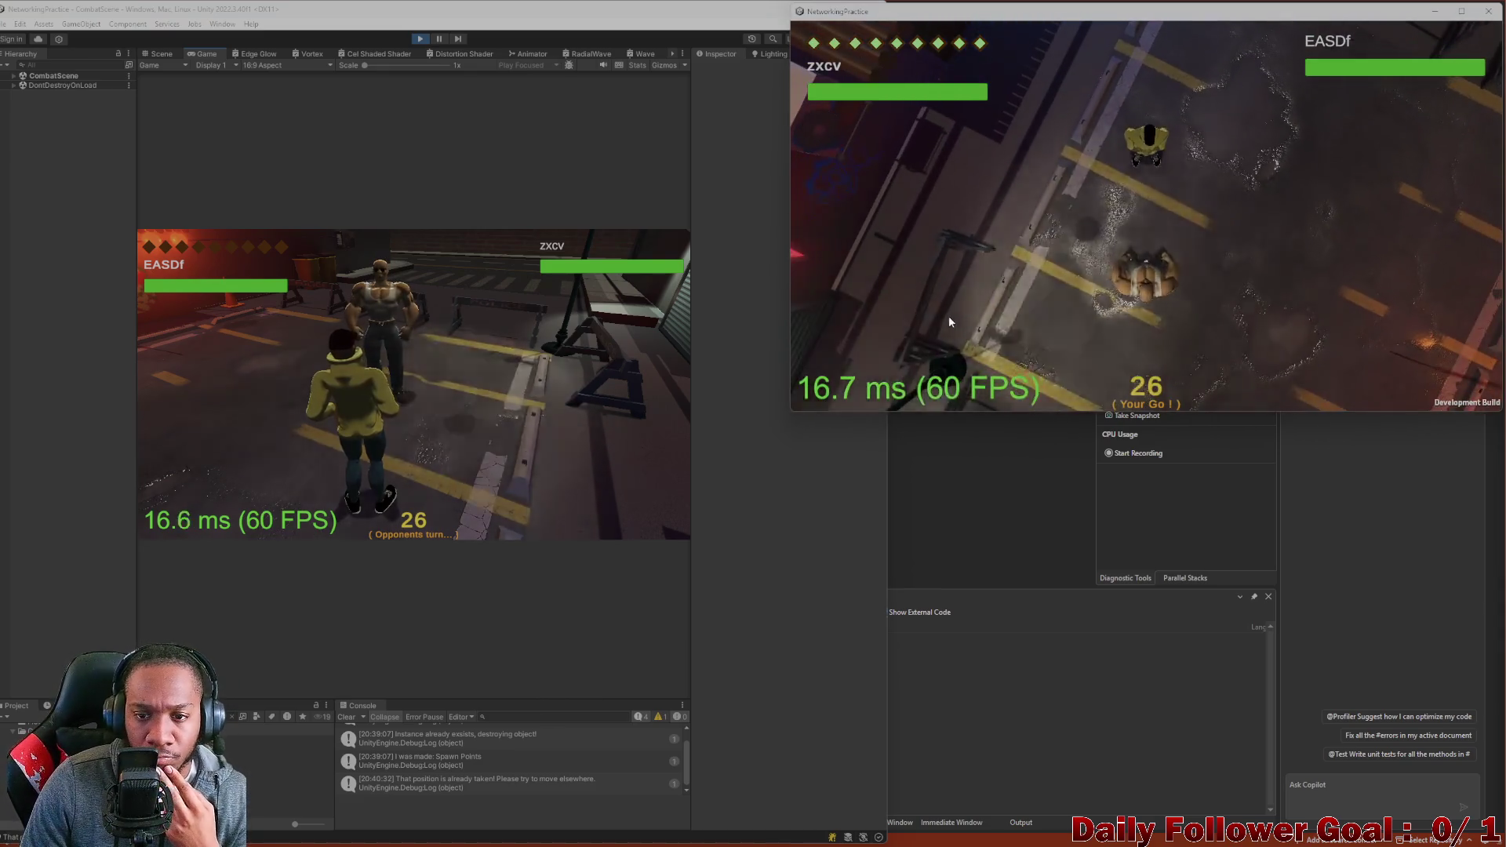
Move the build's fighter to a chosen tile on the green grid.
click(926, 290)
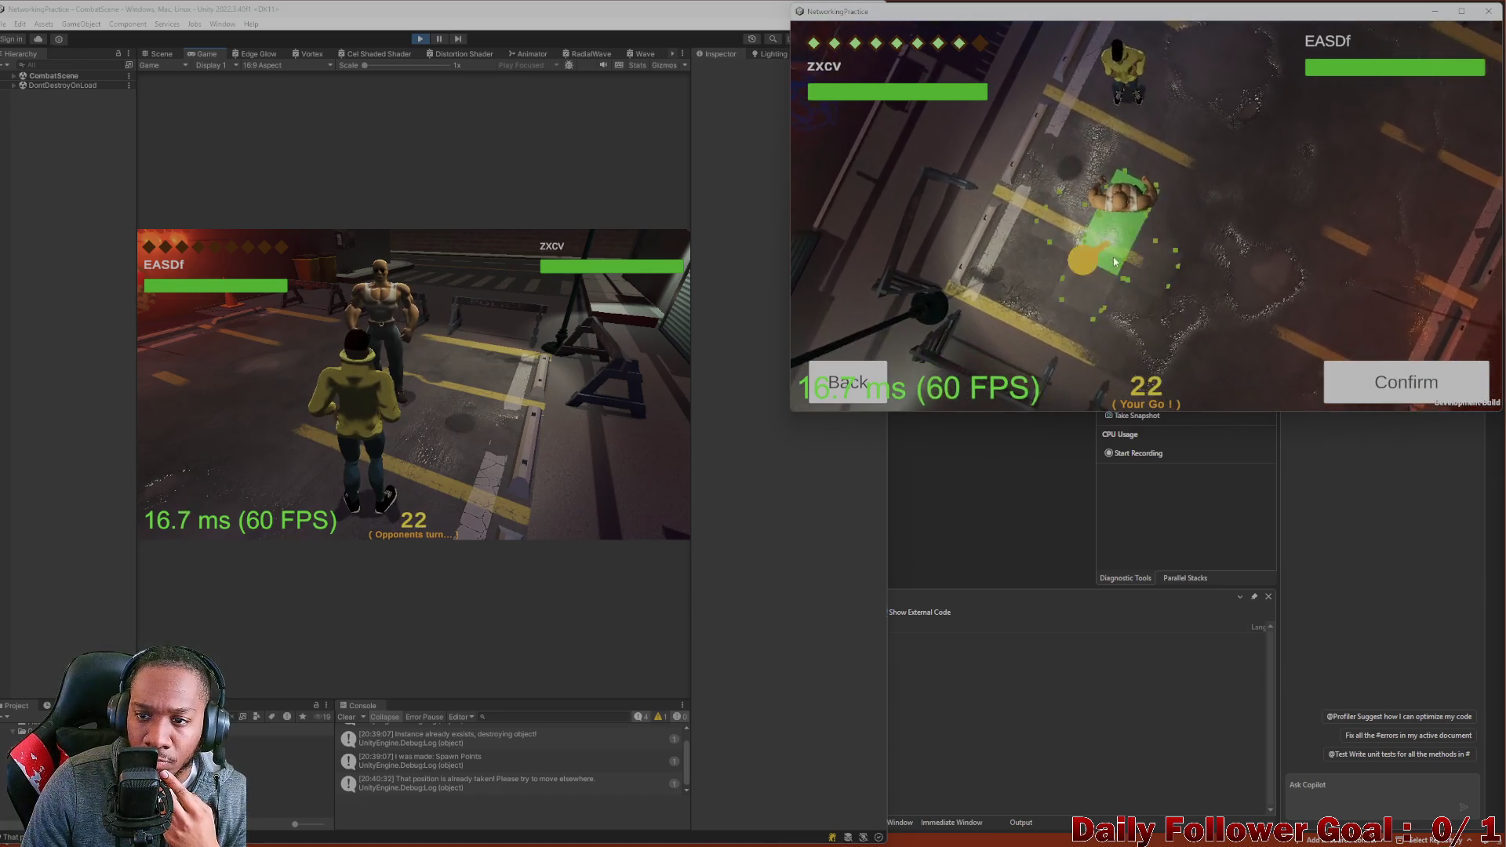
click(1175, 265)
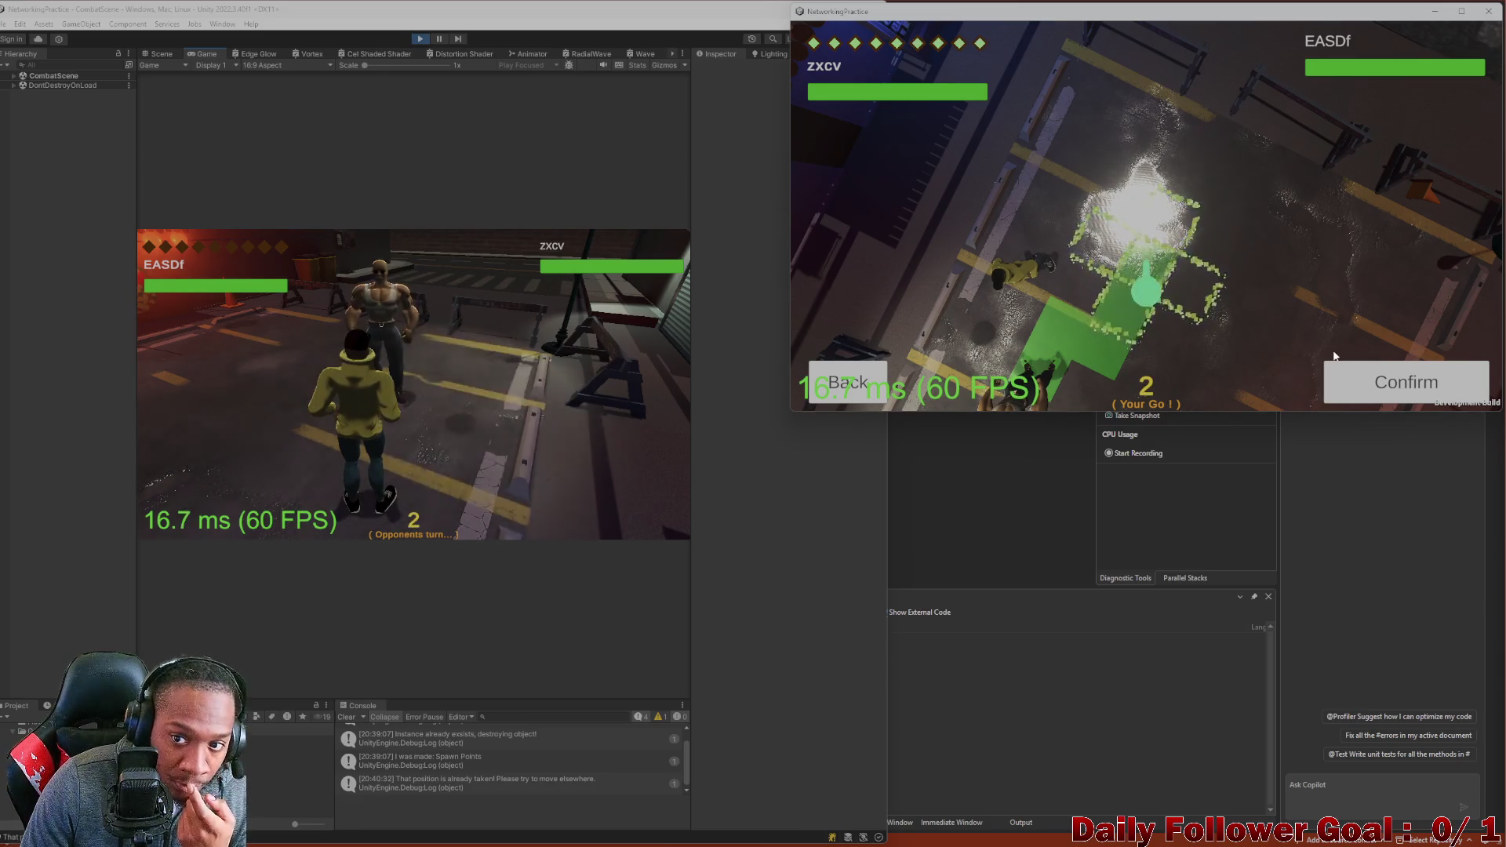
click(1381, 382)
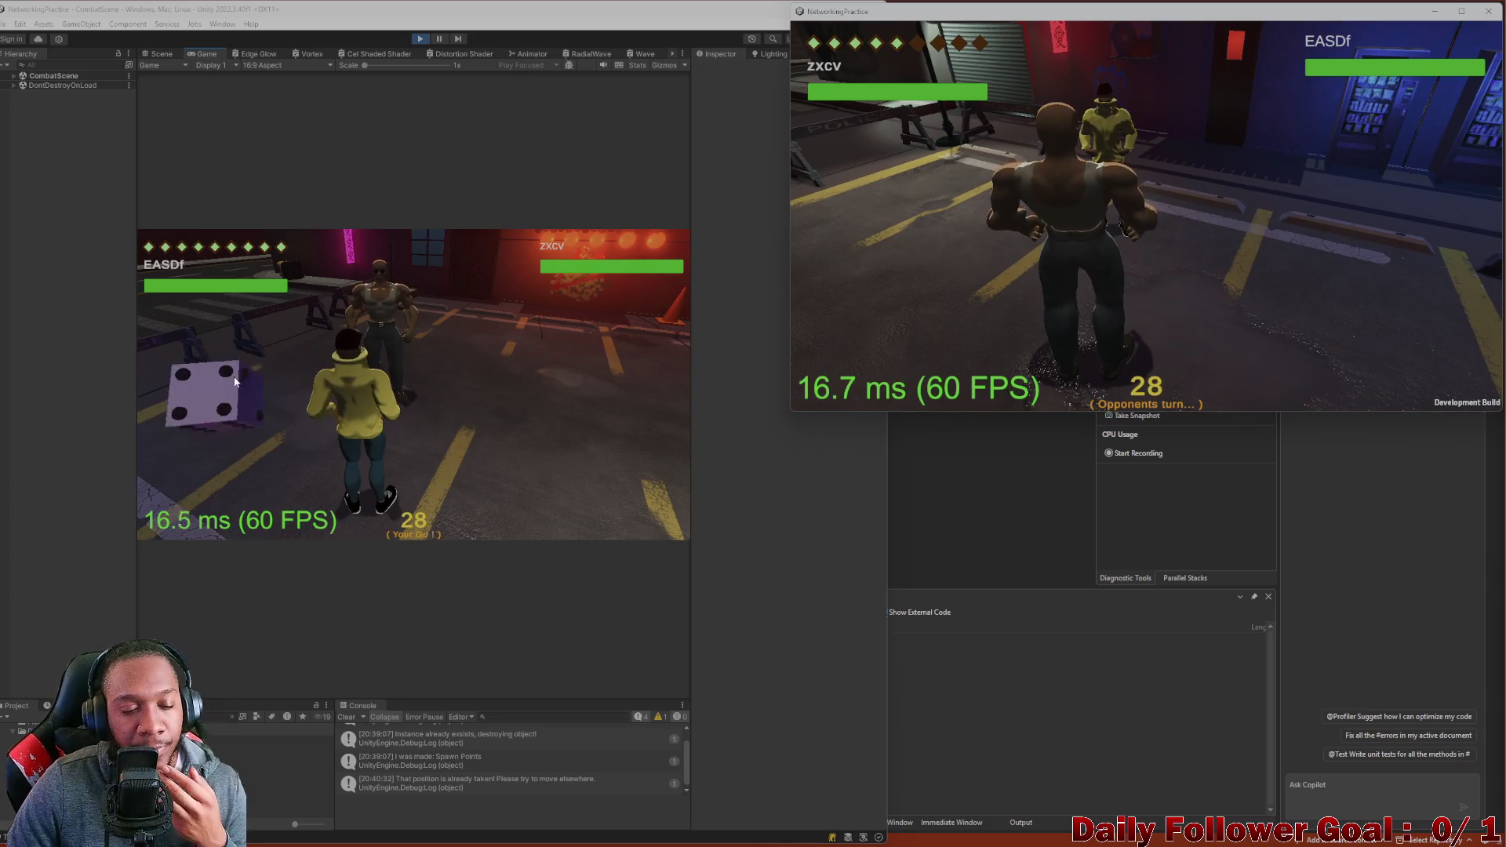
Roll the die, place the move target on a grid tile, and show the Scene view.
click(199, 403)
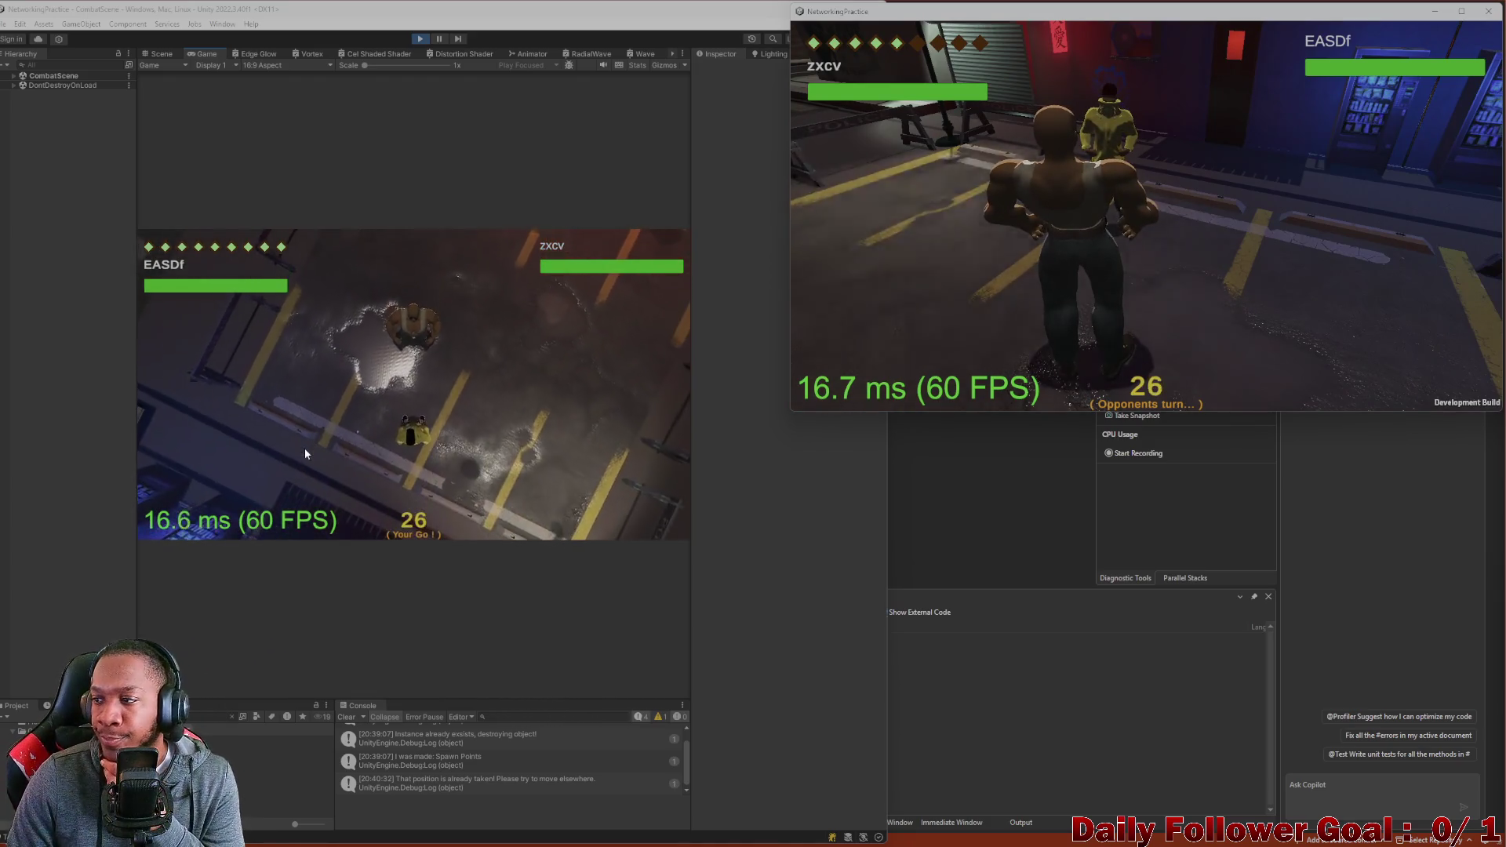
click(173, 474)
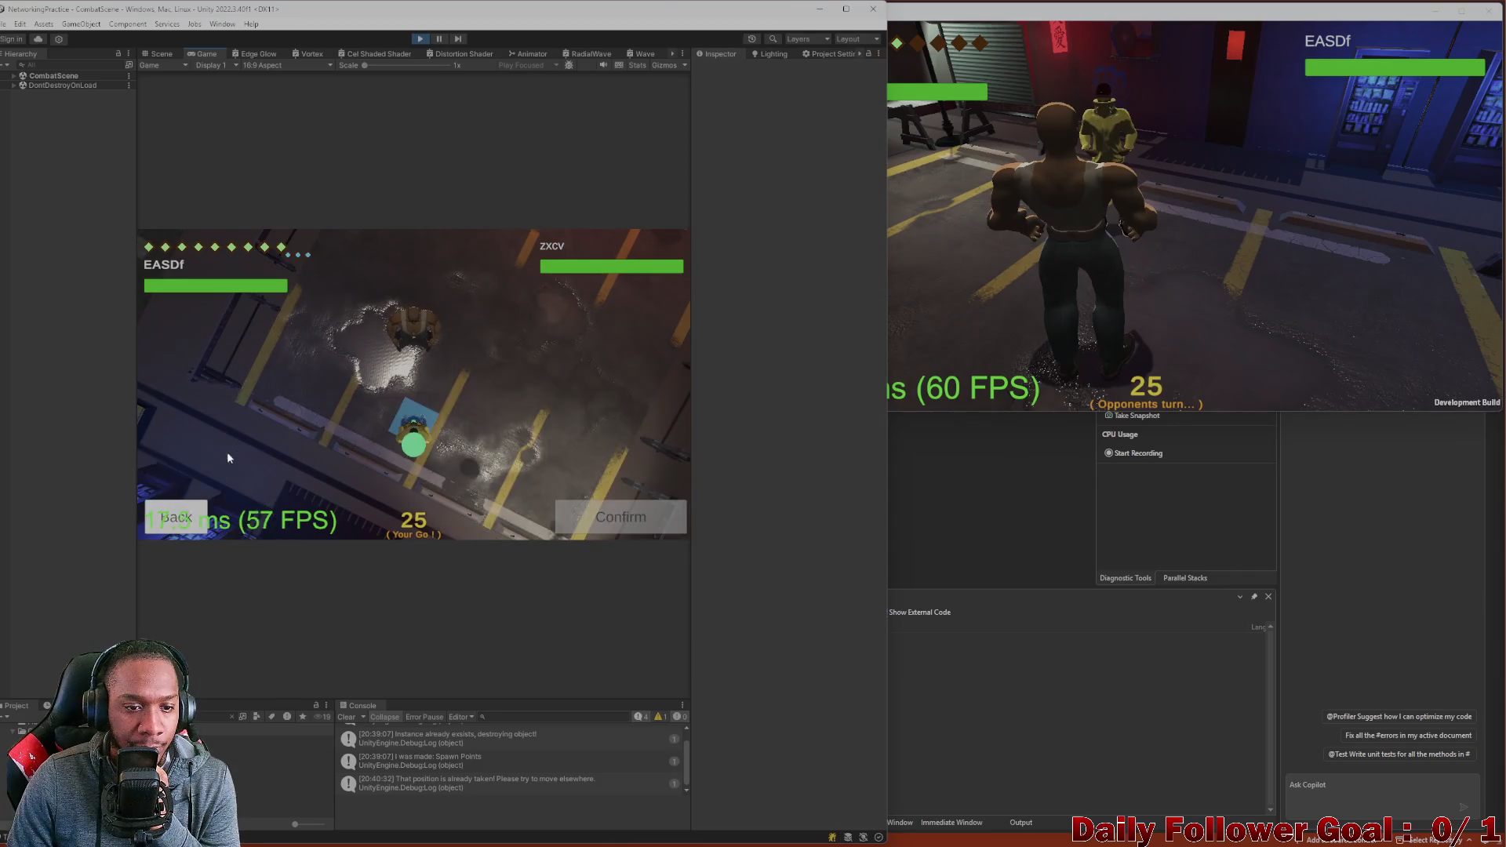
click(417, 447)
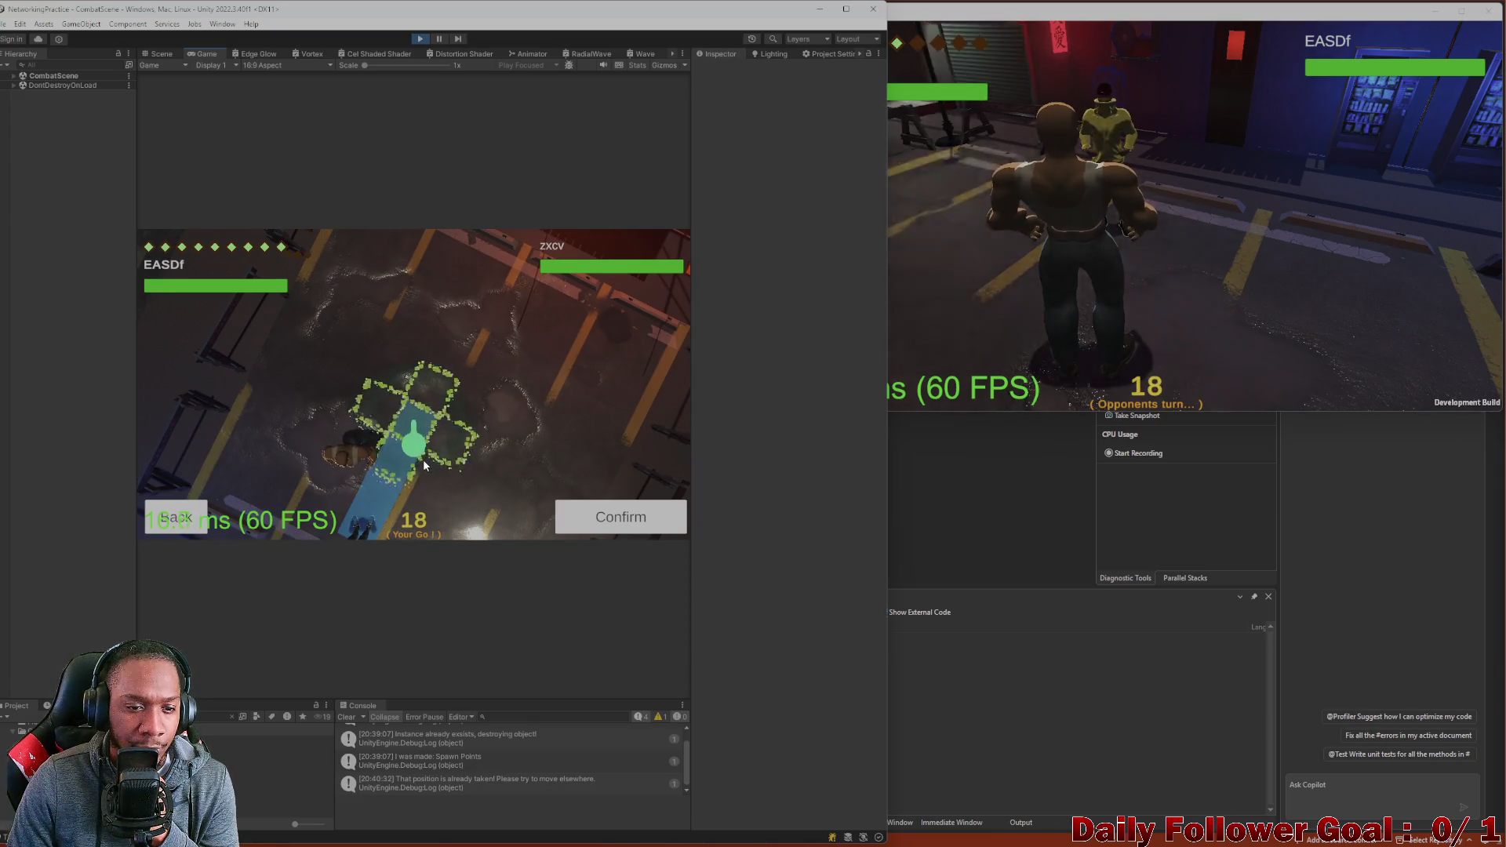
click(443, 396)
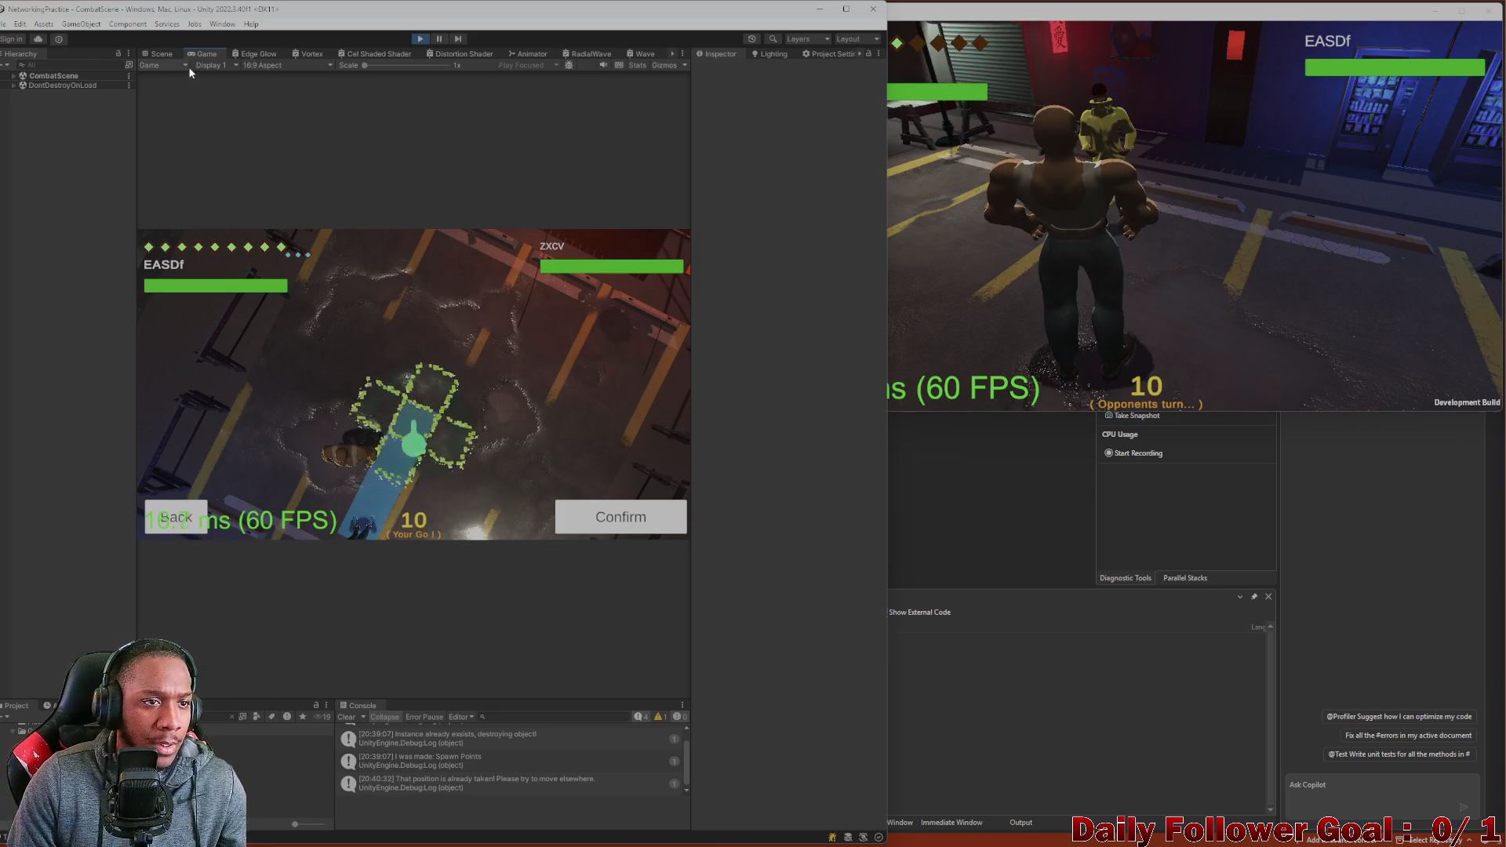
click(167, 53)
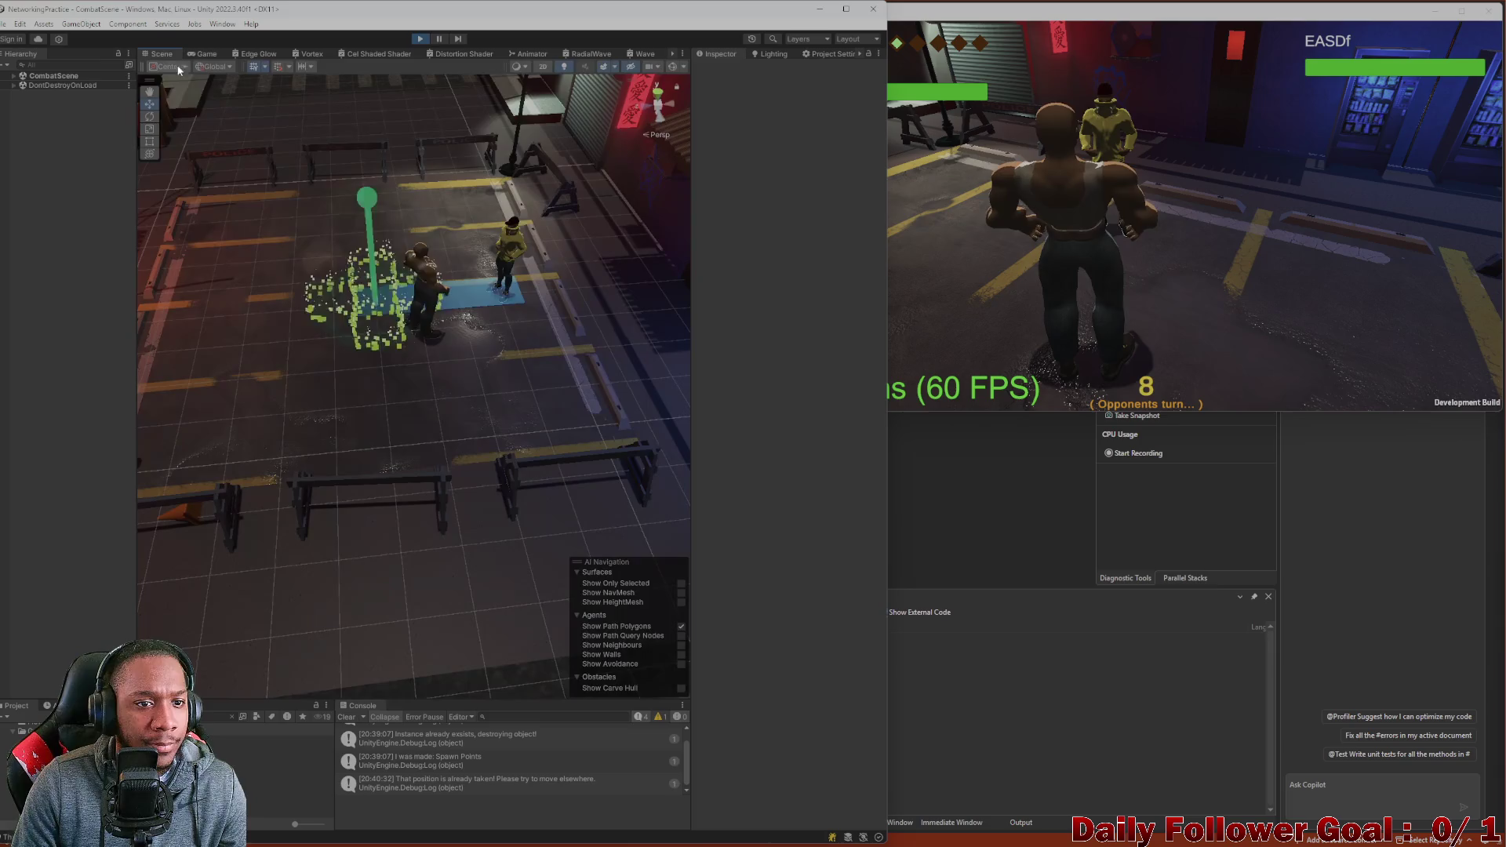
Change the move-target Cylinder's pulsing material colour from green to pink.
click(369, 212)
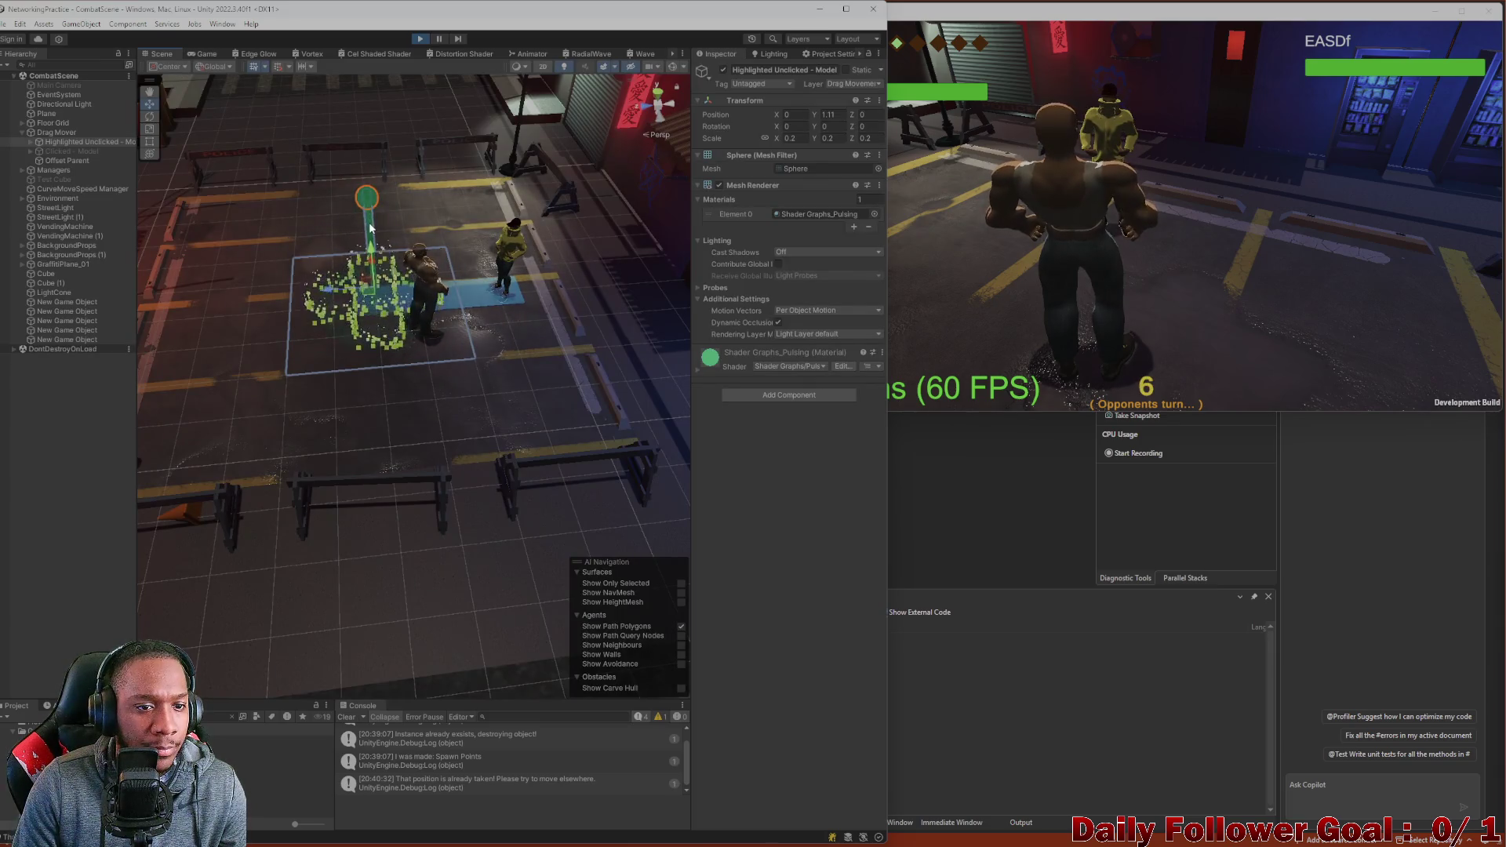
click(370, 231)
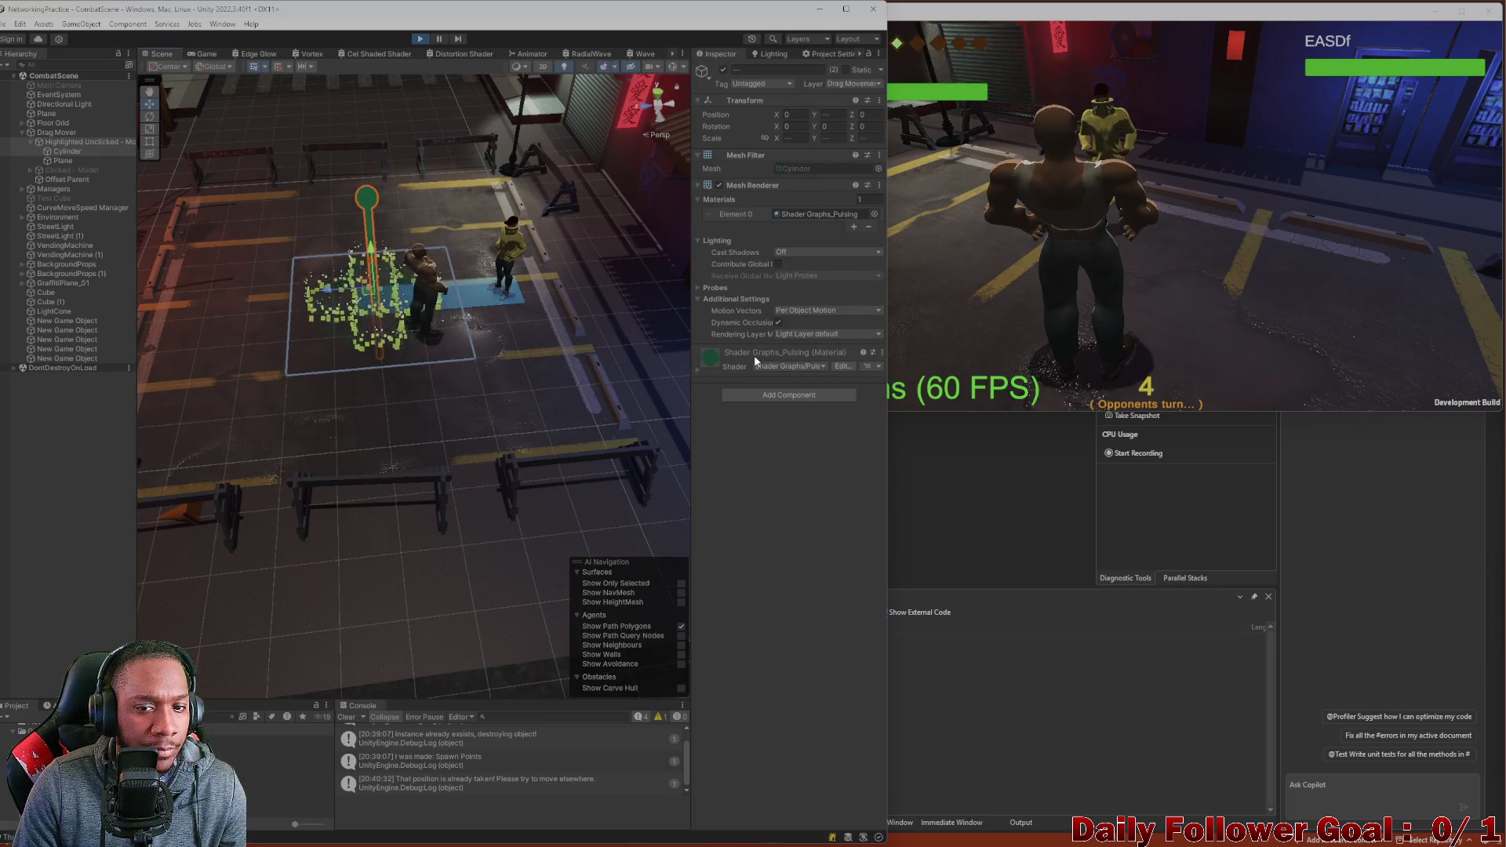
click(816, 428)
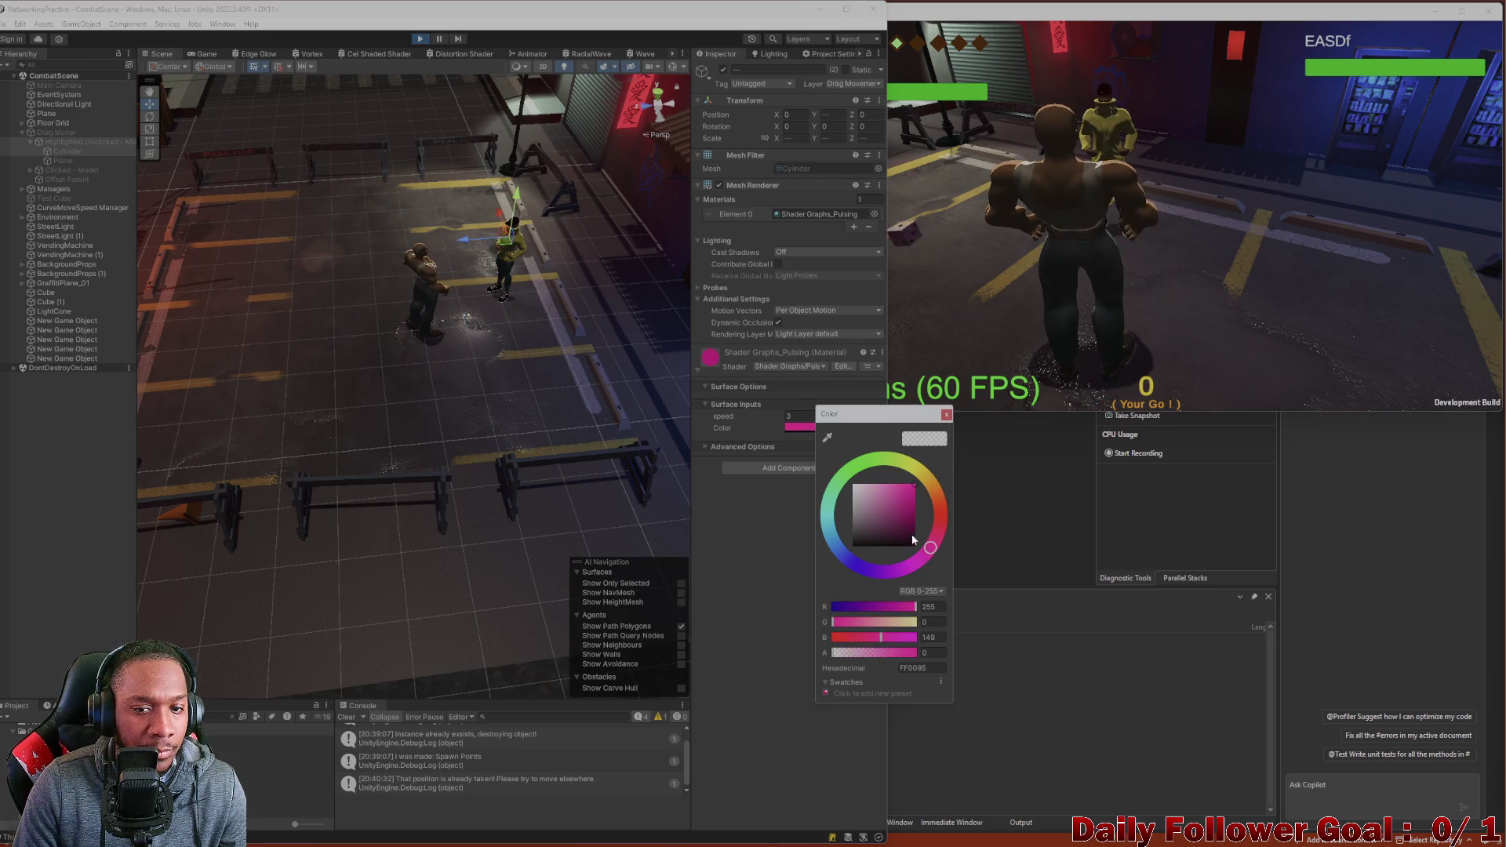
click(773, 540)
End the build player's turn and return to the Game view.
click(1121, 257)
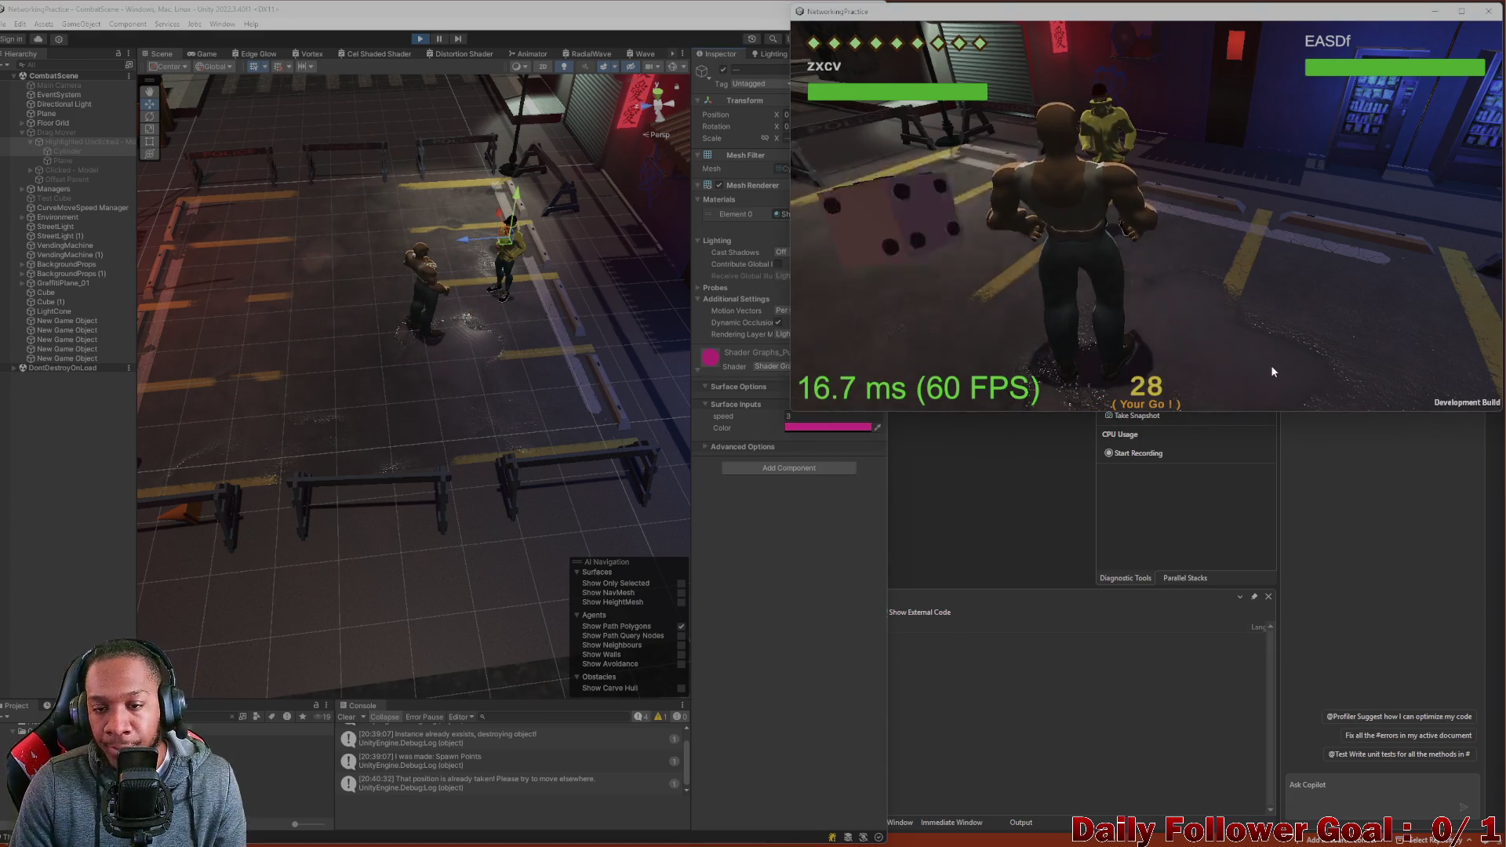
click(948, 378)
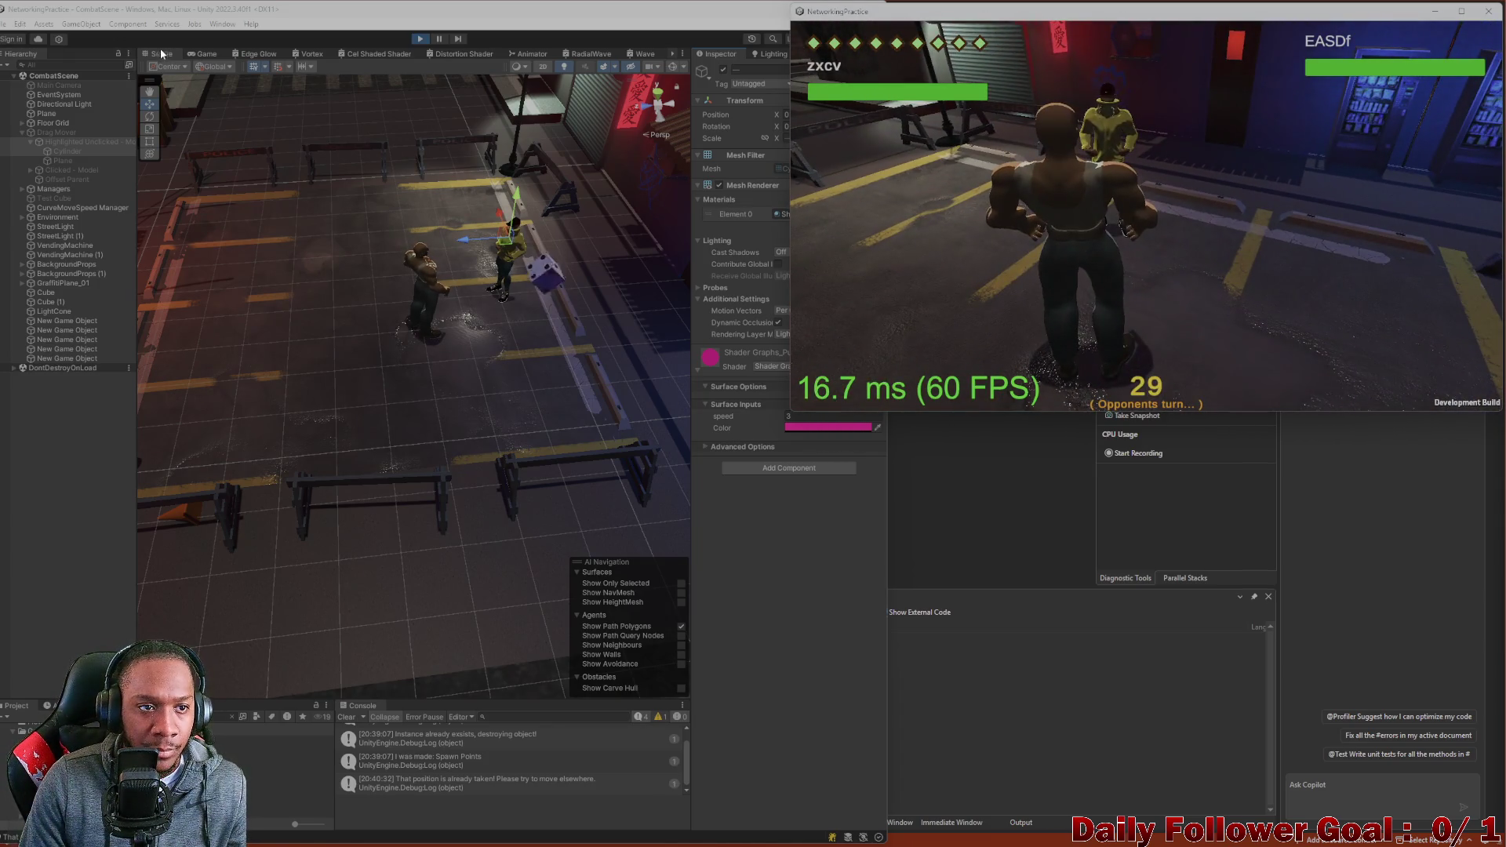
click(205, 54)
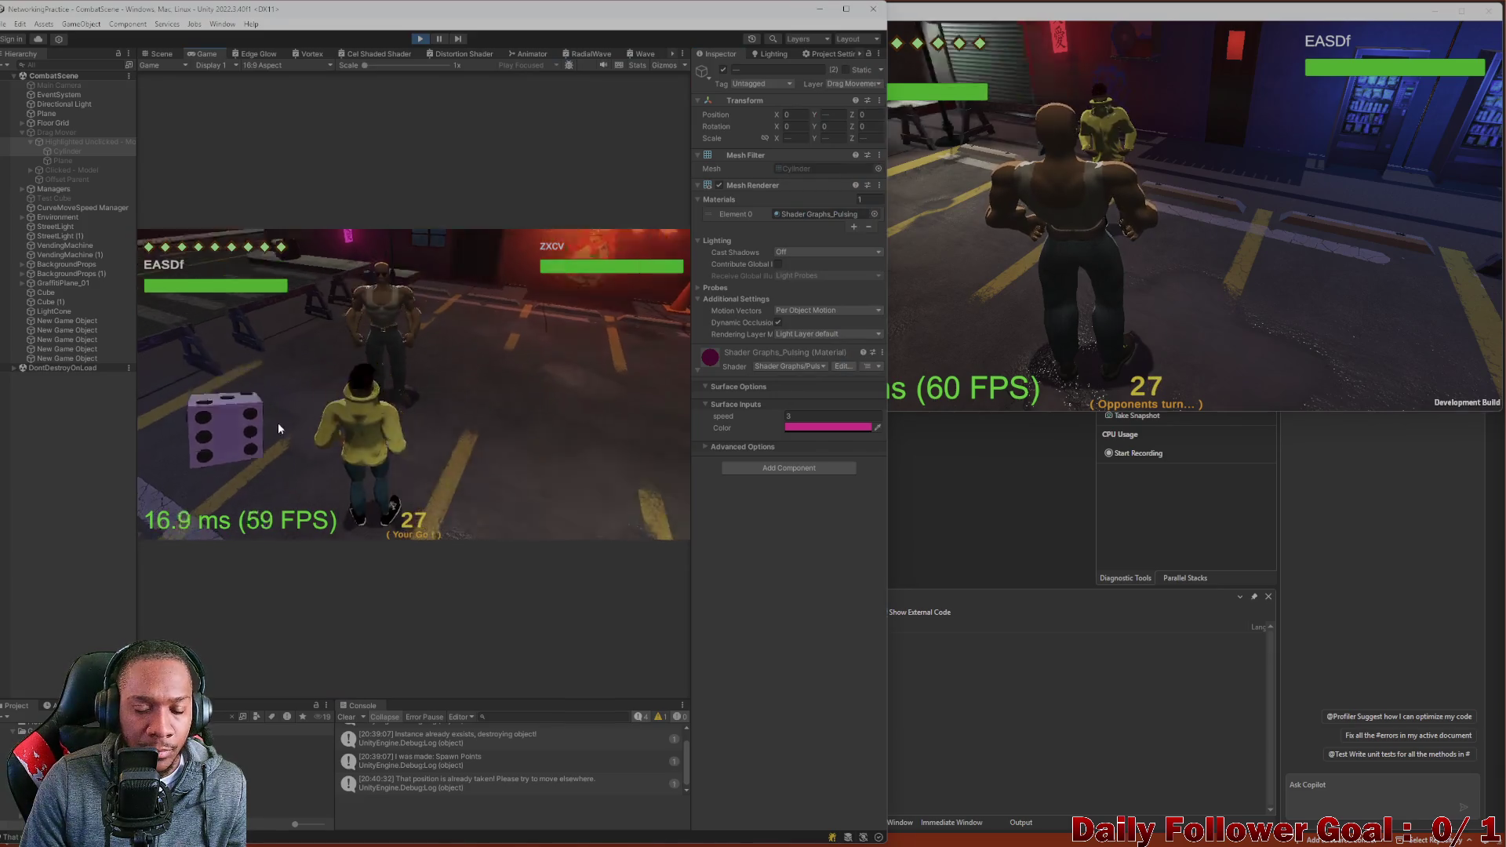
Move the editor player's fighter to a tile marked by the pink target.
click(239, 437)
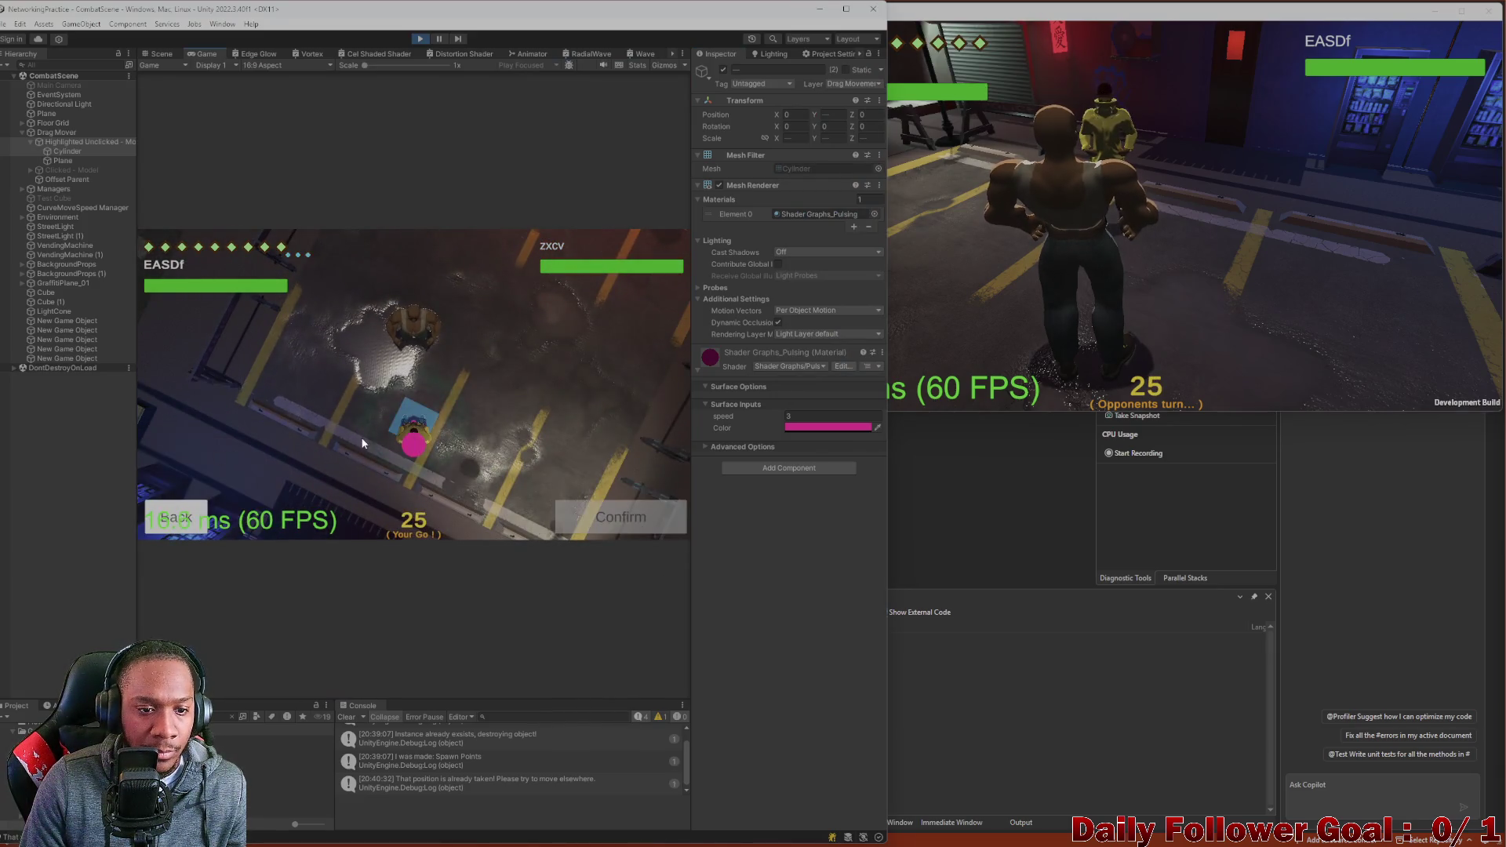
click(414, 447)
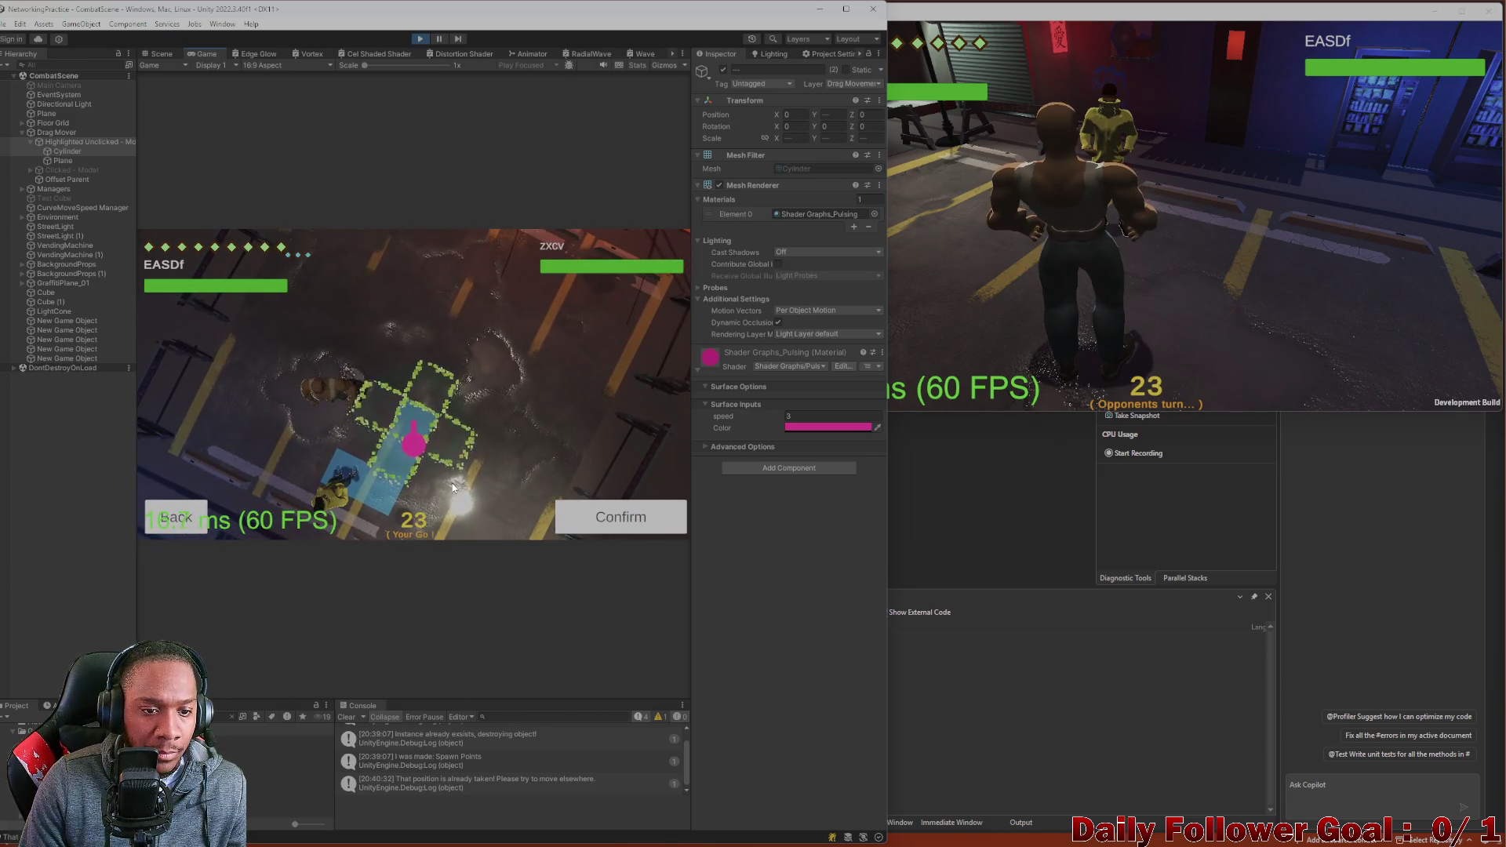
click(416, 430)
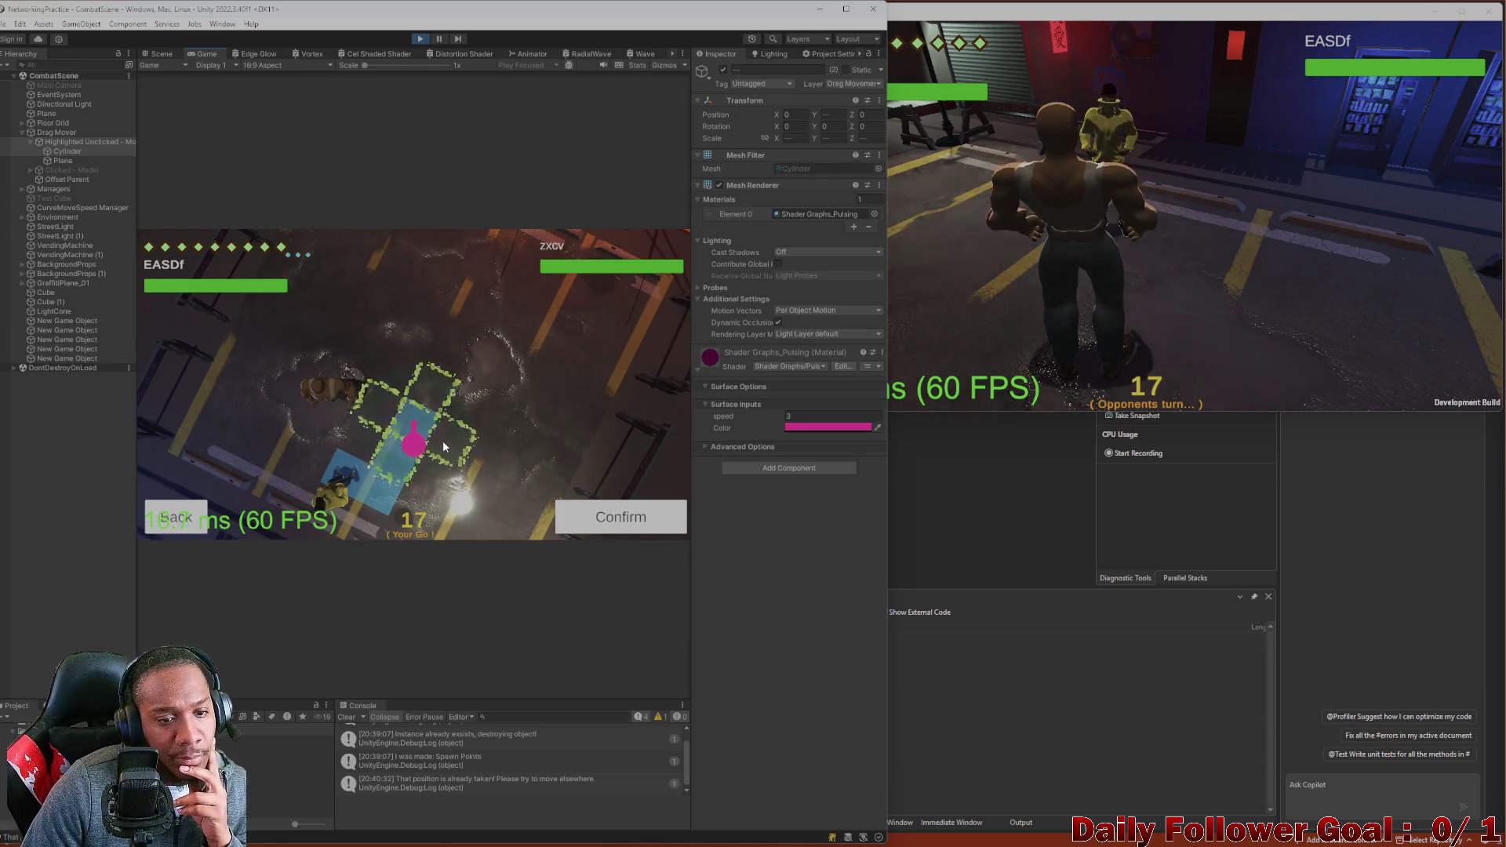
click(627, 517)
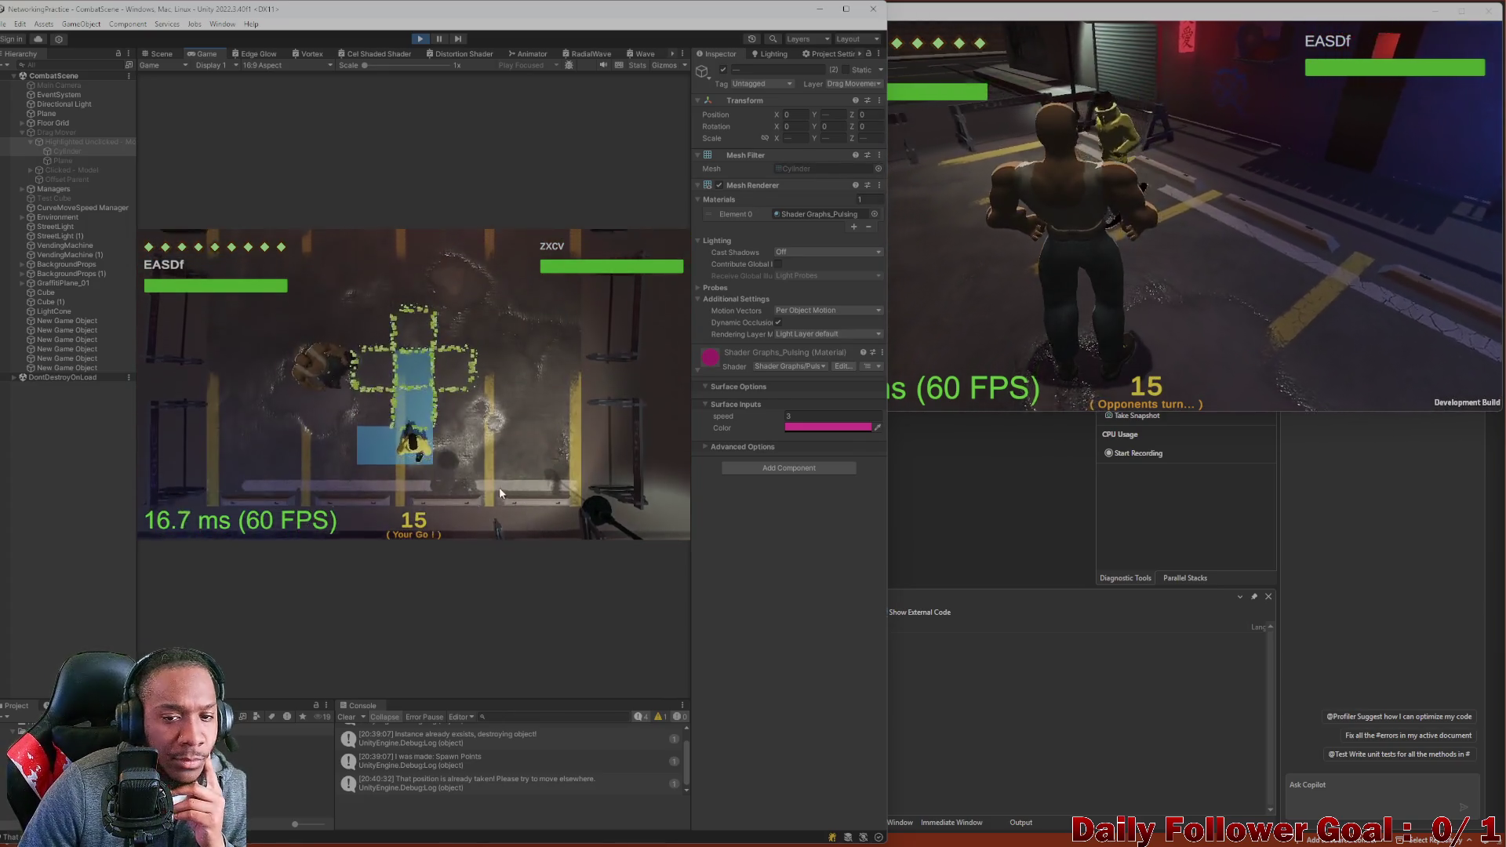
Start another move and shift the marker colour toward red, hex FF0052.
click(213, 442)
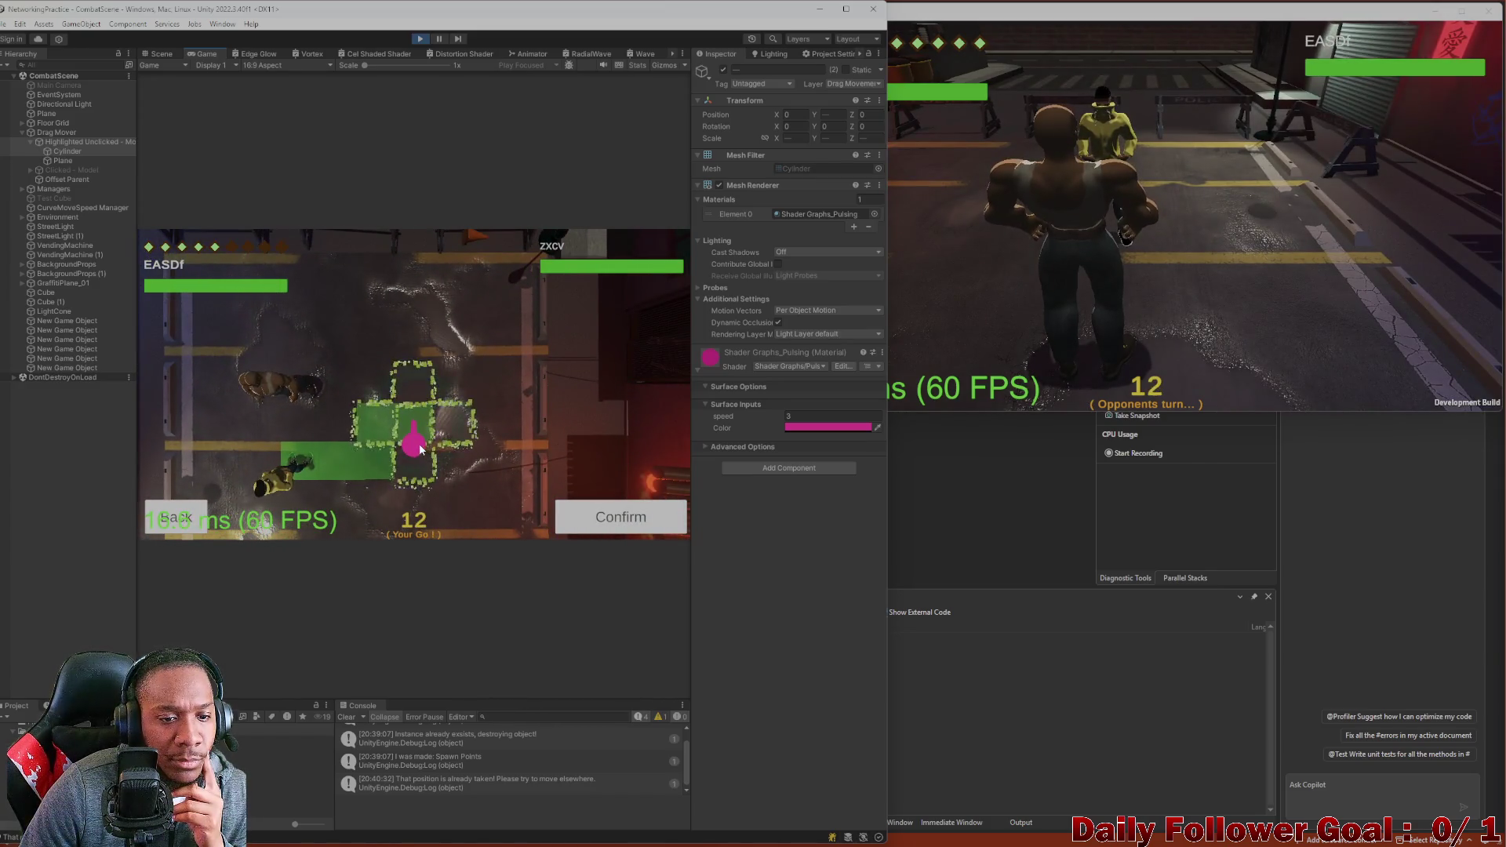
click(826, 428)
drag(937, 541, 959, 539)
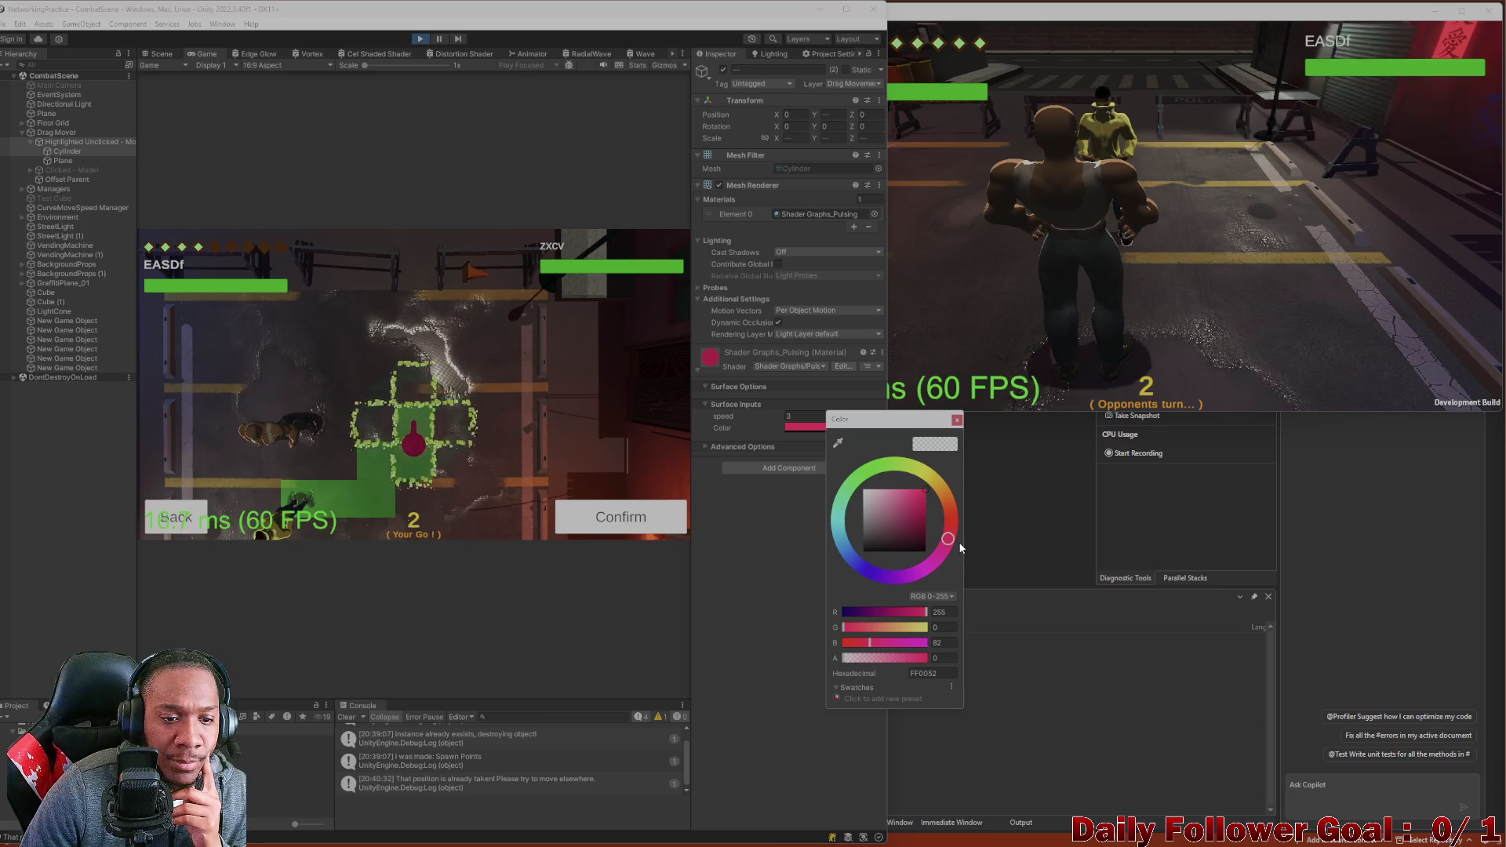
Settle the marker material on a red-pink around hex FF0051.
drag(961, 547, 950, 543)
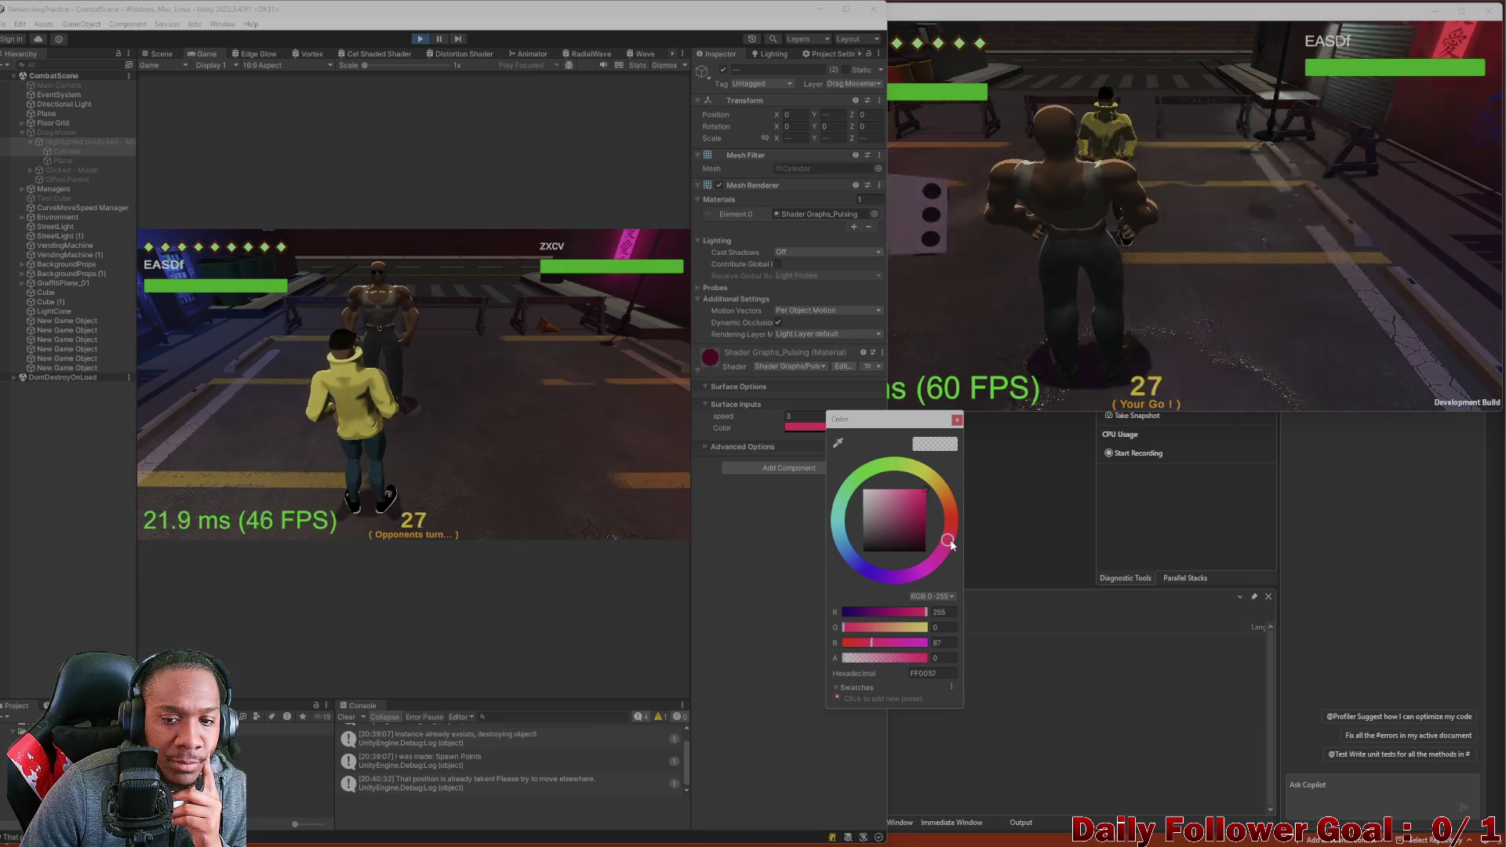
click(935, 674)
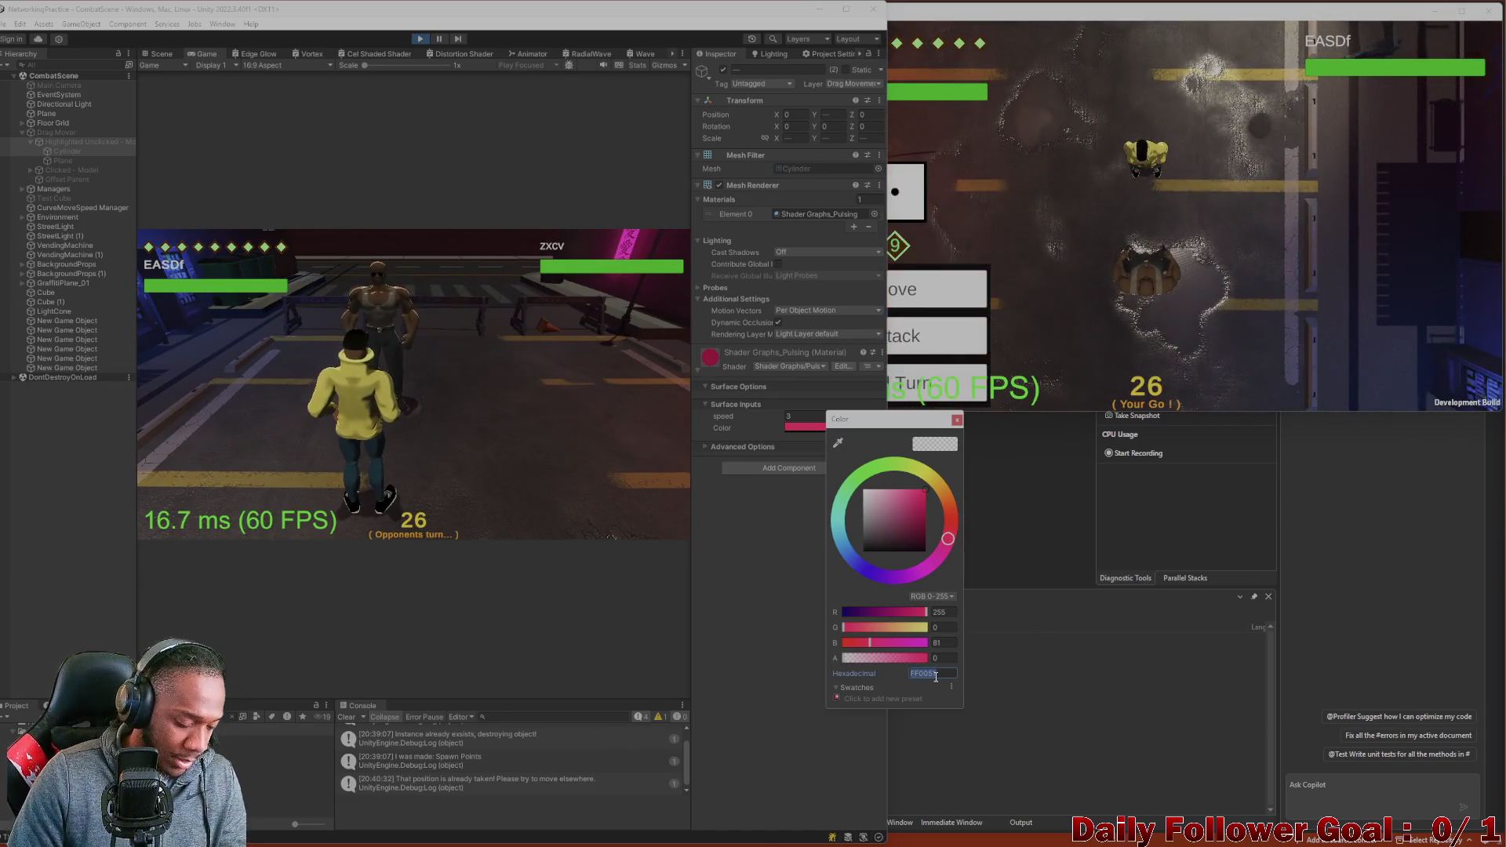
click(761, 731)
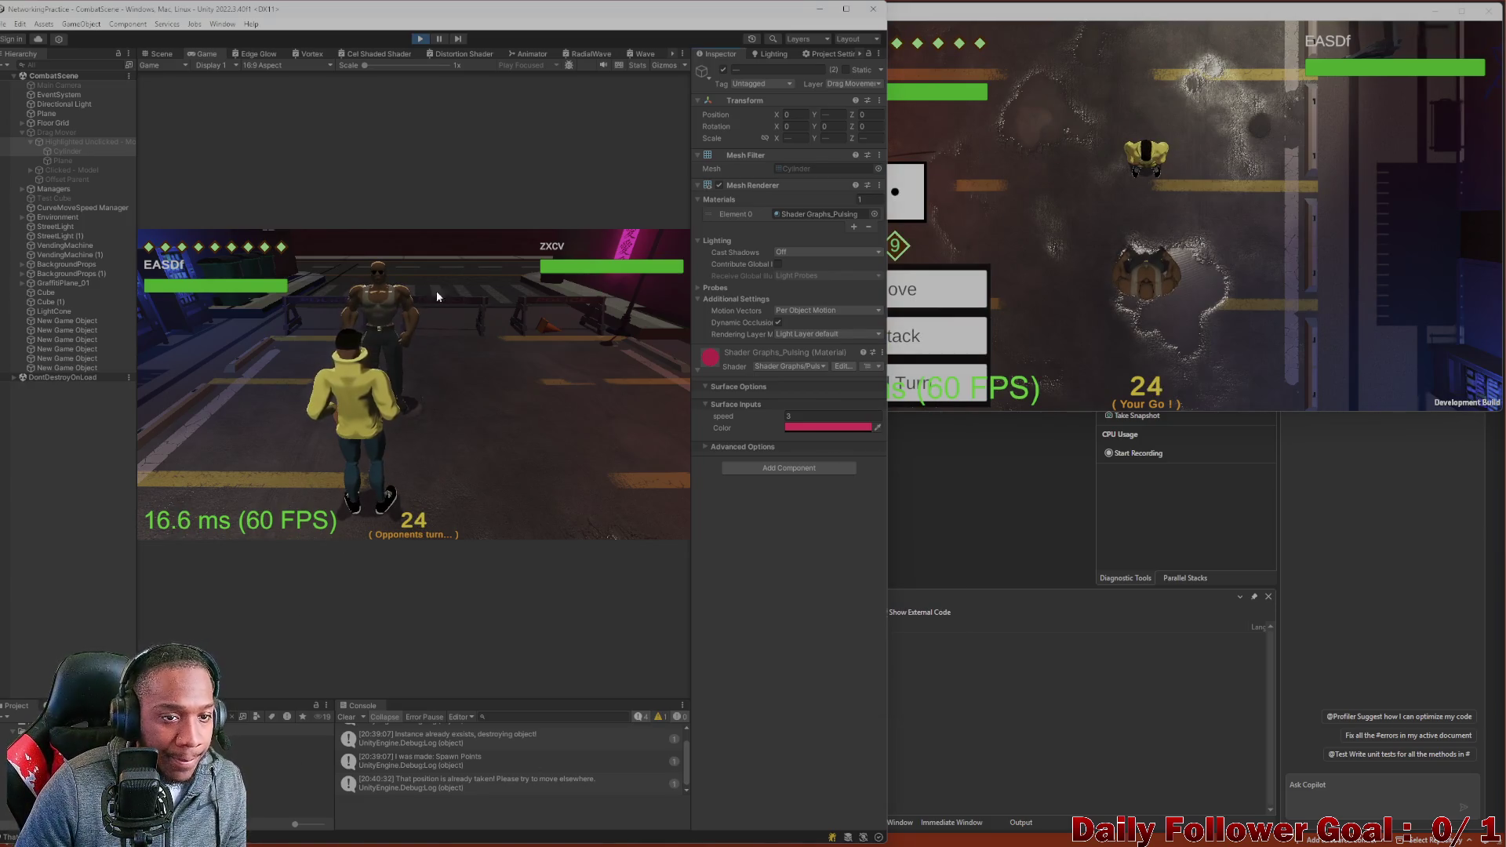
End the build player's turn, roll the editor player's die, and view the scene.
click(927, 390)
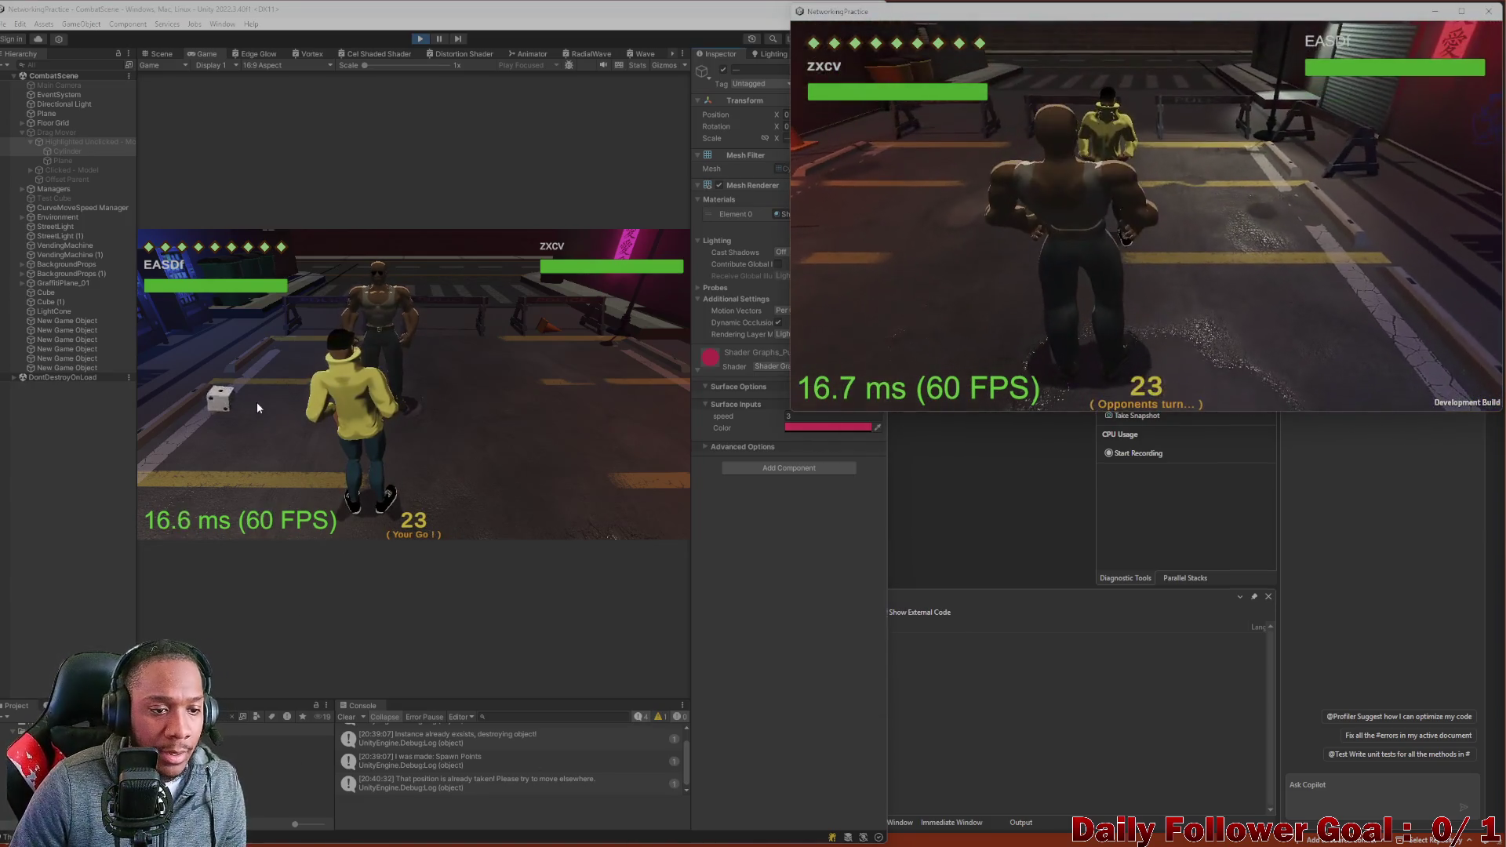
click(229, 398)
click(229, 398)
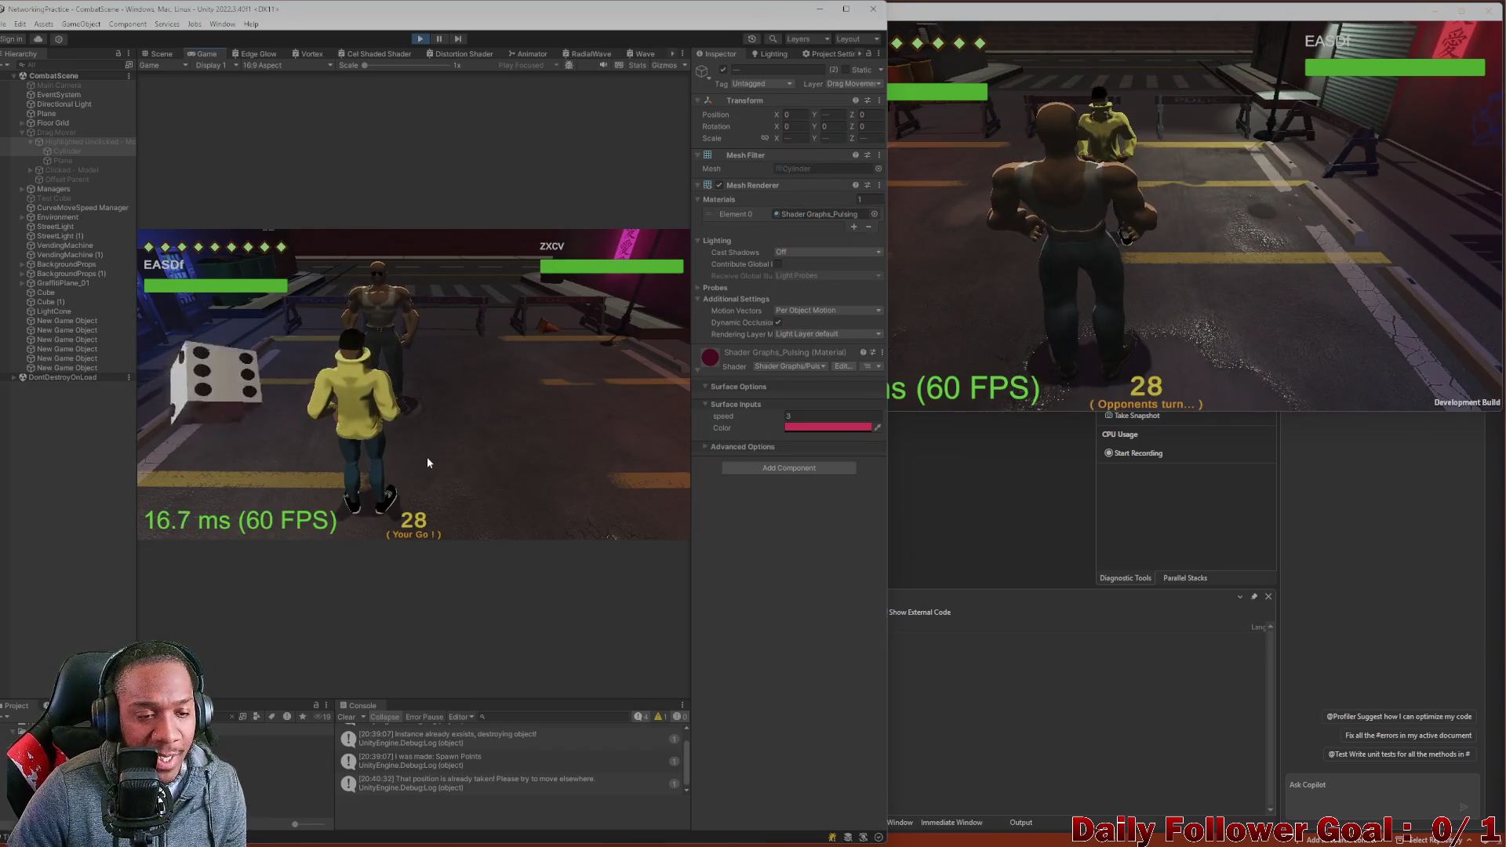
click(162, 53)
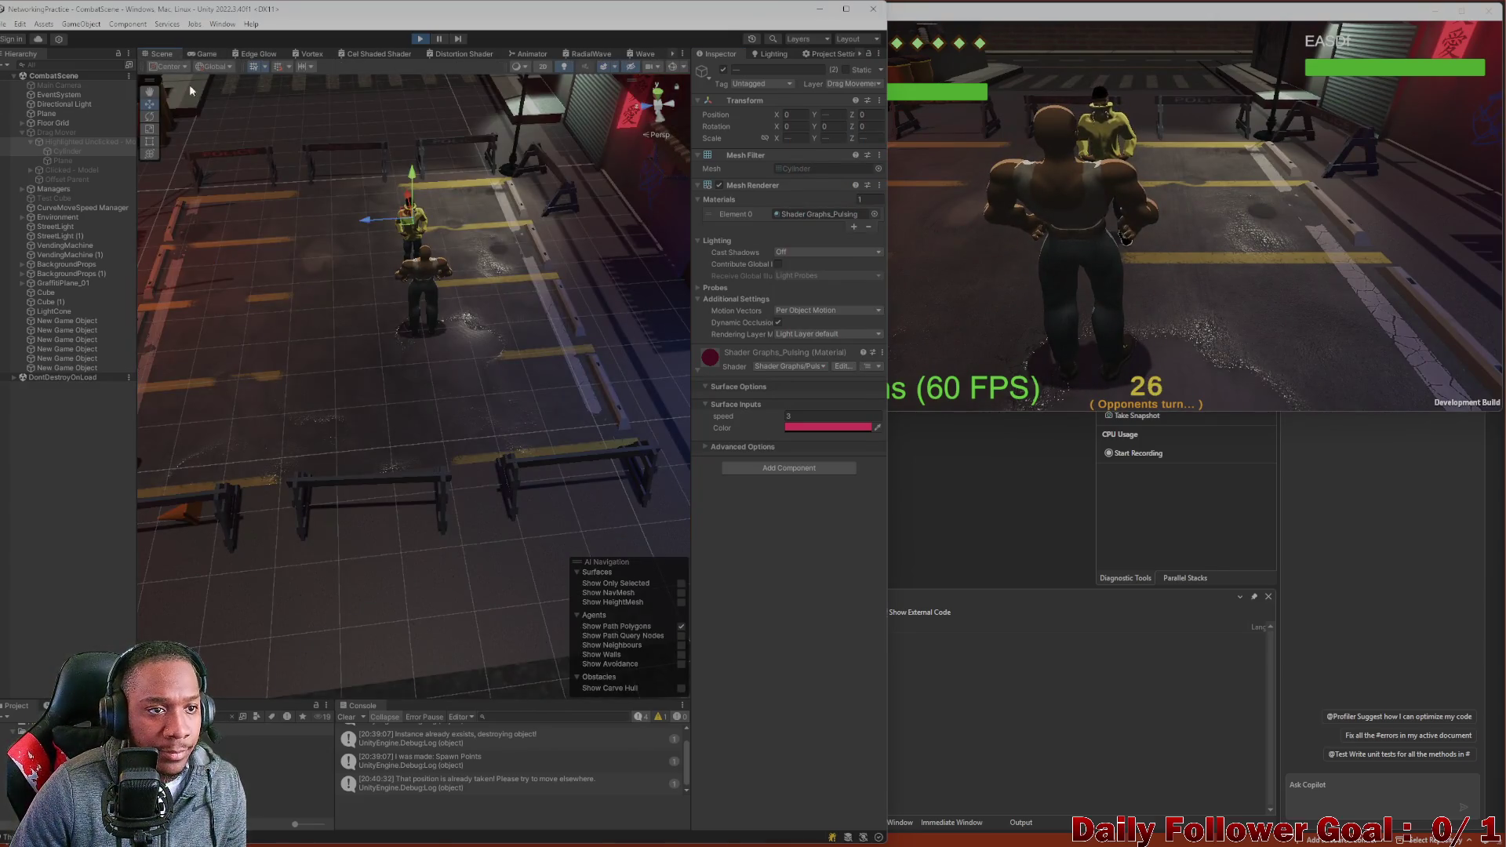
Select the Drag Mover plane in the Scene view.
click(205, 54)
click(157, 54)
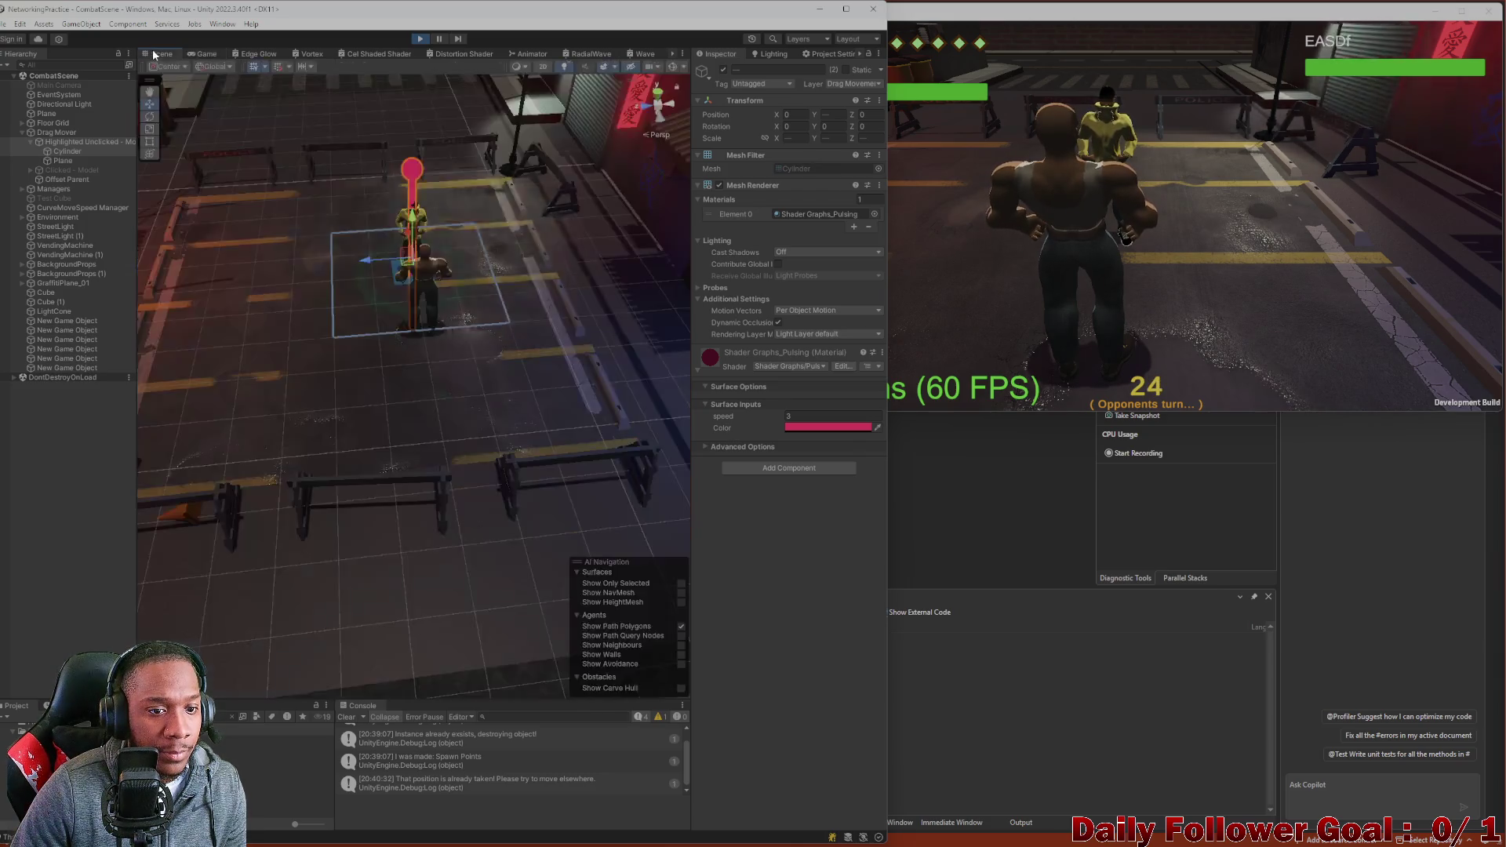
click(357, 308)
click(349, 316)
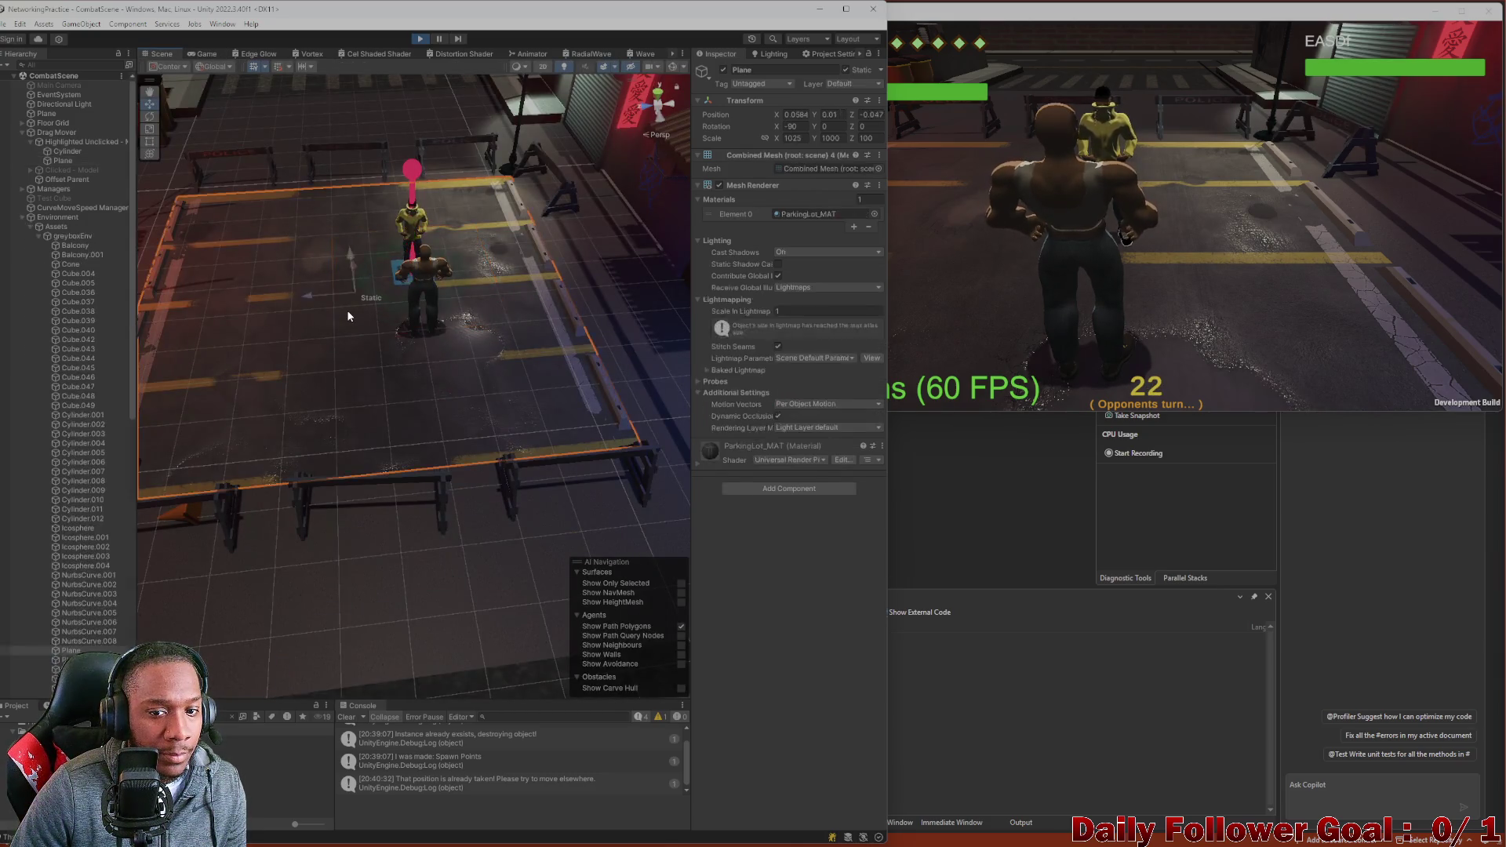
click(374, 297)
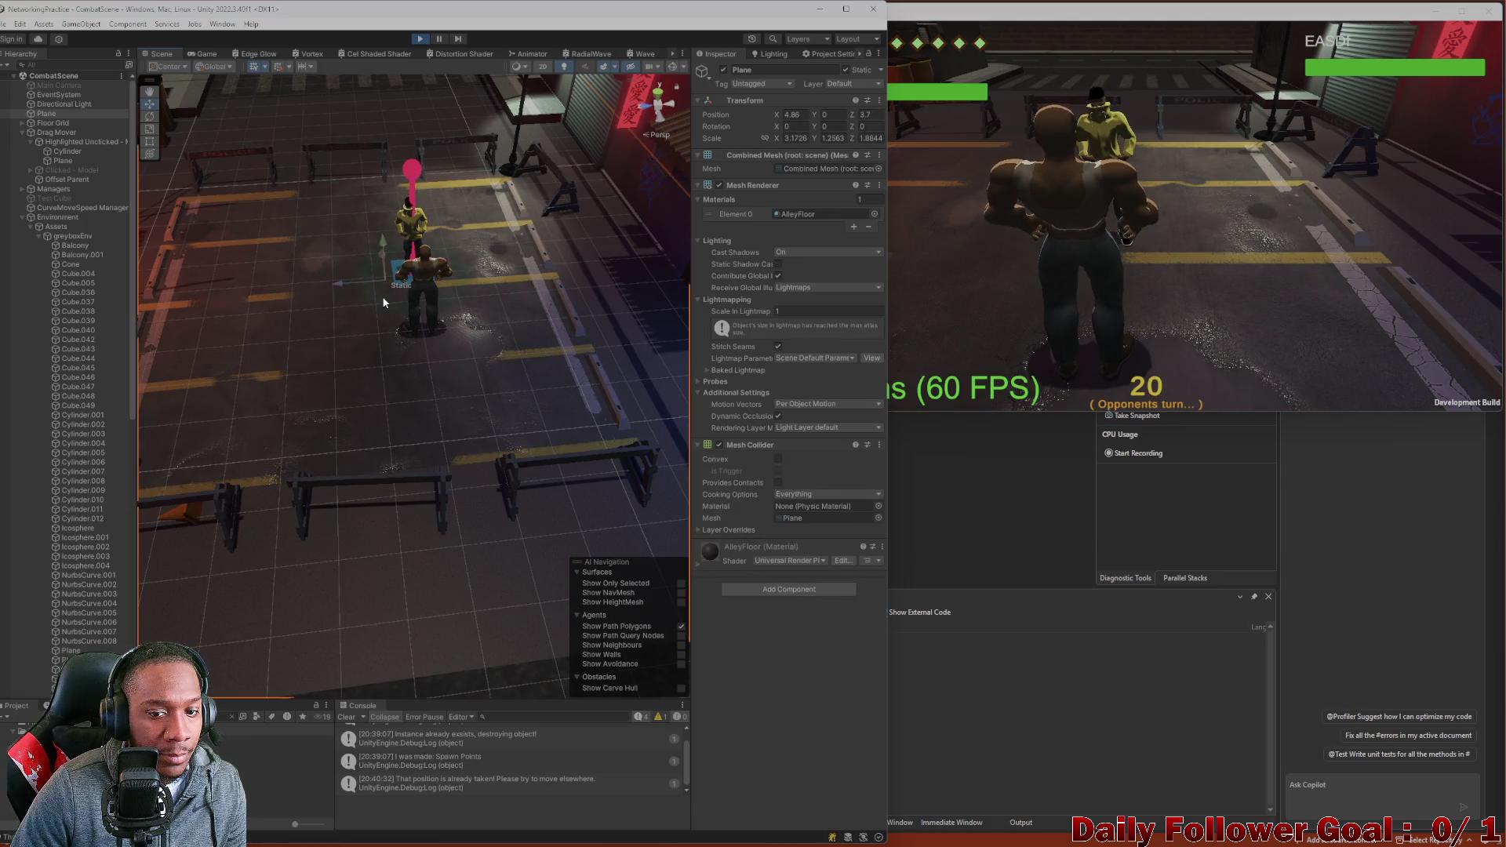
Set the RadialWave material colour to hex FF0051 and return to the Game view.
click(733, 455)
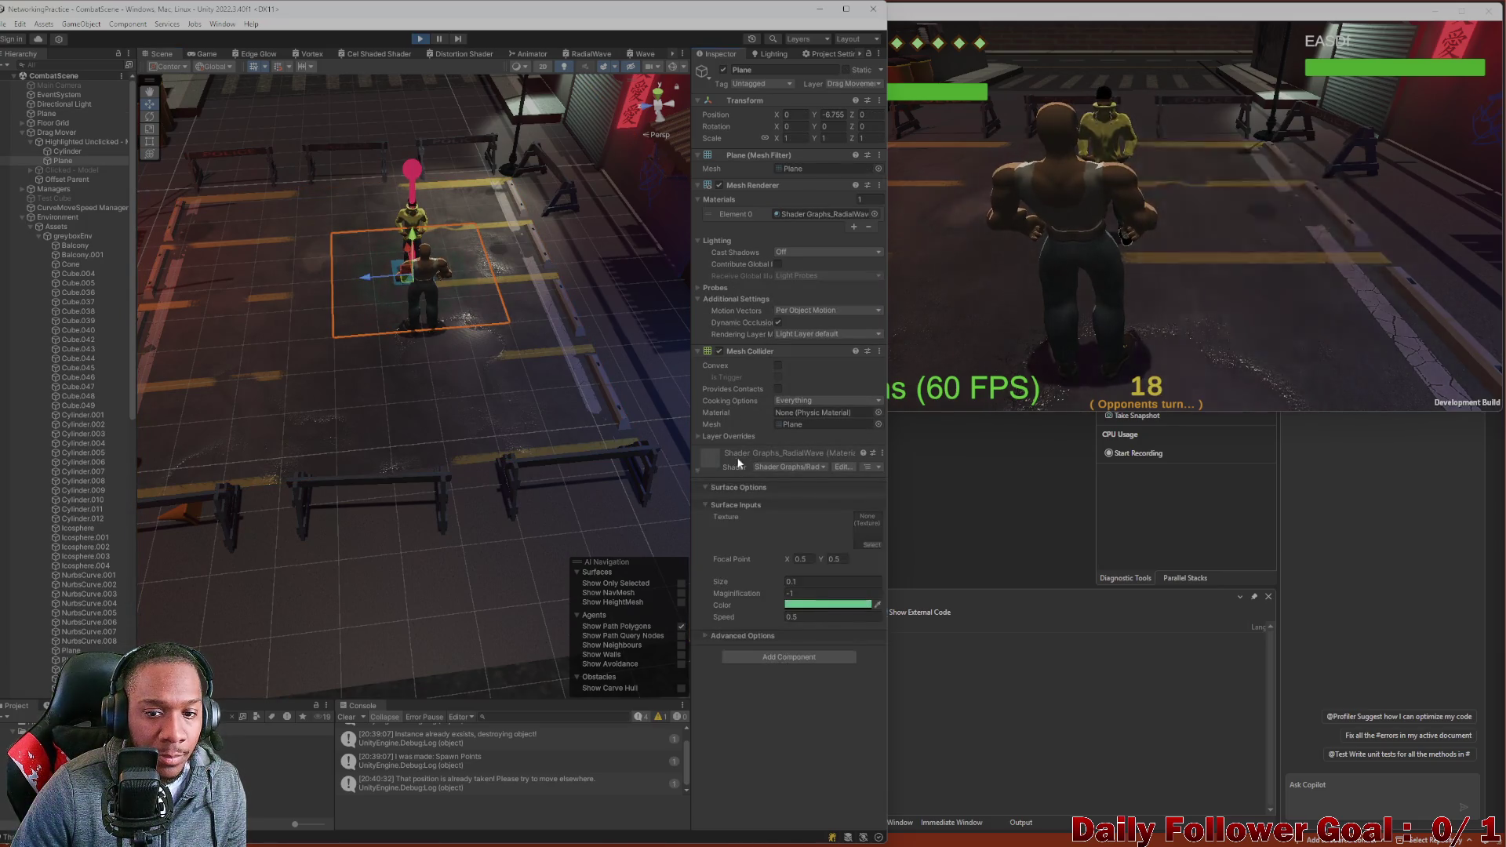
click(802, 605)
click(928, 808)
text(FF0051)
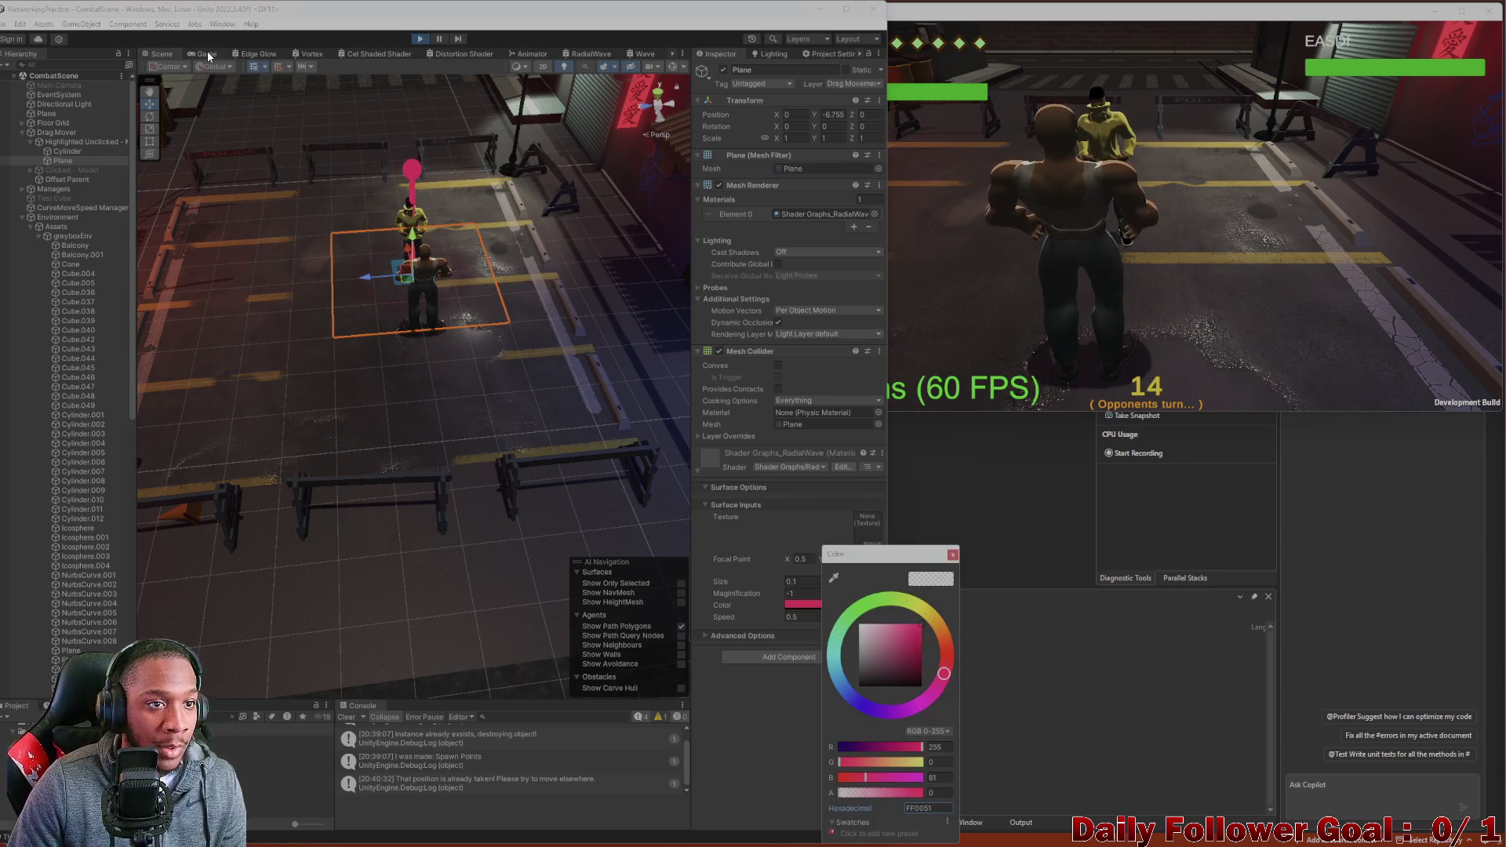
click(208, 54)
click(411, 436)
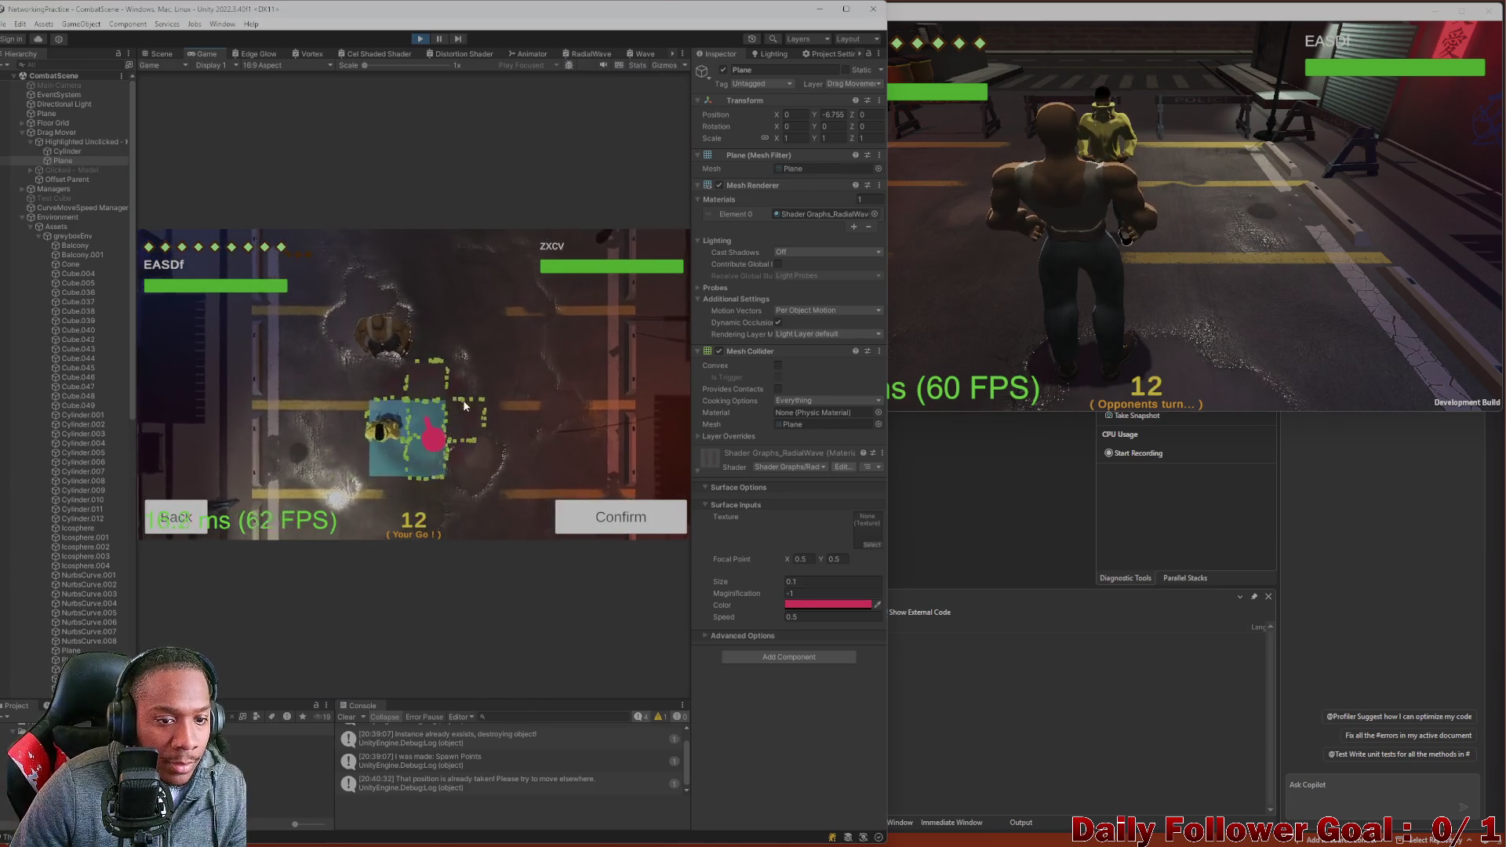
Move the editor player's pin to a target tile and confirm the move.
mouse_move(421, 428)
mouse_down()
mouse_move(392, 427)
mouse_move(480, 403)
mouse_move(439, 427)
mouse_up()
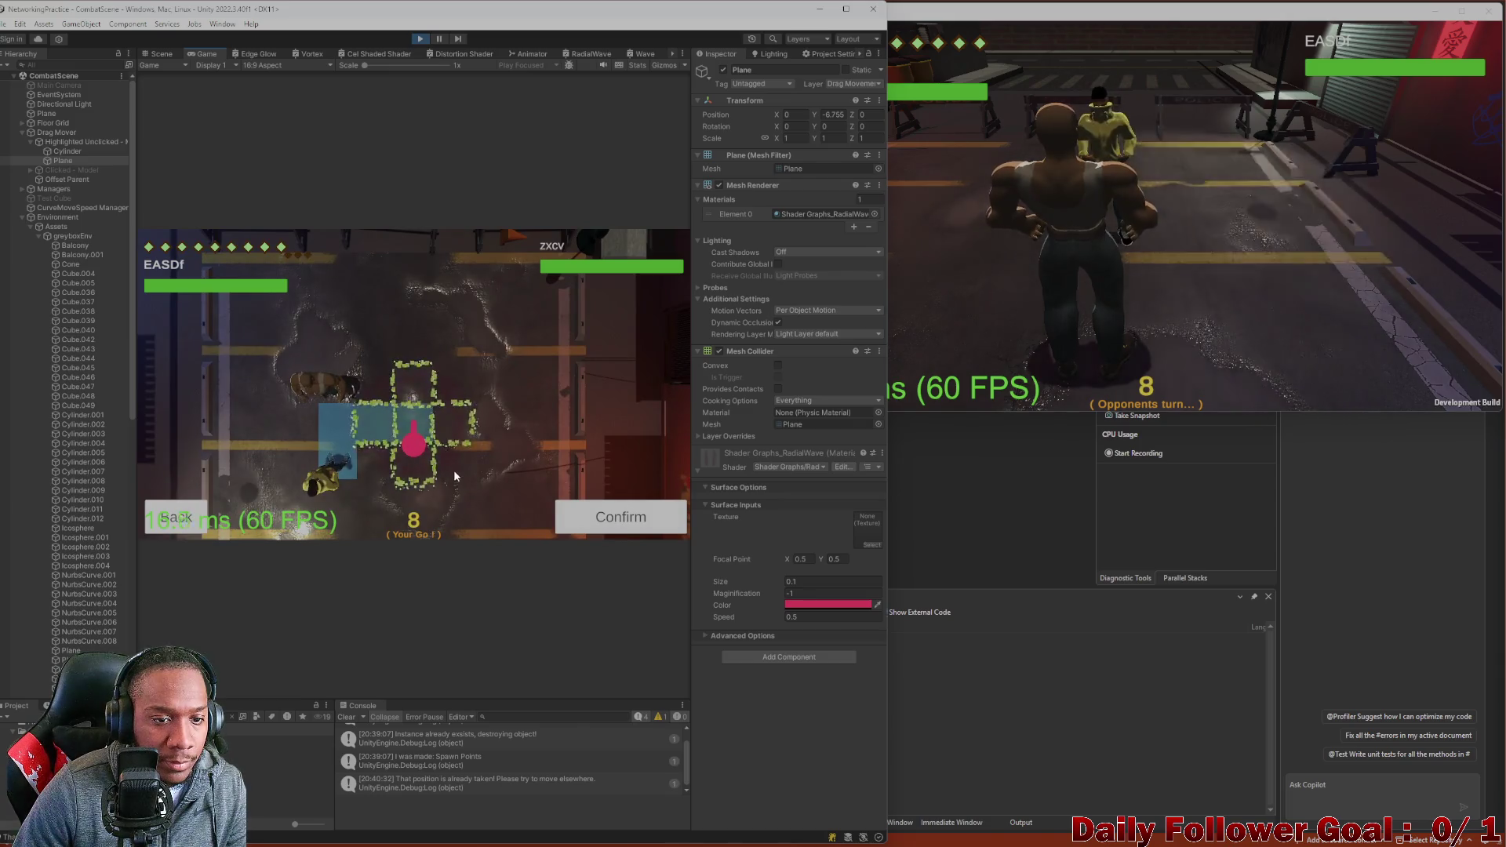
click(412, 448)
click(620, 514)
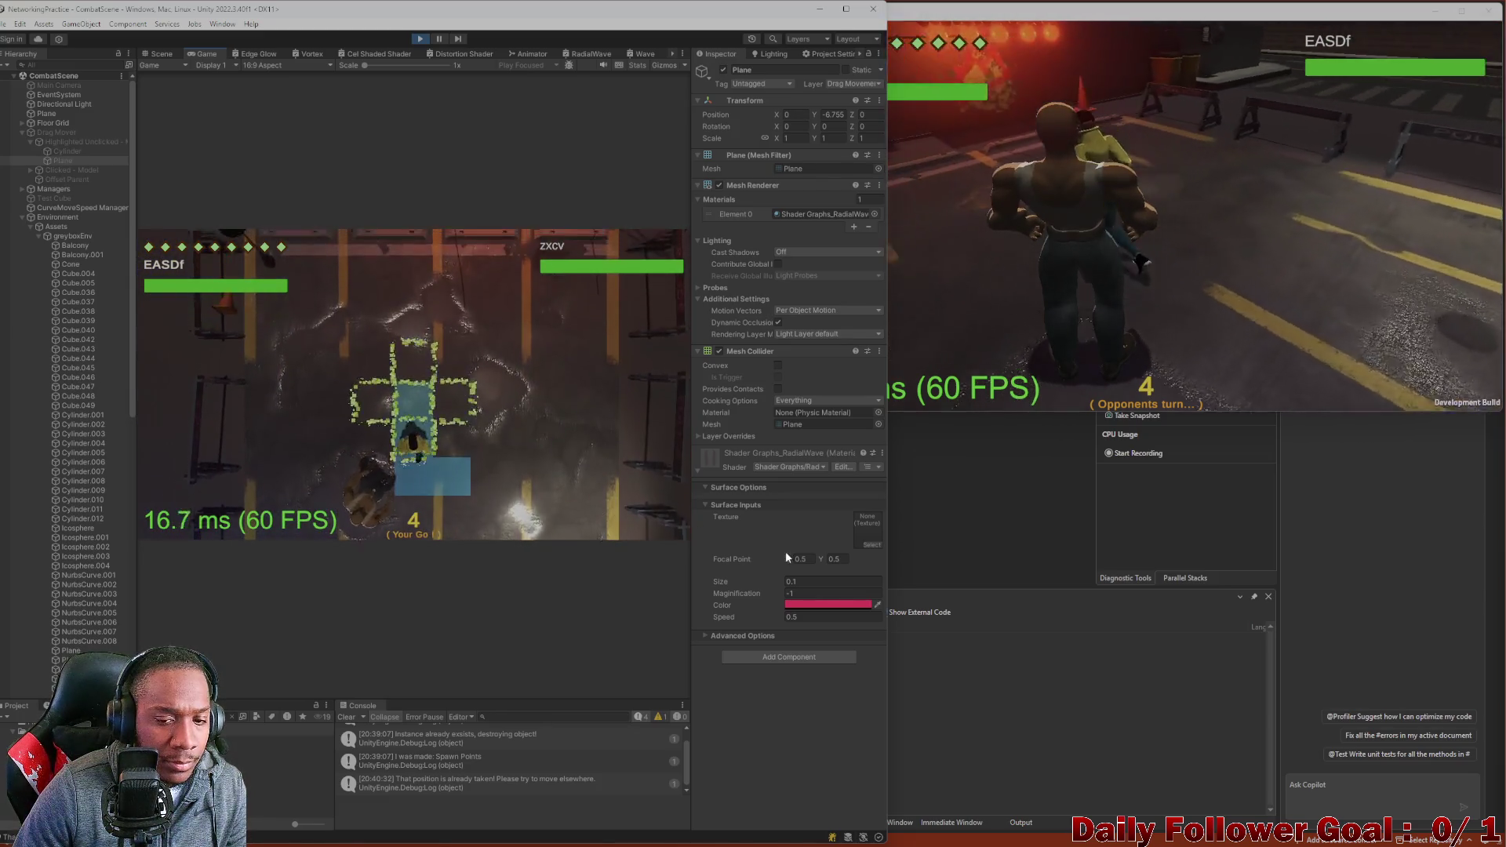
click(807, 608)
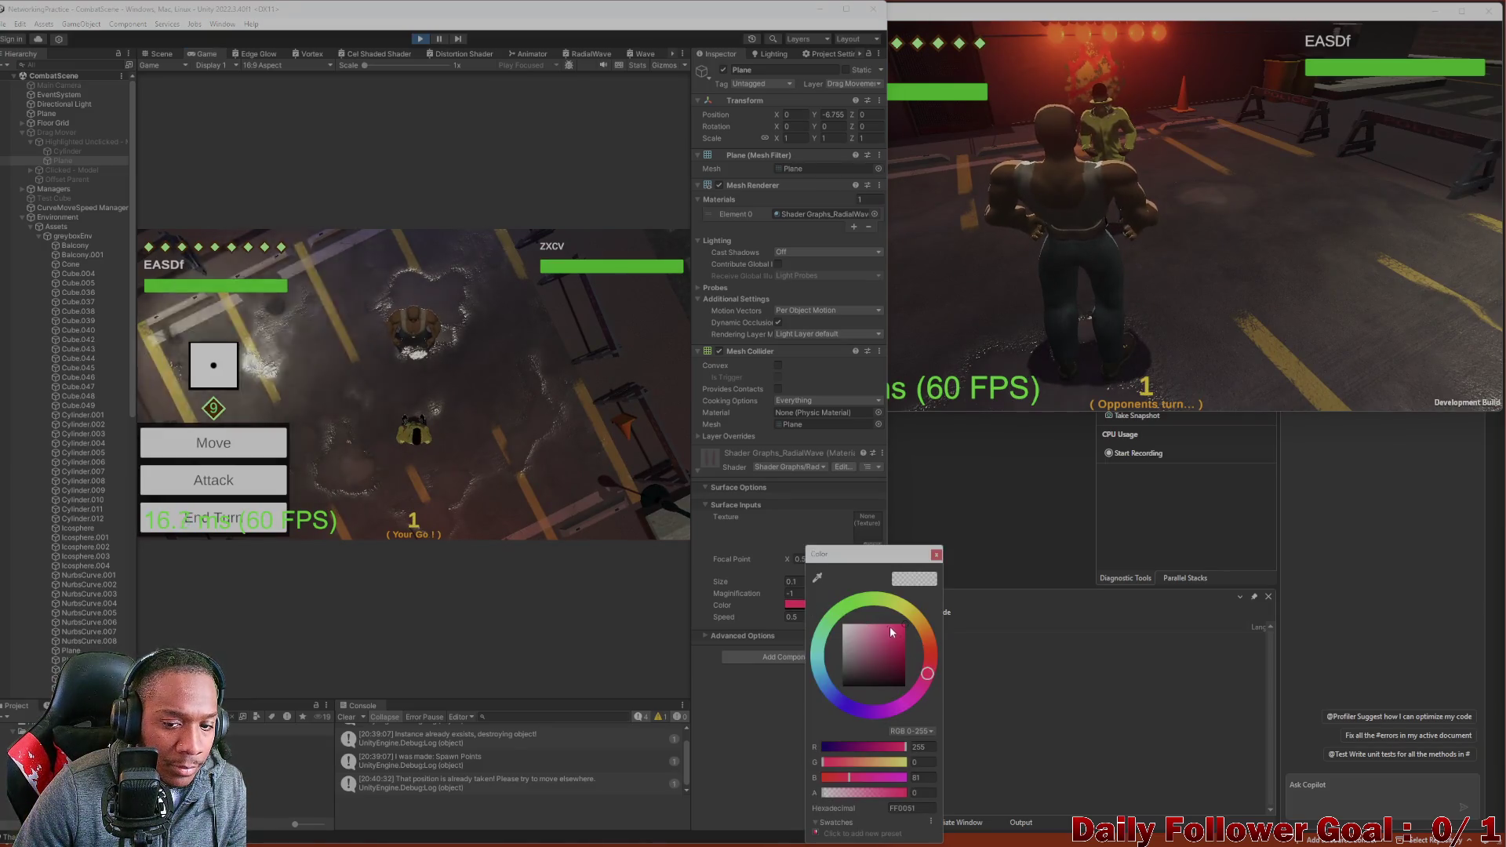
click(252, 447)
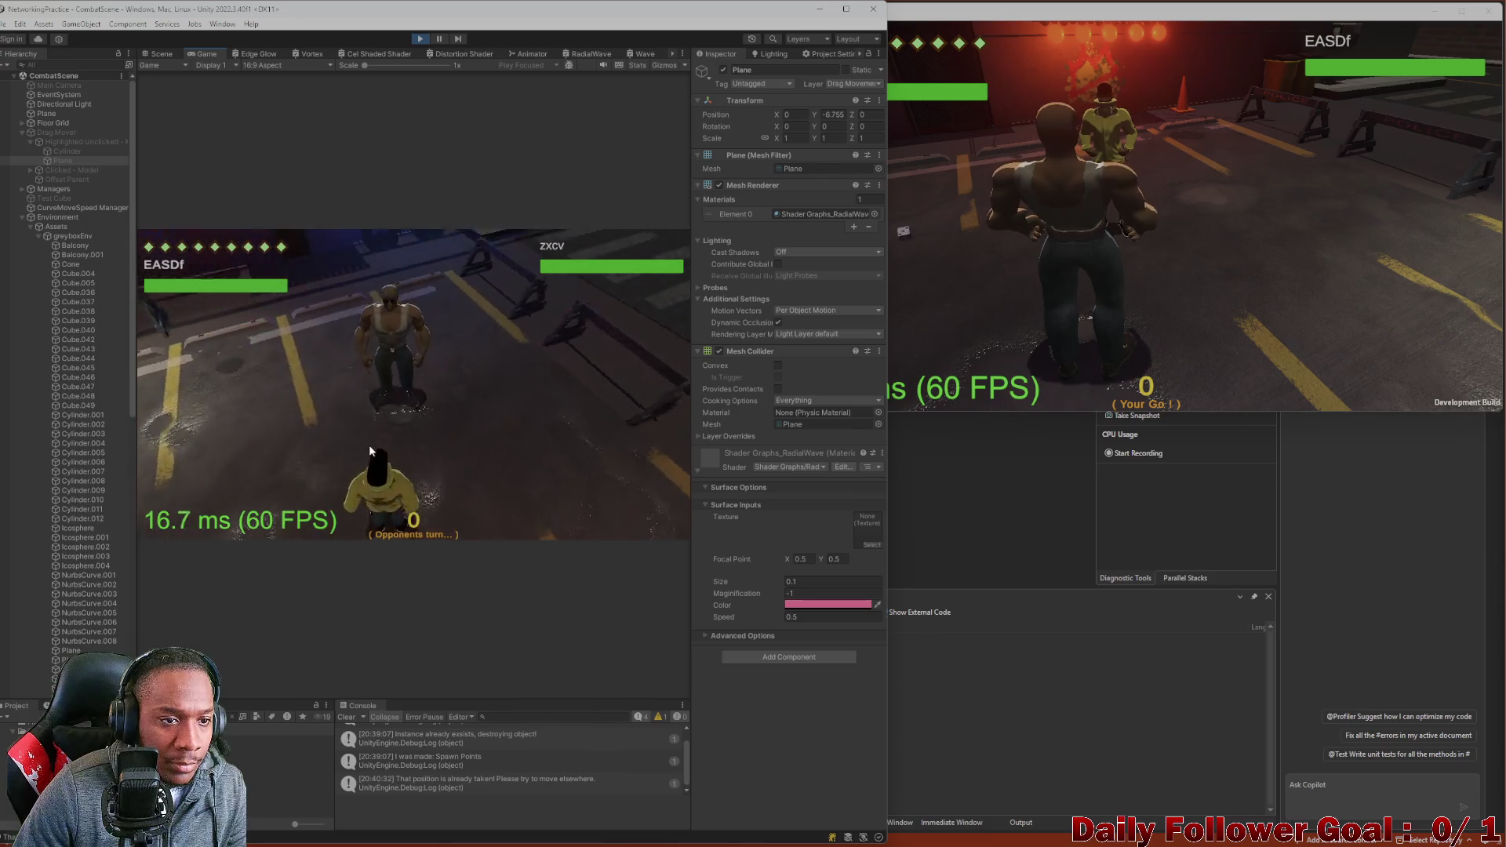
End the build player's turn, then roll and move the editor's character to a new tile.
click(999, 296)
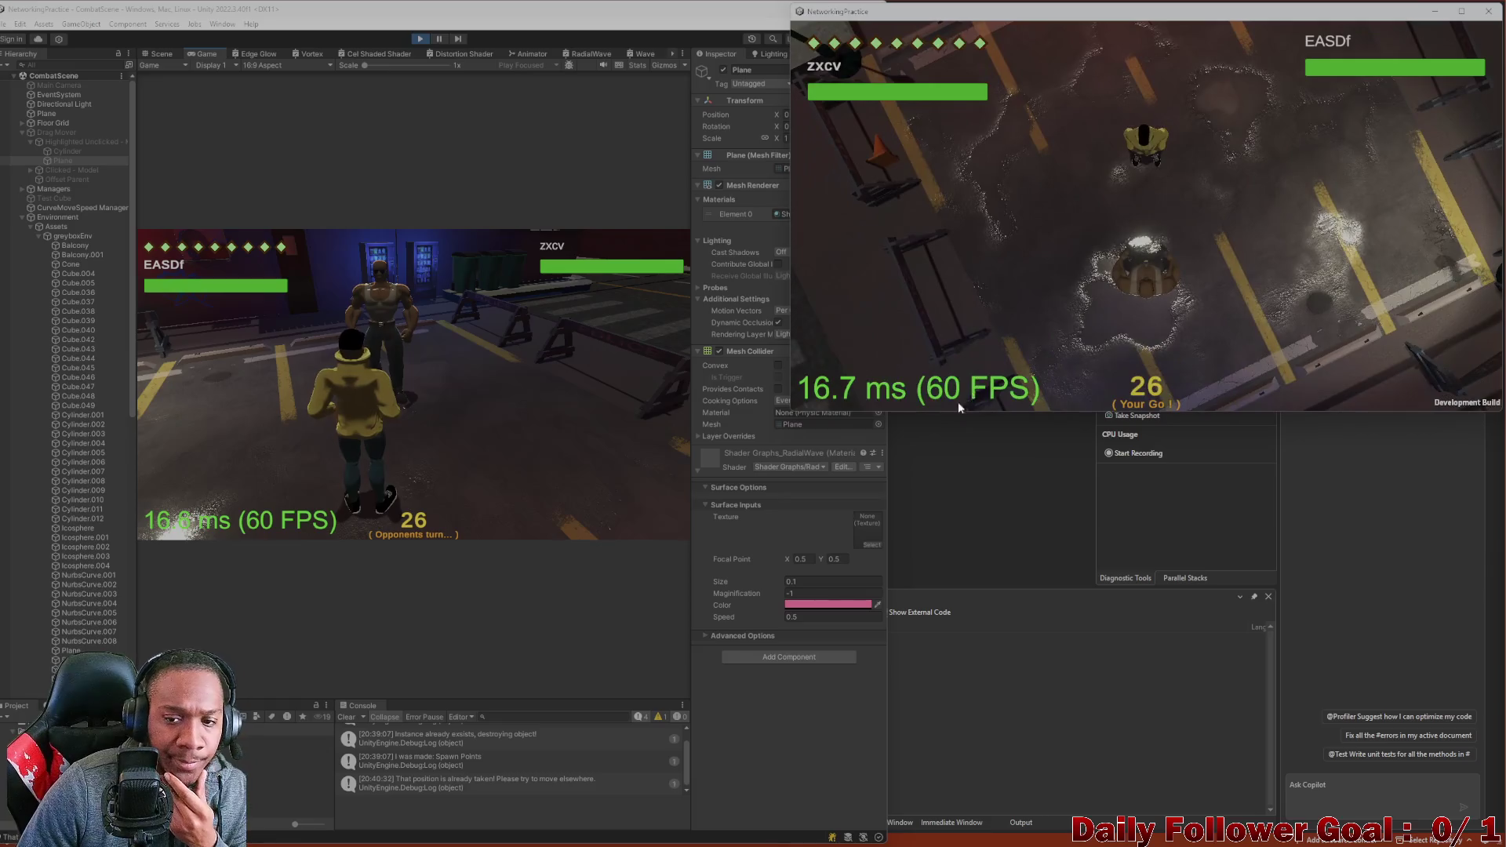
click(961, 396)
click(220, 403)
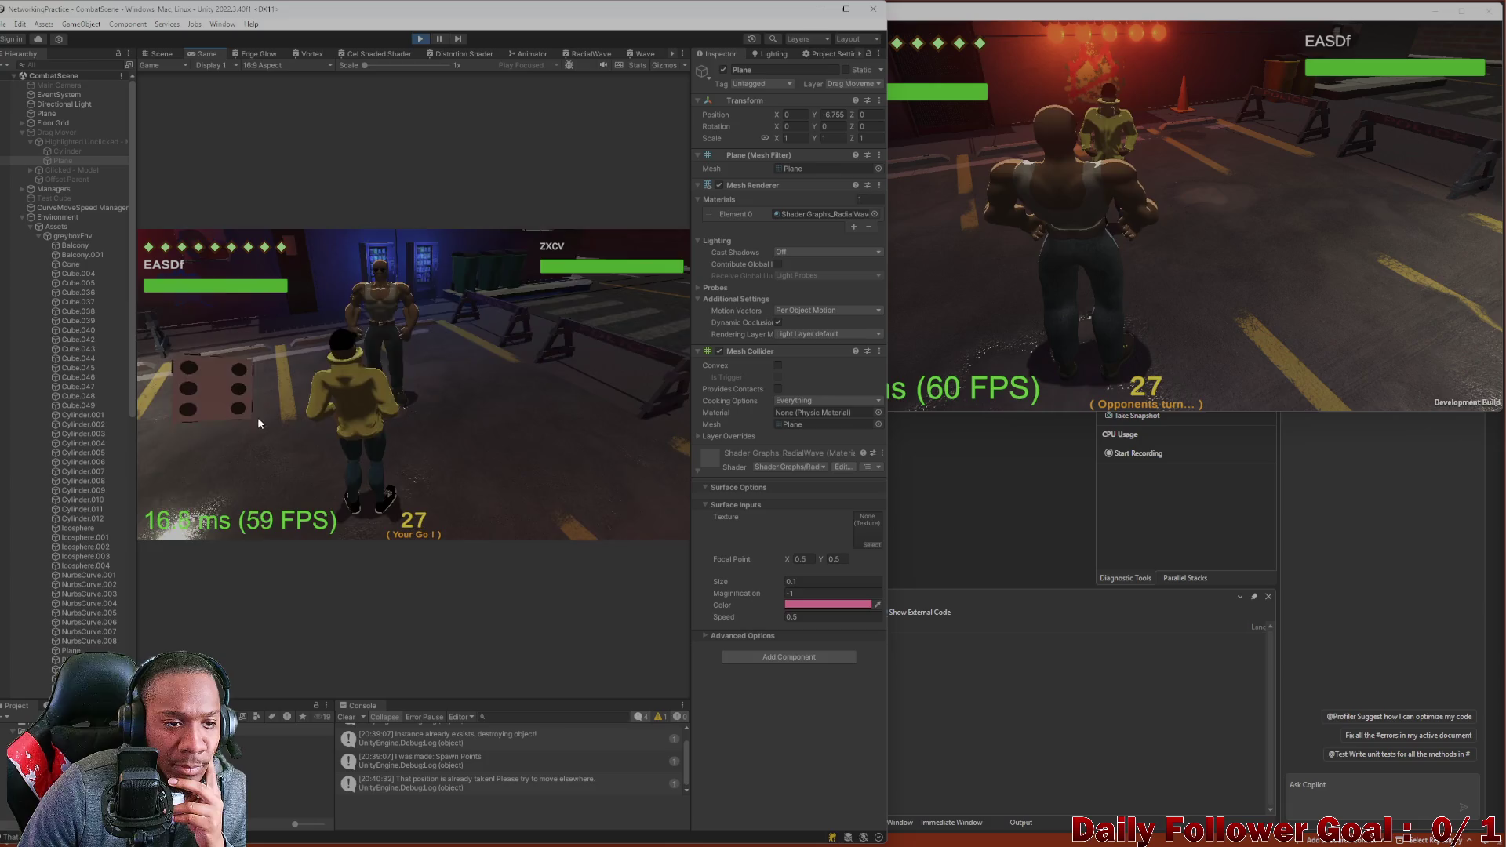
click(259, 455)
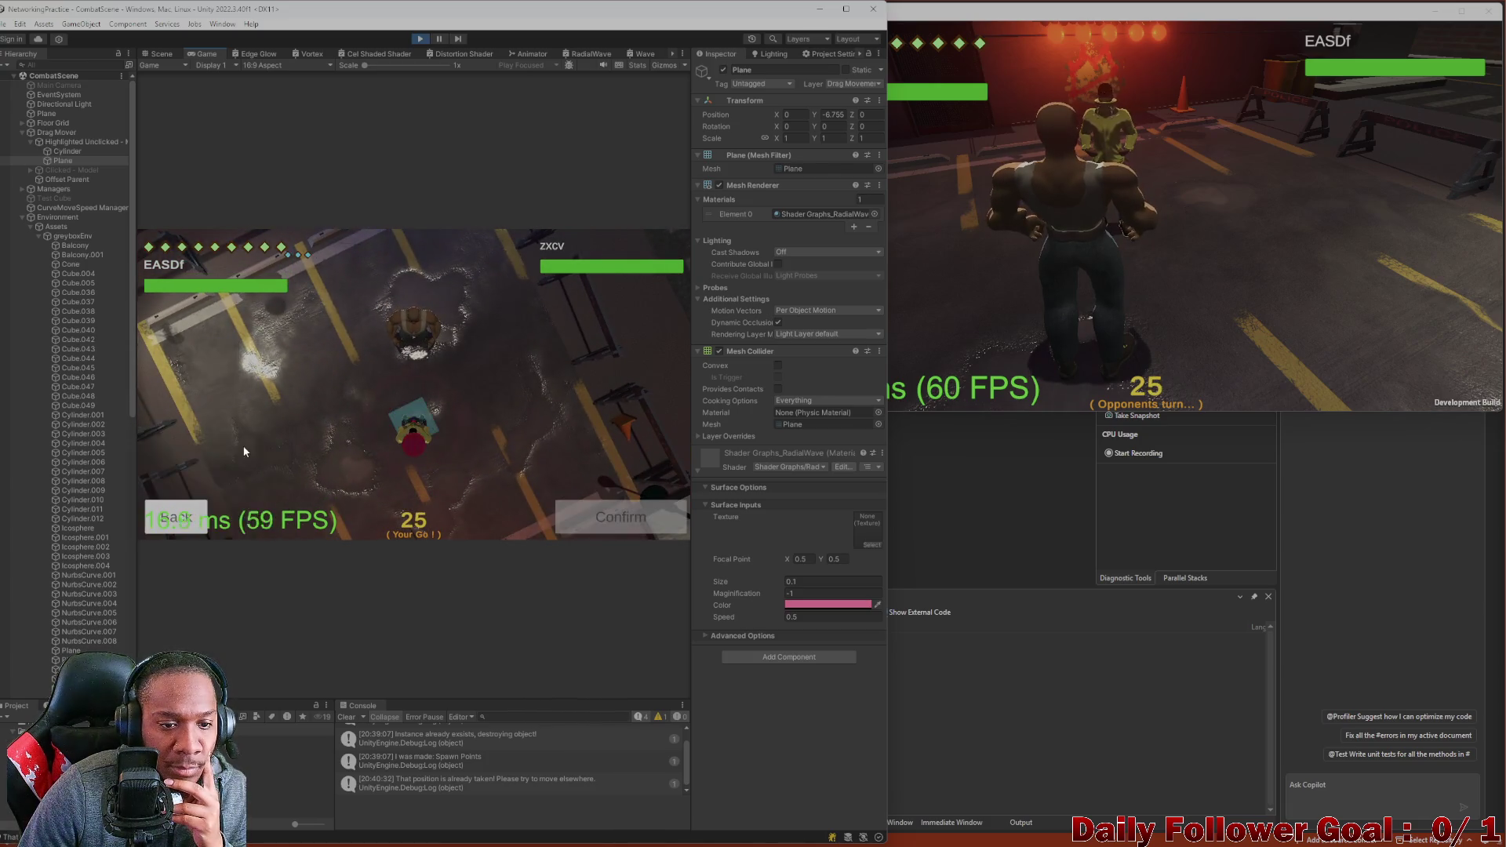
mouse_move(415, 453)
mouse_down()
mouse_move(414, 424)
mouse_move(378, 423)
mouse_move(439, 402)
mouse_move(483, 464)
mouse_up()
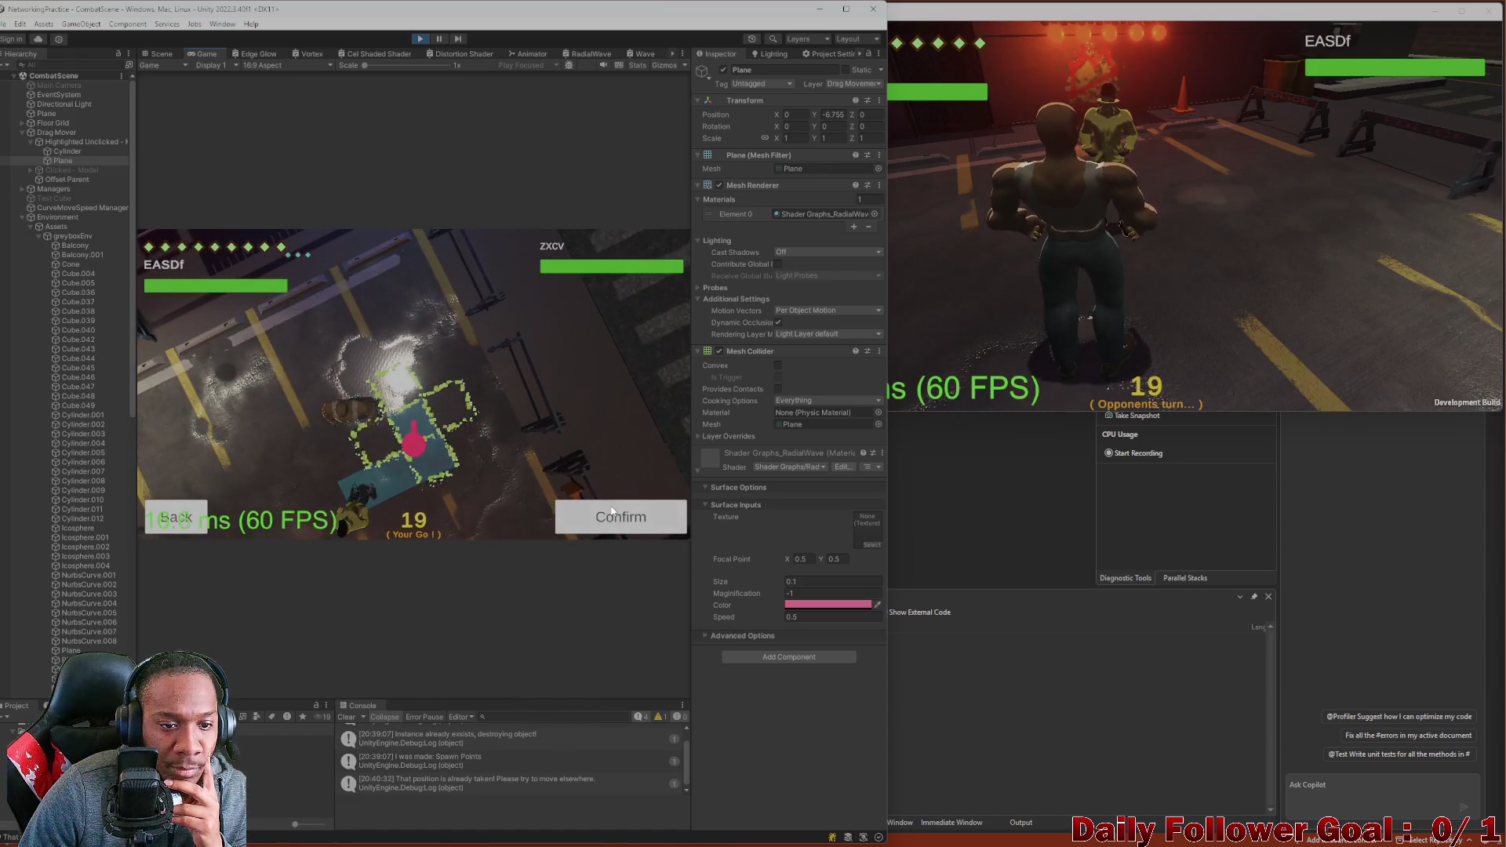
click(612, 511)
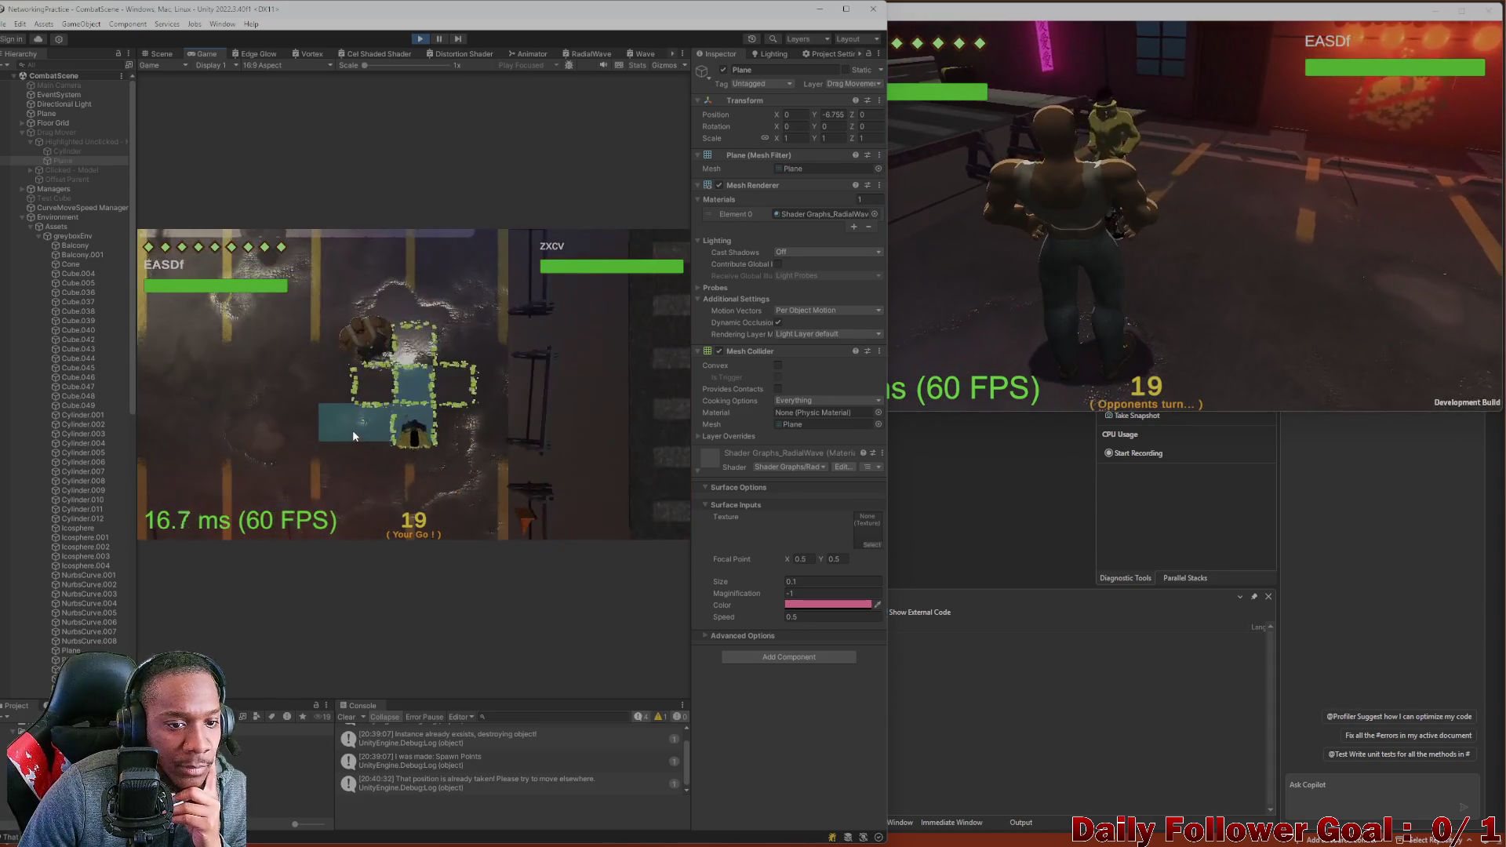
Choose Move again and plan a path for the player marker.
click(263, 438)
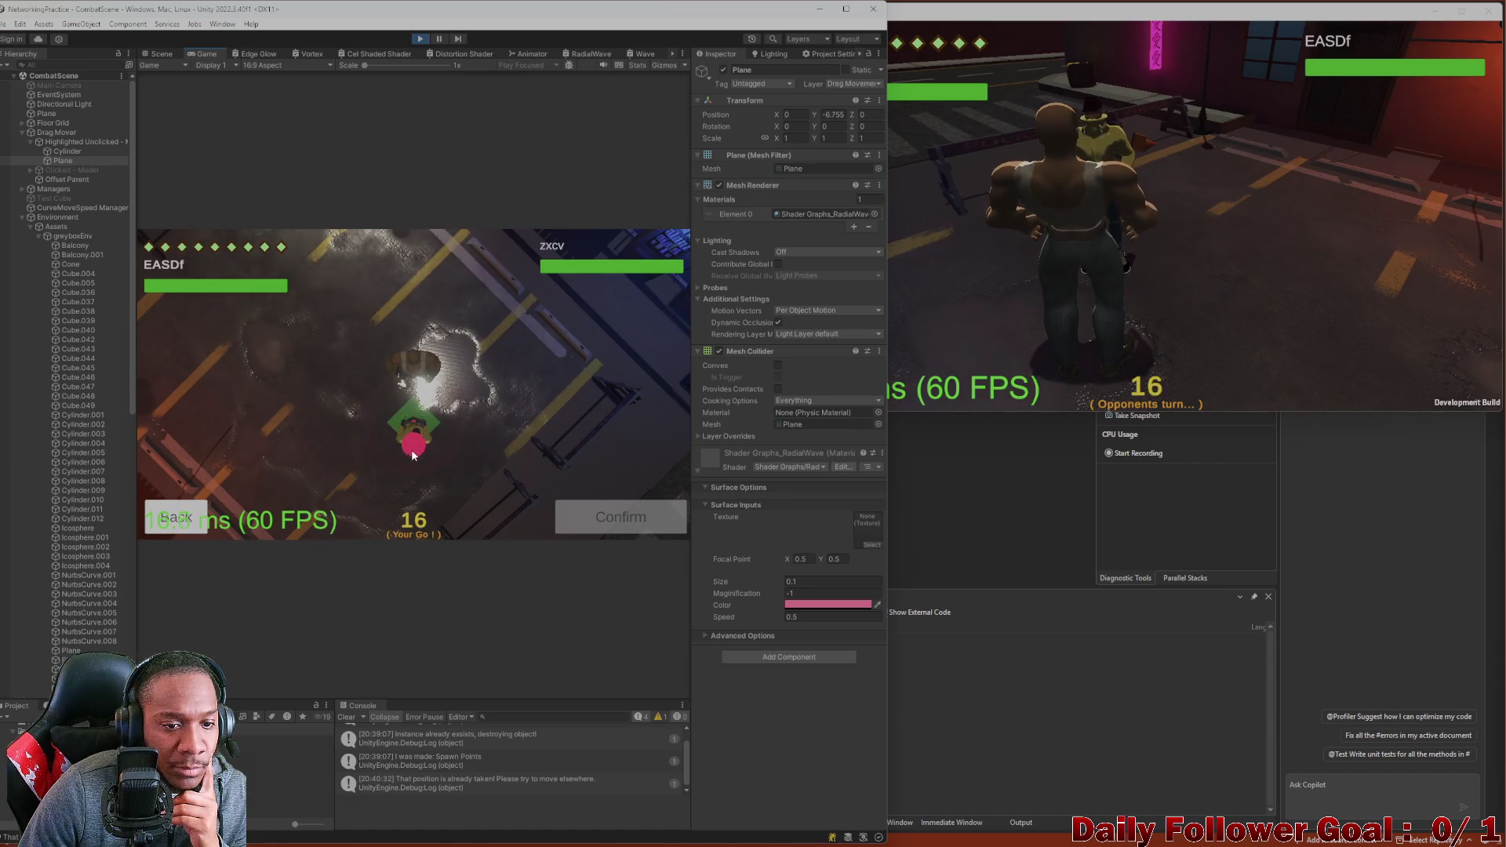
click(418, 453)
drag(407, 429, 452, 469)
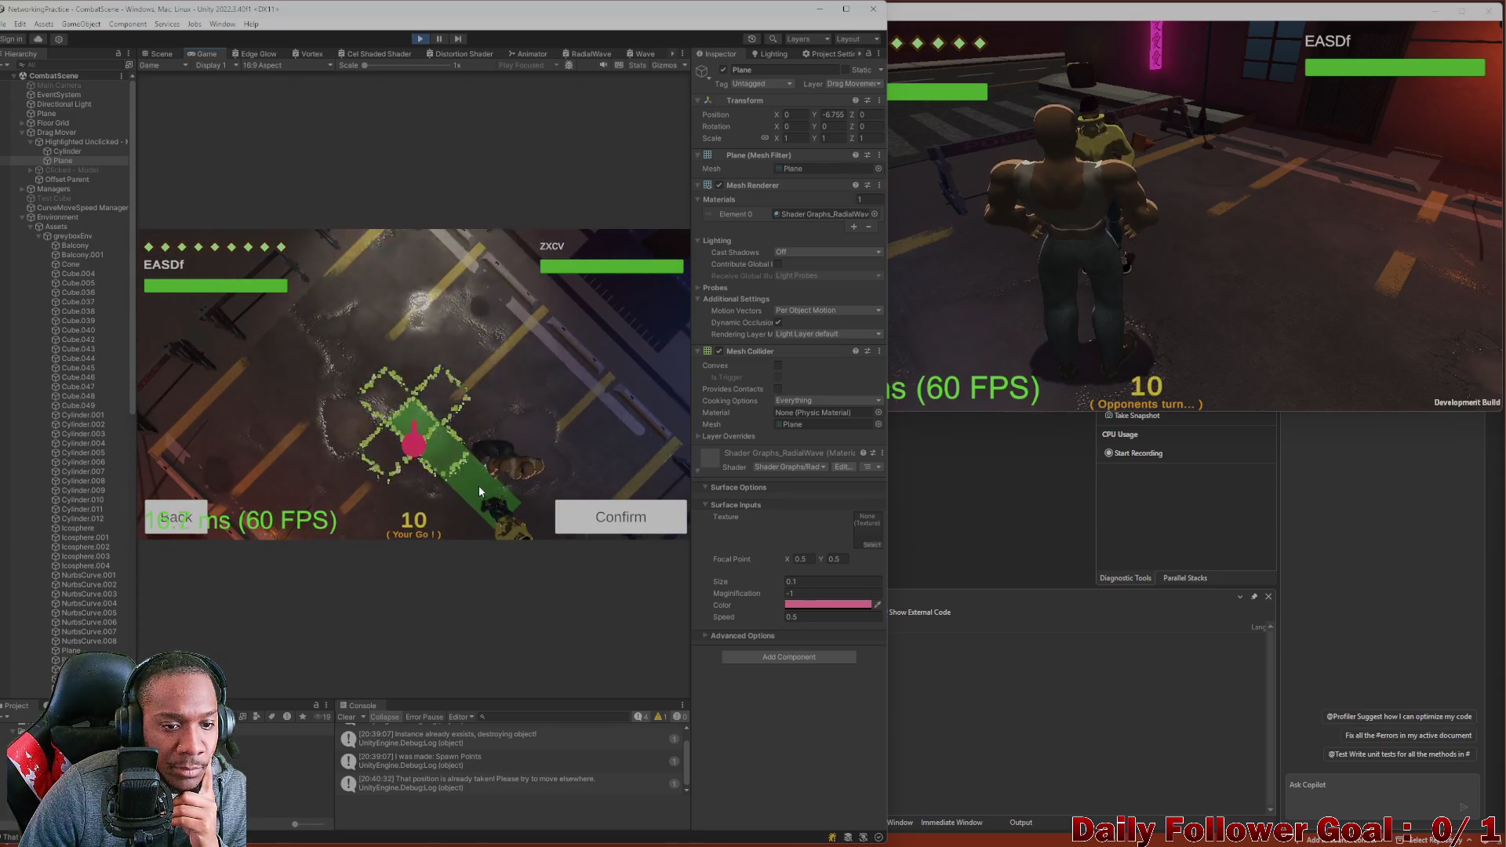
Lighten the RadialWave highlight colour to pink FF3777.
click(806, 605)
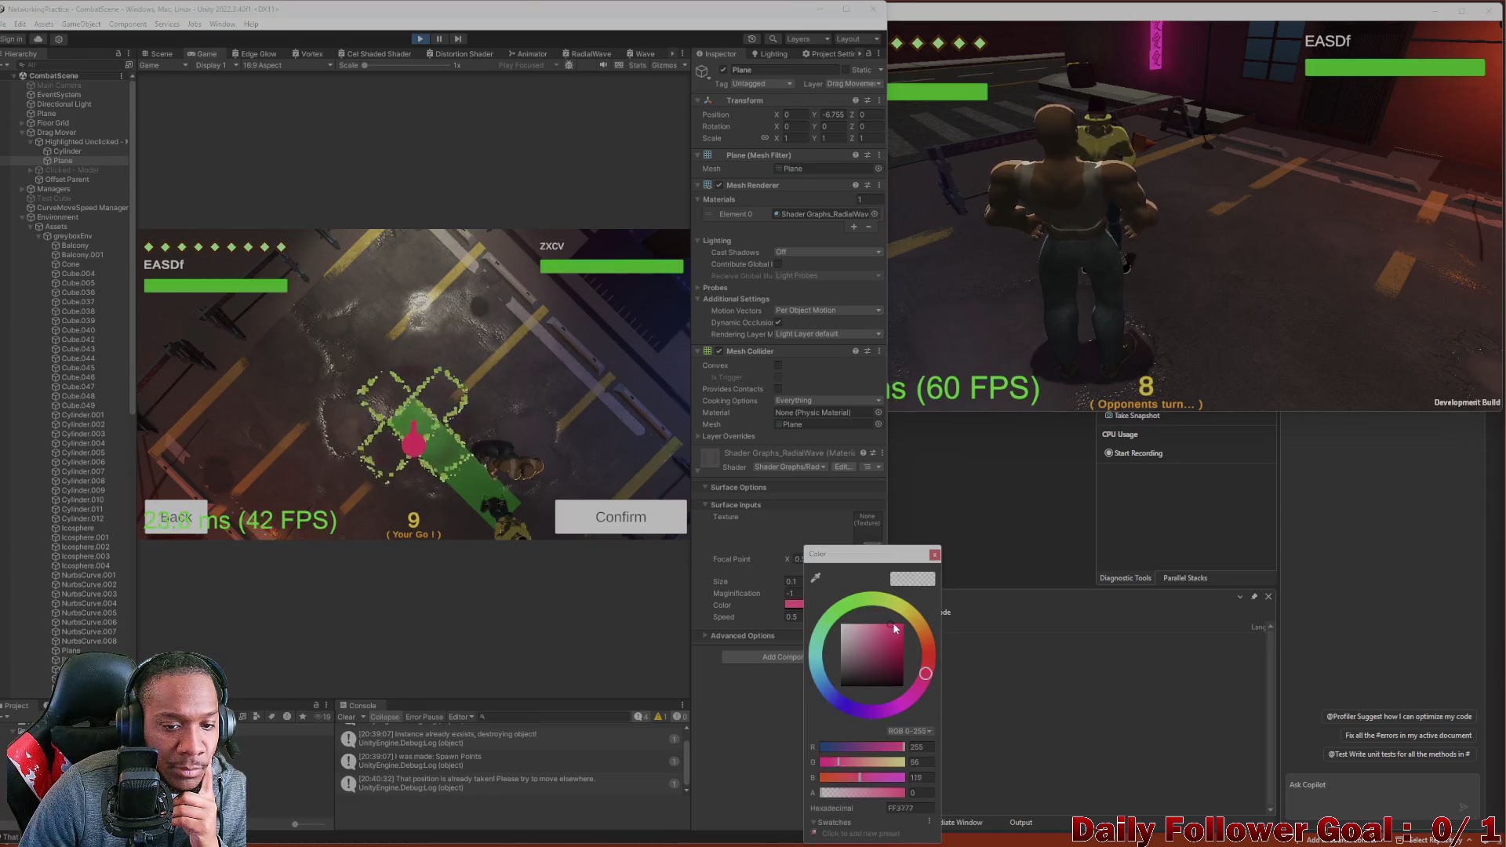
mouse_move(902, 626)
mouse_down()
mouse_move(818, 625)
mouse_move(917, 623)
mouse_move(891, 623)
mouse_up()
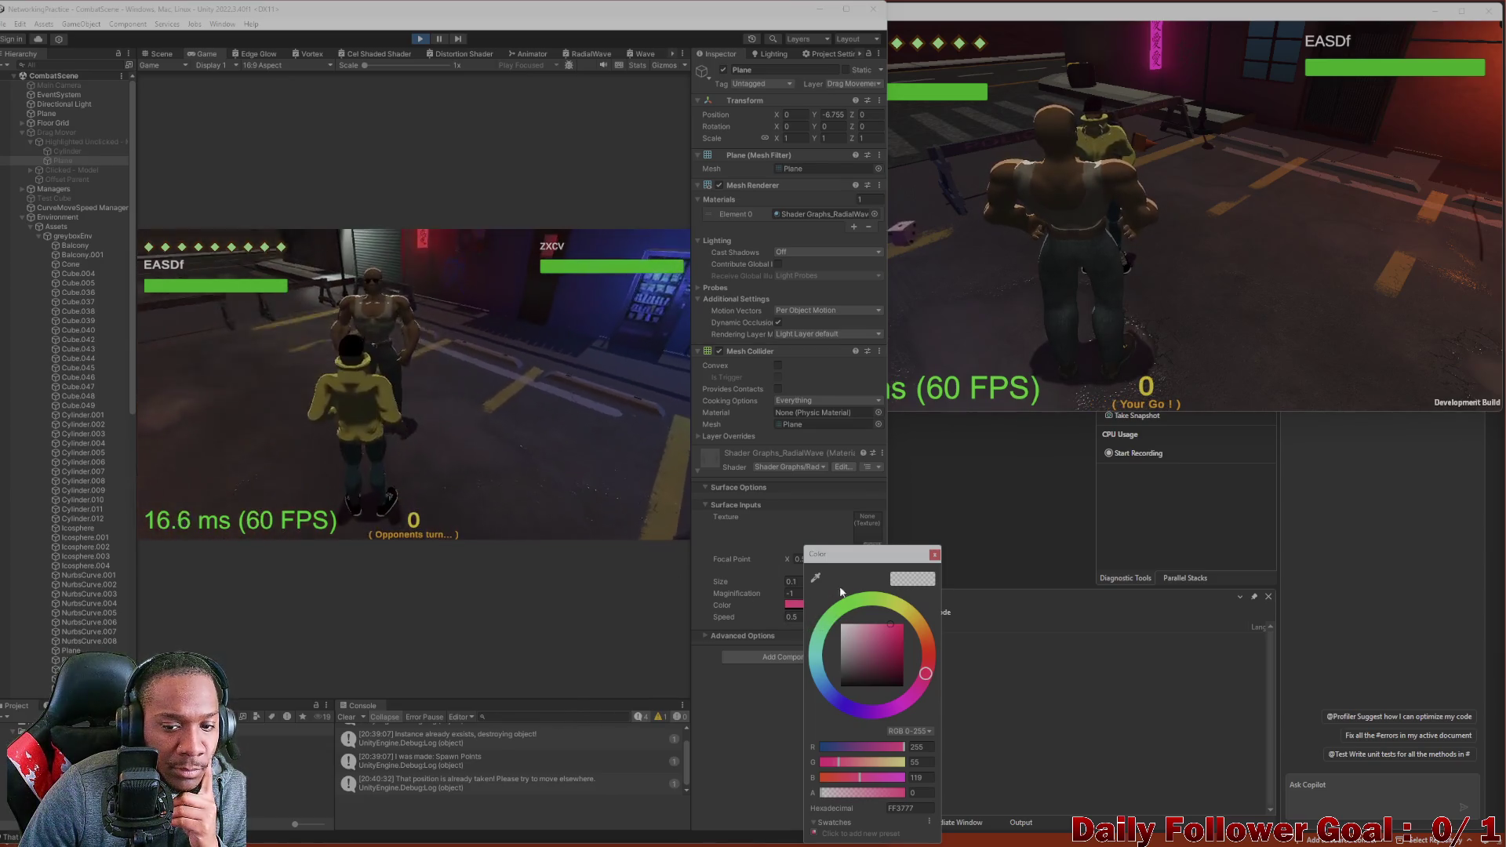
click(934, 554)
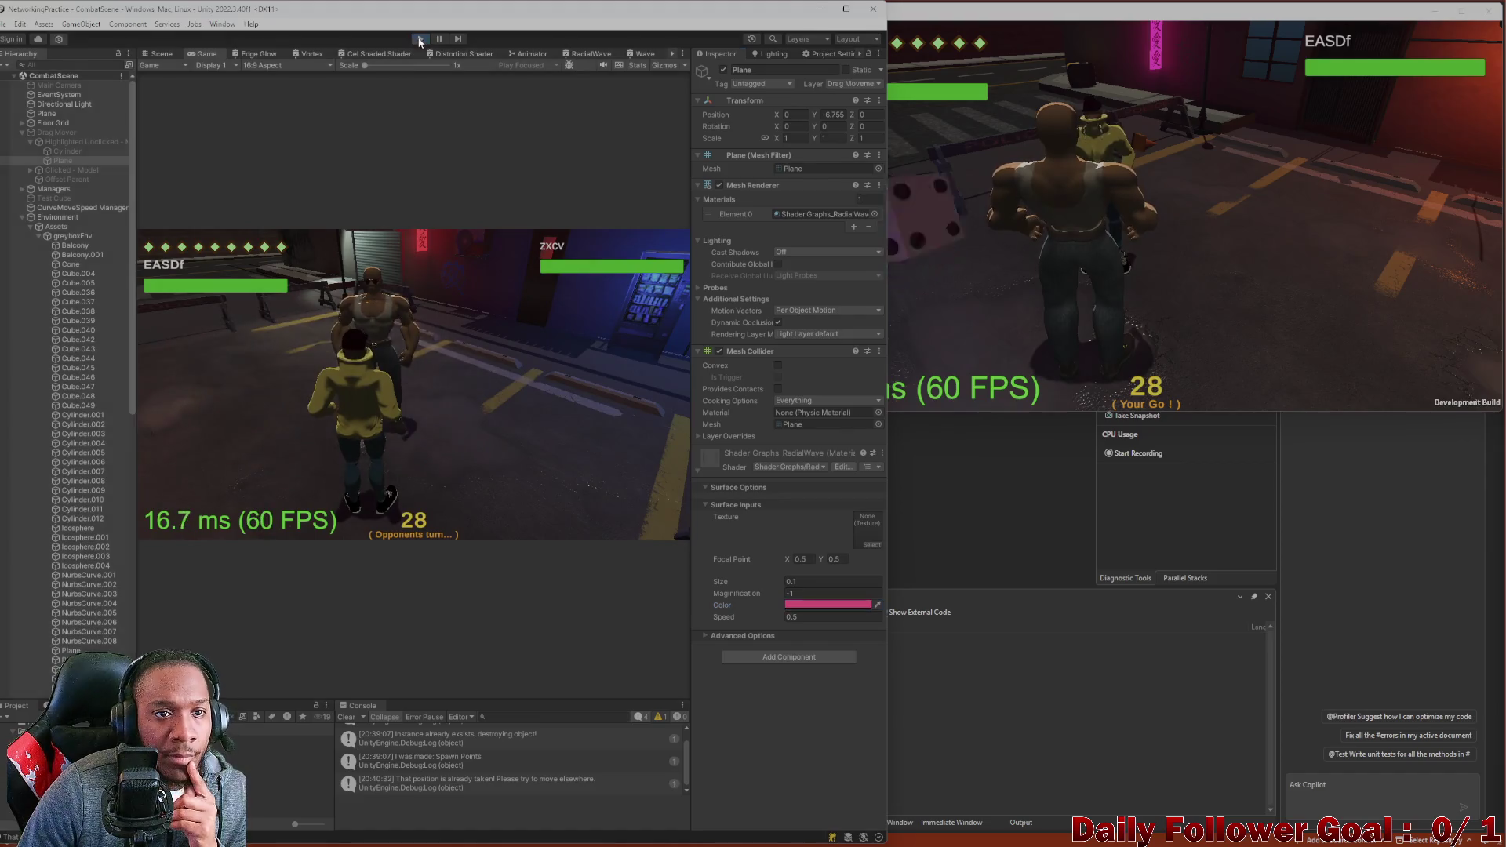
Stop the running match and start Play mode again.
key(ctrl+p)
click(1344, 315)
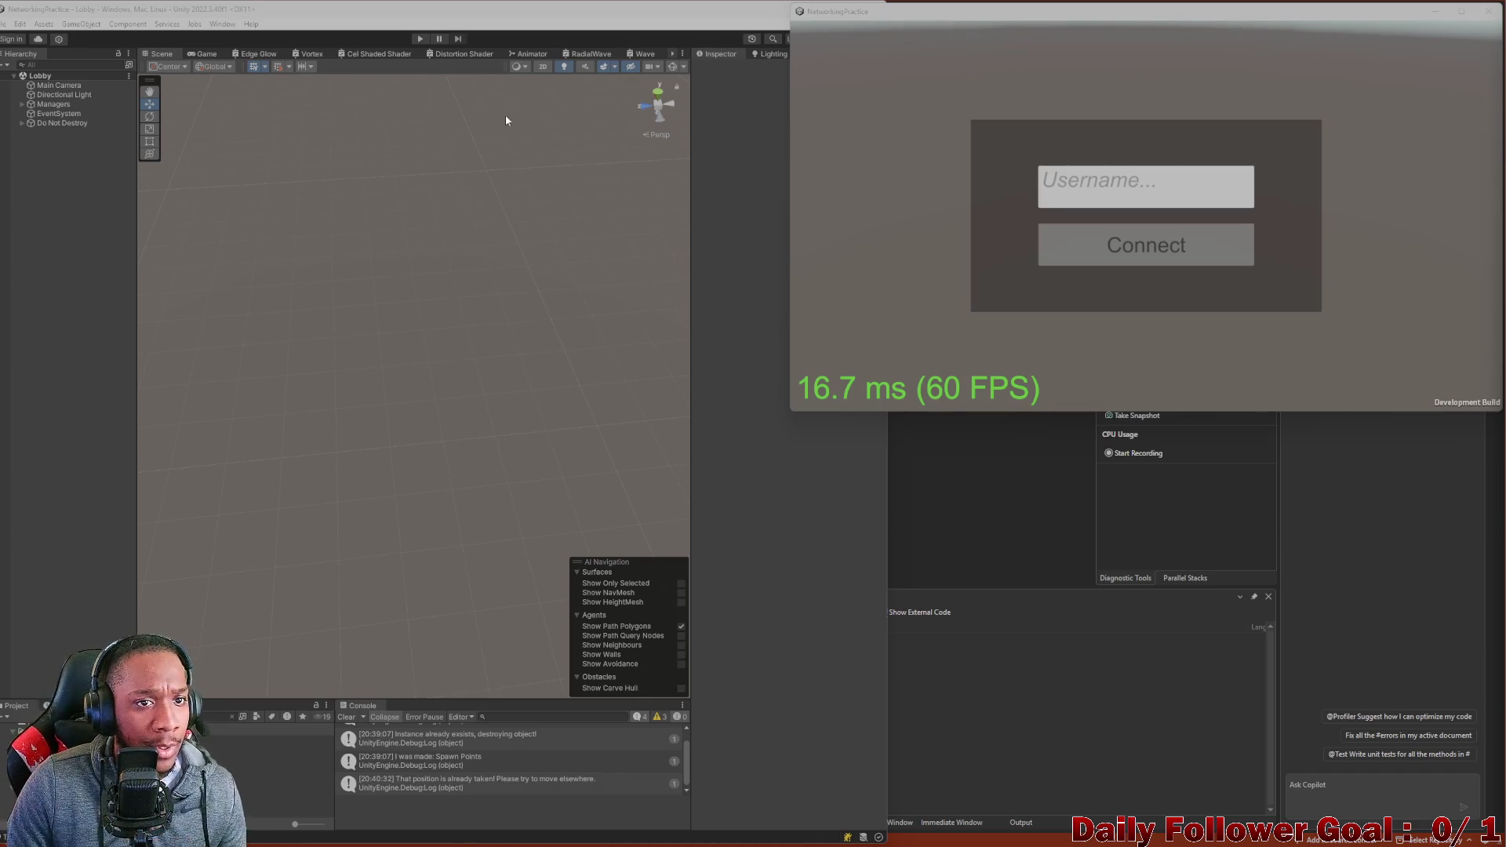
click(420, 40)
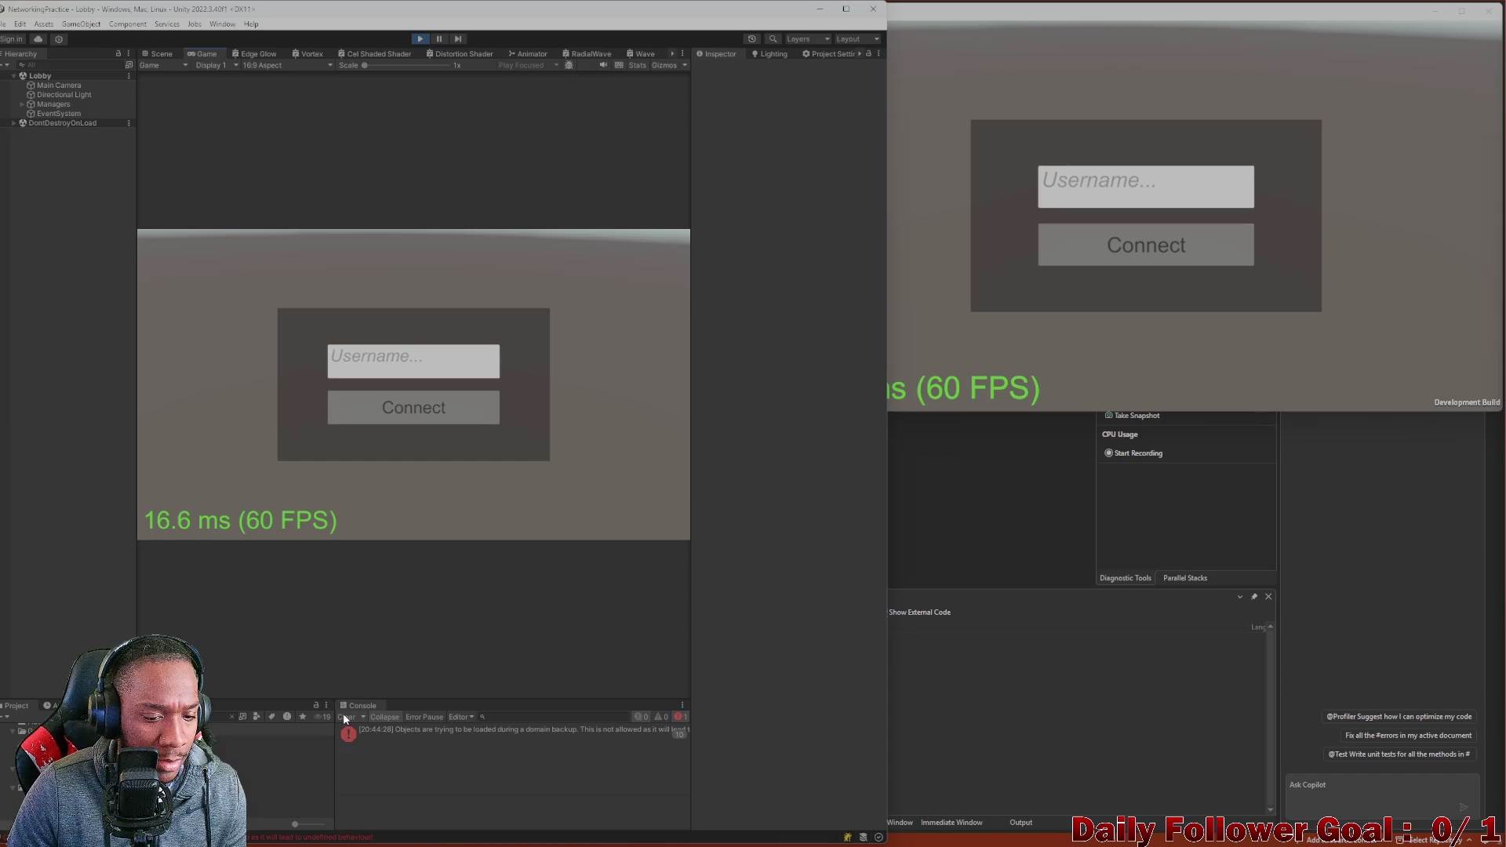
Open the console error's source line in Visual Studio, then minimize Visual Studio.
click(419, 732)
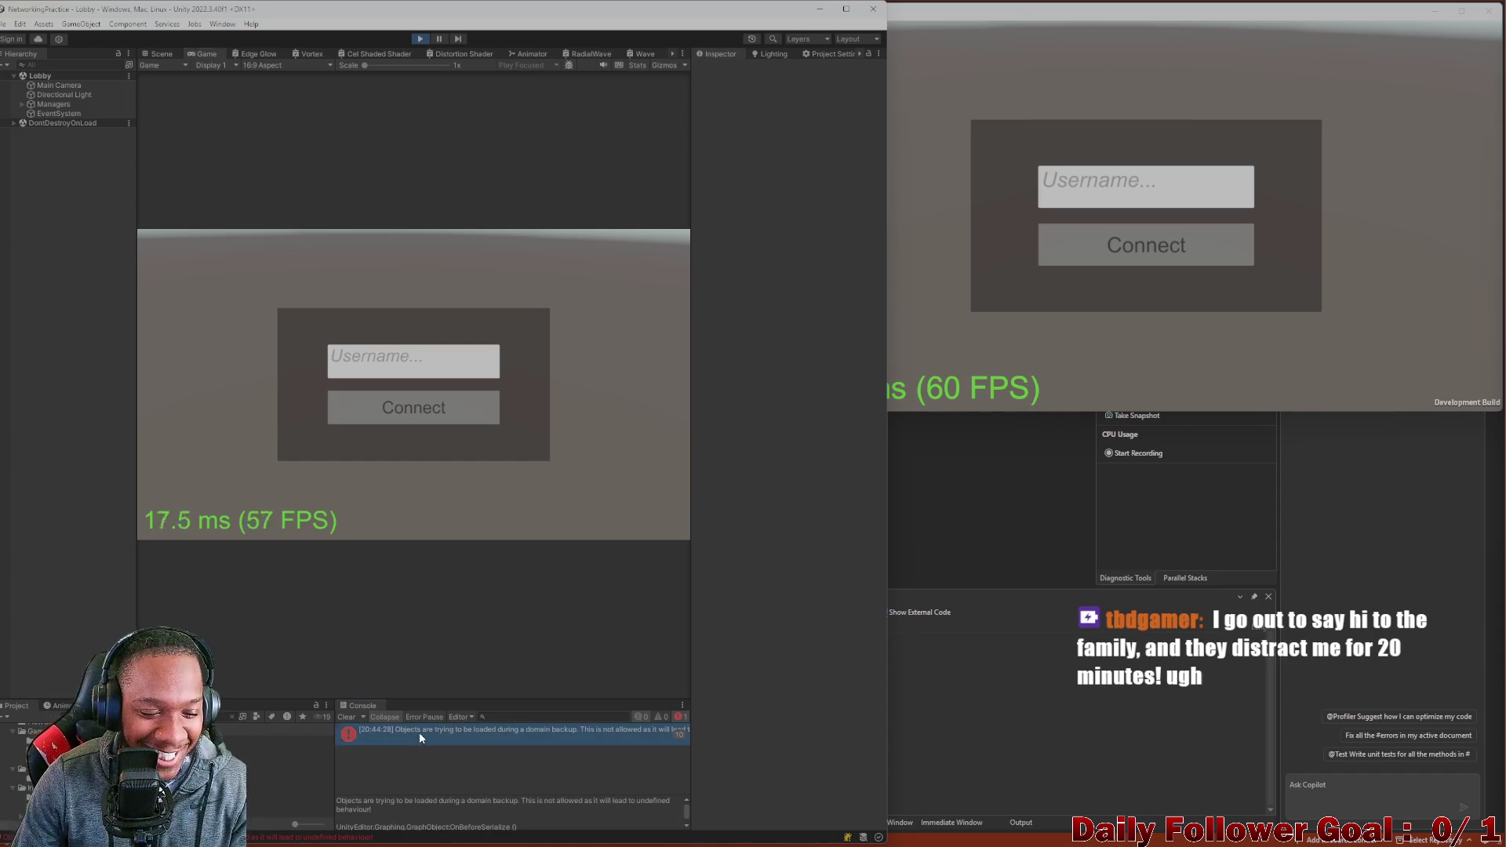
double_click(419, 733)
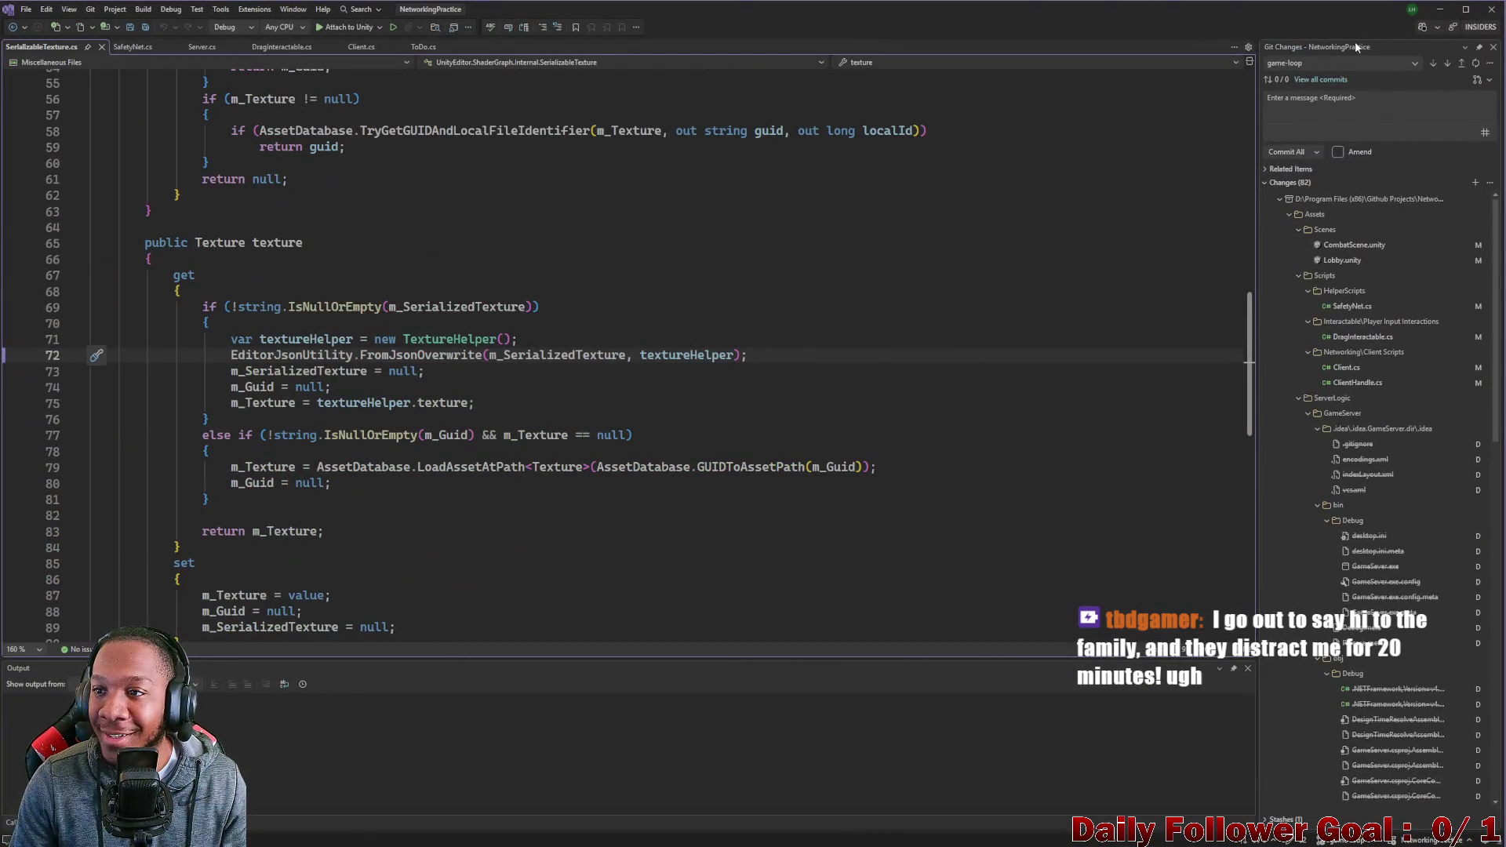
click(1434, 10)
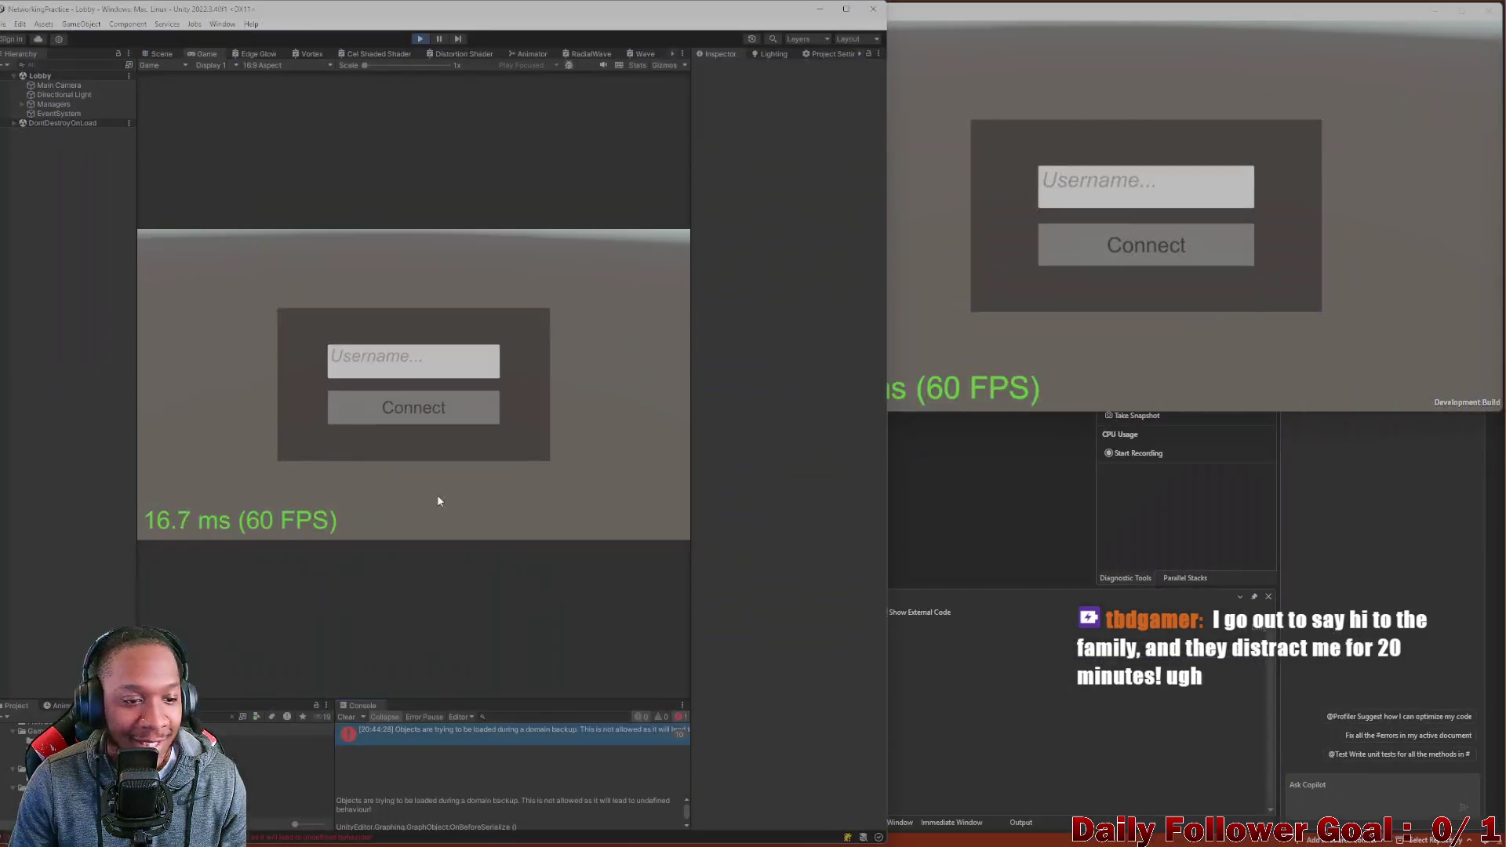
Clear the Console and project search, then select the RadialWave material asset.
click(347, 718)
click(231, 716)
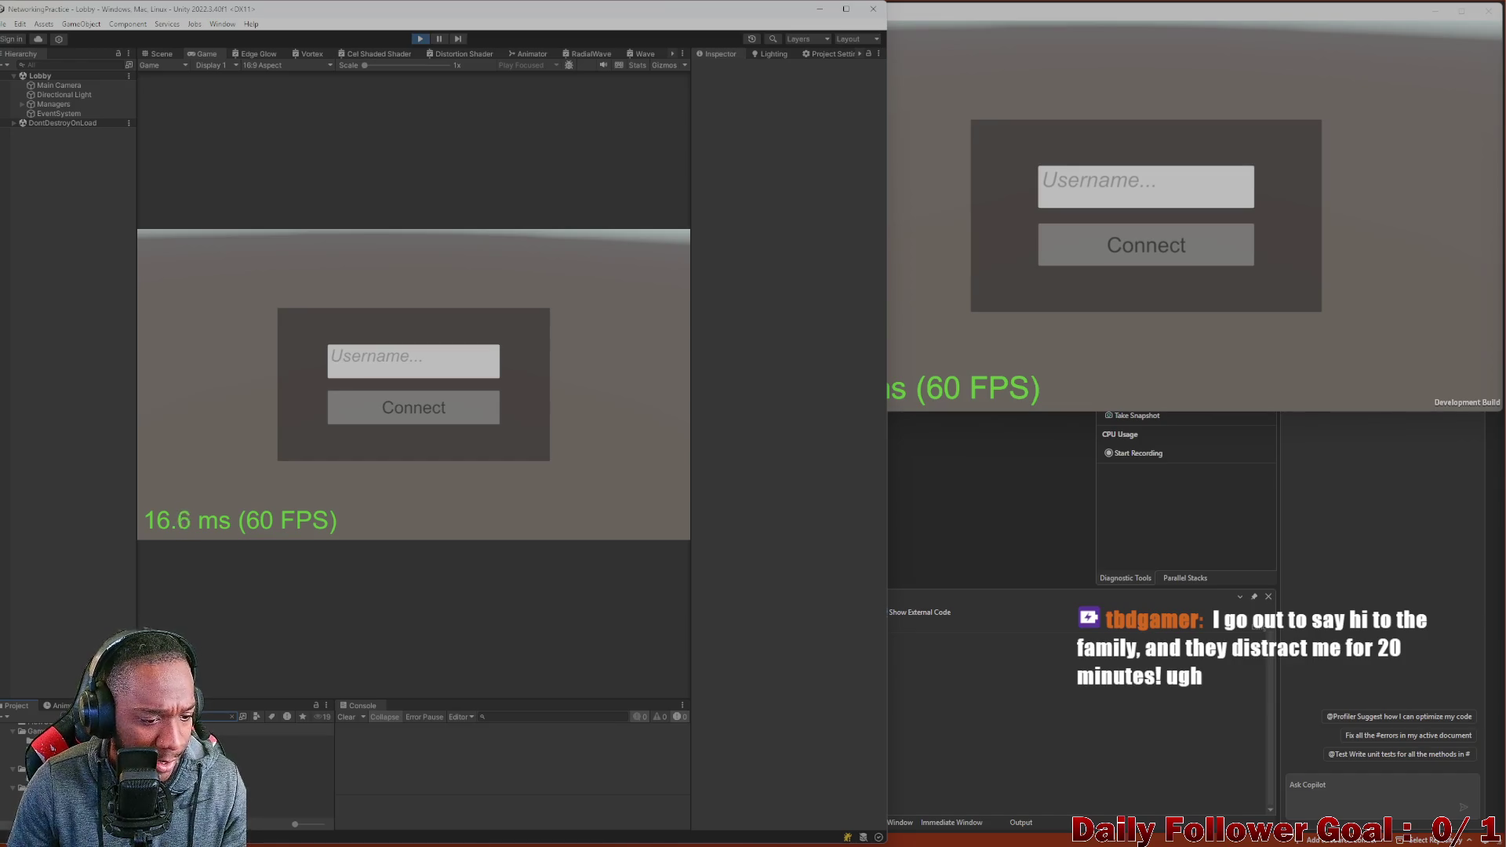
click(259, 759)
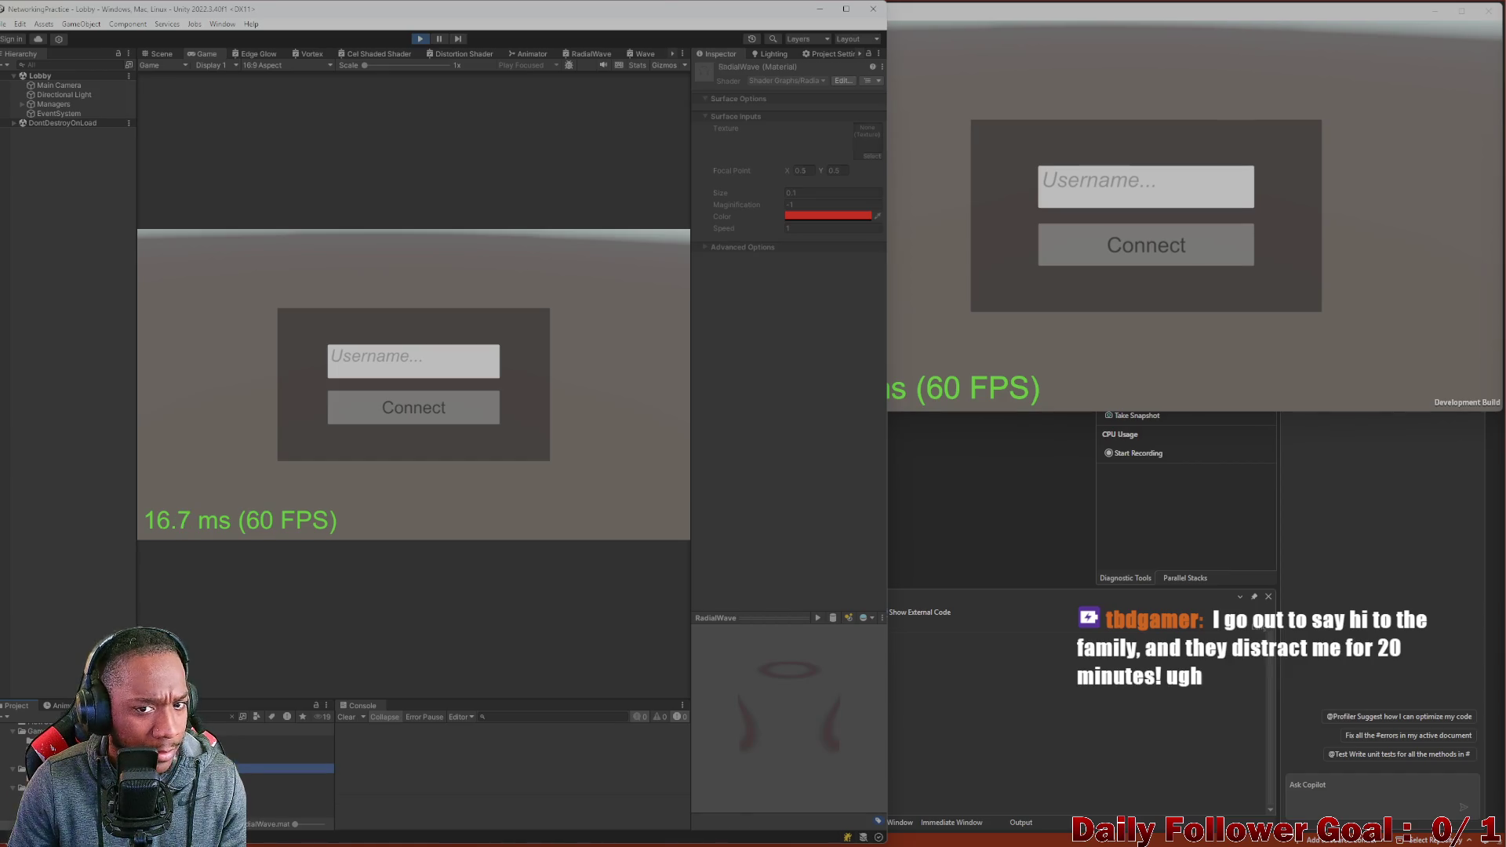
Connect a username from the editor and the build, then pick The Brawn and The Speedster.
click(401, 359)
text(asdf)
click(413, 408)
click(1211, 191)
text(qwer)
click(1113, 259)
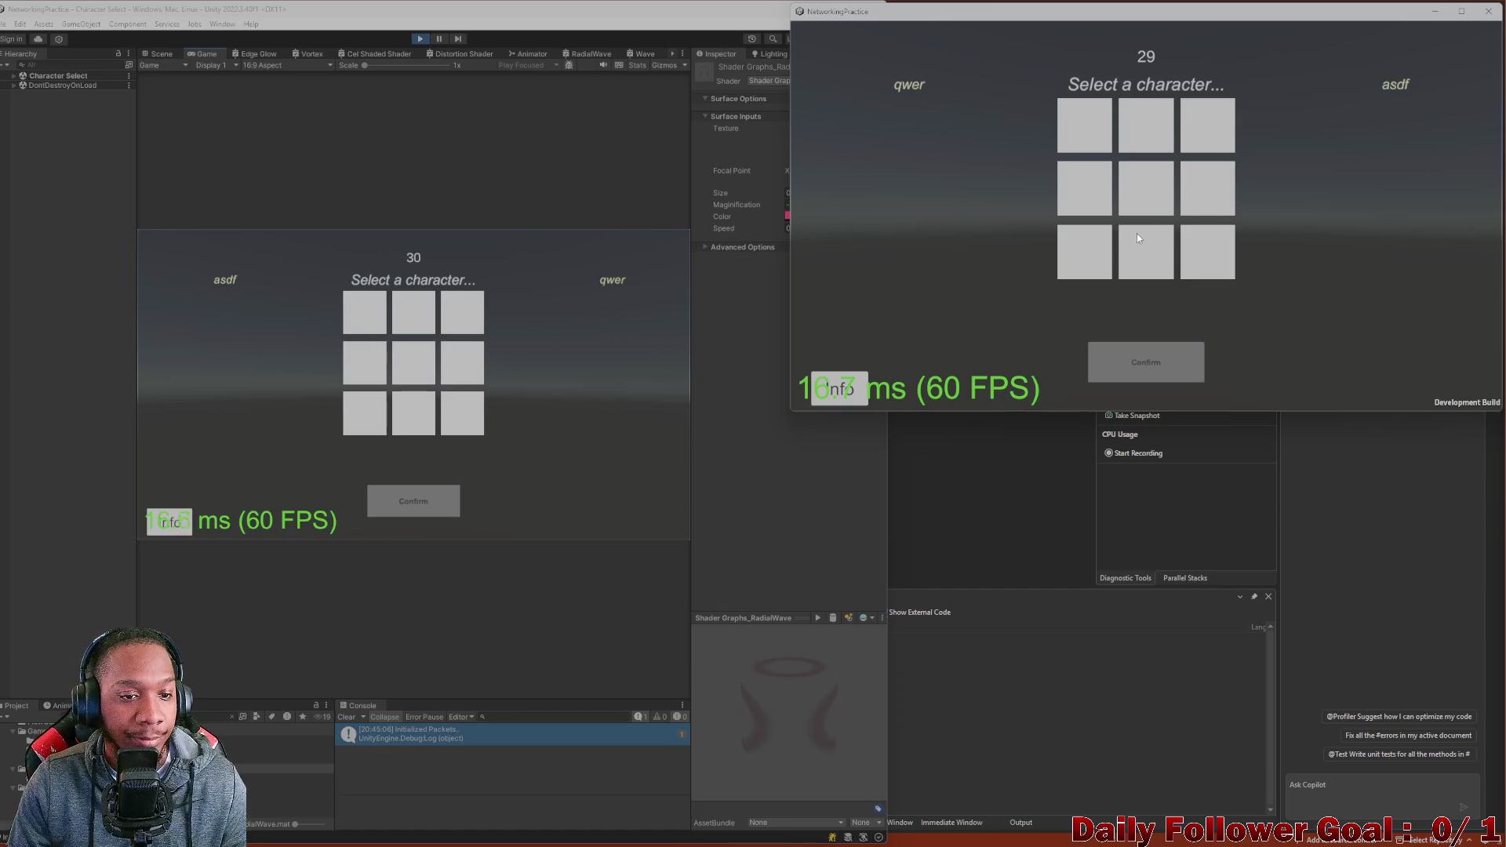
click(428, 324)
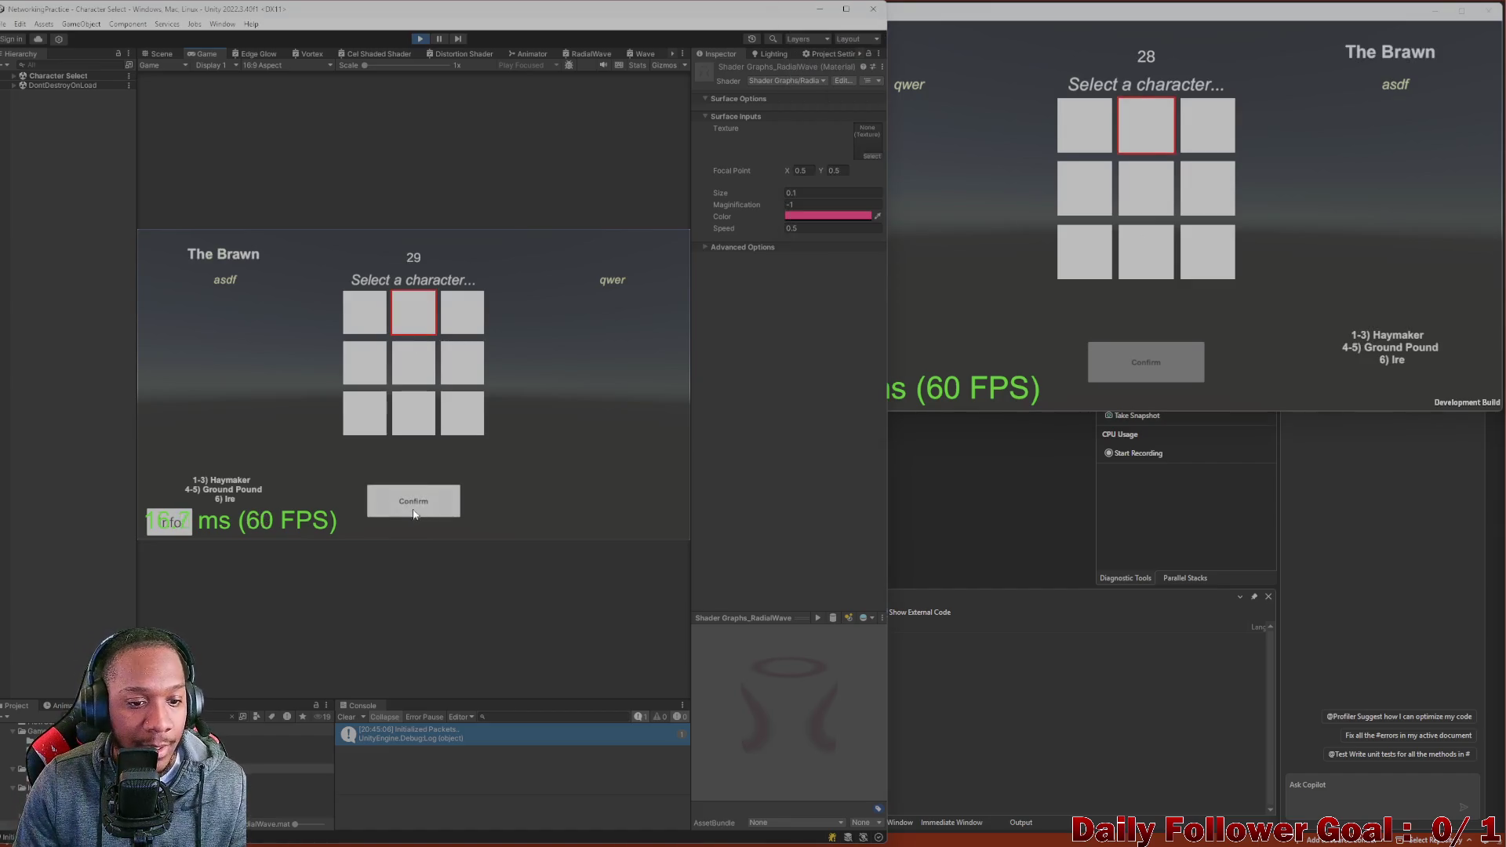
click(1090, 130)
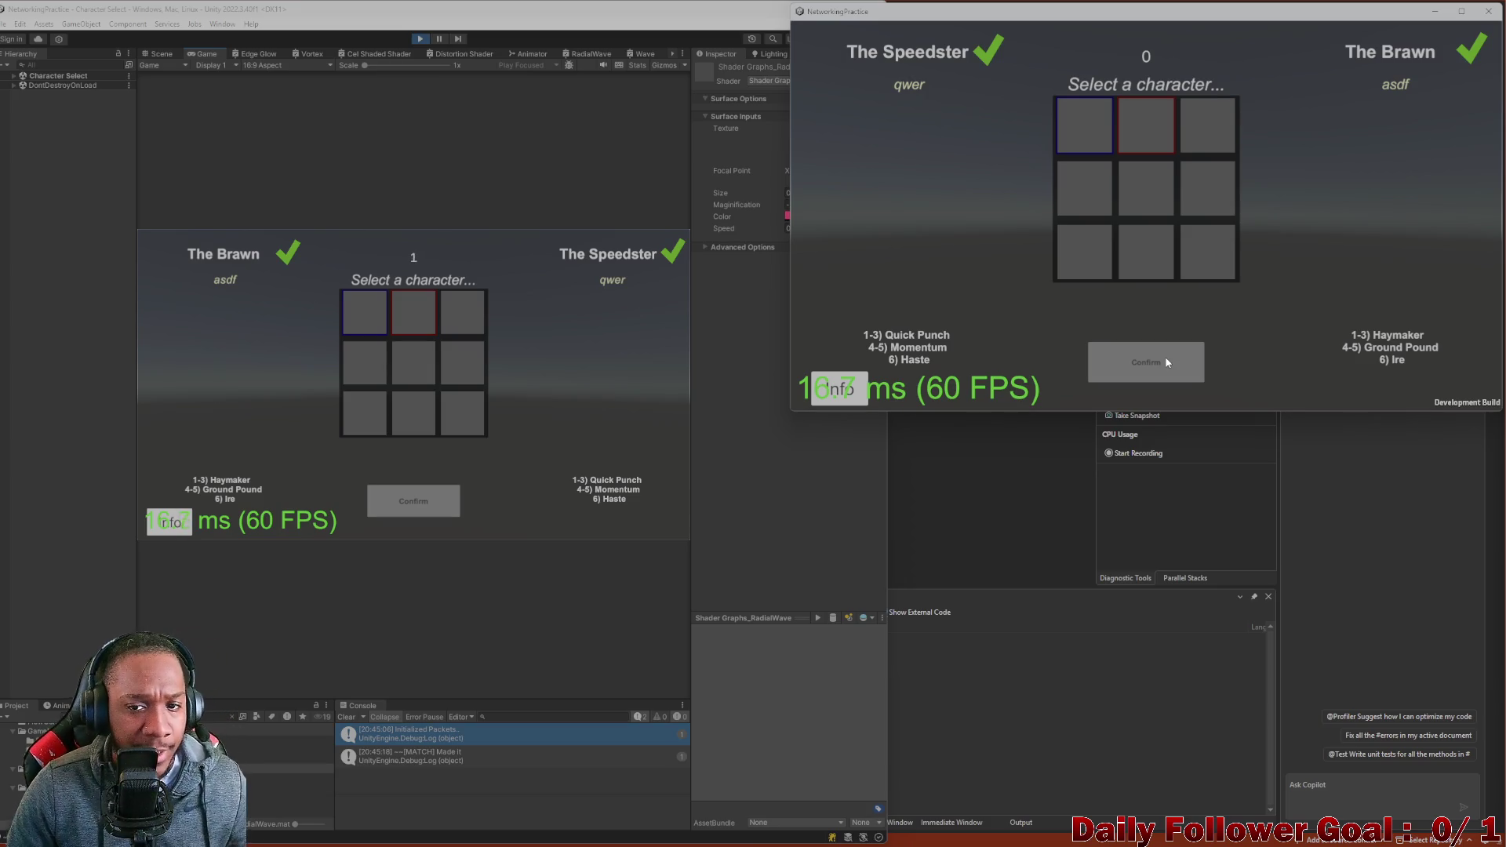
Start combat and attack the target next to the editor's character.
click(1166, 362)
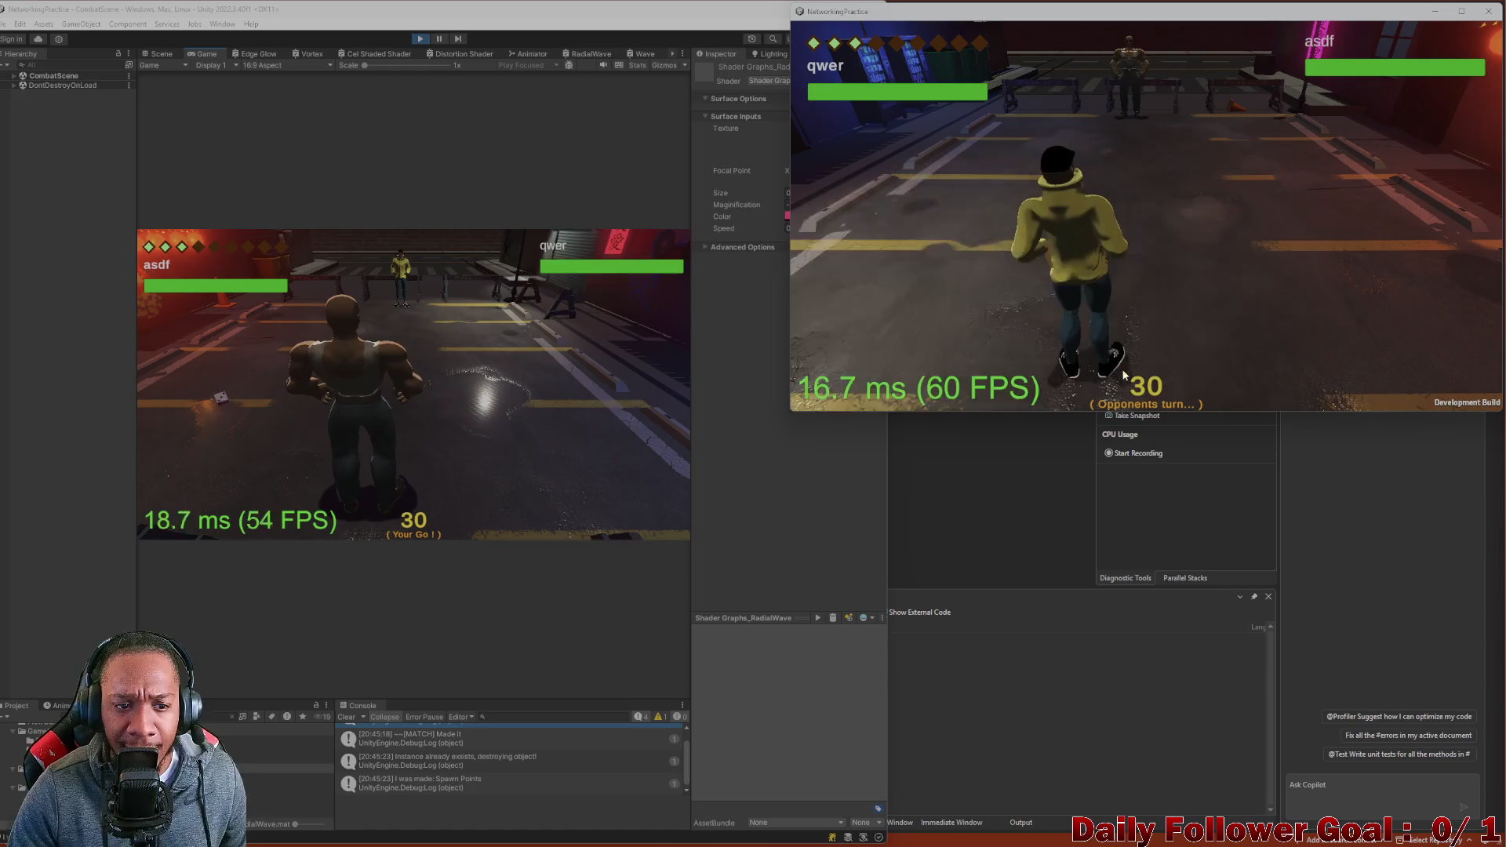
click(226, 421)
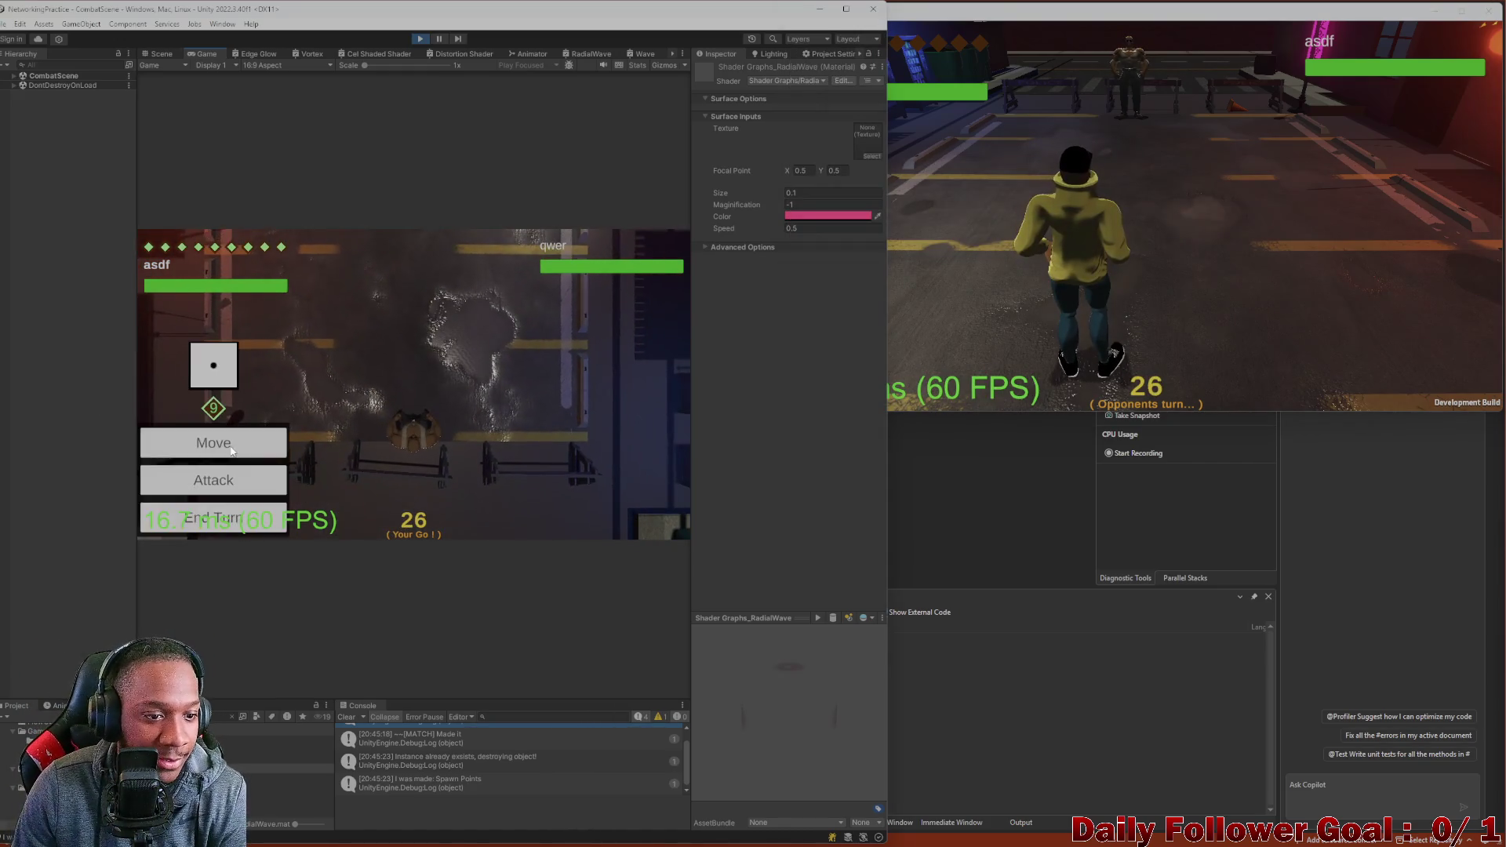
click(247, 456)
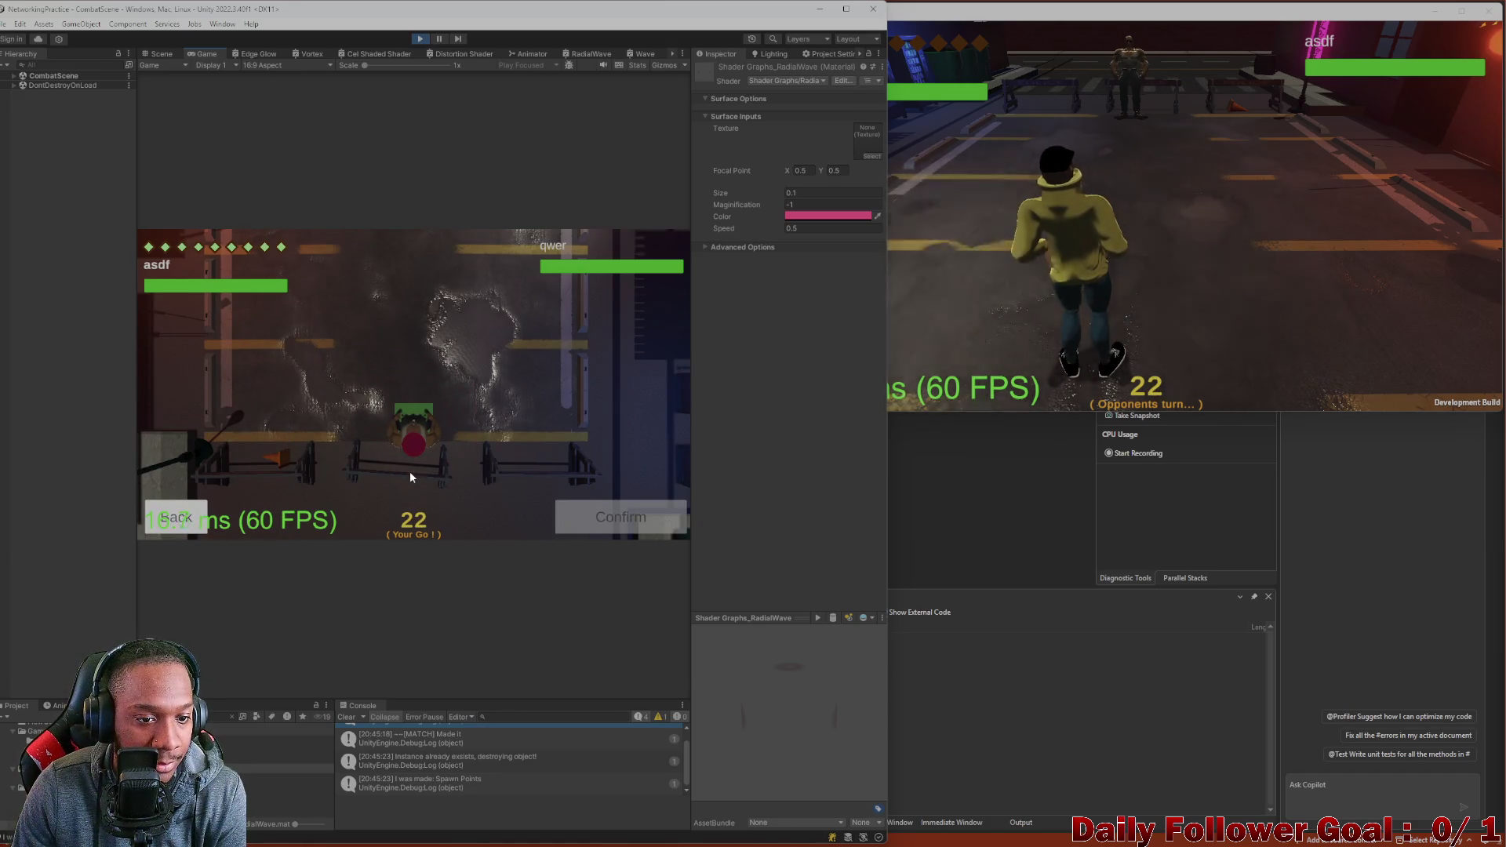
click(418, 444)
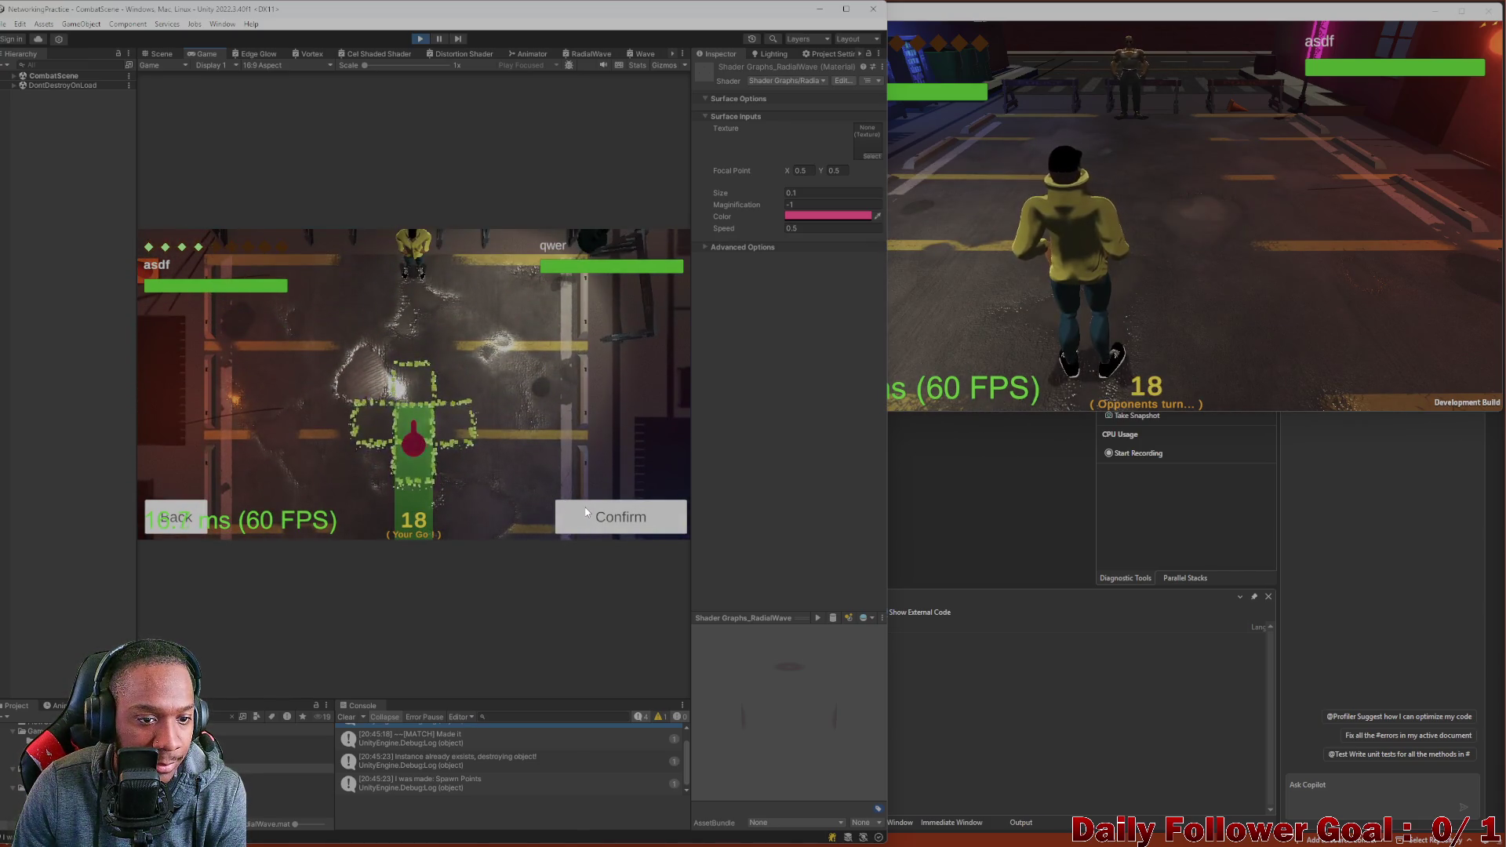
click(615, 519)
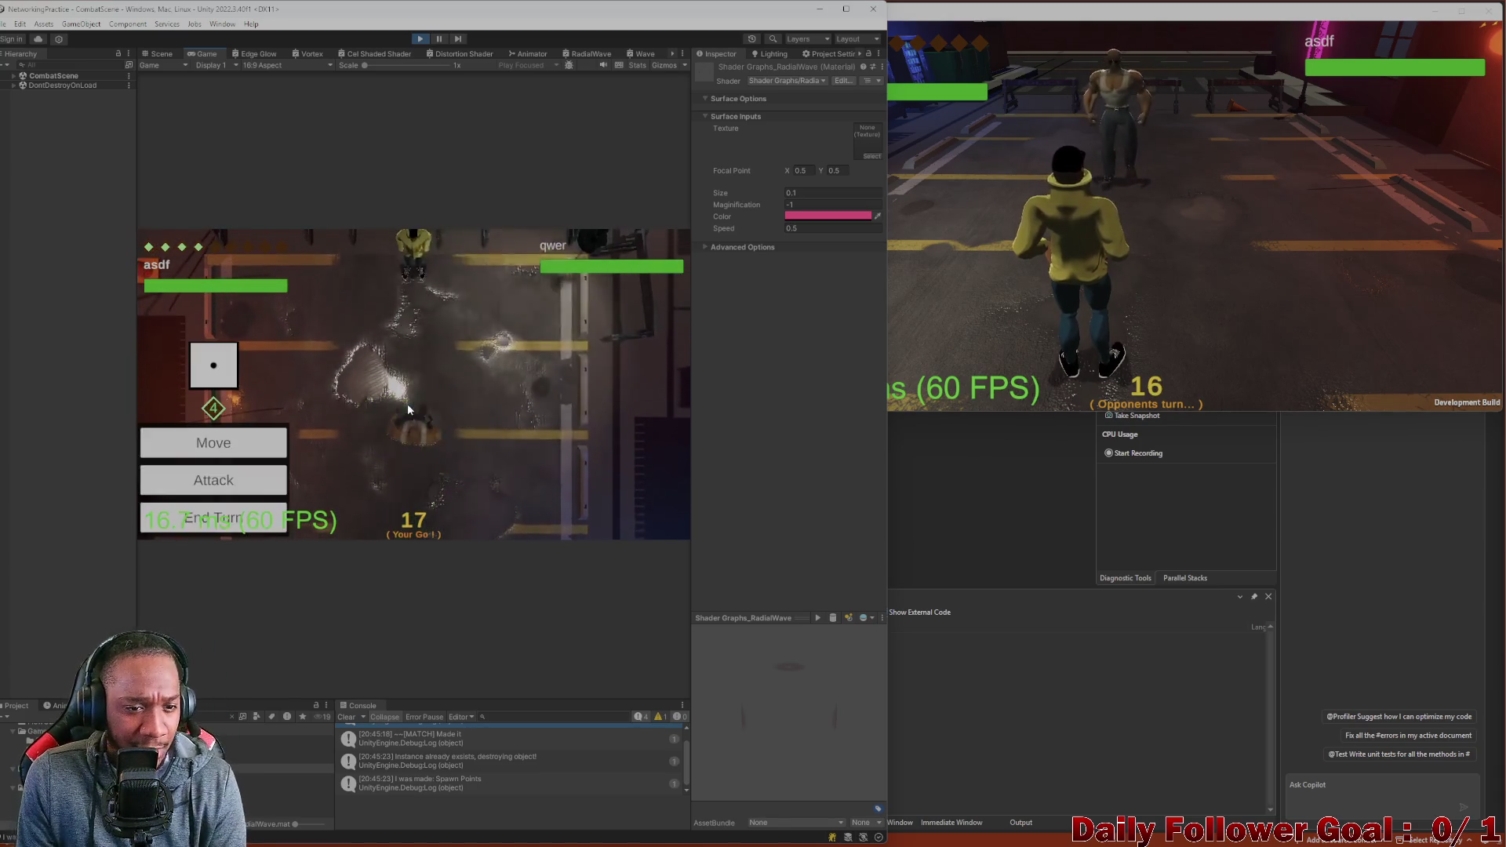
Move the character to a chosen tile, then stop the playtest.
click(256, 452)
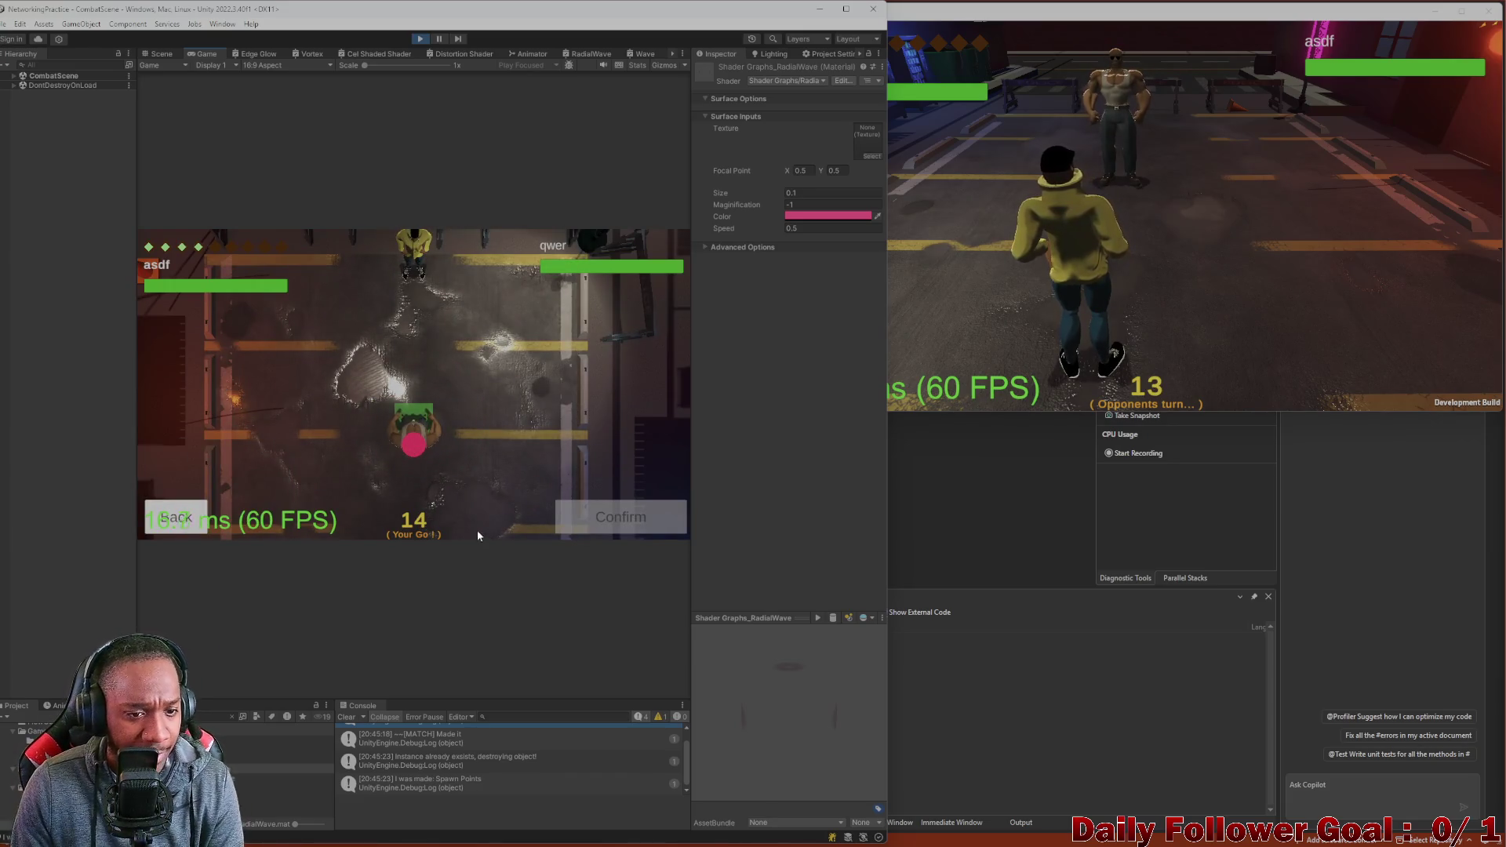
click(412, 449)
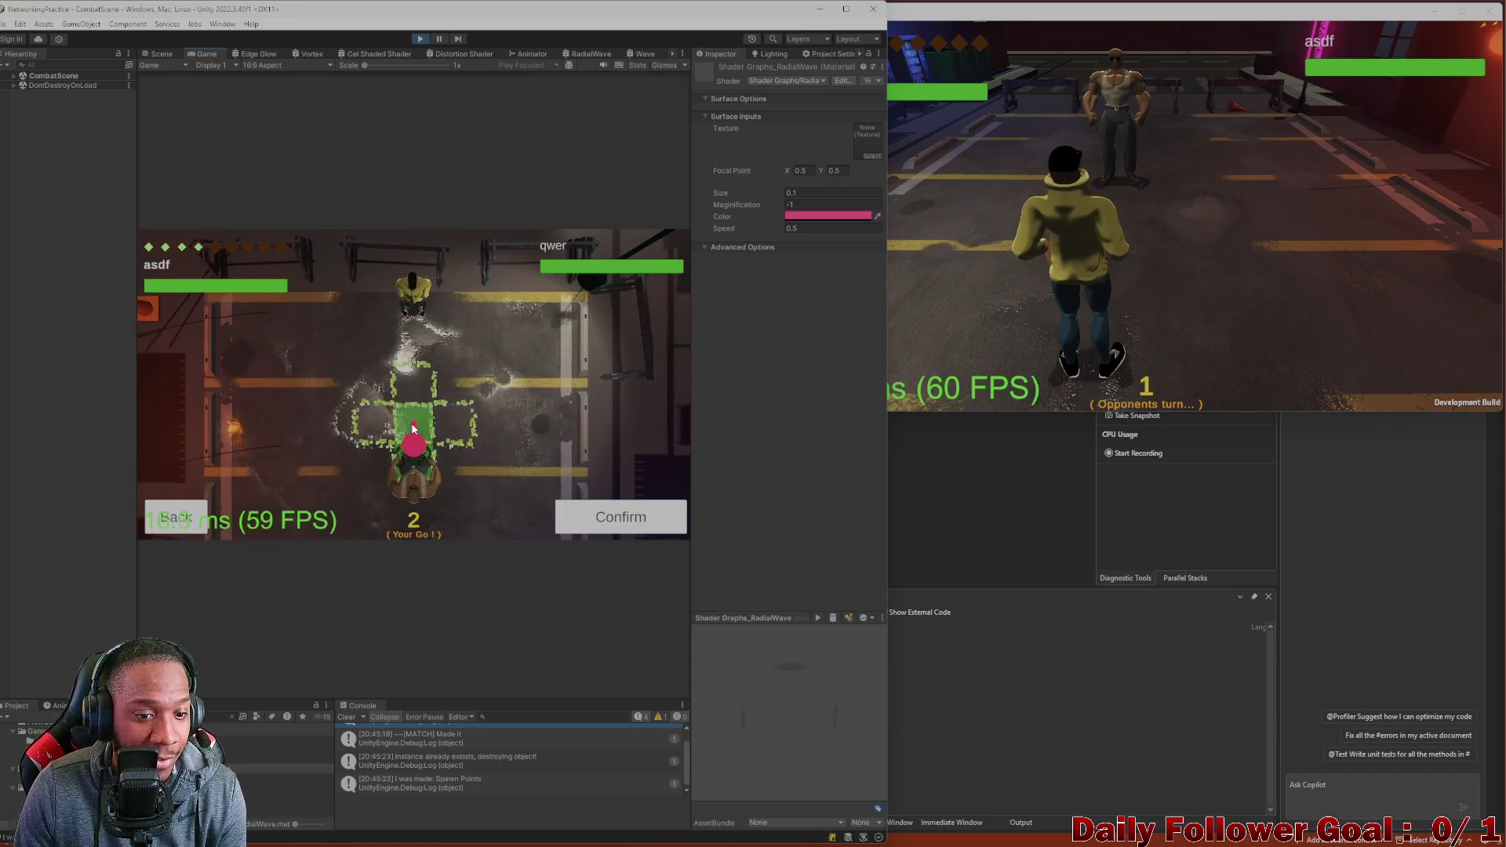
click(189, 523)
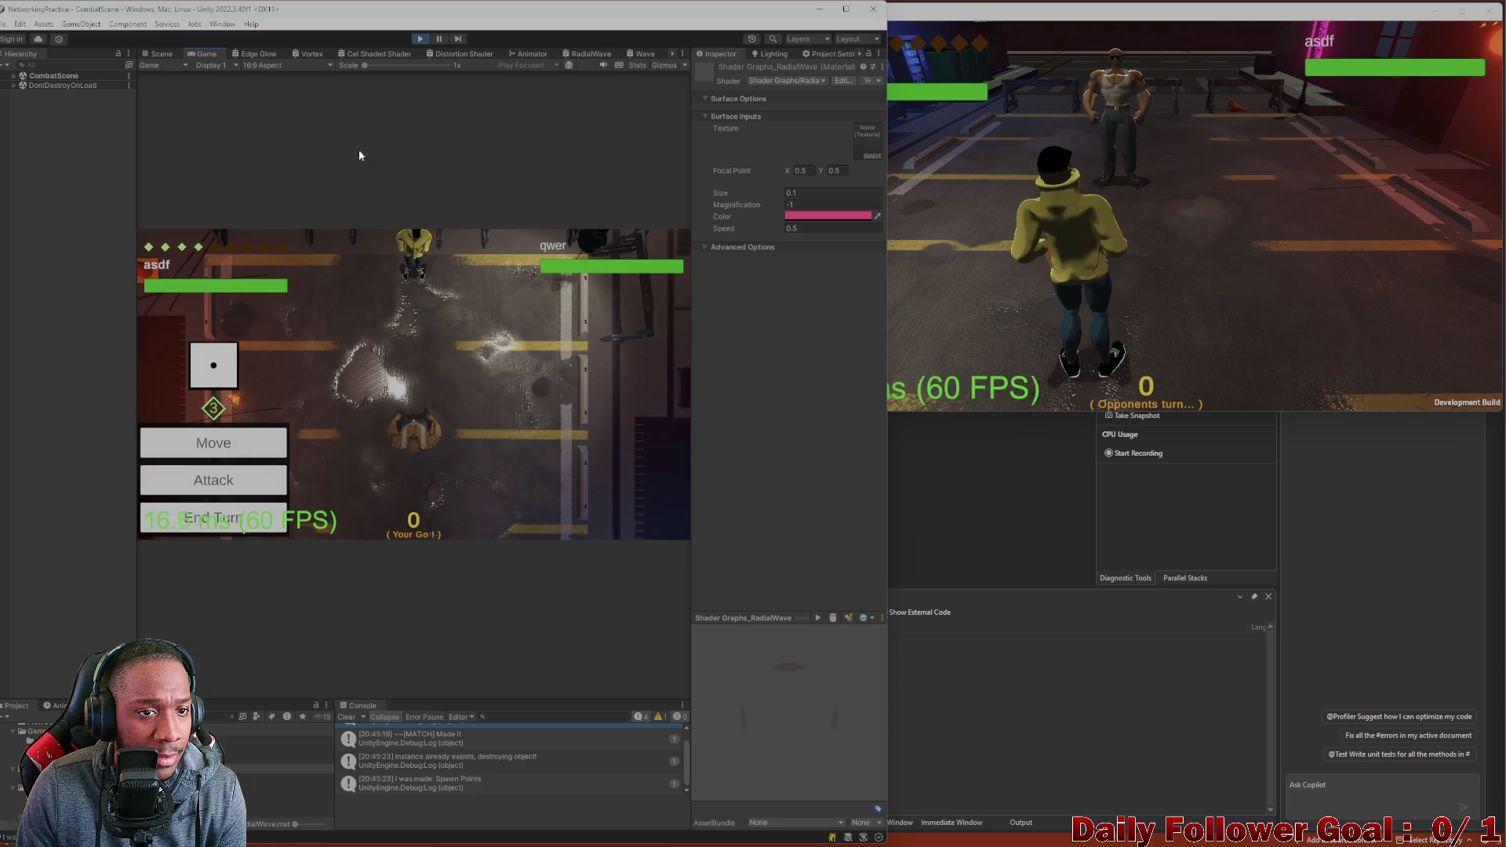
click(419, 38)
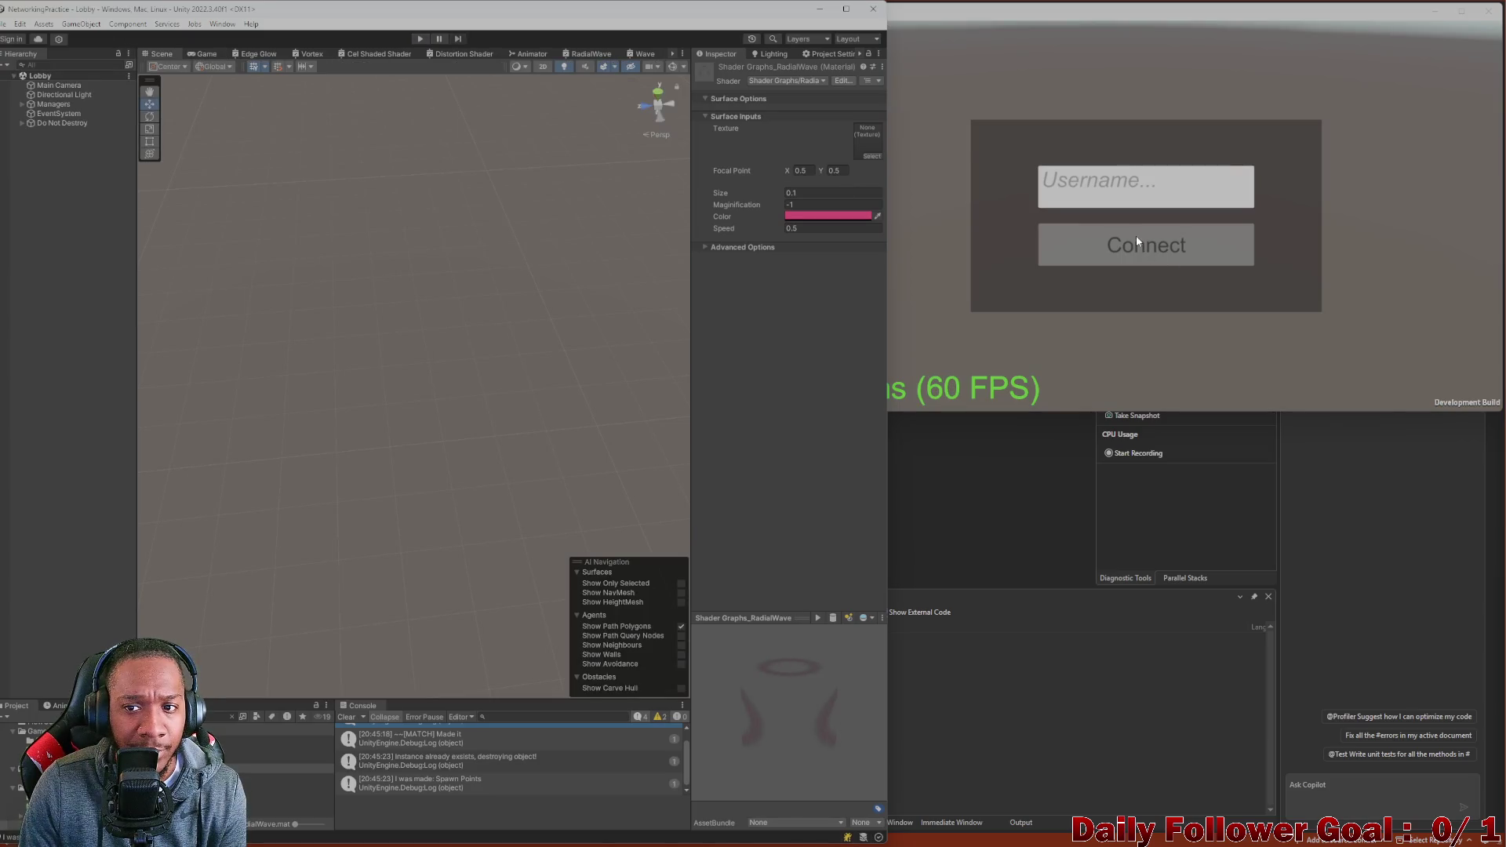
Close the standalone build window and search the Project panel for 'icon'.
click(975, 103)
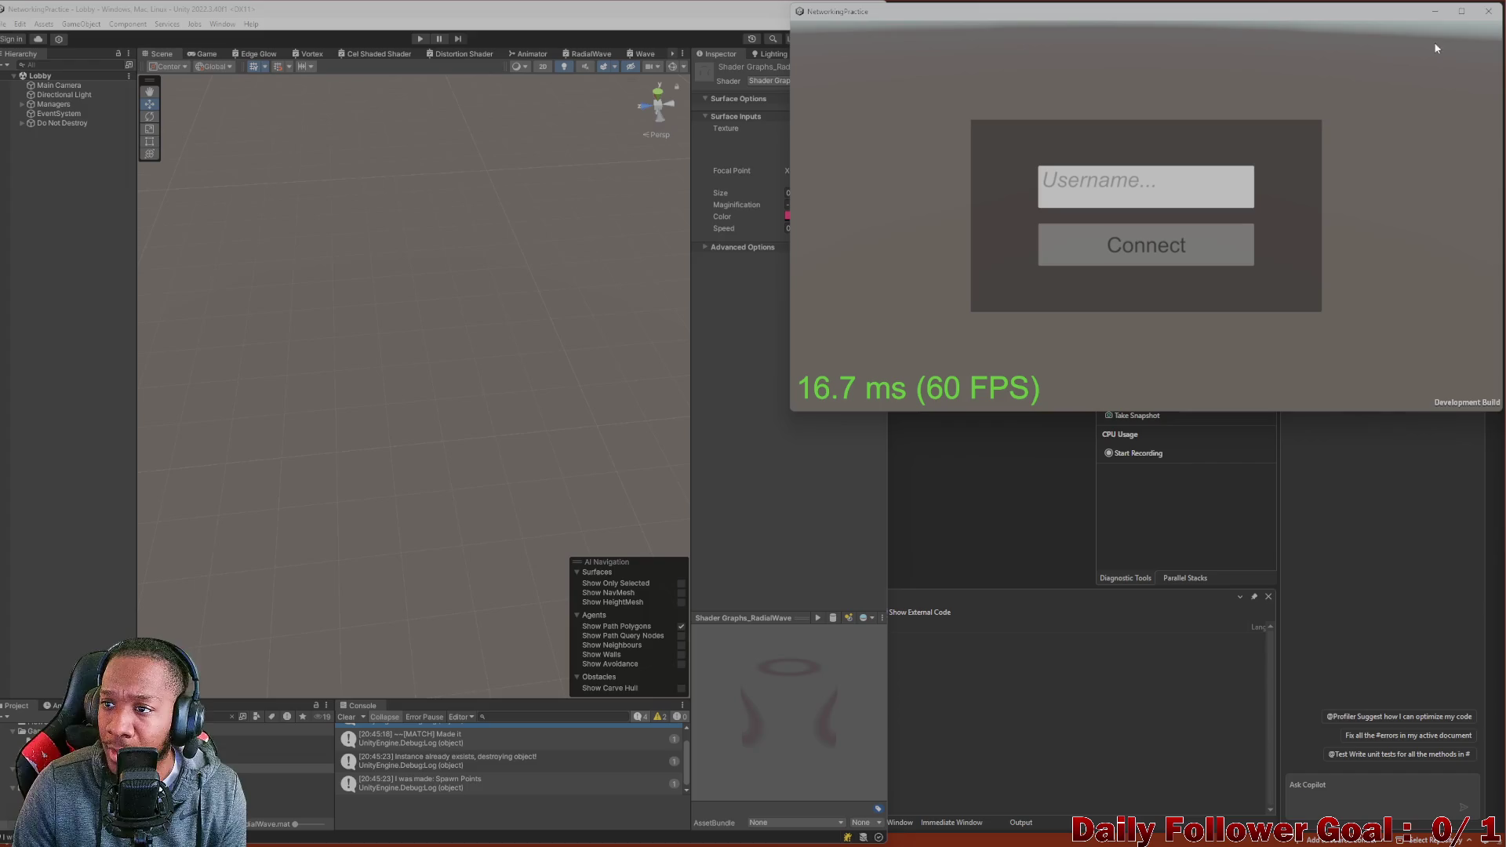
click(1488, 10)
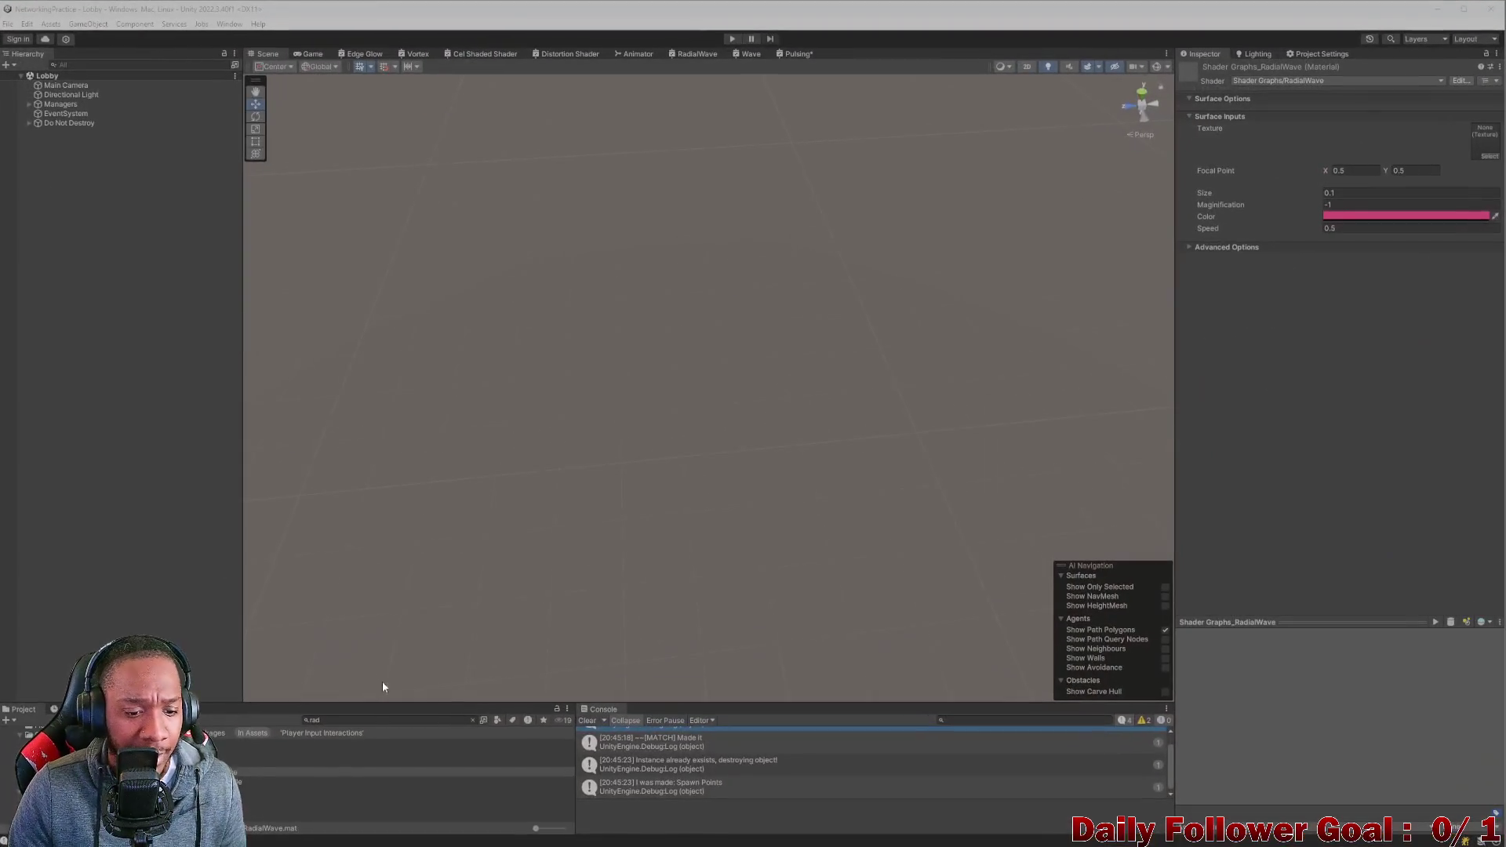
click(377, 720)
text(point)
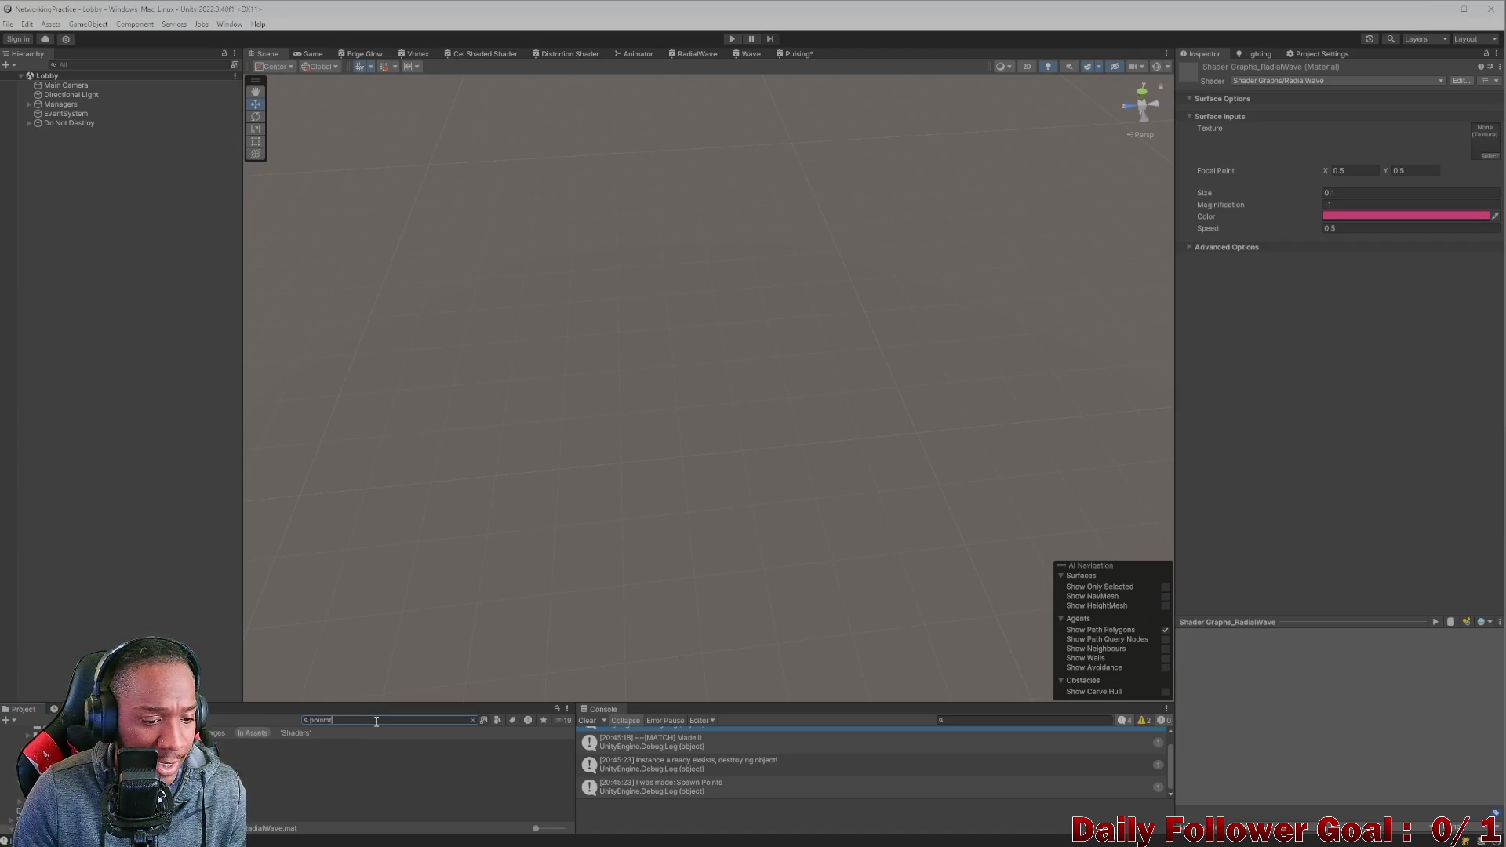
key(BackSpace)
key(BackSpace)
key(BackSpace)
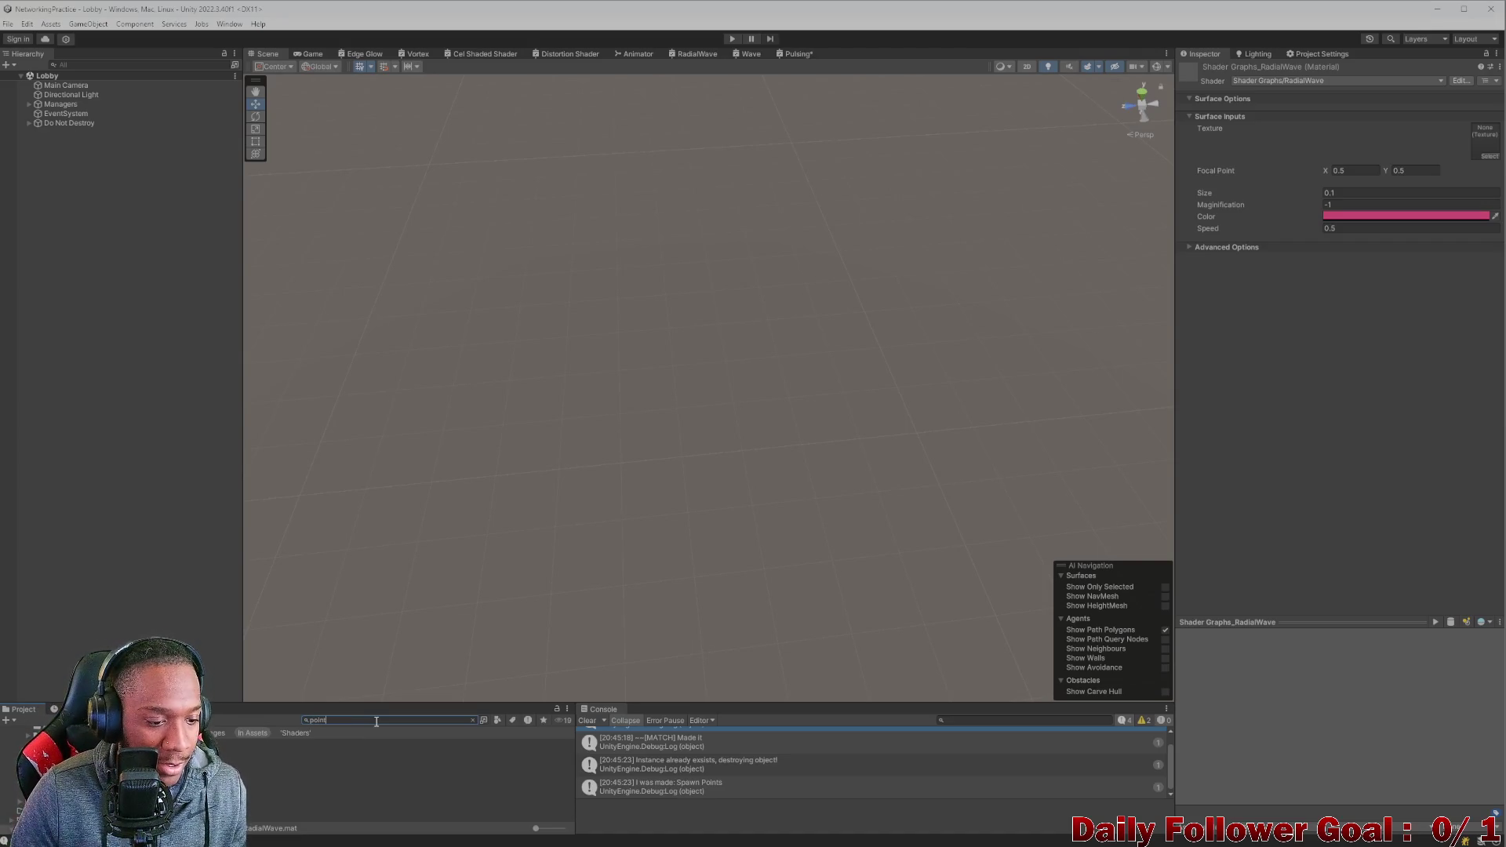
key(BackSpace)
key(BackSpace)
text(icon)
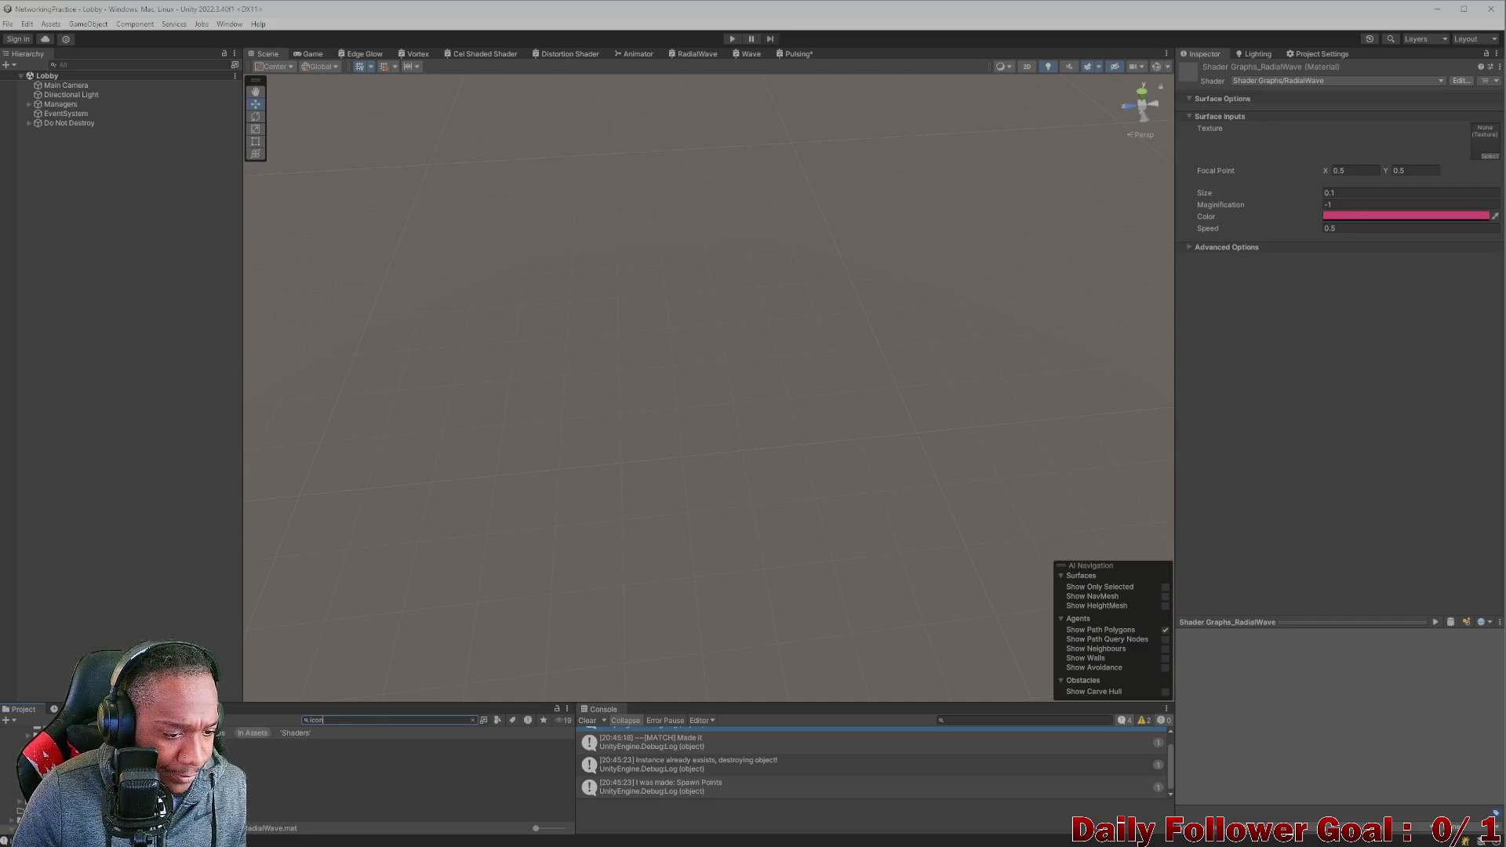
Inspect the Steam Icons texture, then select DistortionNormal and clear the Console.
click(227, 772)
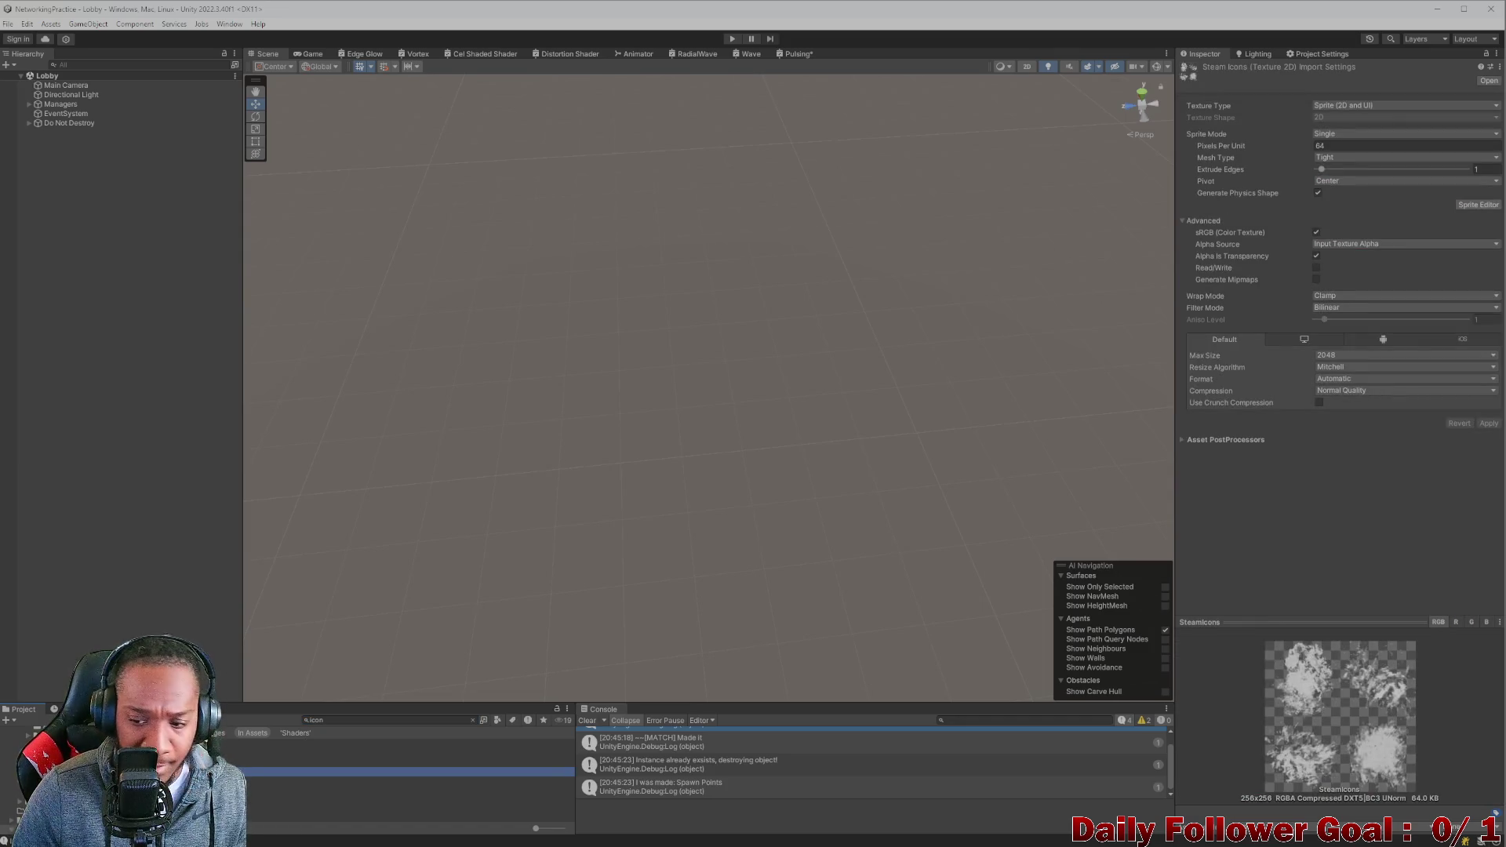
click(314, 781)
click(472, 720)
click(236, 777)
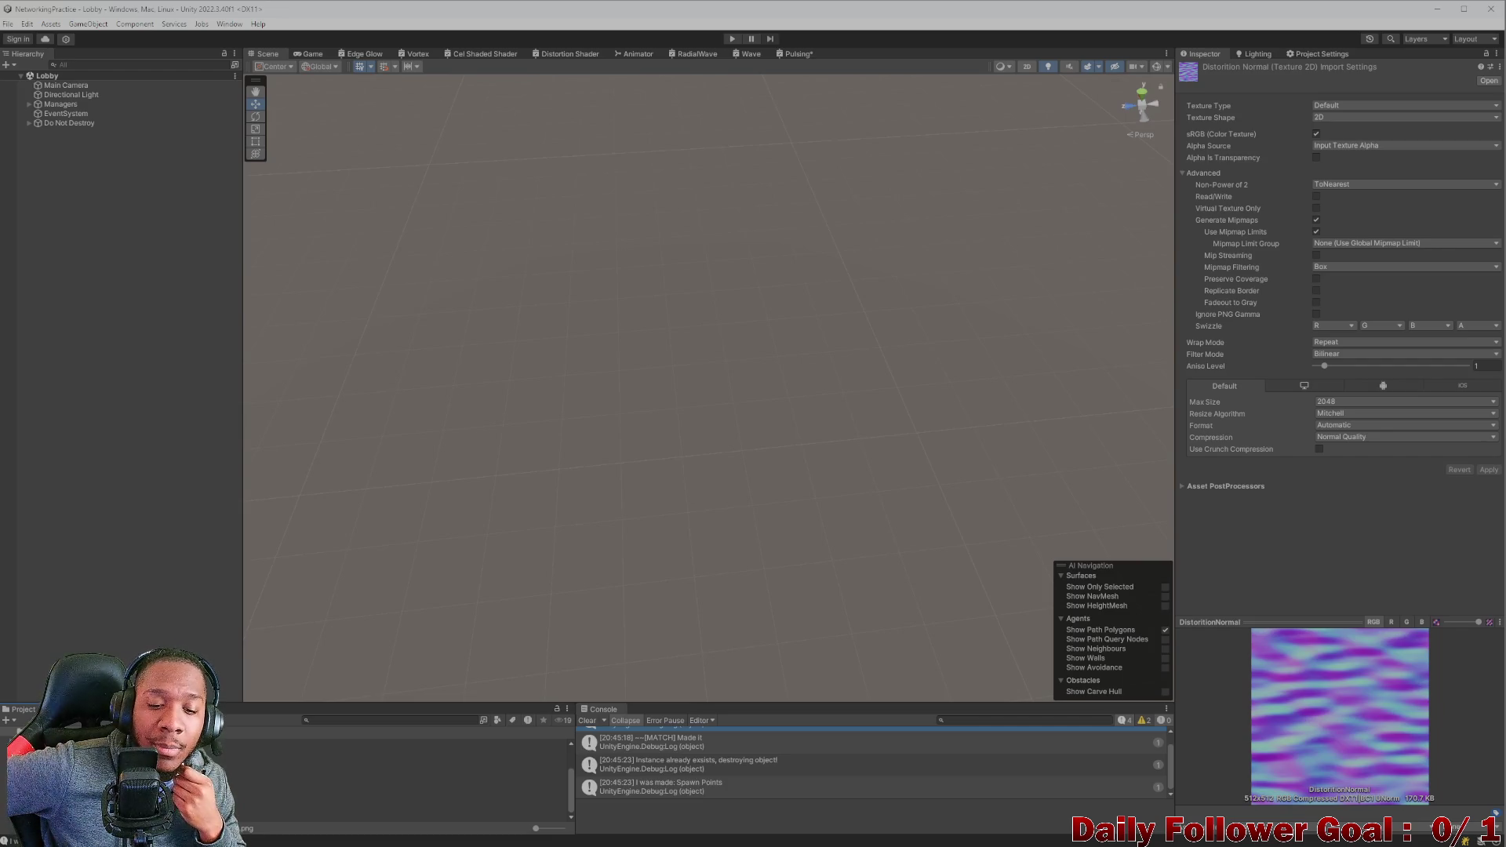
click(587, 720)
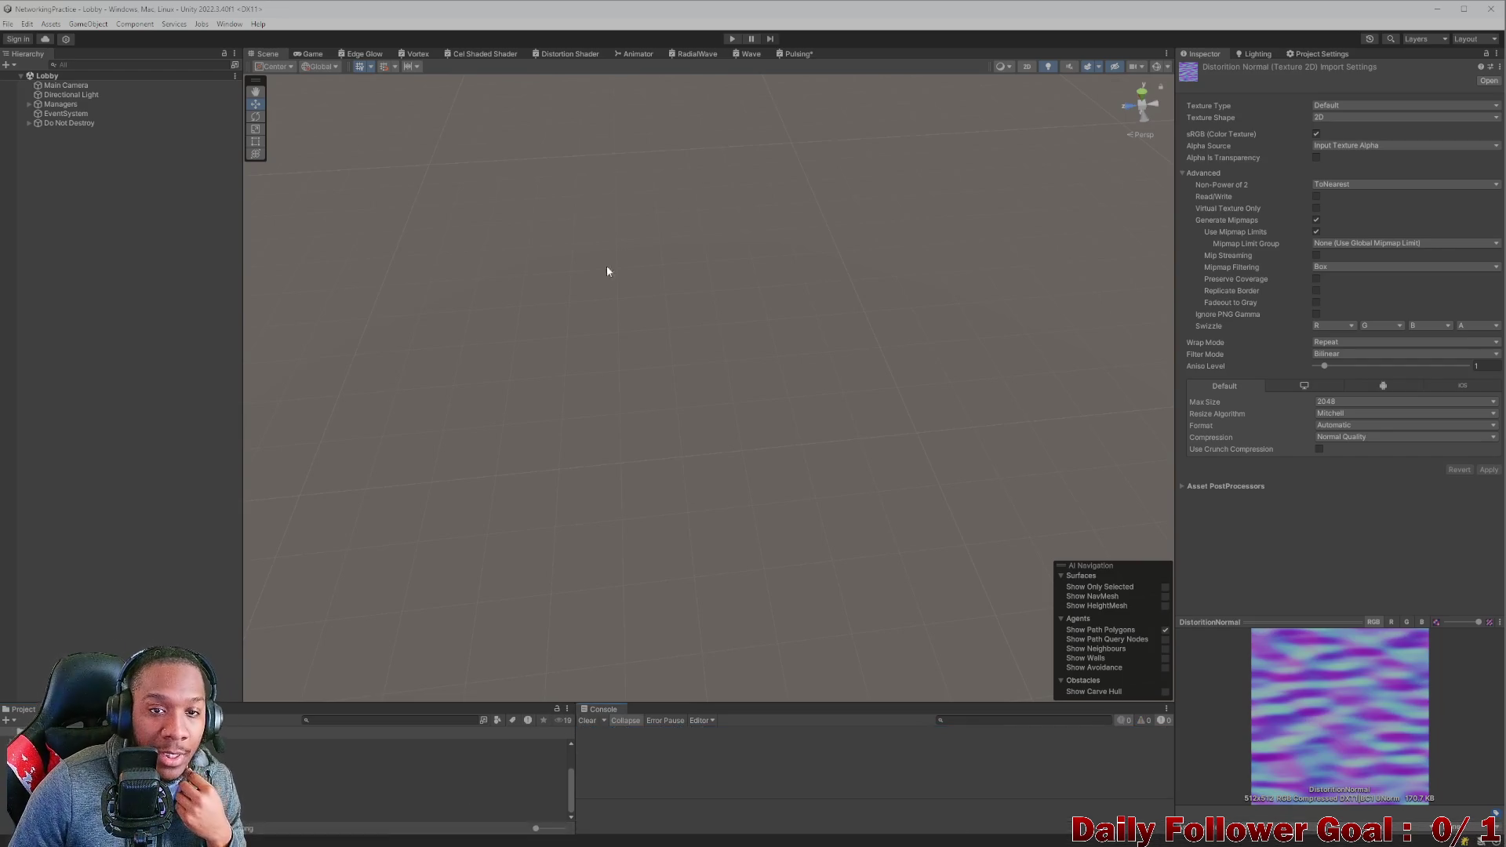
click(791, 52)
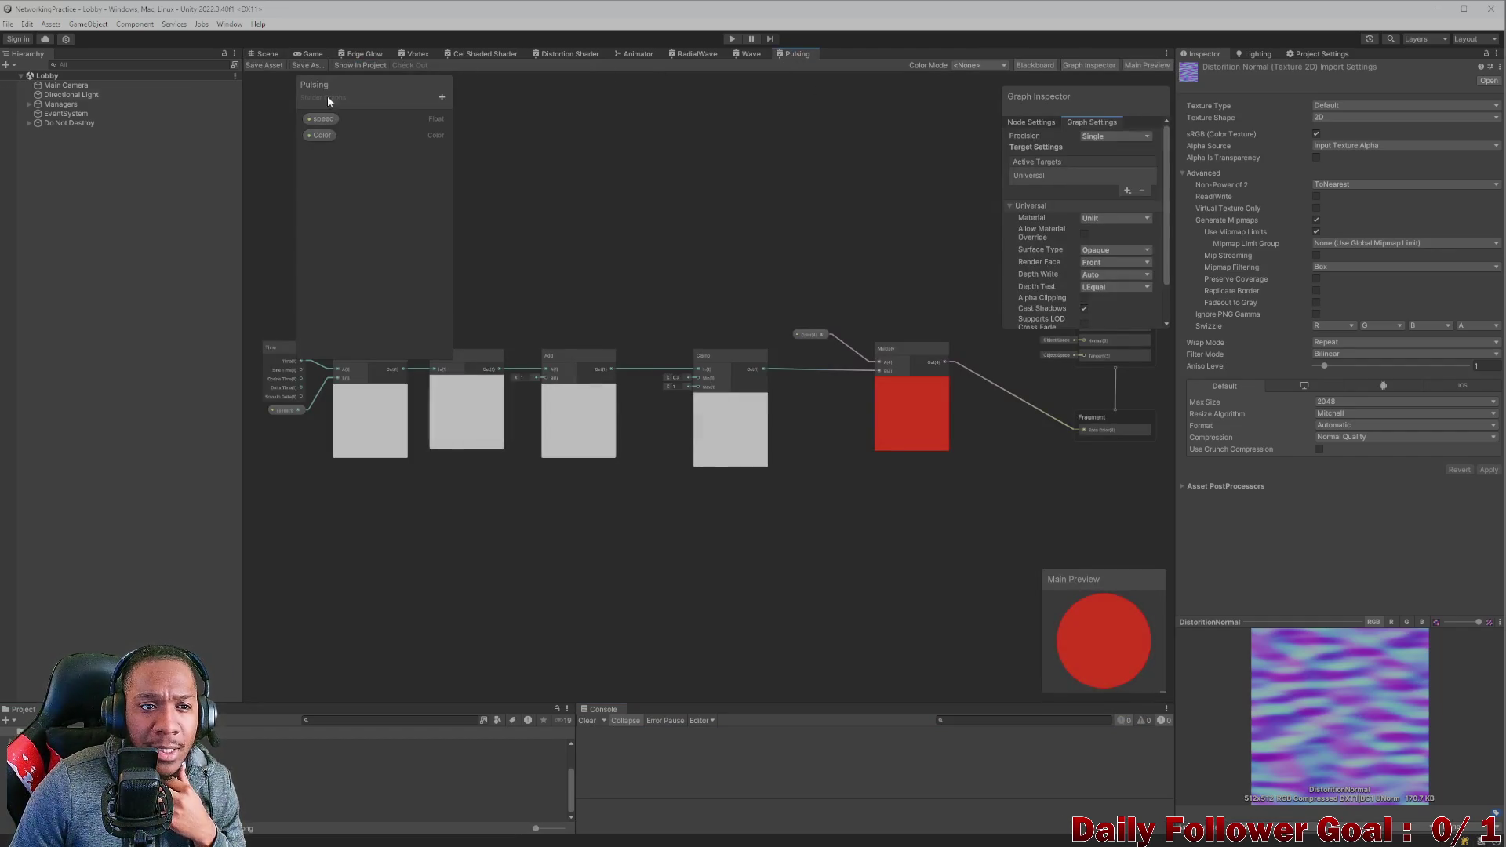
click(268, 55)
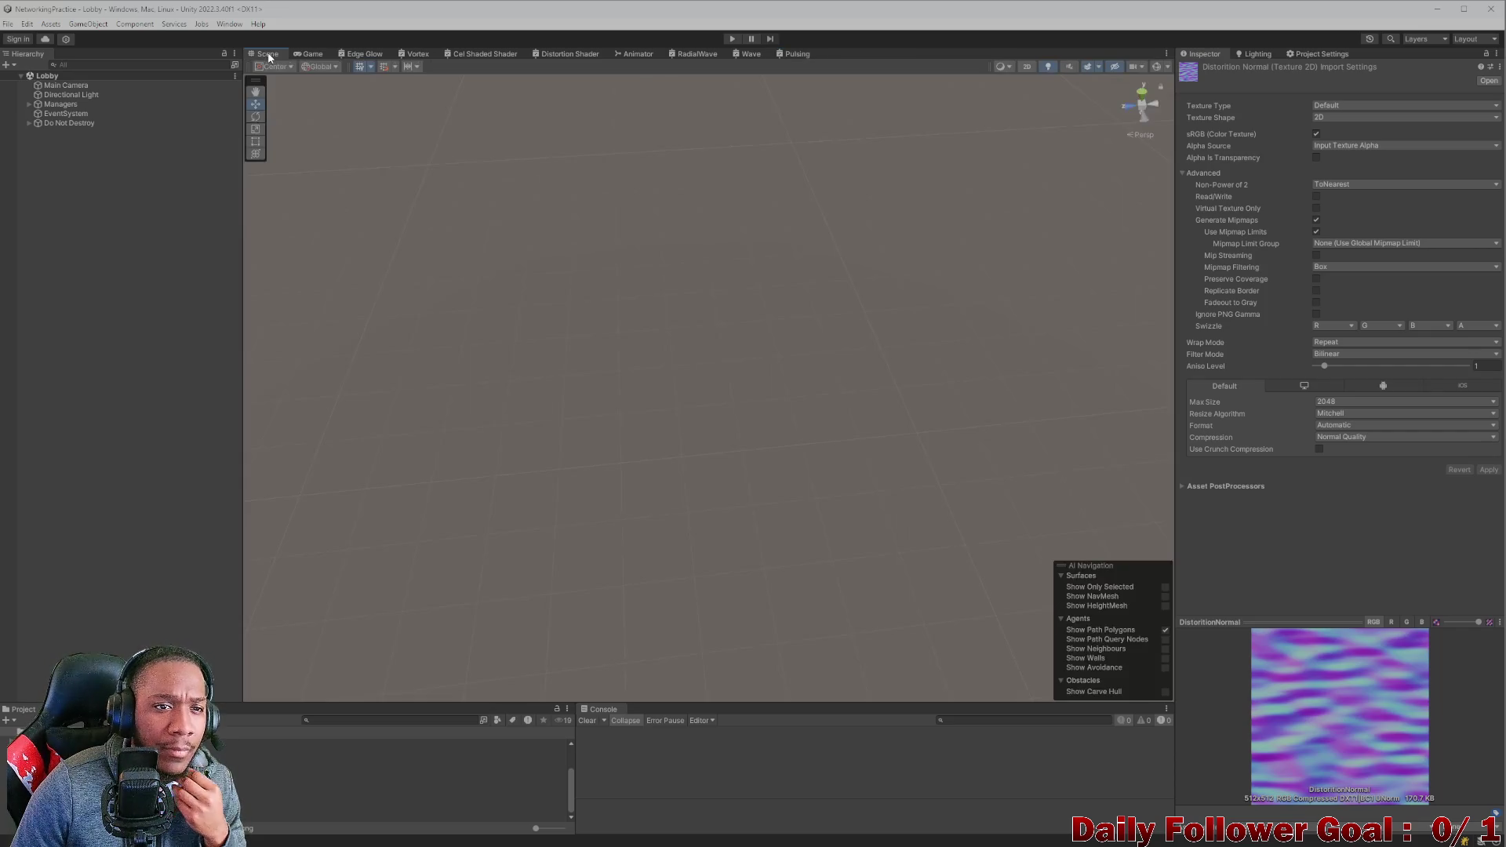
click(312, 54)
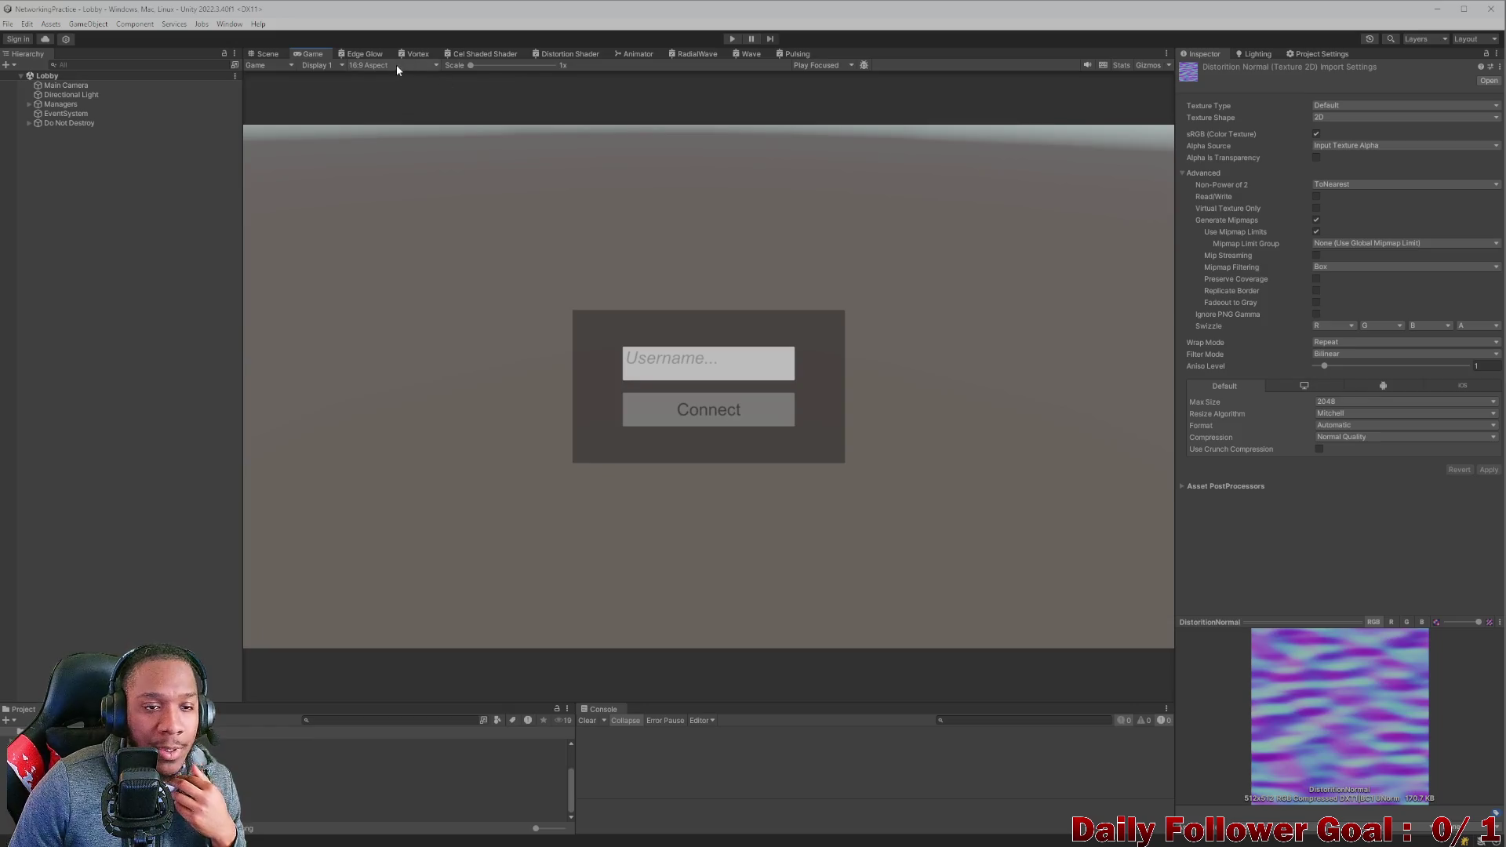
click(396, 66)
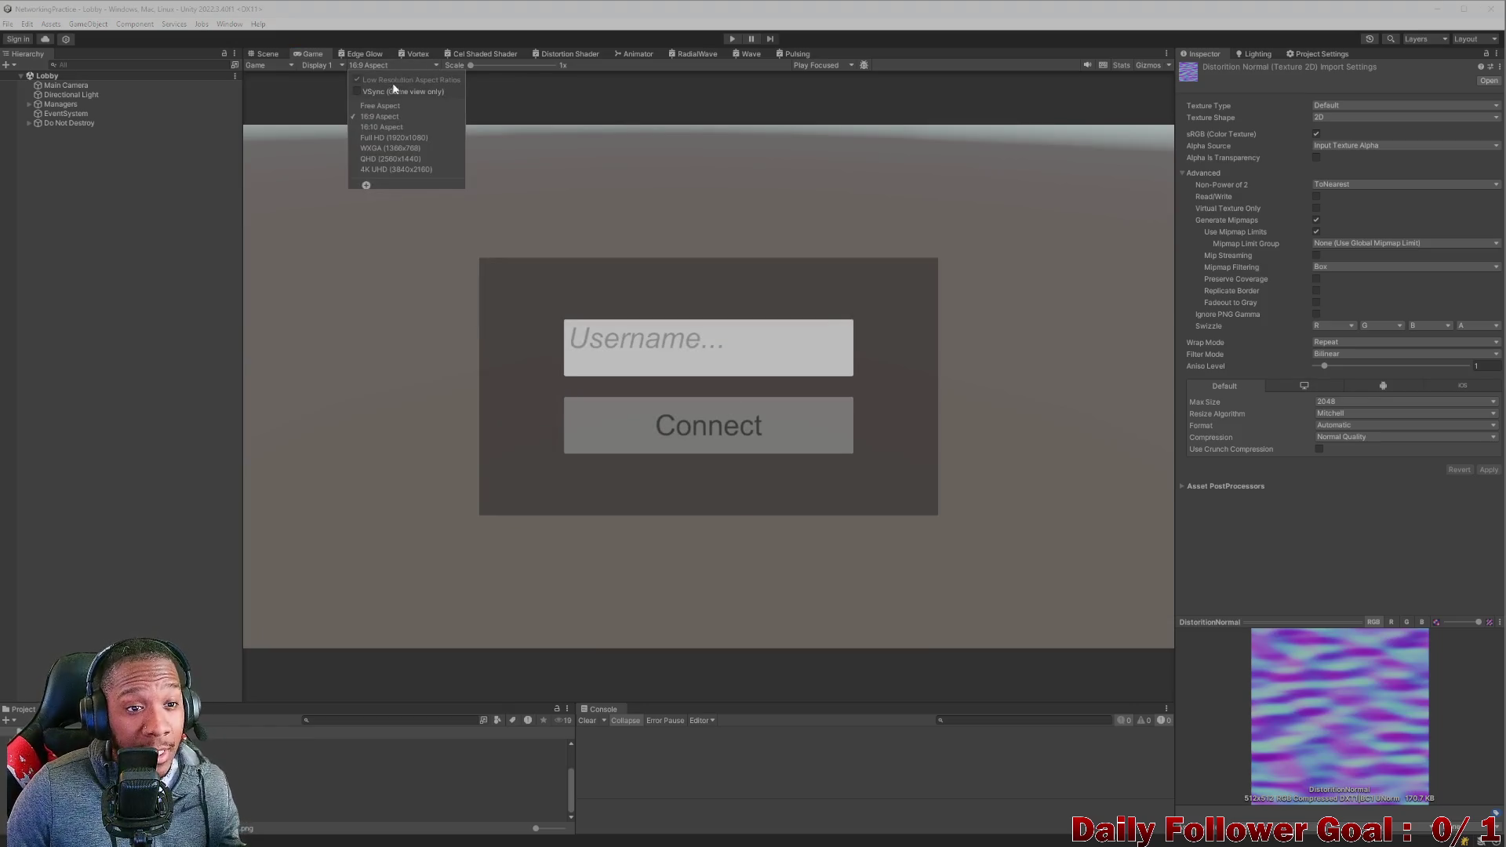
click(382, 107)
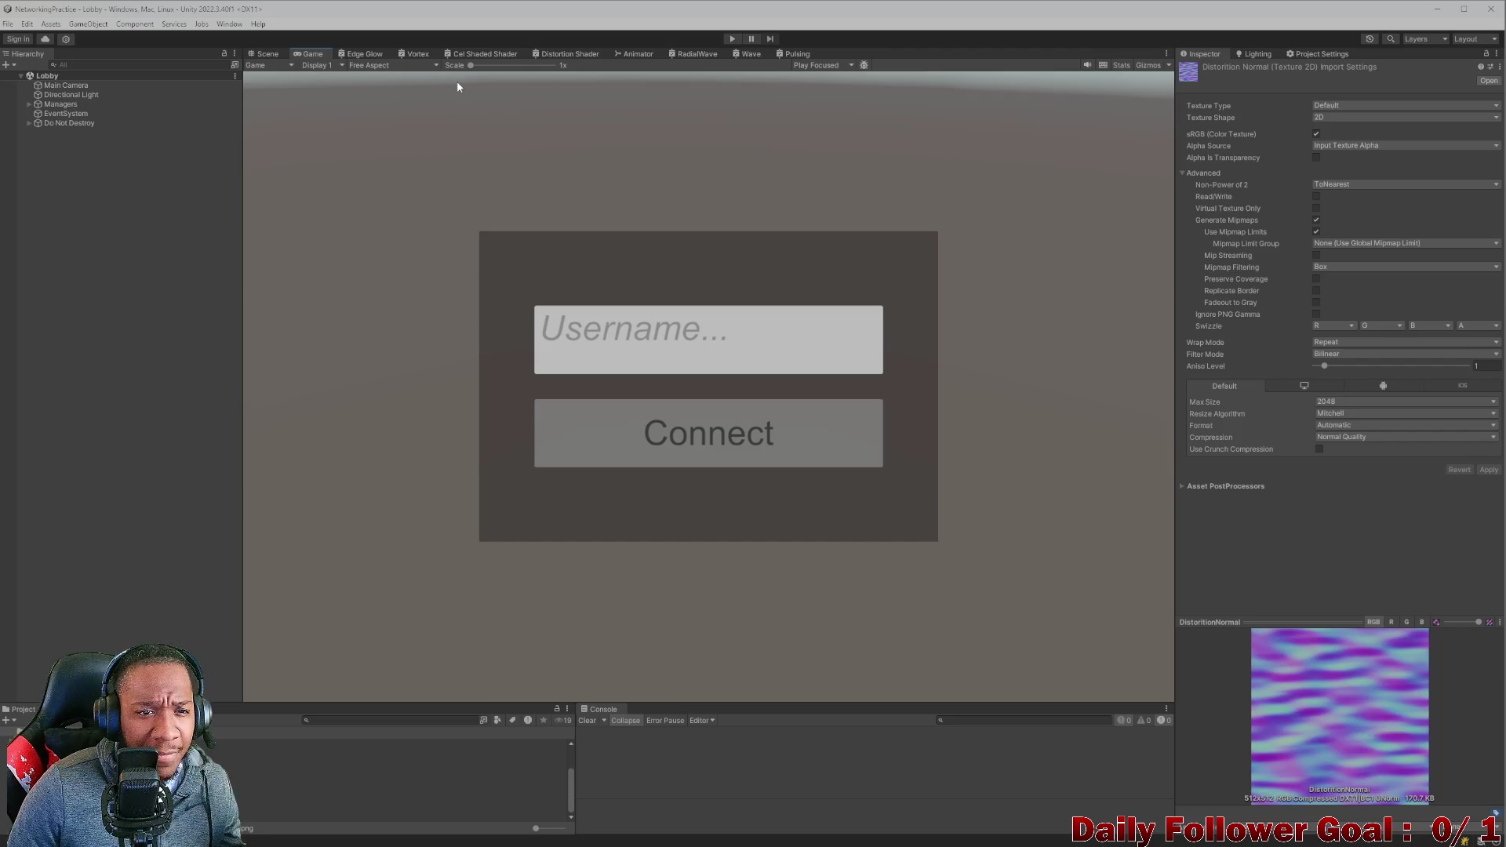
mouse_move(471, 65)
mouse_down()
mouse_move(487, 65)
mouse_move(471, 65)
mouse_up()
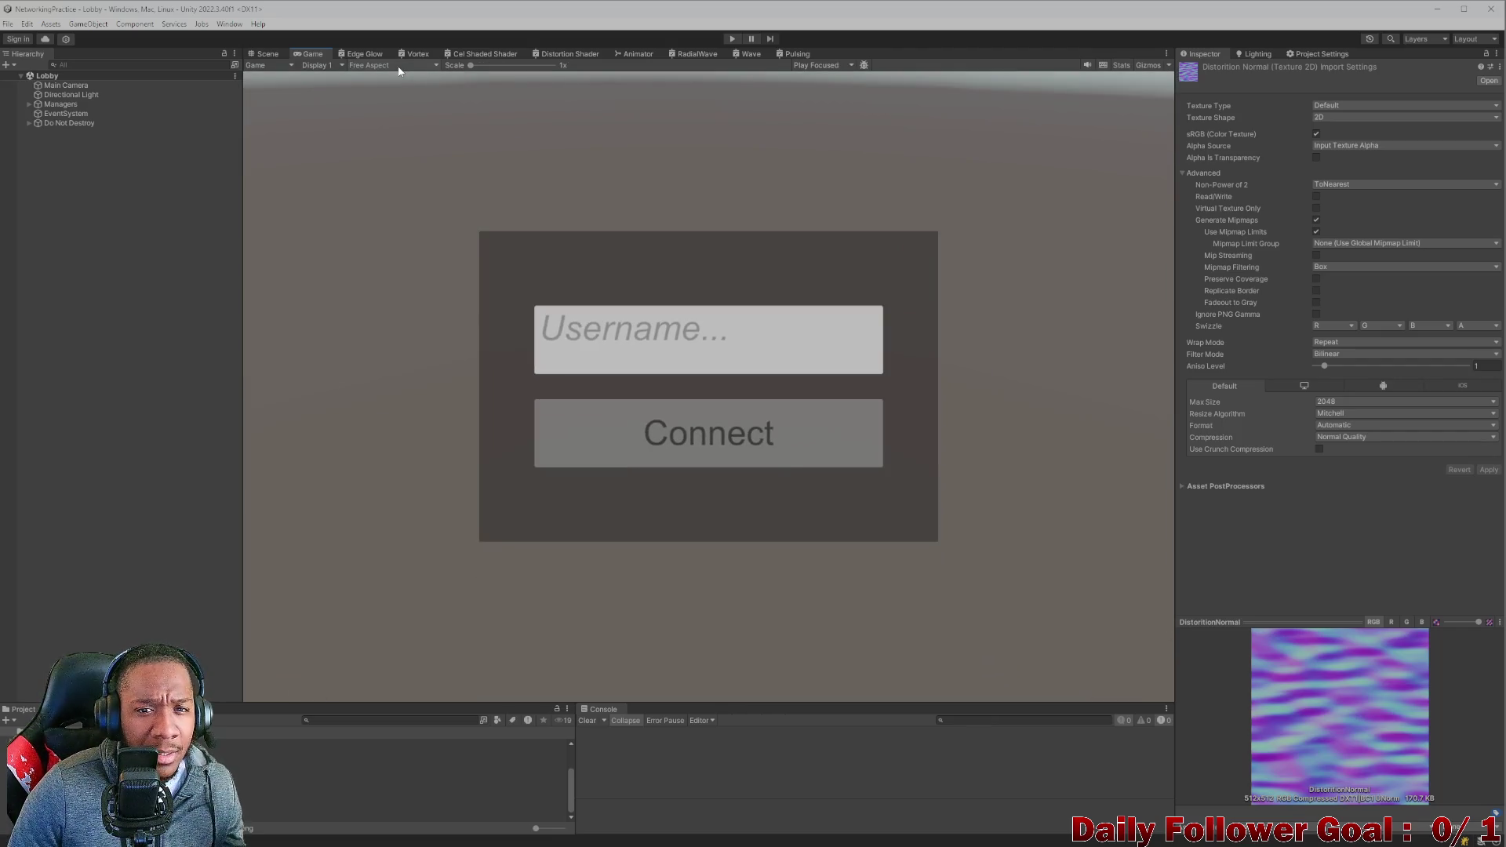
click(399, 68)
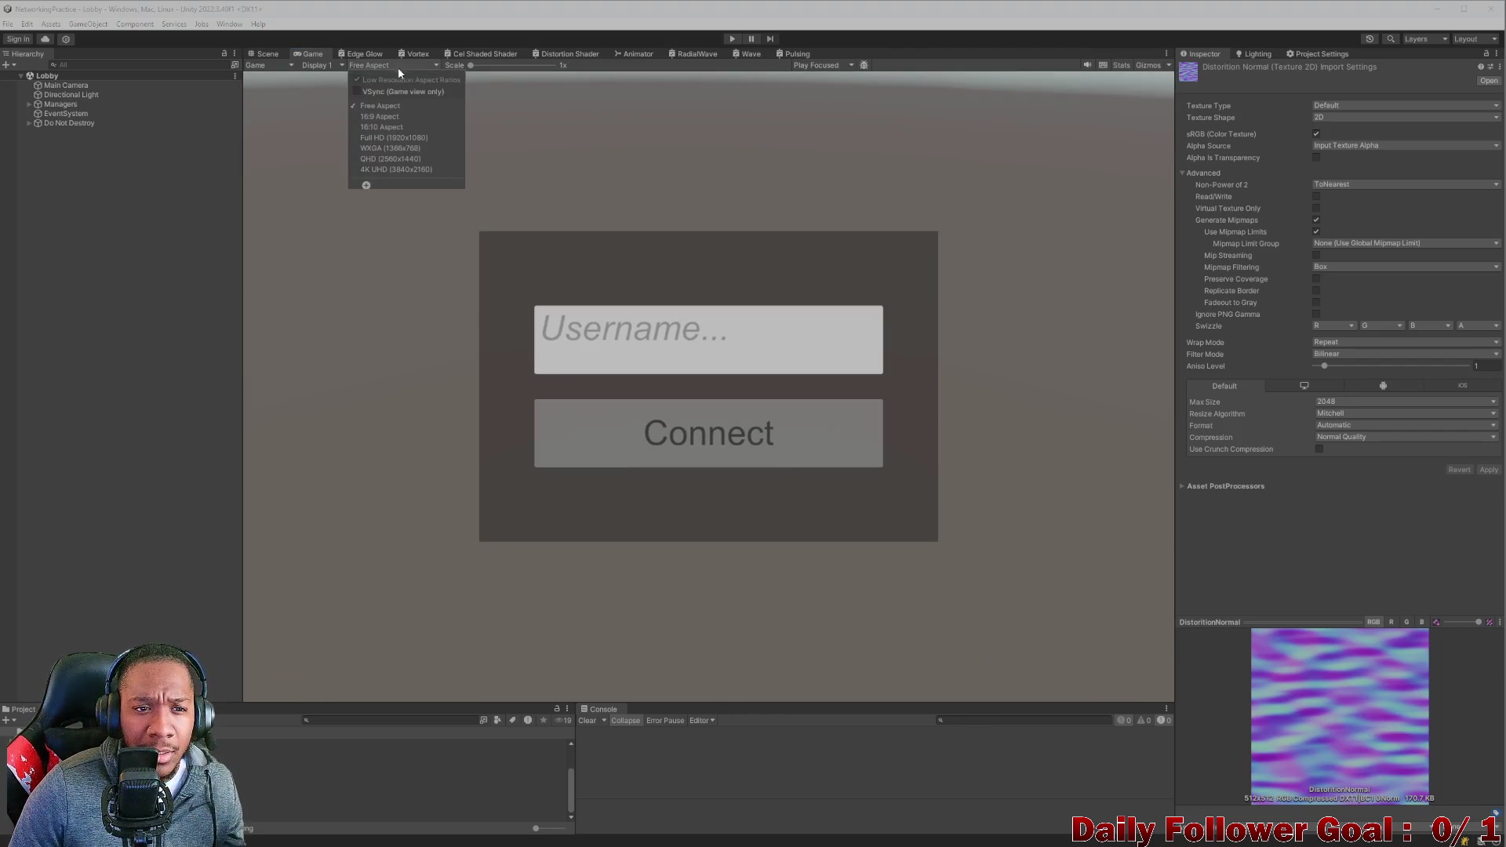
click(366, 186)
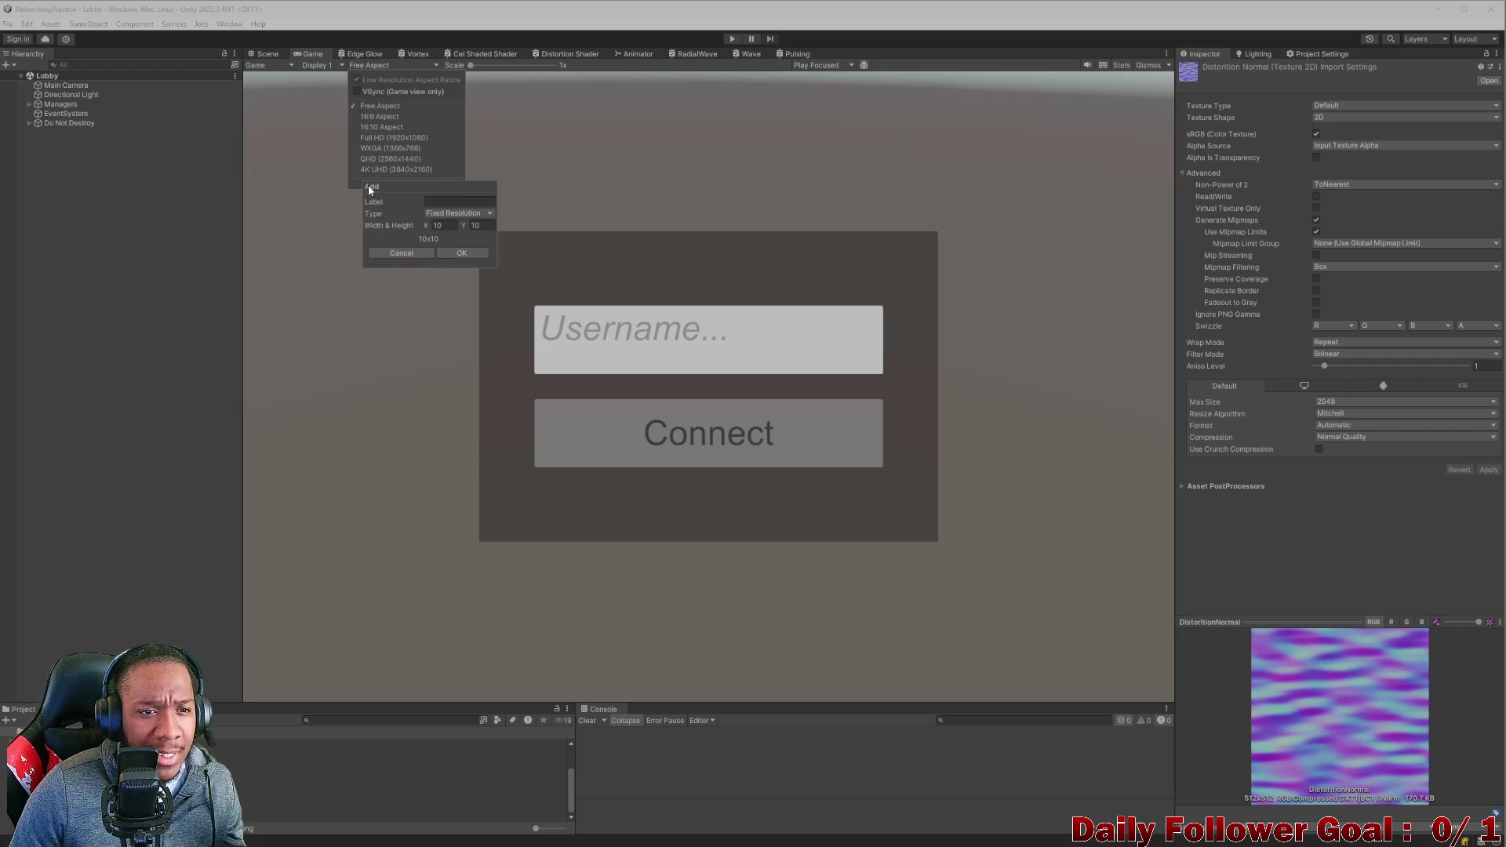
click(446, 225)
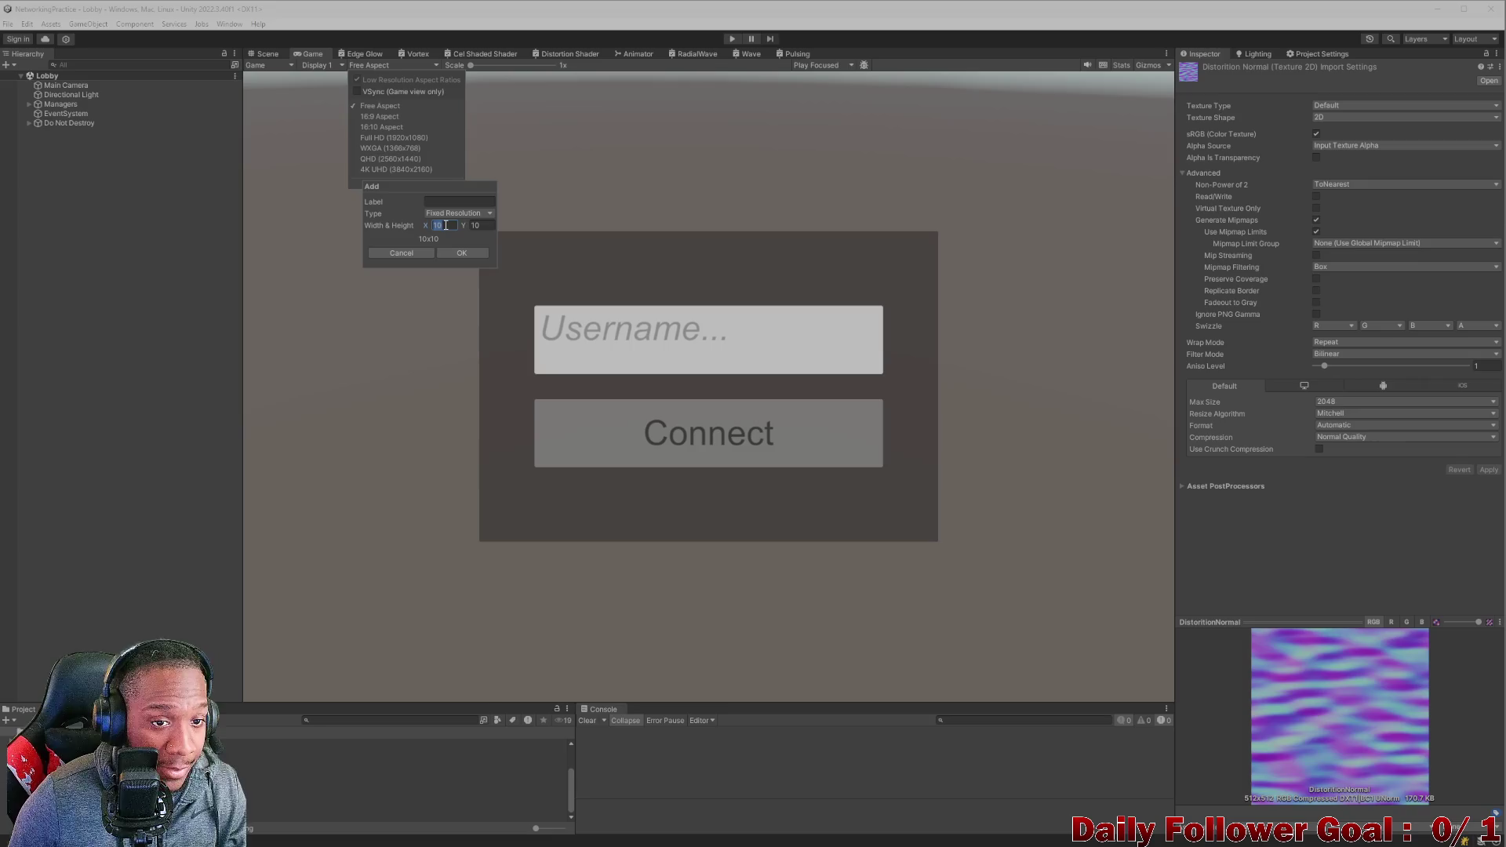
text(4)
click(484, 226)
key(BackSpace)
text(10)
click(462, 253)
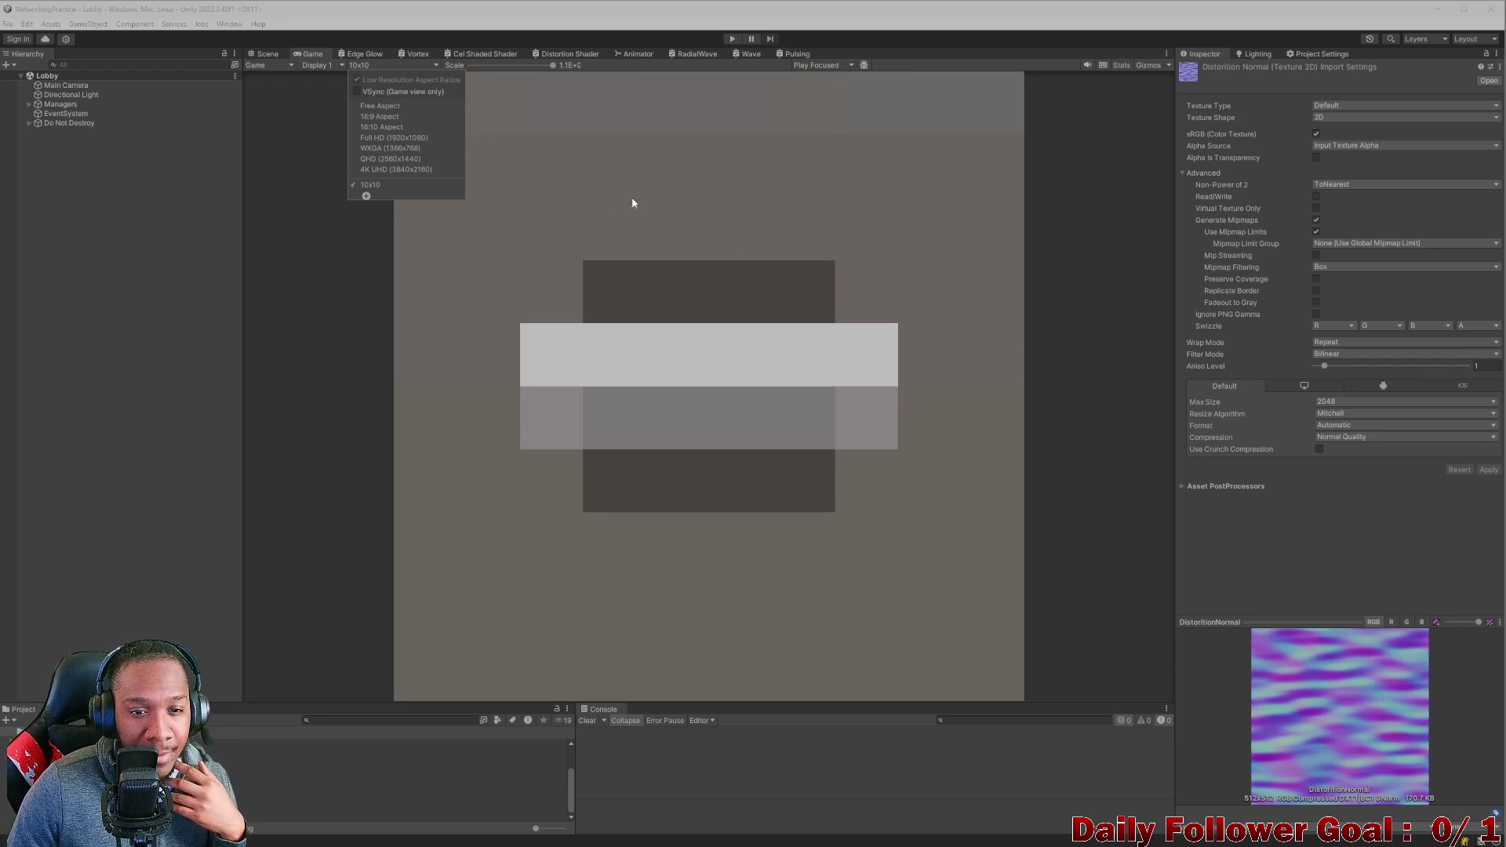
click(642, 216)
click(732, 38)
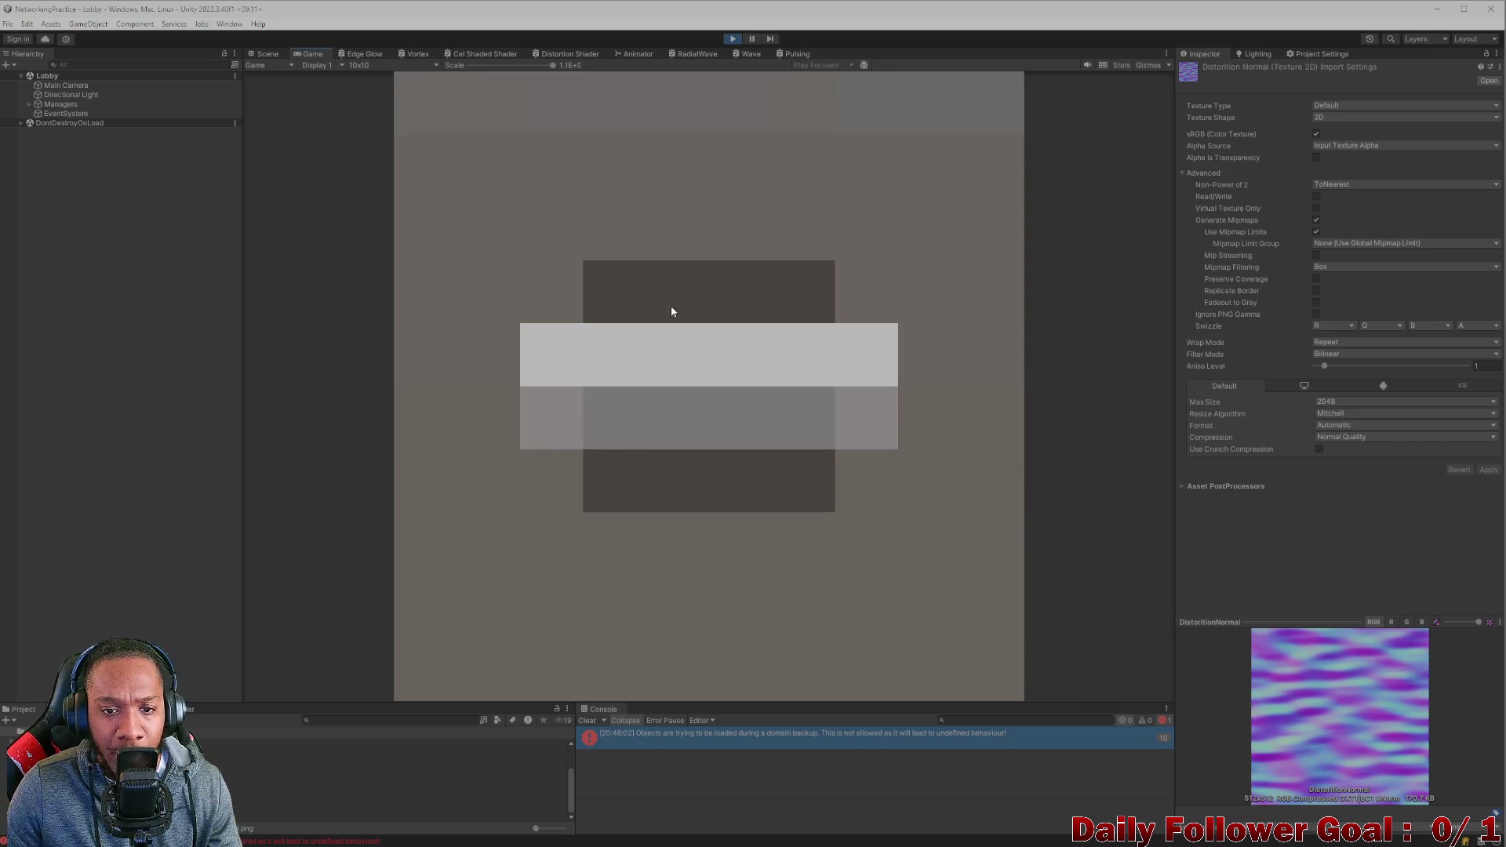
click(732, 39)
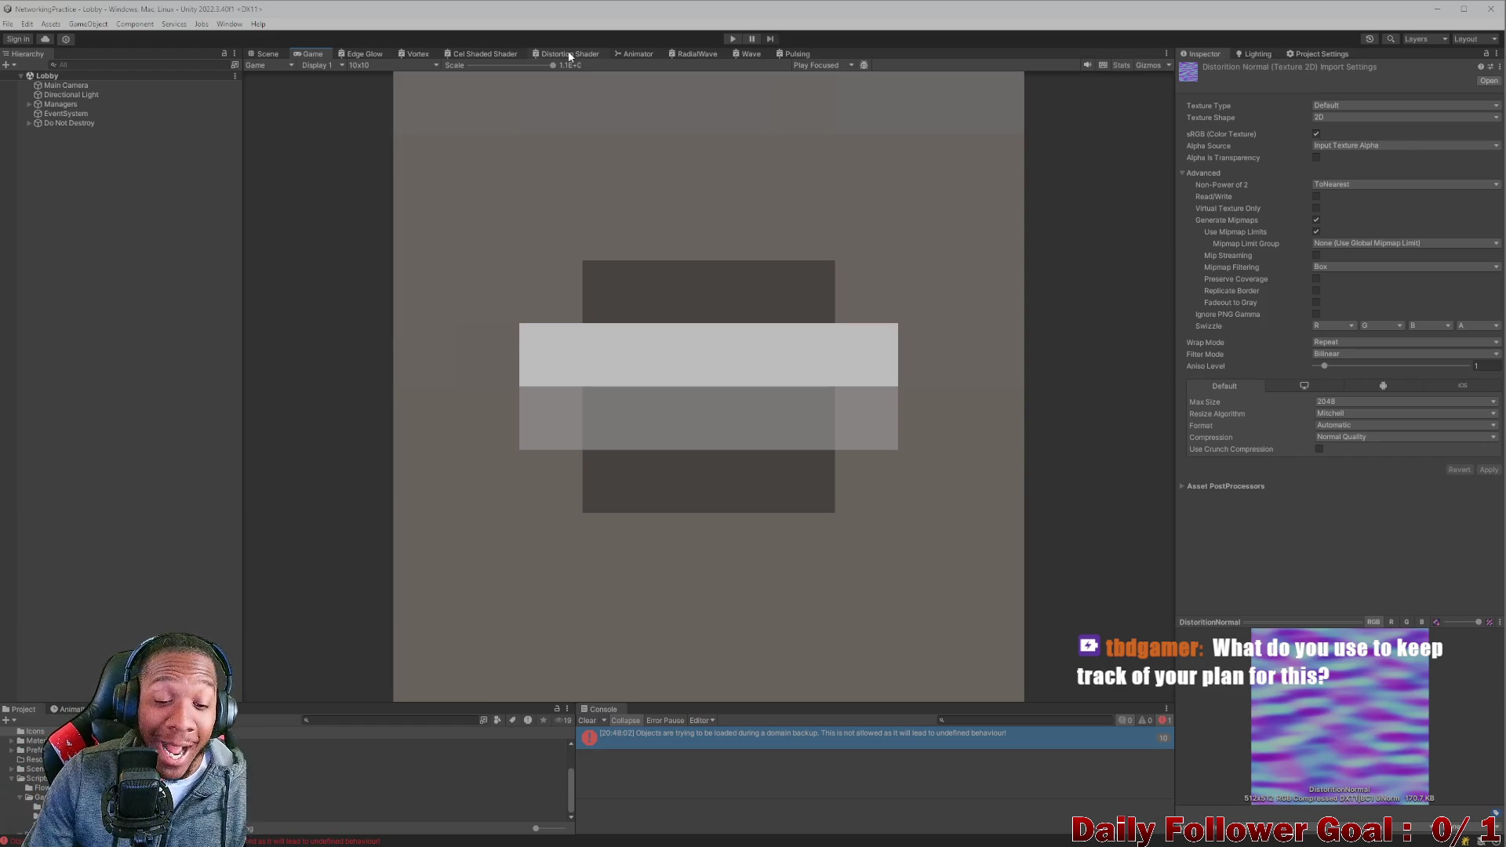
mouse_move(706, 846)
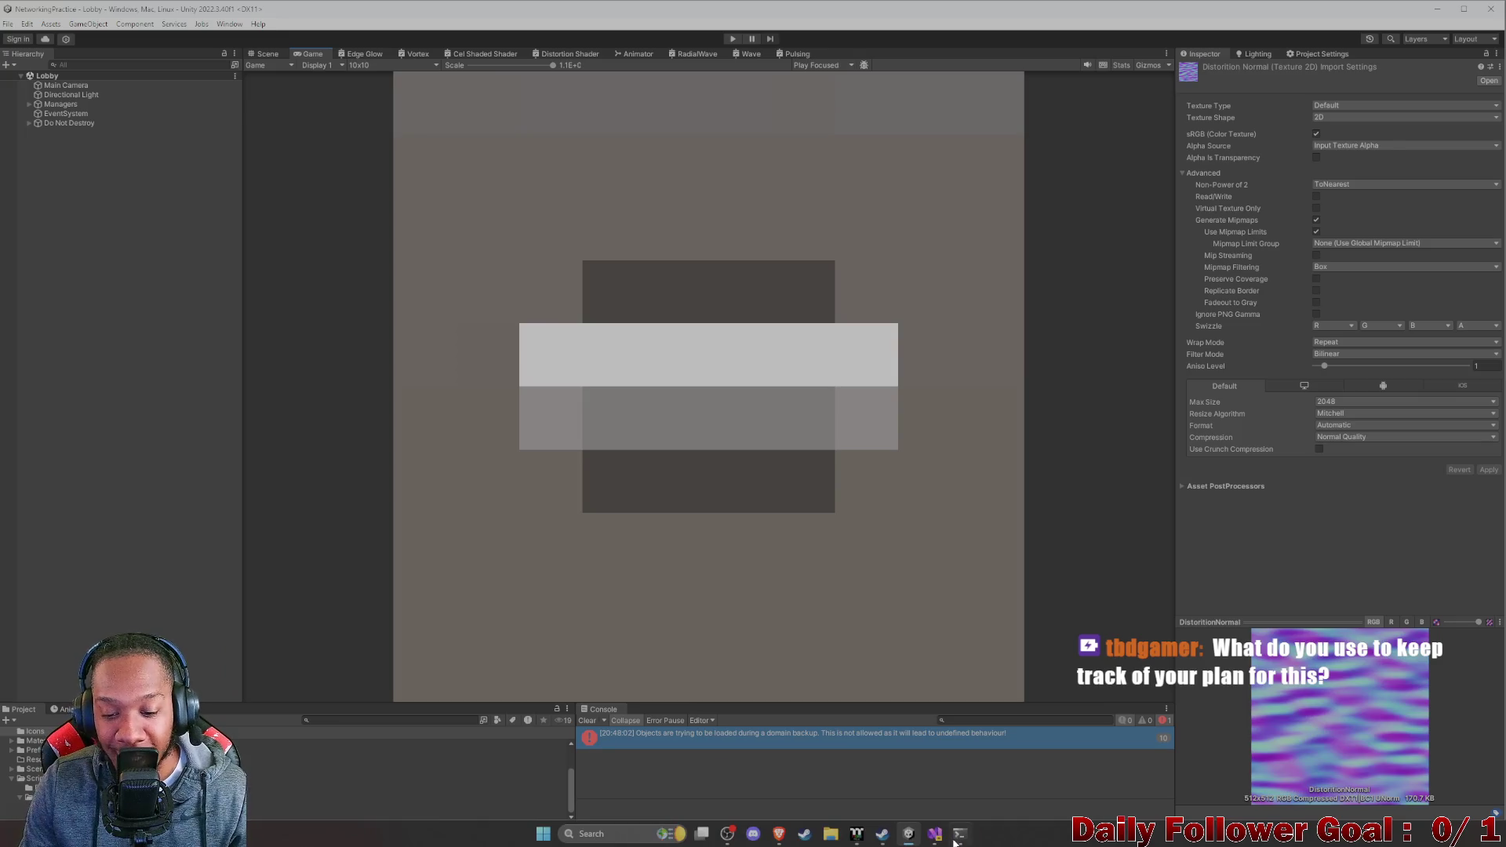
Switch to Visual Studio, bring ToDo.cs to the front, and skim its notes.
mouse_move(934, 833)
click(972, 771)
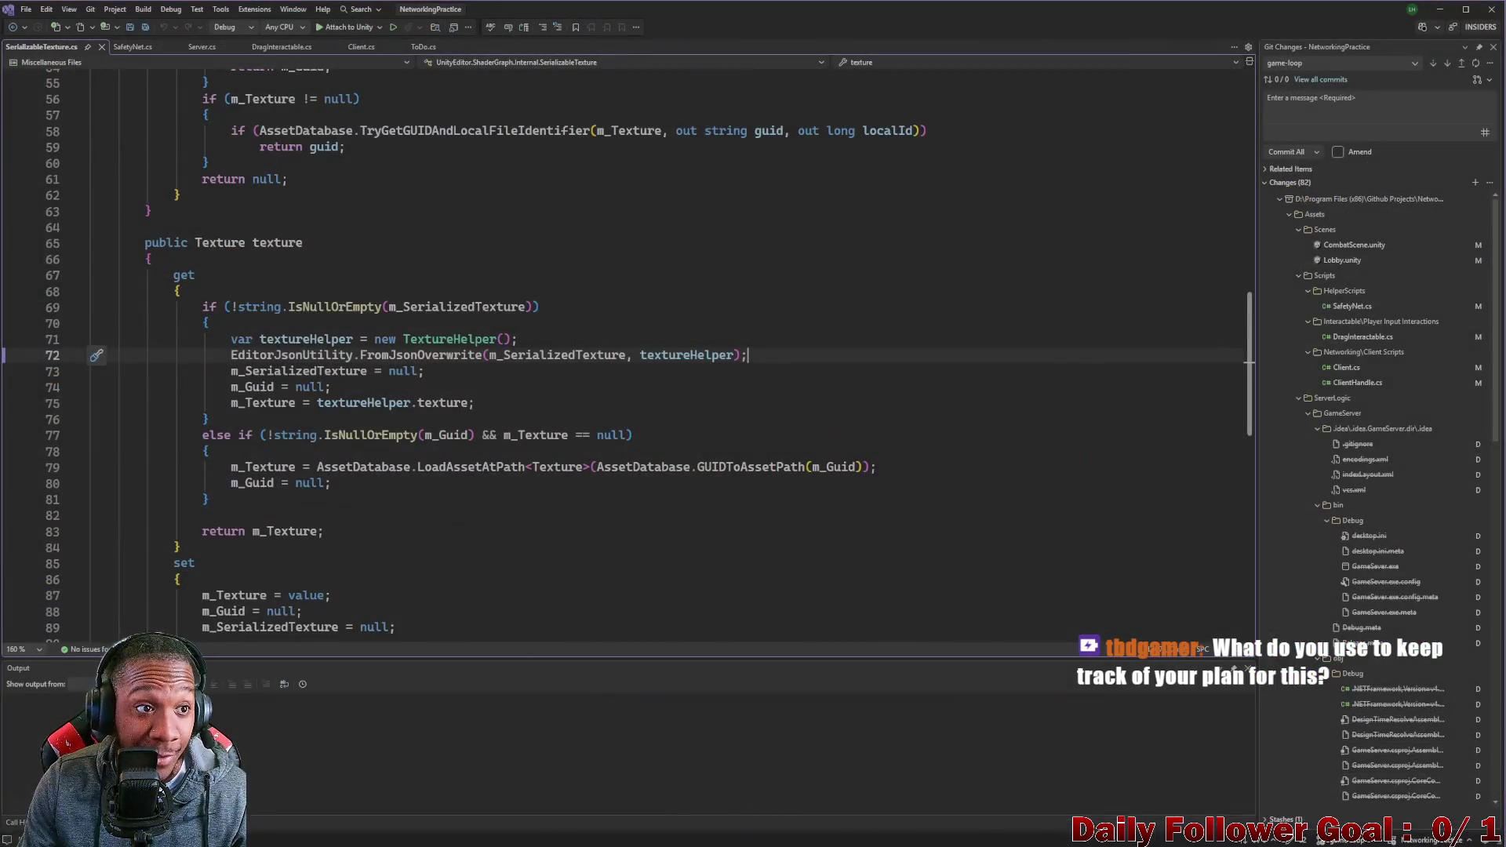
drag(423, 46, 27, 46)
scroll(307, 350, down, 2)
scroll(308, 351, up, 1)
drag(116, 441, 174, 441)
drag(116, 345, 188, 345)
scroll(313, 436, down, 1)
scroll(313, 388, down, 8)
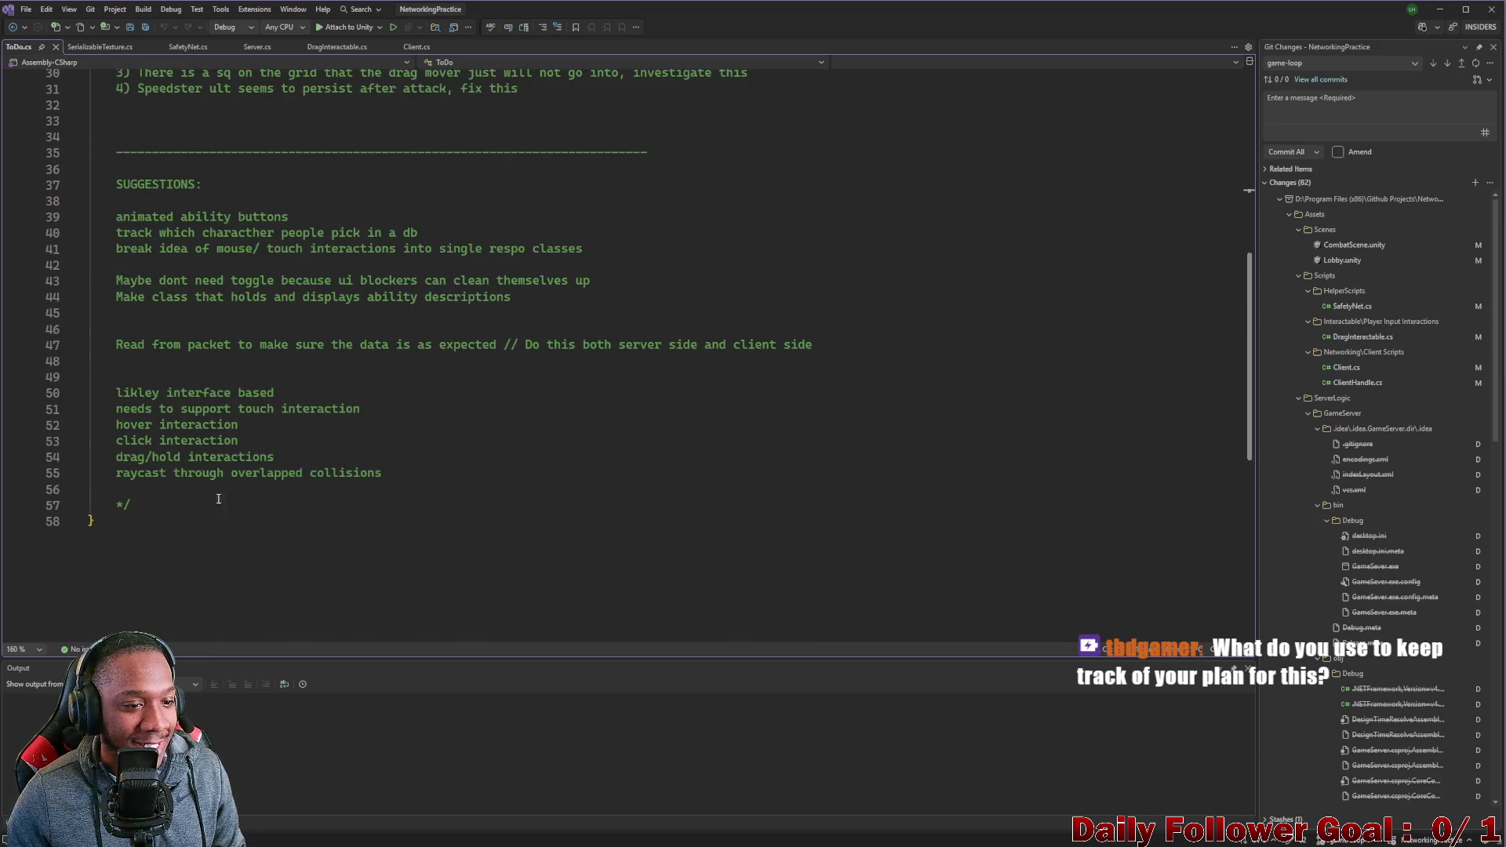
mouse_move(117, 210)
mouse_down()
mouse_move(314, 353)
mouse_move(384, 502)
mouse_up()
scroll(426, 452, up, 10)
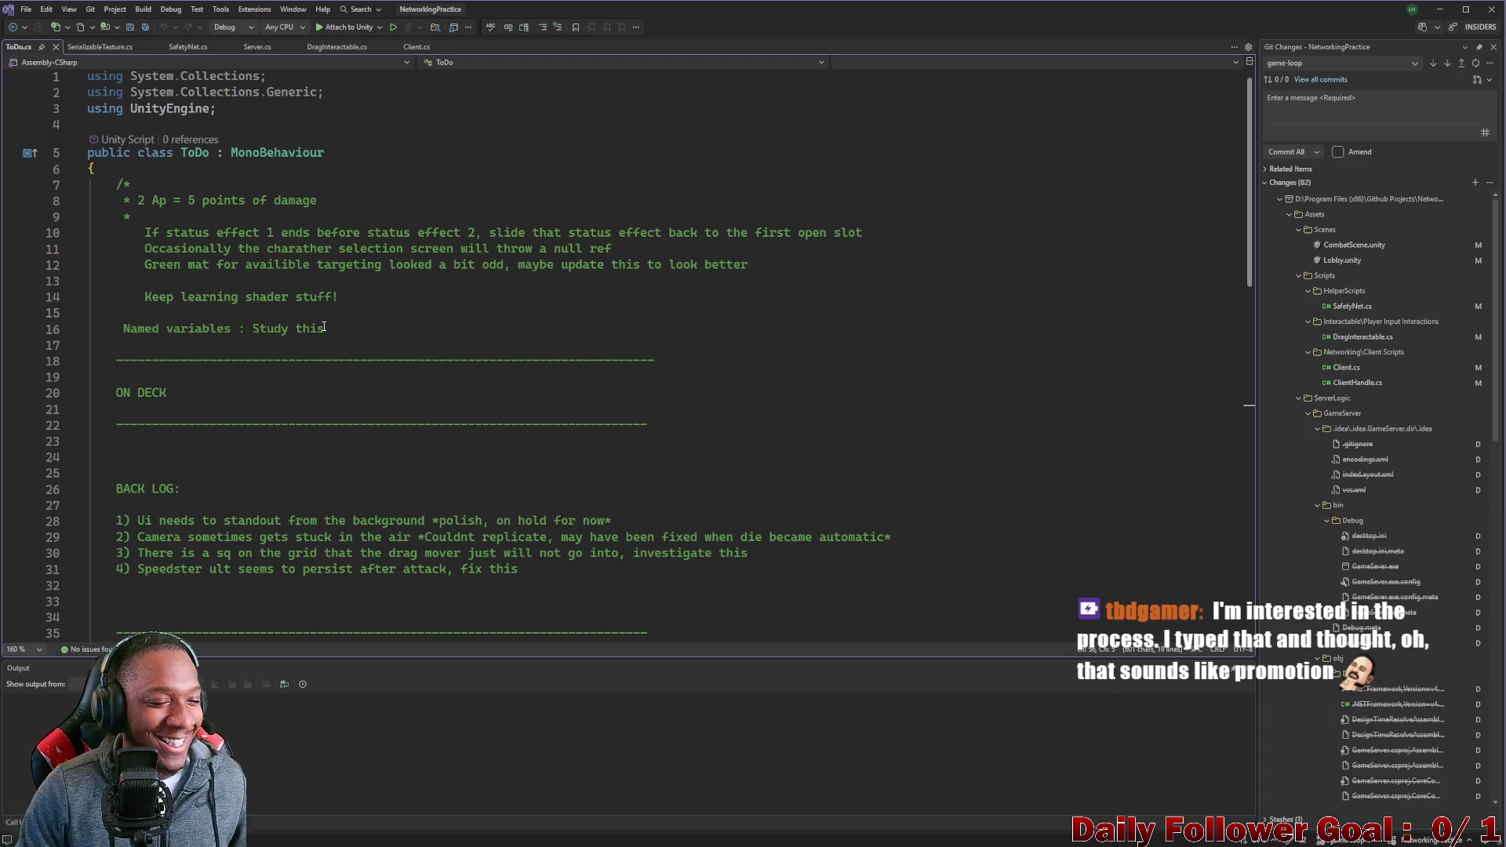
scroll(252, 480, down, 3)
mouse_move(116, 518)
mouse_down()
mouse_move(384, 572)
mouse_move(369, 608)
mouse_move(74, 312)
mouse_move(88, 328)
mouse_up()
scroll(317, 503, up, 1)
Highlight the BACK LOG, ON DECK and SUGGESTIONS sections, then minimize Visual Studio.
click(503, 572)
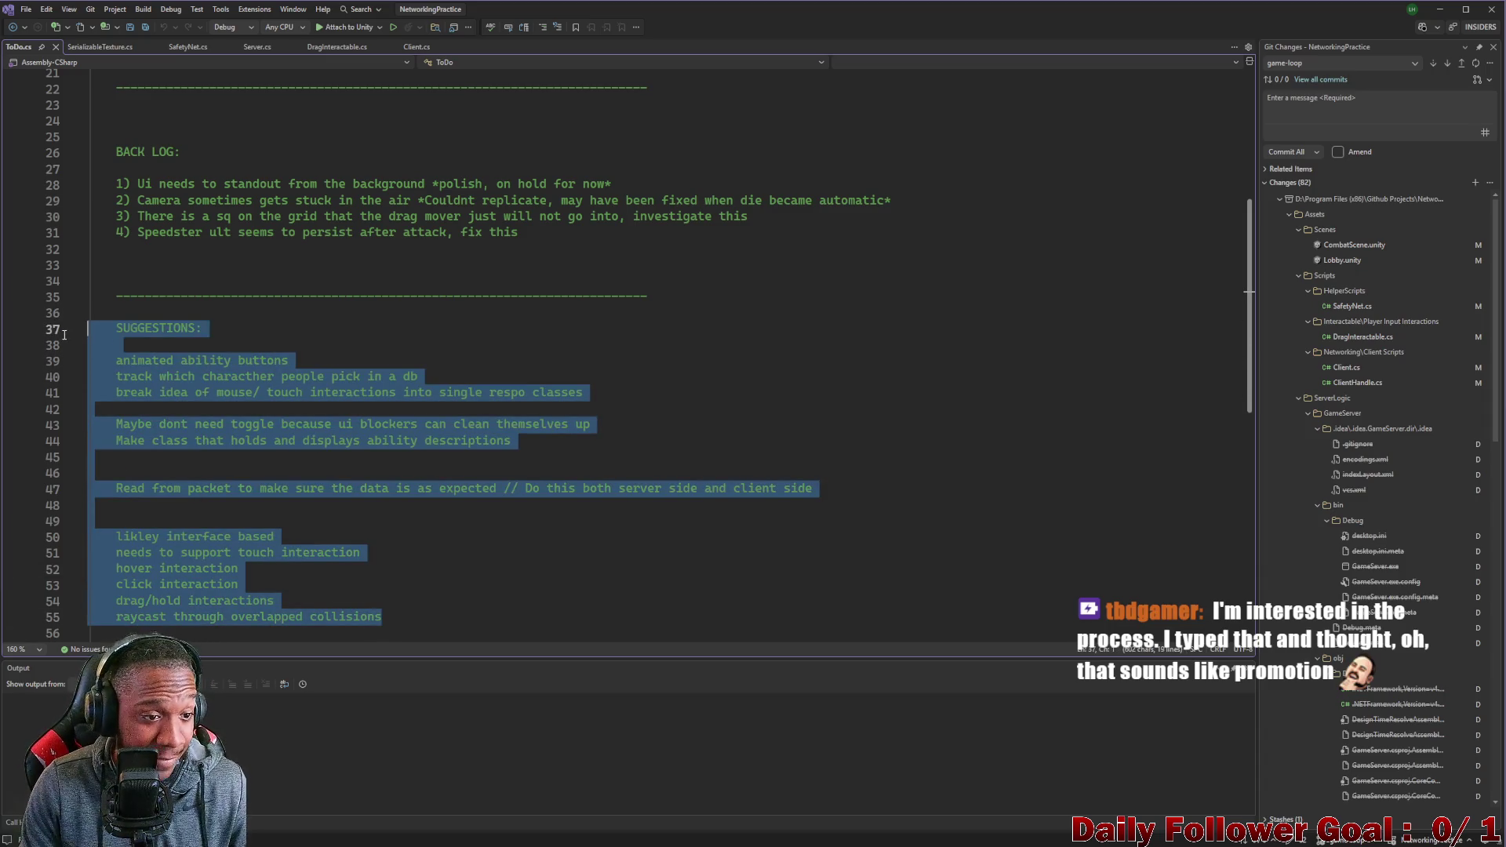
scroll(492, 405, up, 3)
drag(521, 376, 78, 298)
mouse_move(216, 395)
mouse_down()
mouse_move(63, 283)
mouse_move(44, 229)
mouse_up()
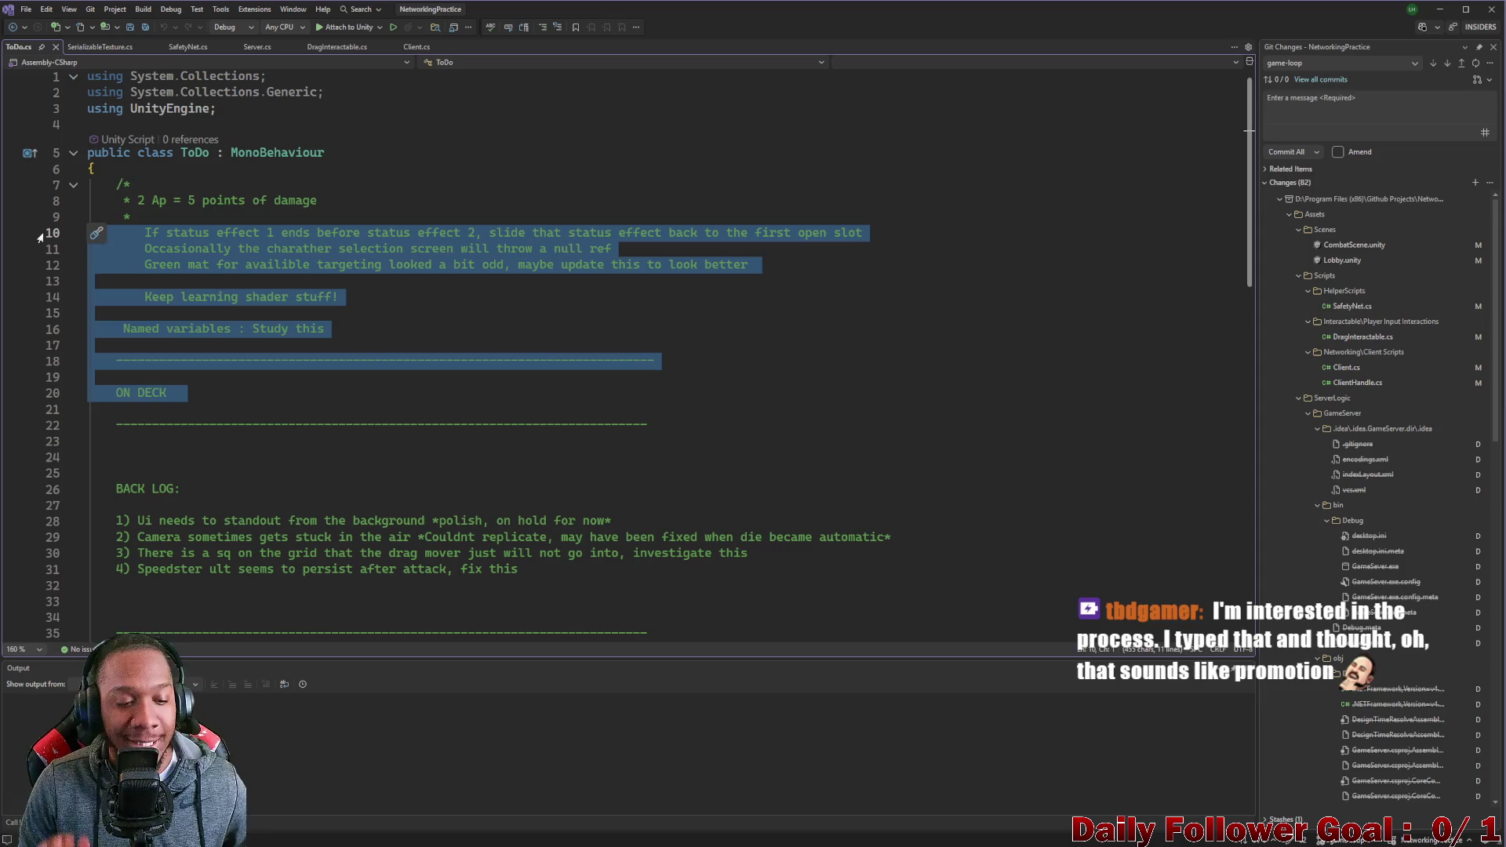
scroll(417, 526, down, 9)
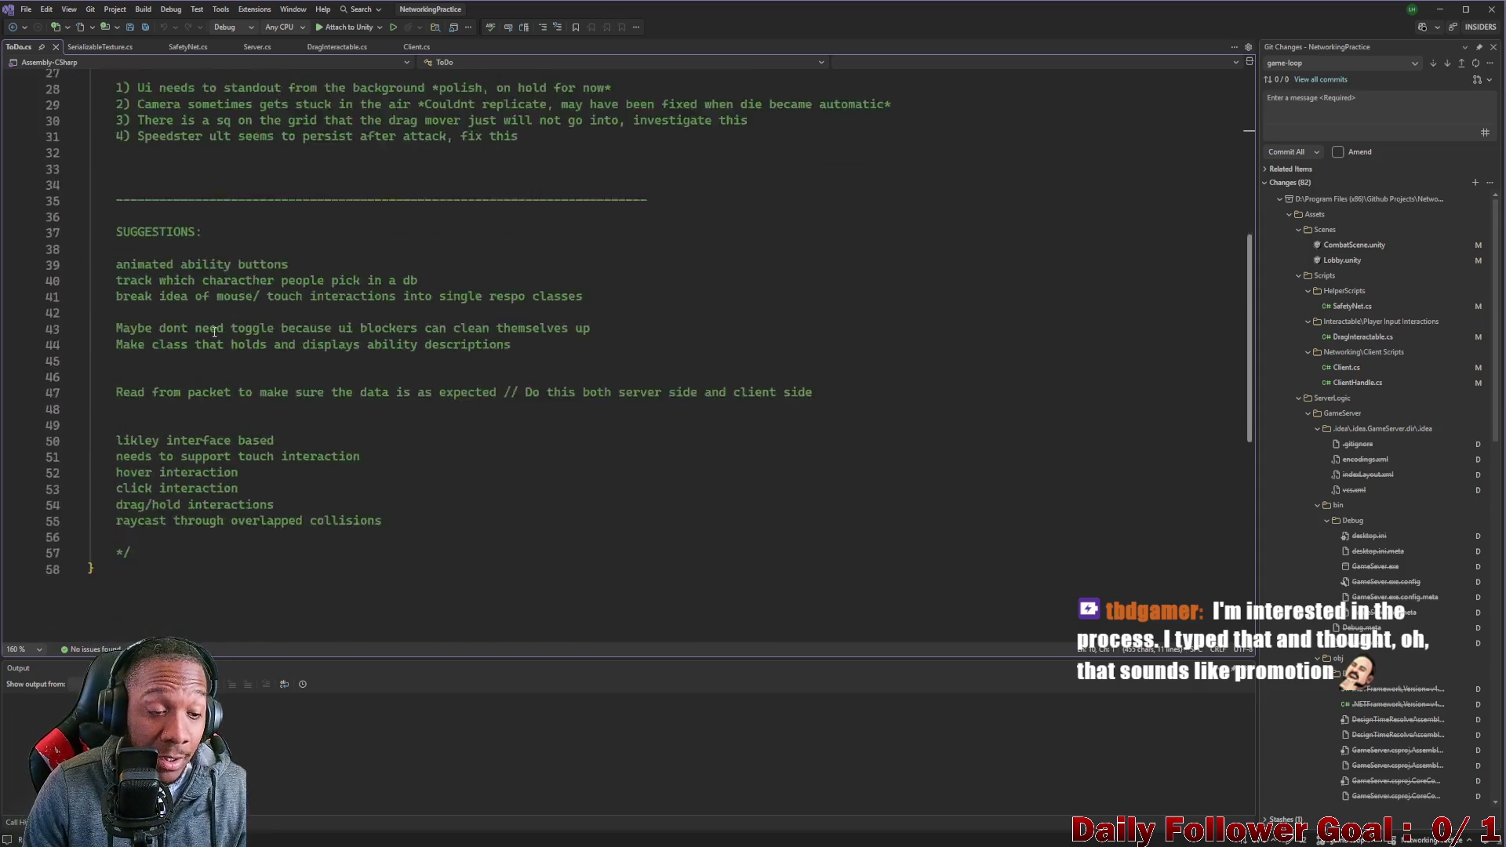
mouse_move(405, 527)
mouse_down()
mouse_move(52, 362)
mouse_move(56, 242)
mouse_up()
scroll(511, 392, up, 5)
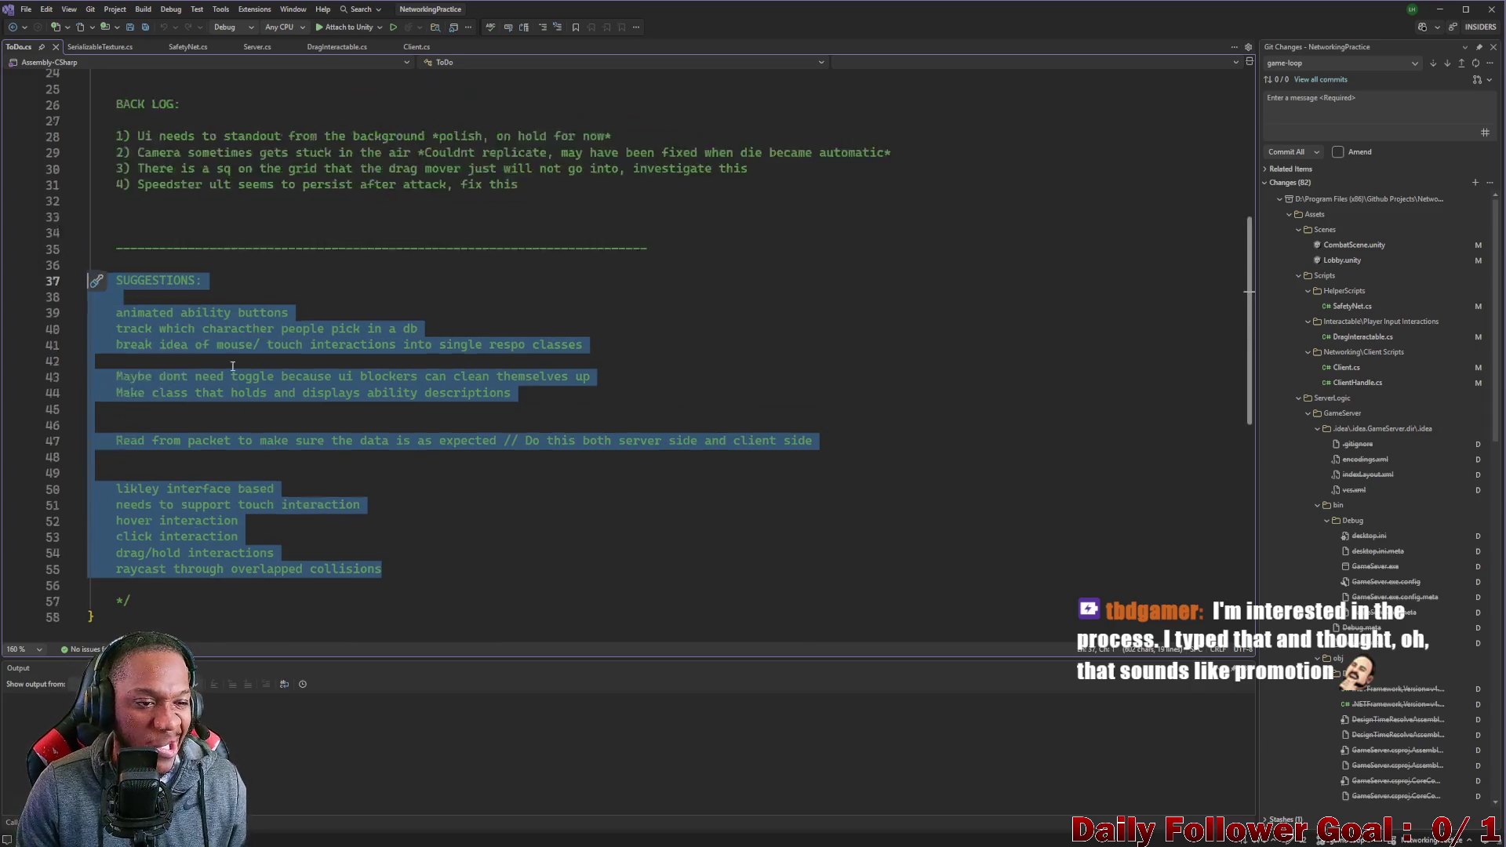
drag(522, 378, 90, 295)
scroll(216, 376, up, 4)
mouse_move(214, 392)
mouse_down()
mouse_move(94, 313)
mouse_move(88, 201)
mouse_up()
scroll(294, 408, down, 6)
scroll(293, 408, down, 3)
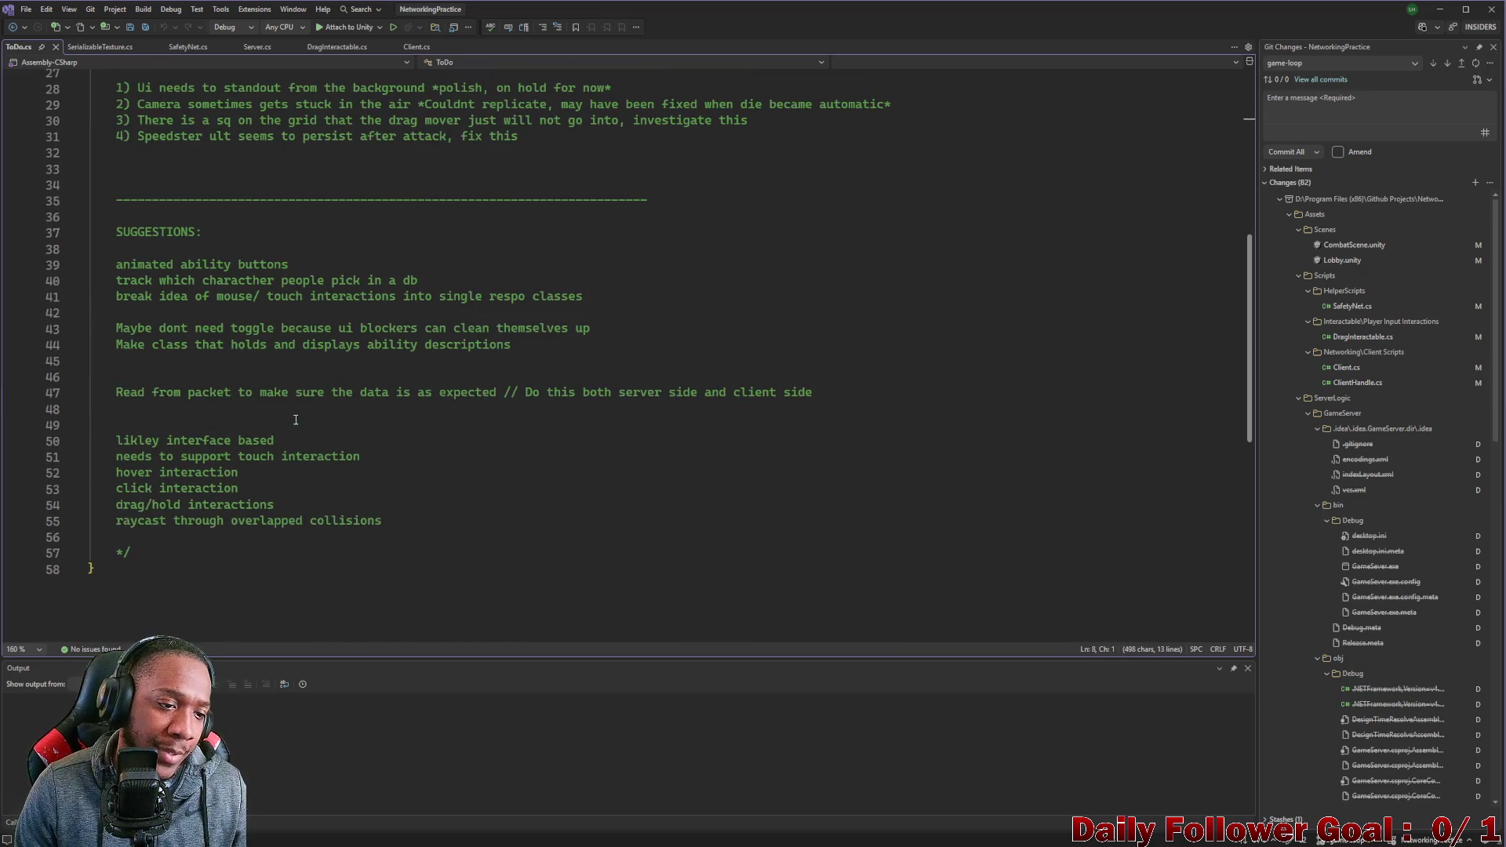
mouse_move(383, 521)
mouse_down()
mouse_move(78, 388)
mouse_move(37, 252)
mouse_up()
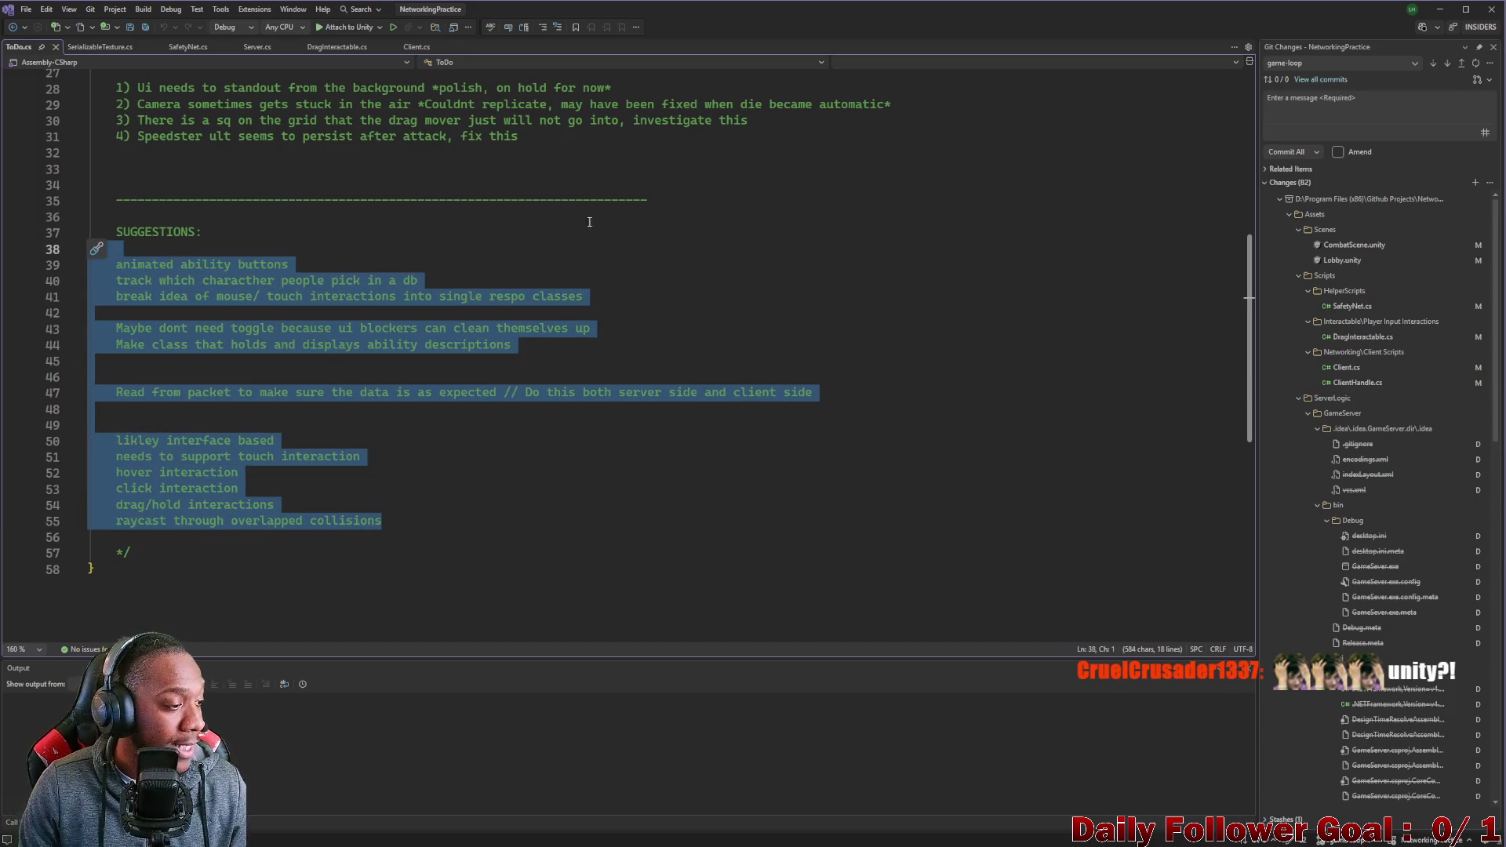
click(1438, 10)
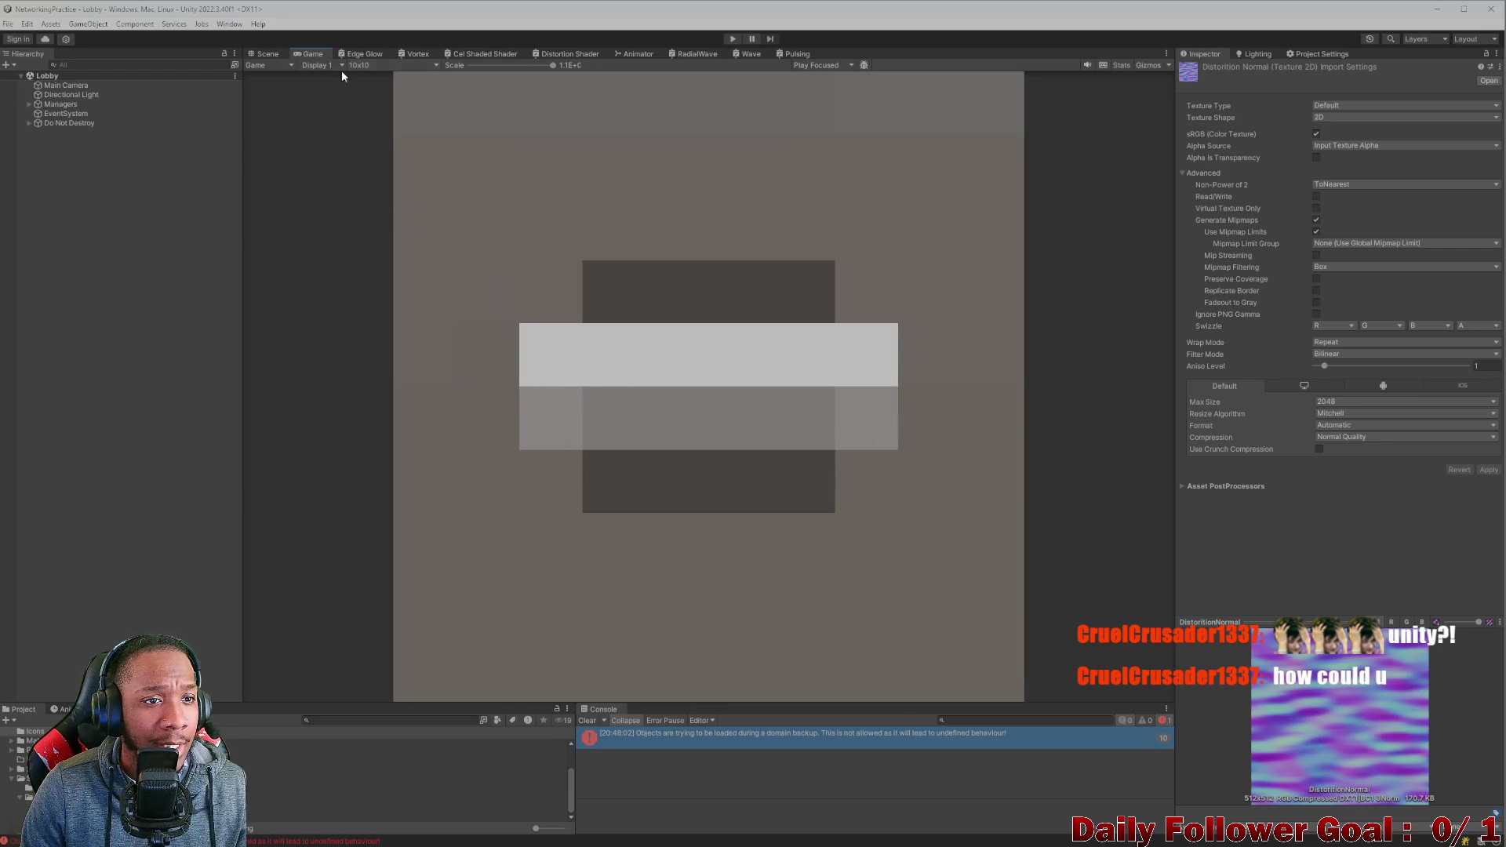
Add a new 4:3 Aspect Ratio preset to the Game view sizes.
click(368, 66)
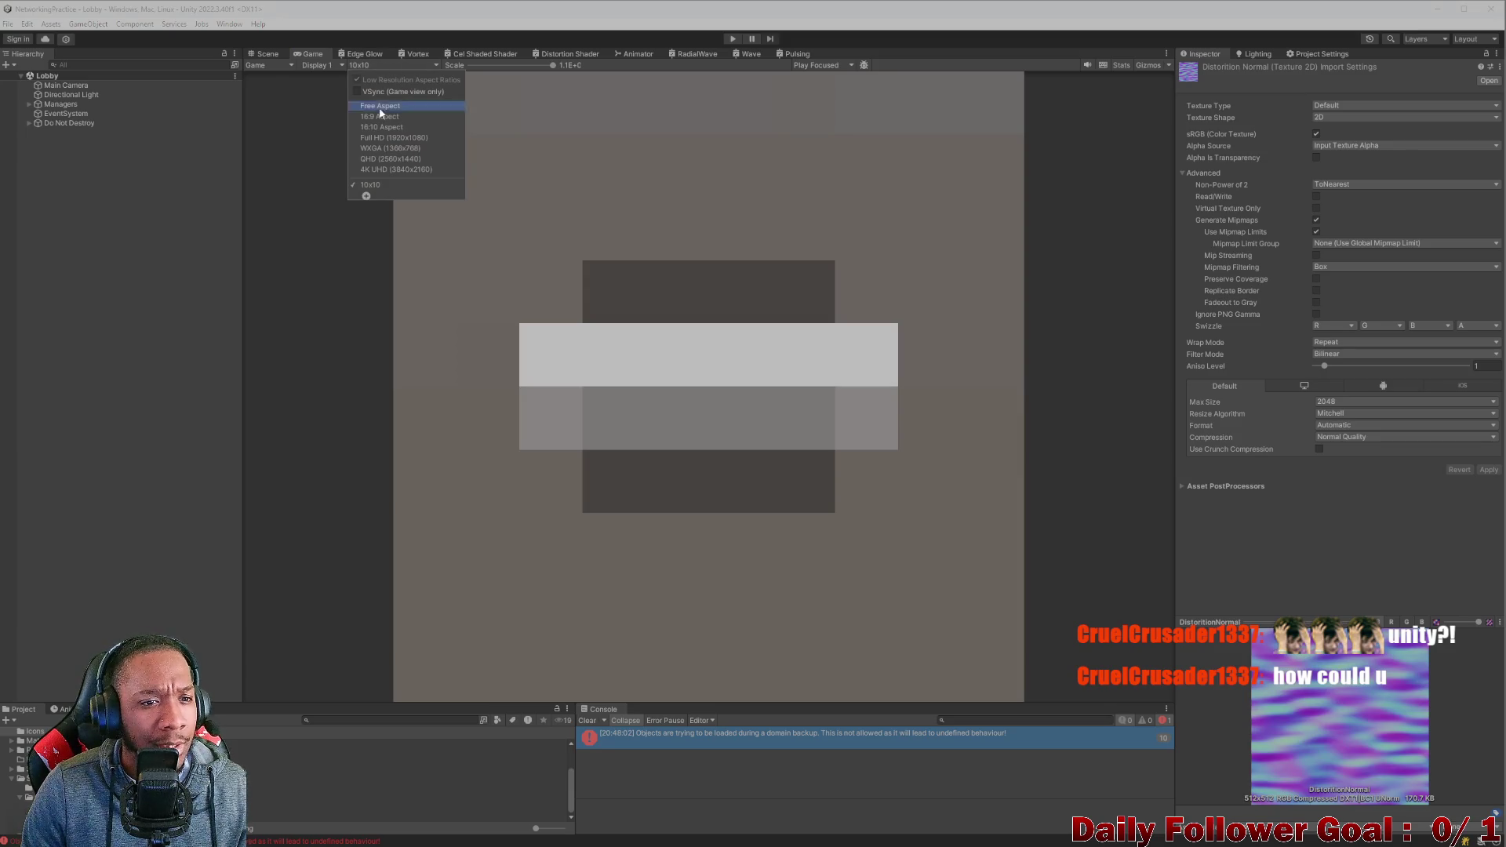
click(364, 185)
click(375, 69)
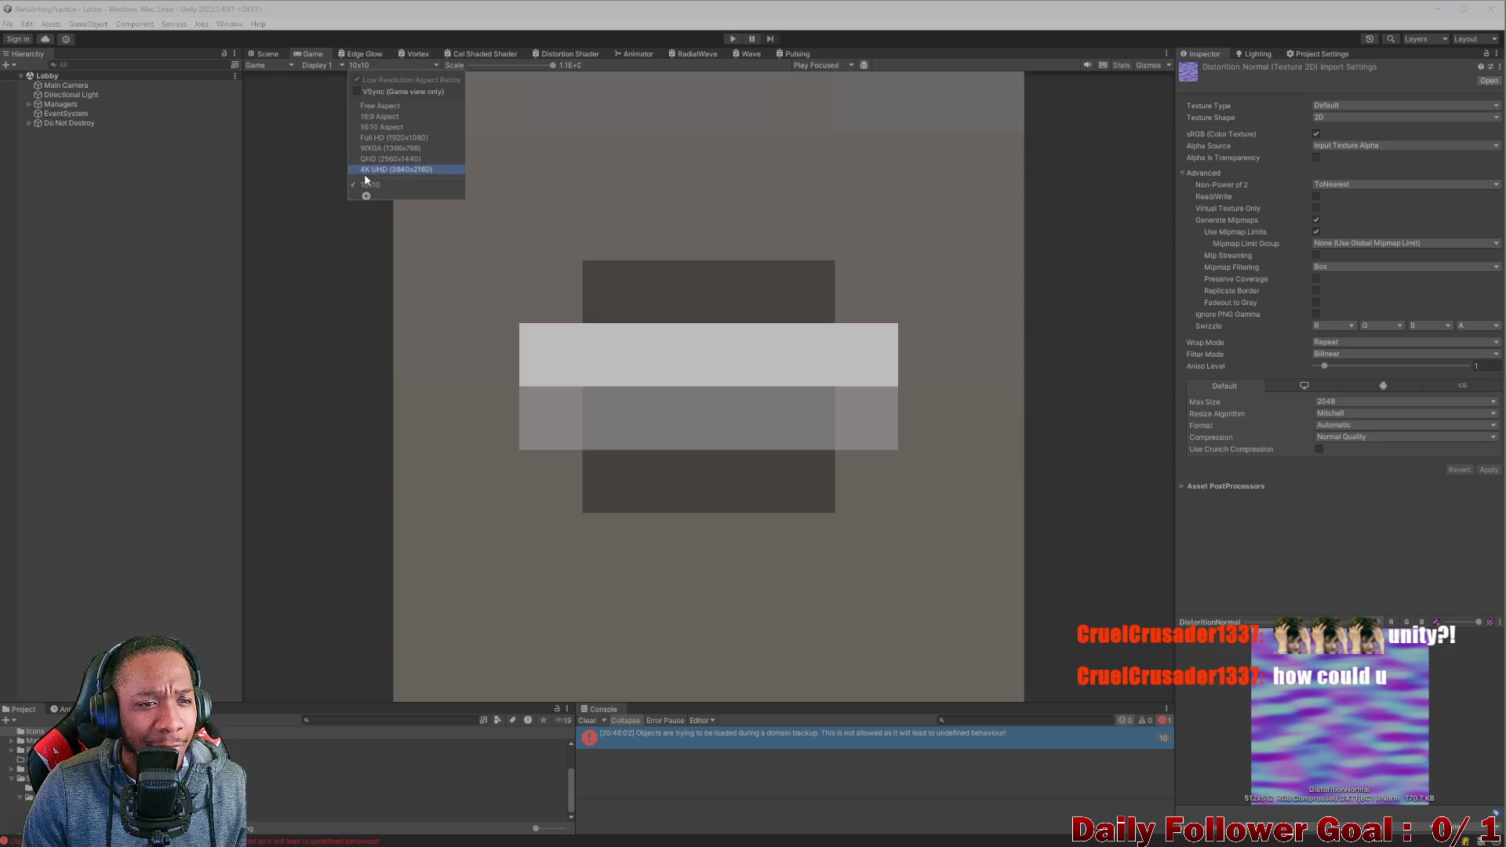
click(365, 198)
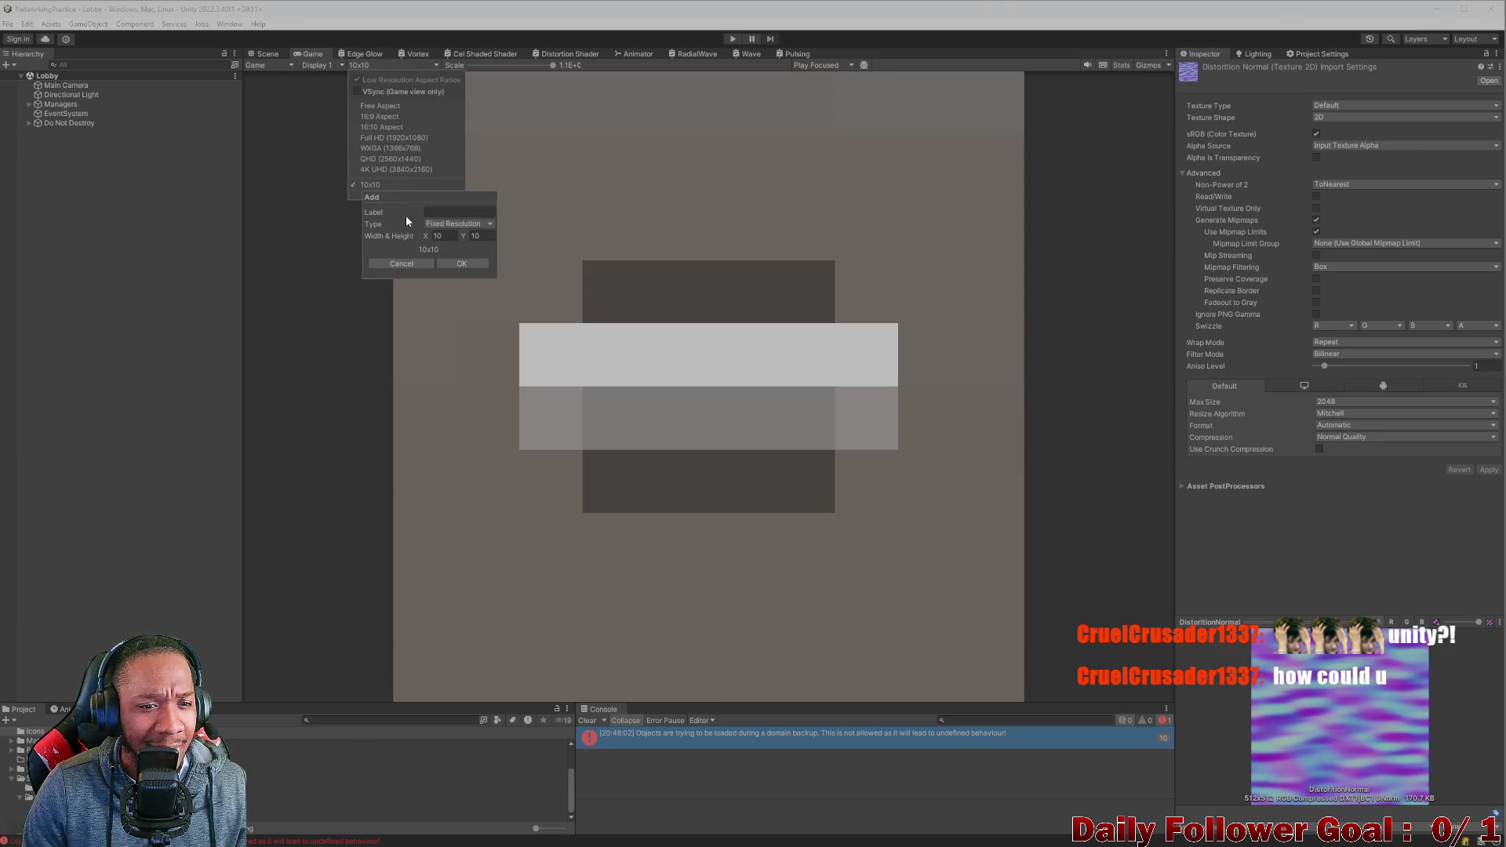
click(471, 226)
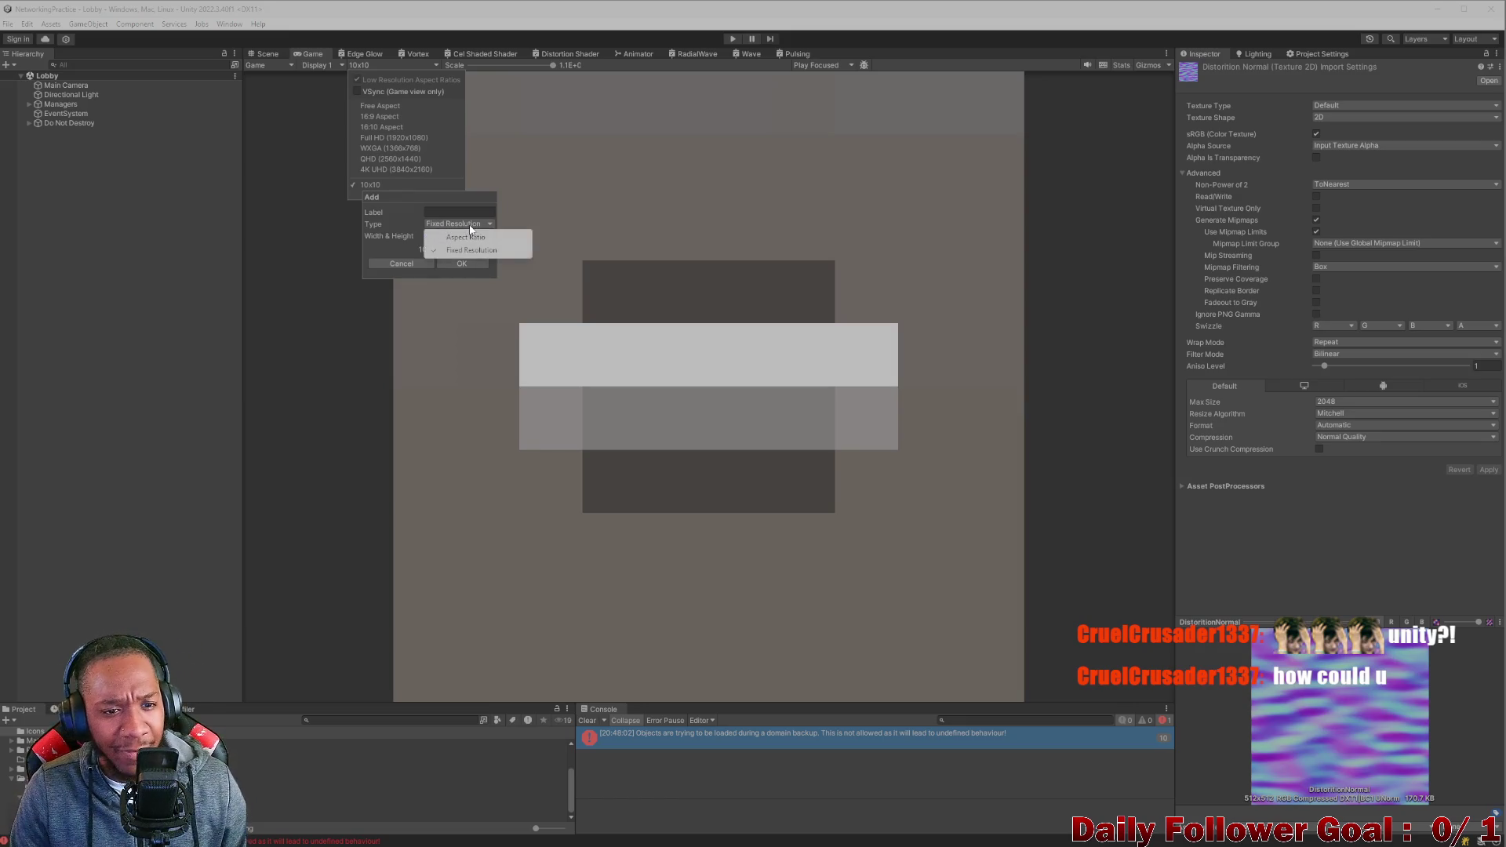
click(469, 238)
click(450, 236)
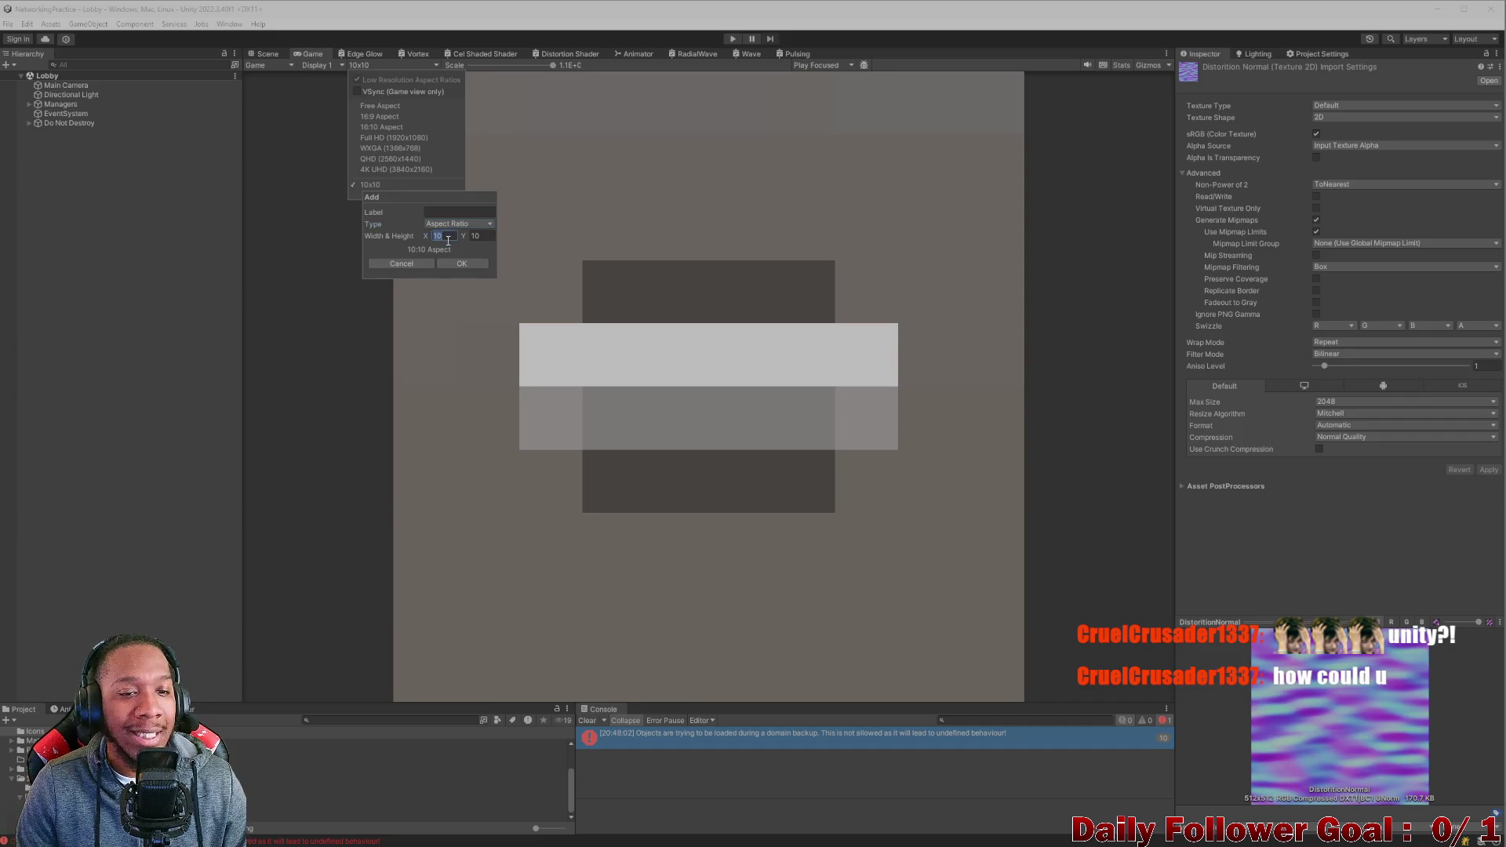
text(4)
click(482, 238)
text(3)
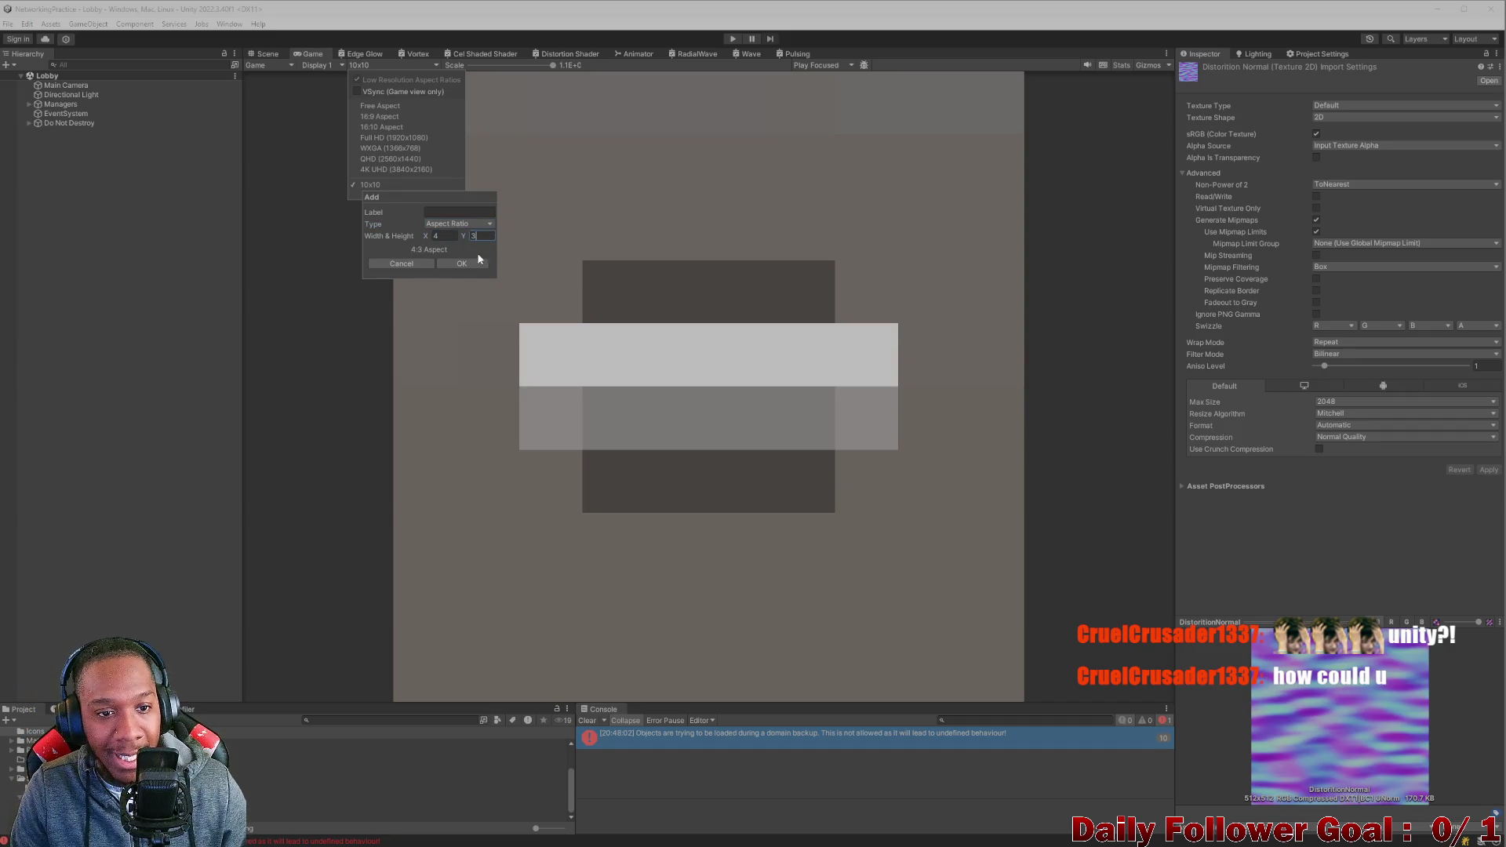
click(455, 265)
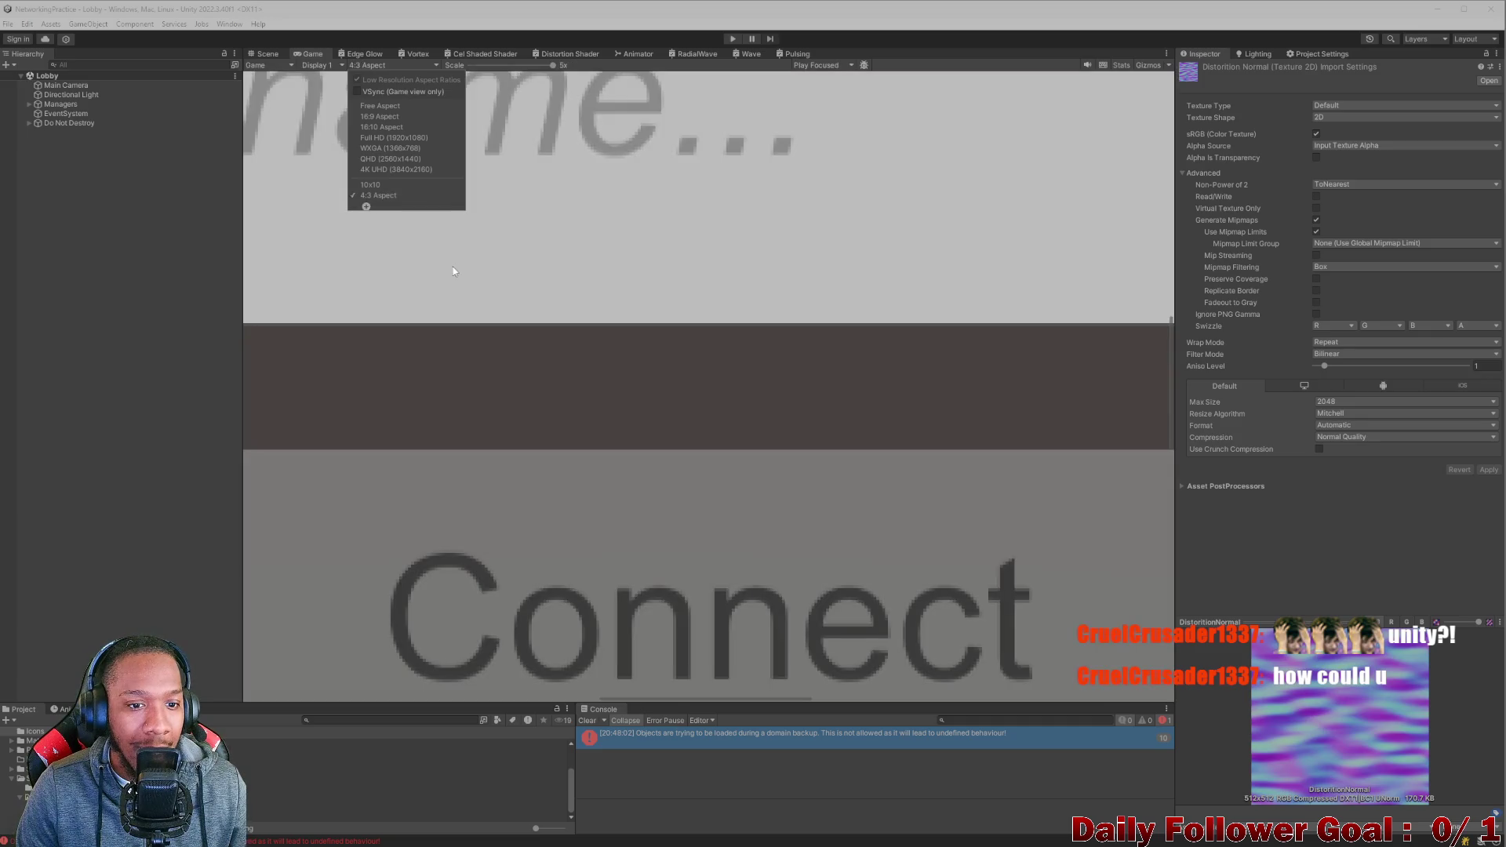
Zoom the Game view to 1x, delete the 10x10 preset, and apply 4:3.
scroll(554, 188, down, 2)
drag(528, 70, 439, 68)
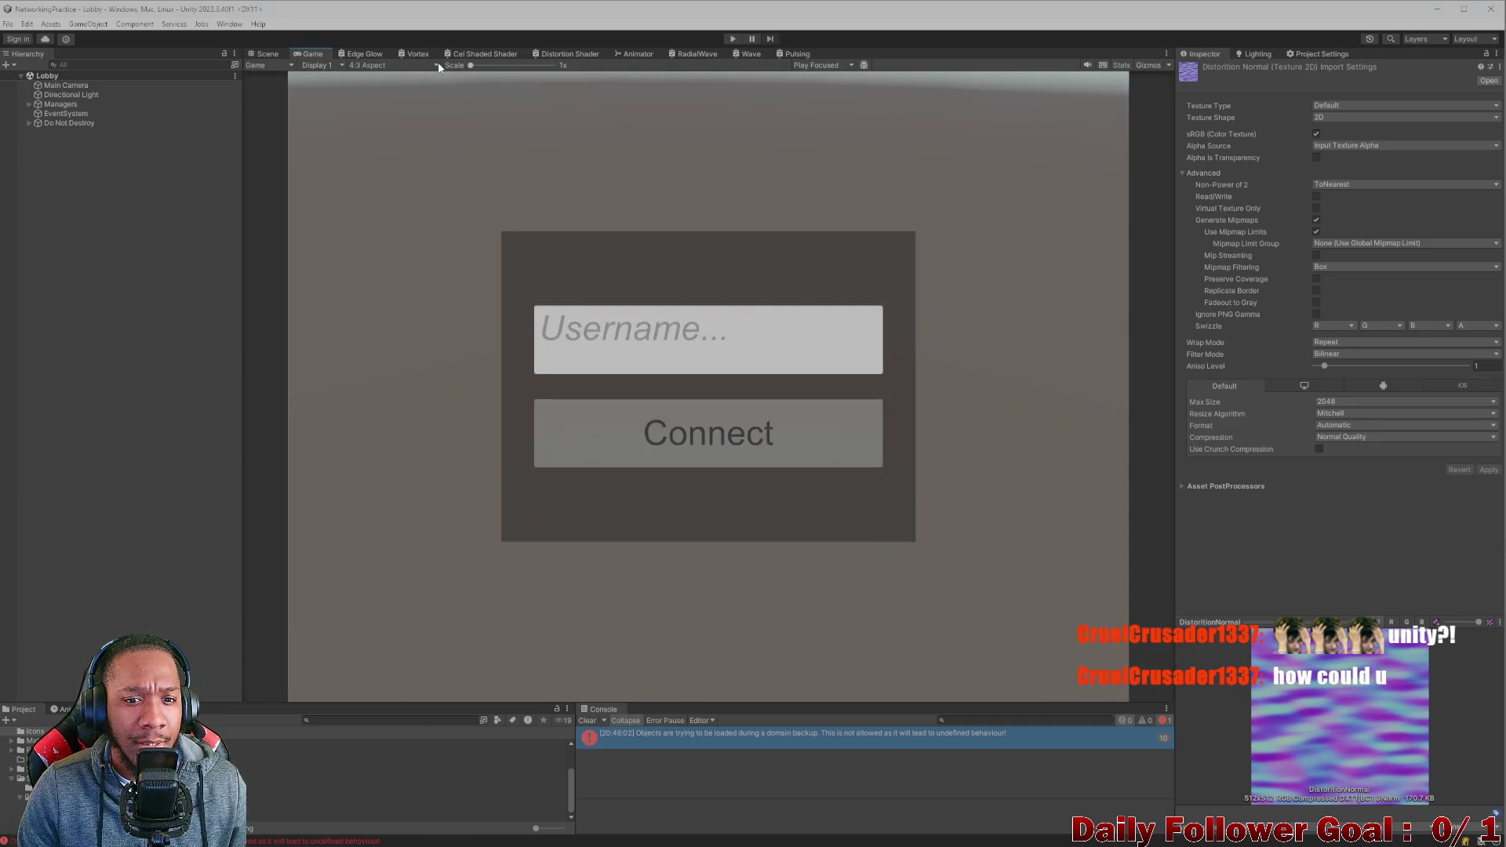
click(389, 66)
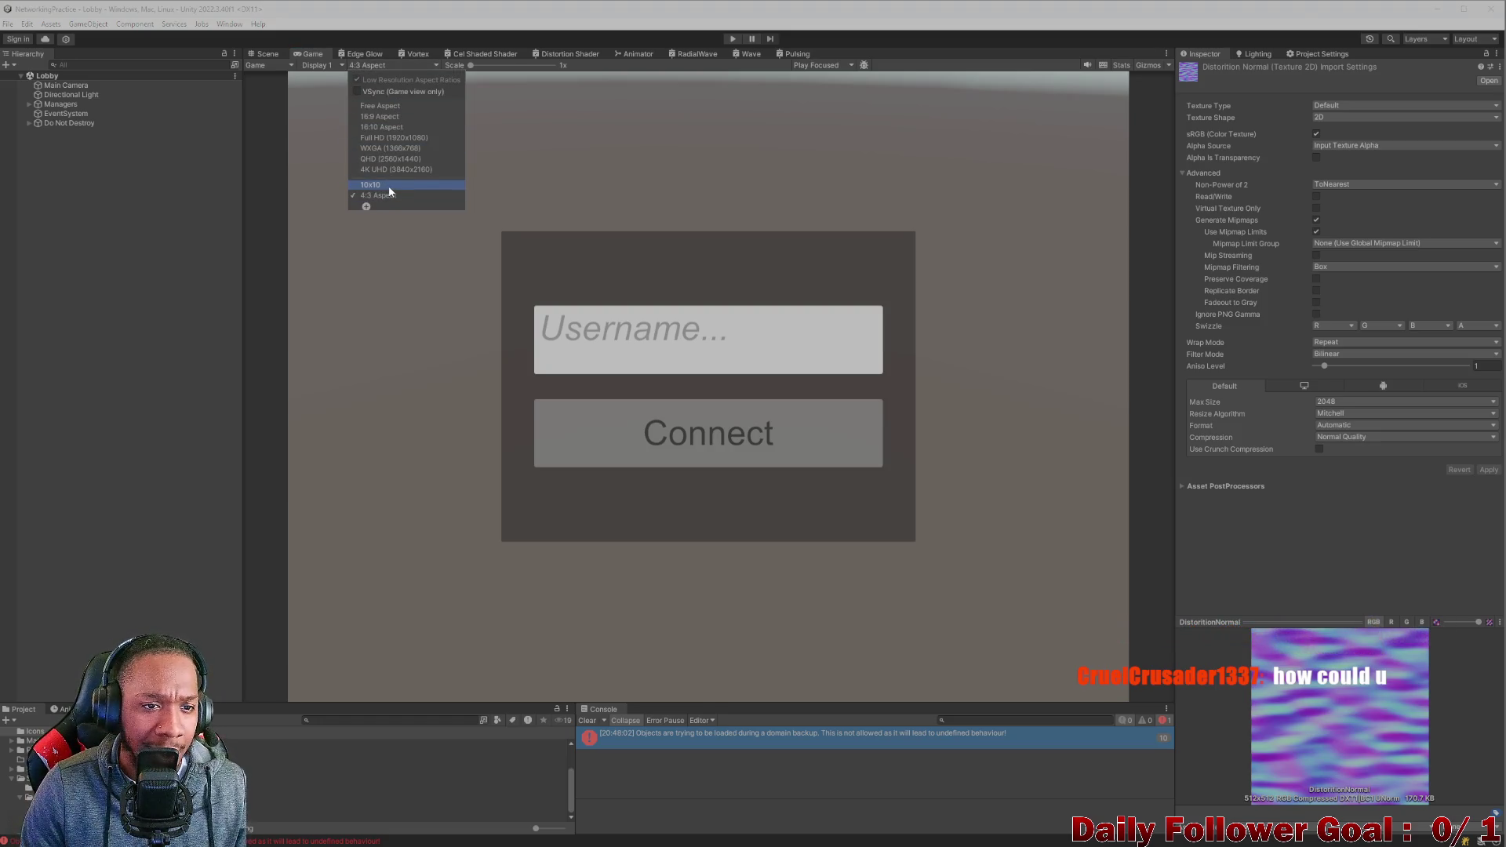
click(389, 189)
click(367, 63)
right_click(407, 186)
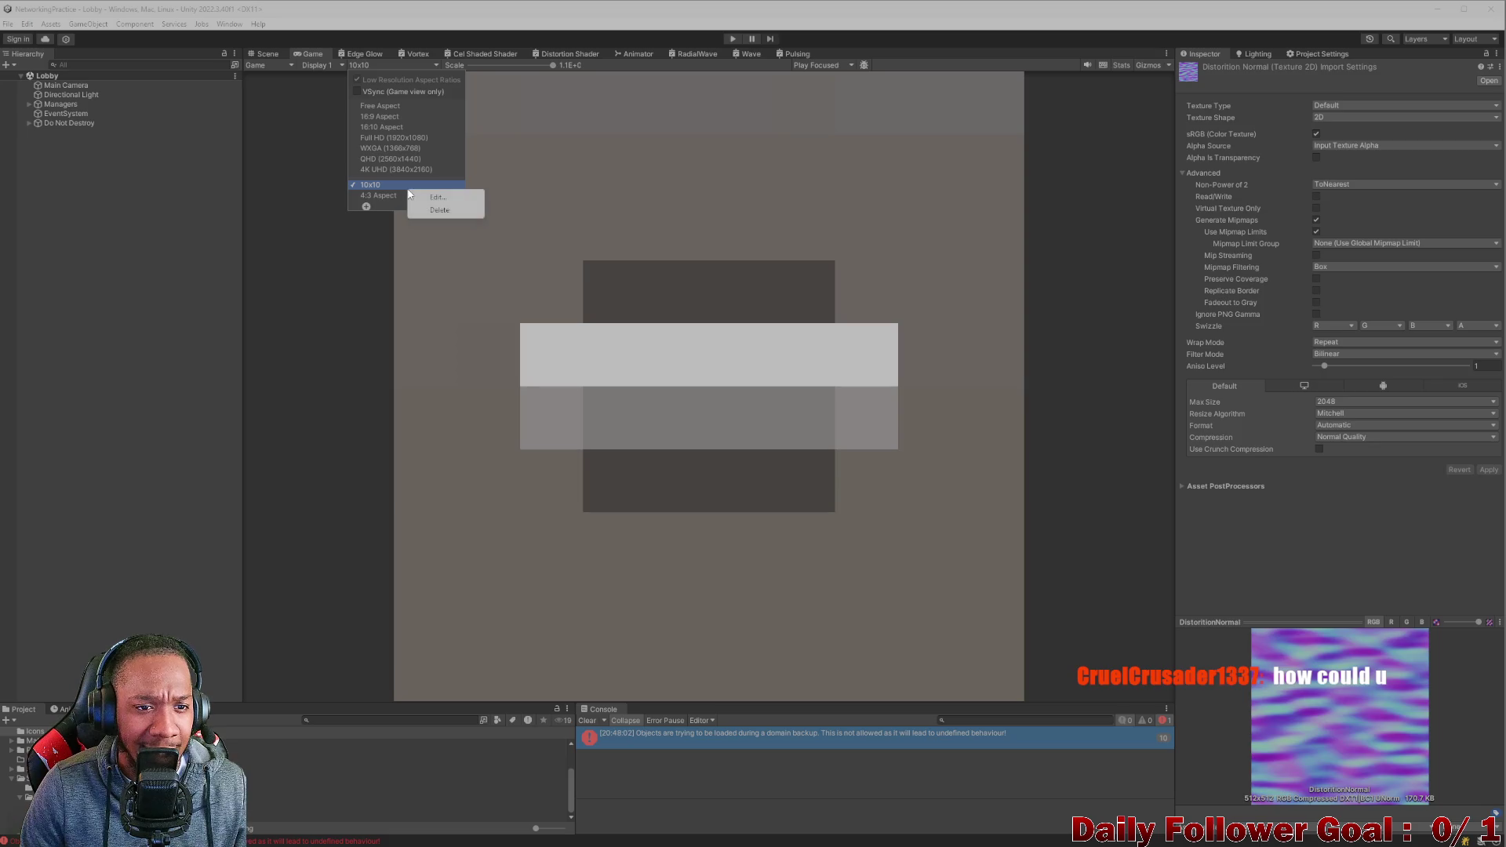
click(445, 210)
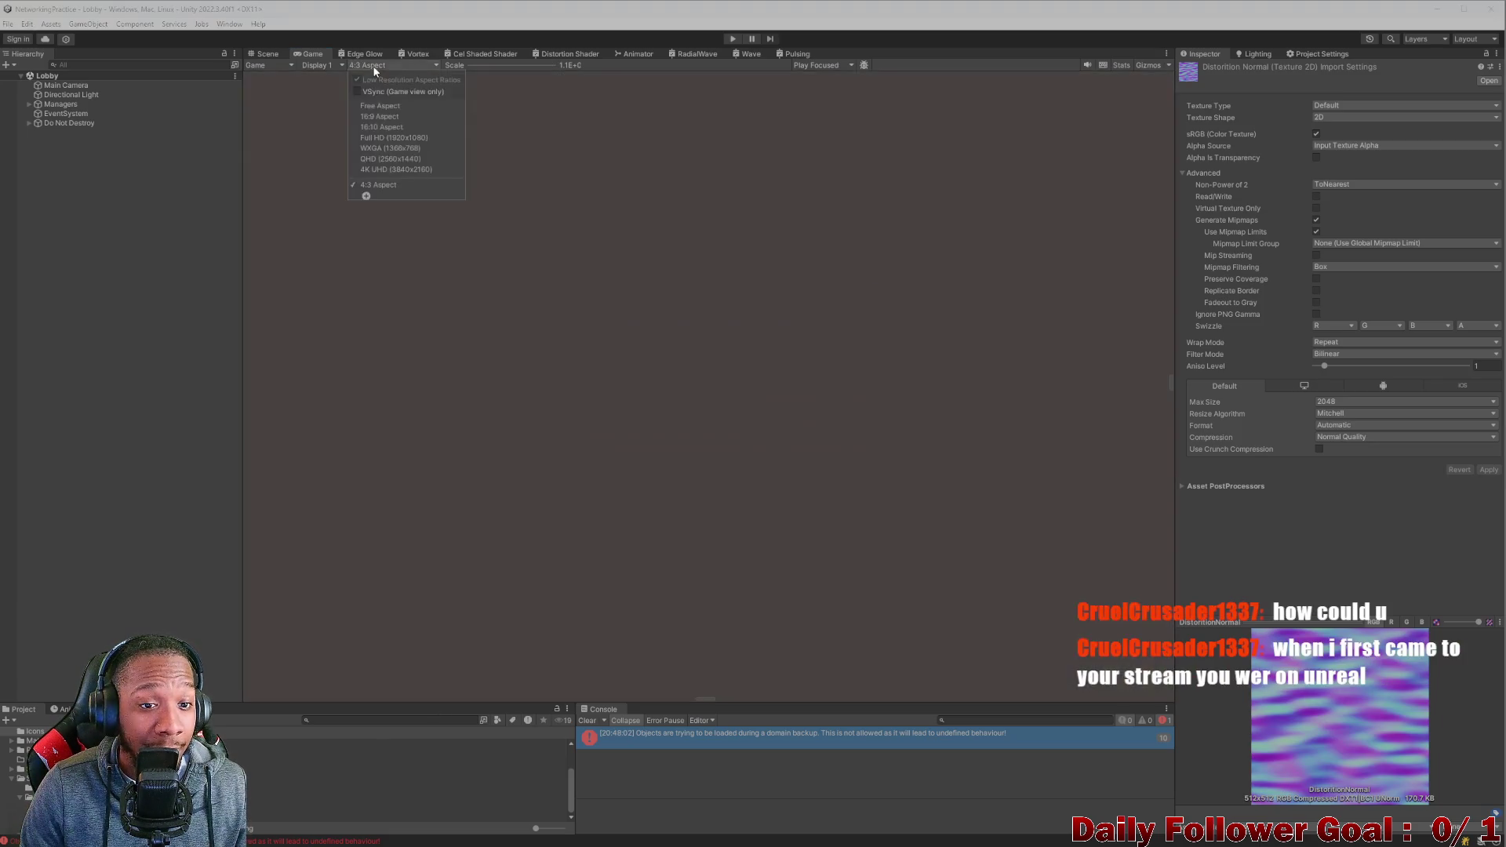
click(386, 187)
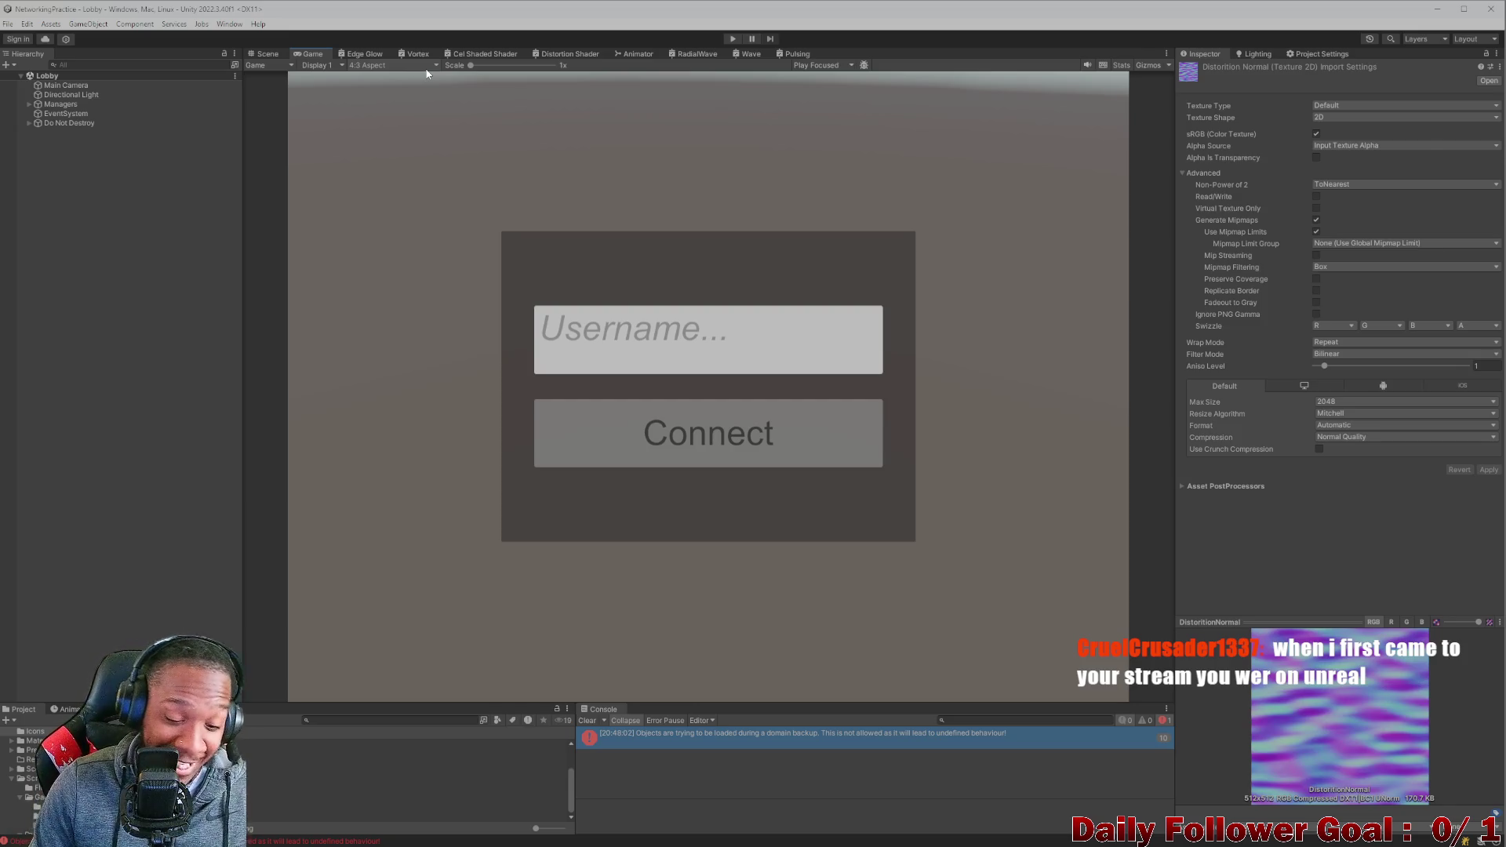
Clear the Console errors and snap Unity to the left half of the screen.
click(584, 720)
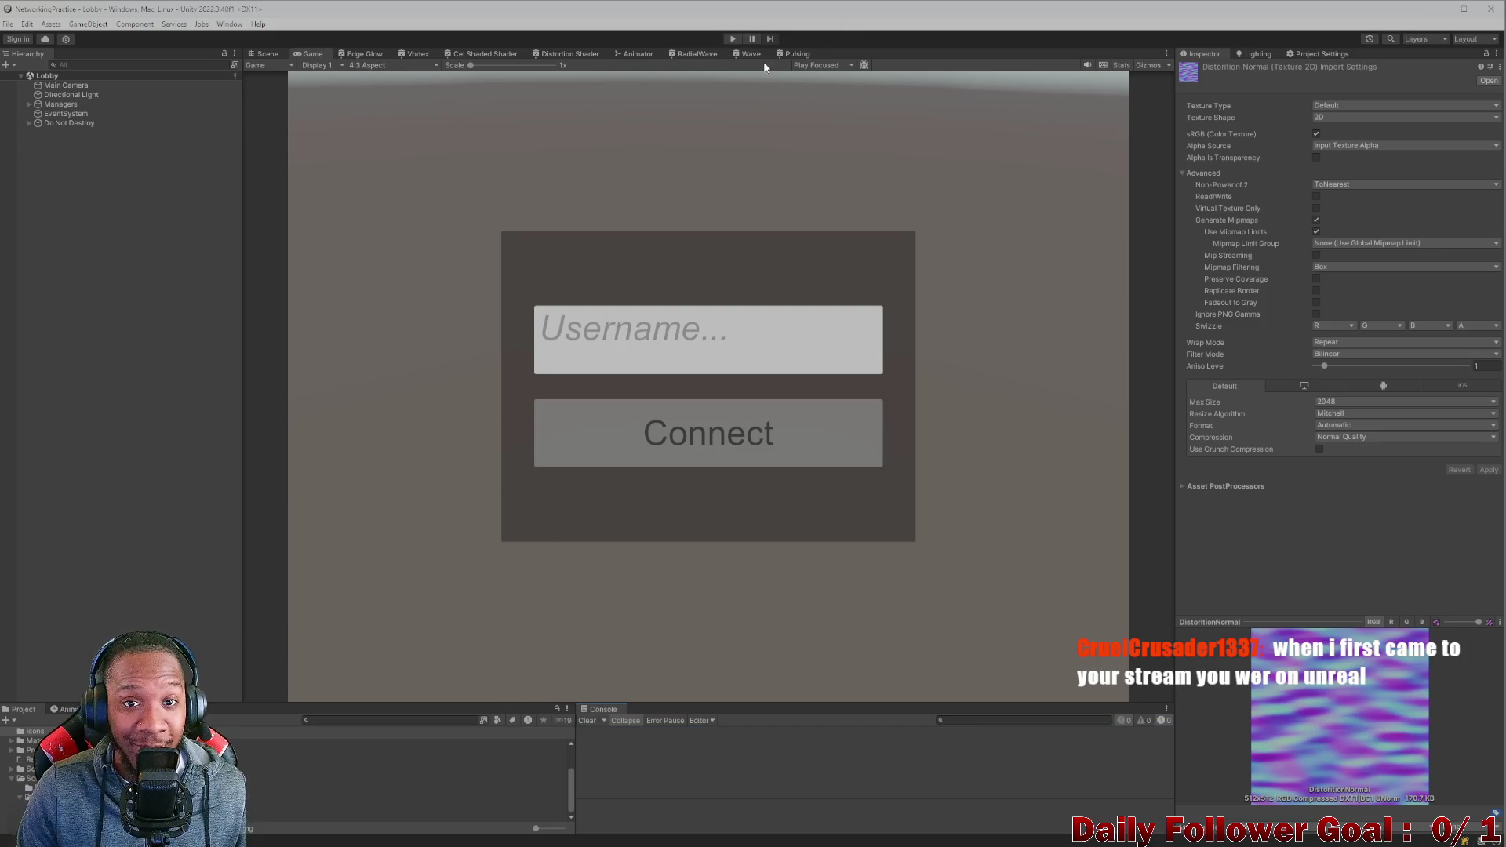
key(super+Left)
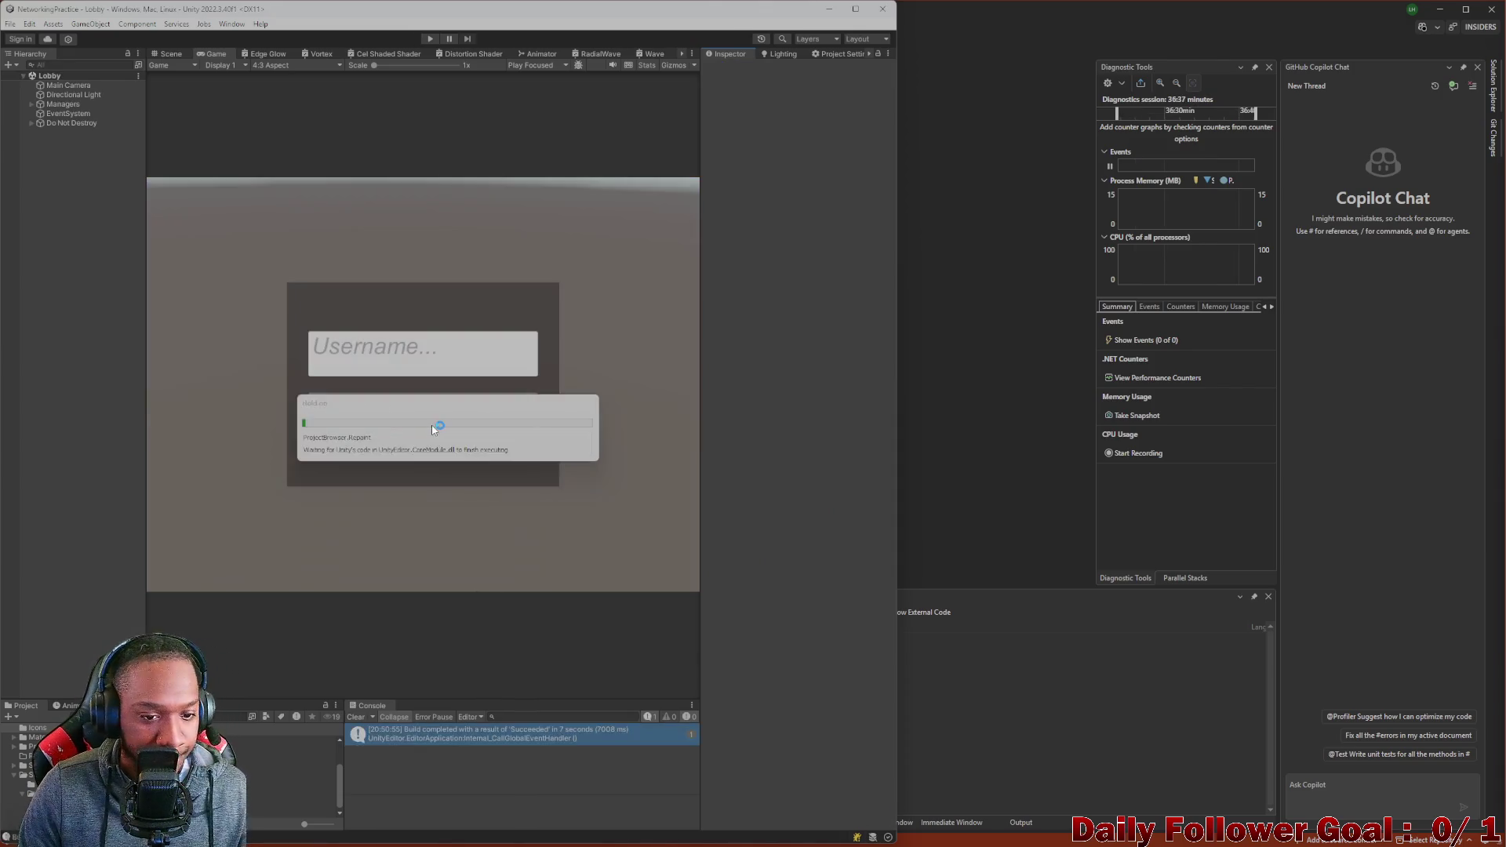
Enter Play mode and connect a username from both the editor and the standalone build.
click(409, 375)
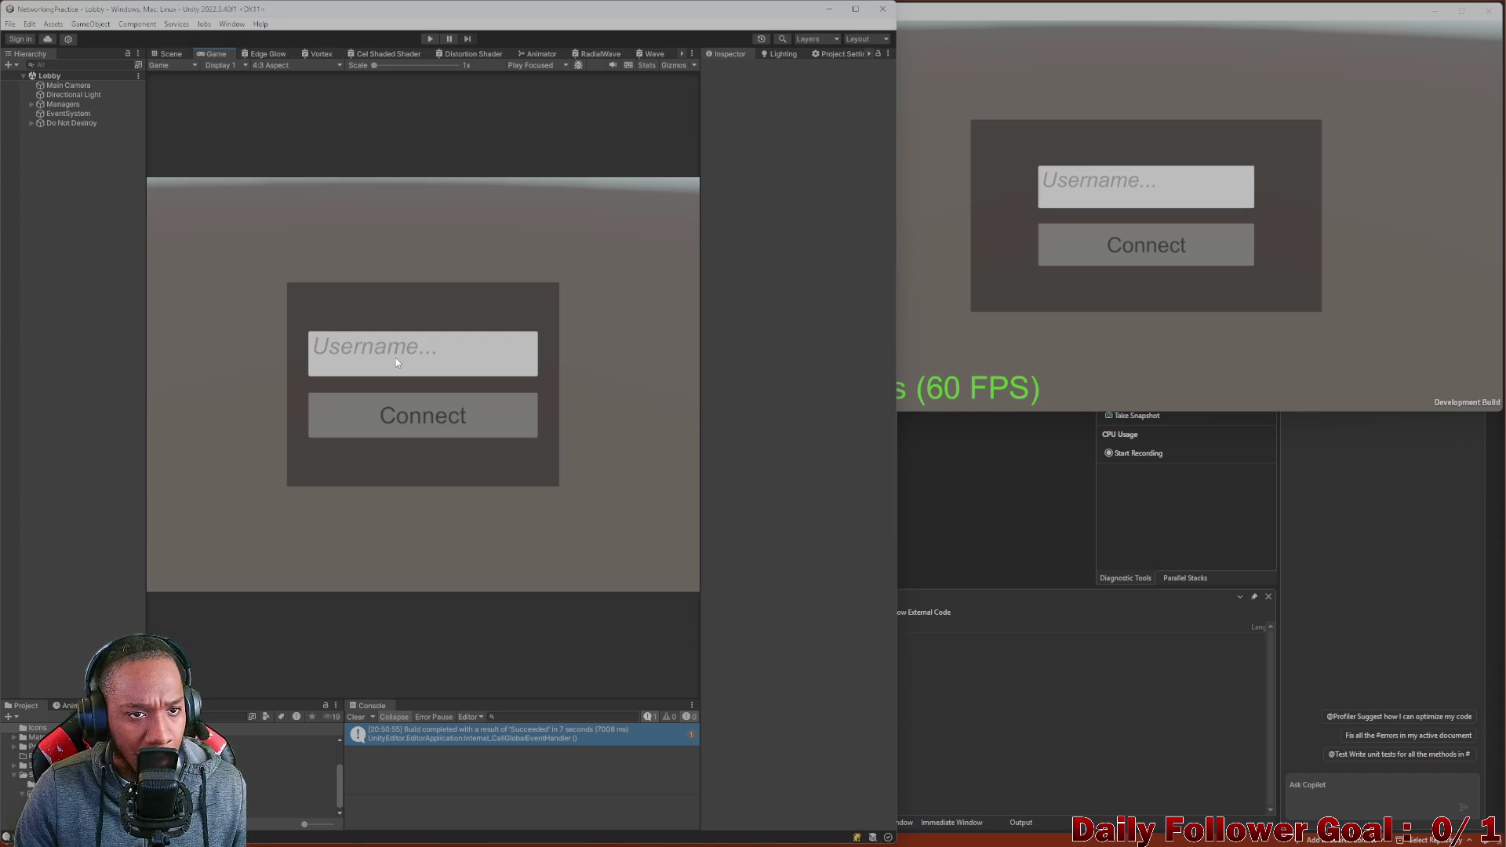
click(431, 39)
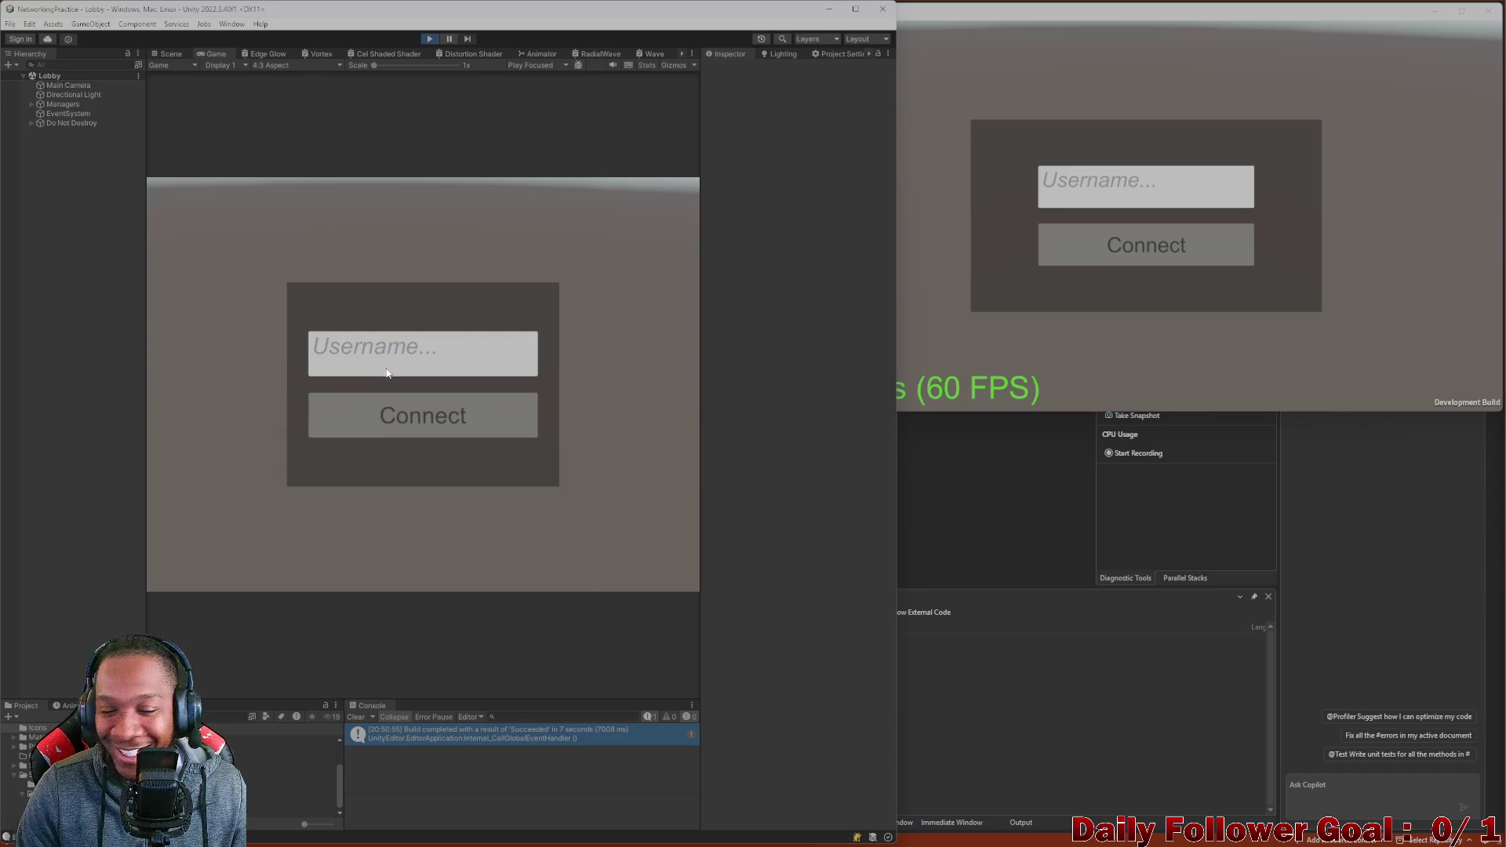
click(397, 350)
text(dude)
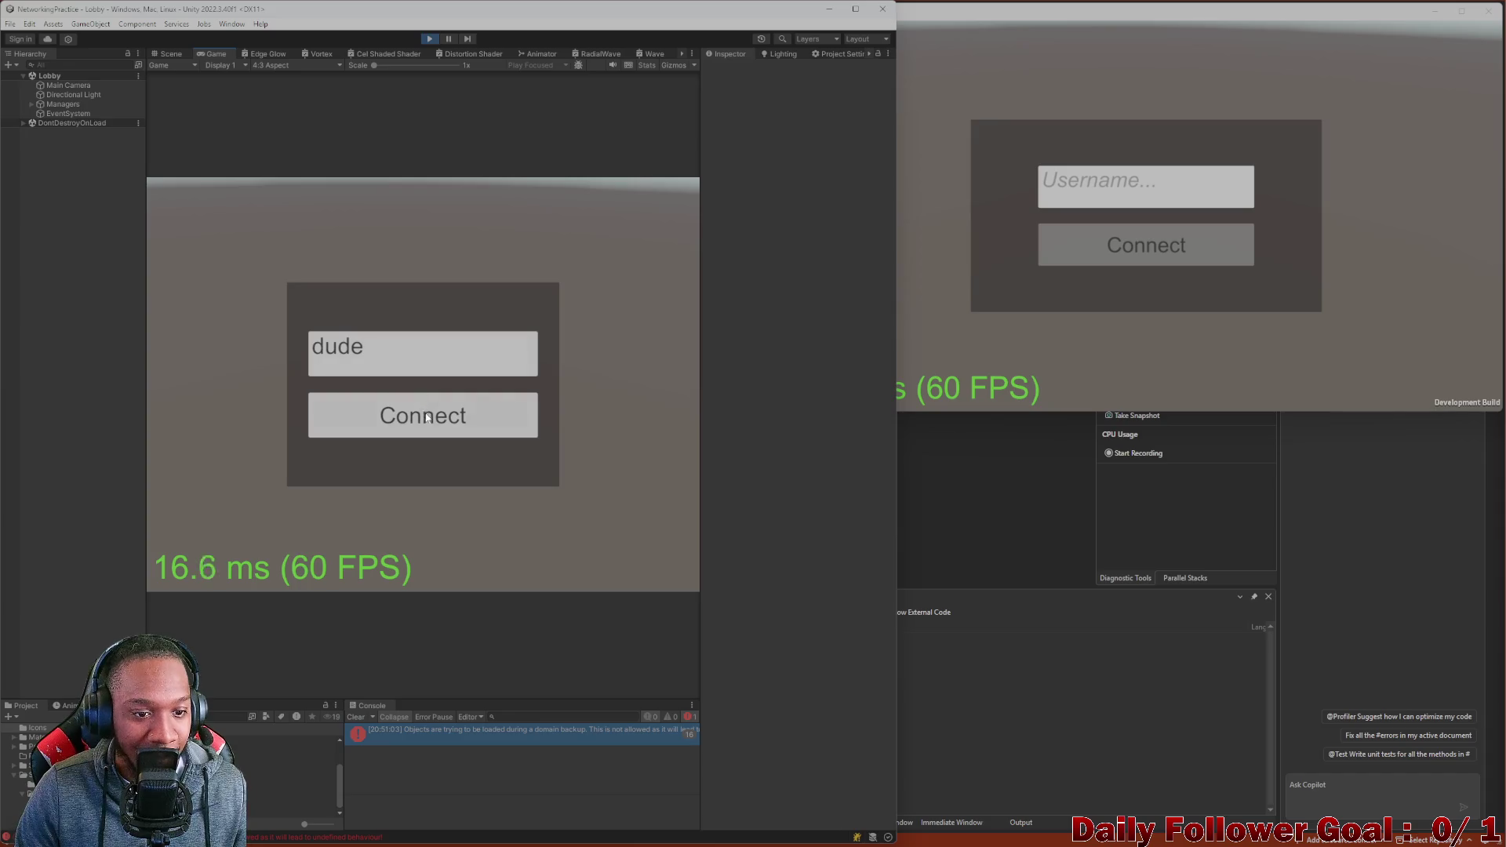
click(422, 415)
click(1088, 205)
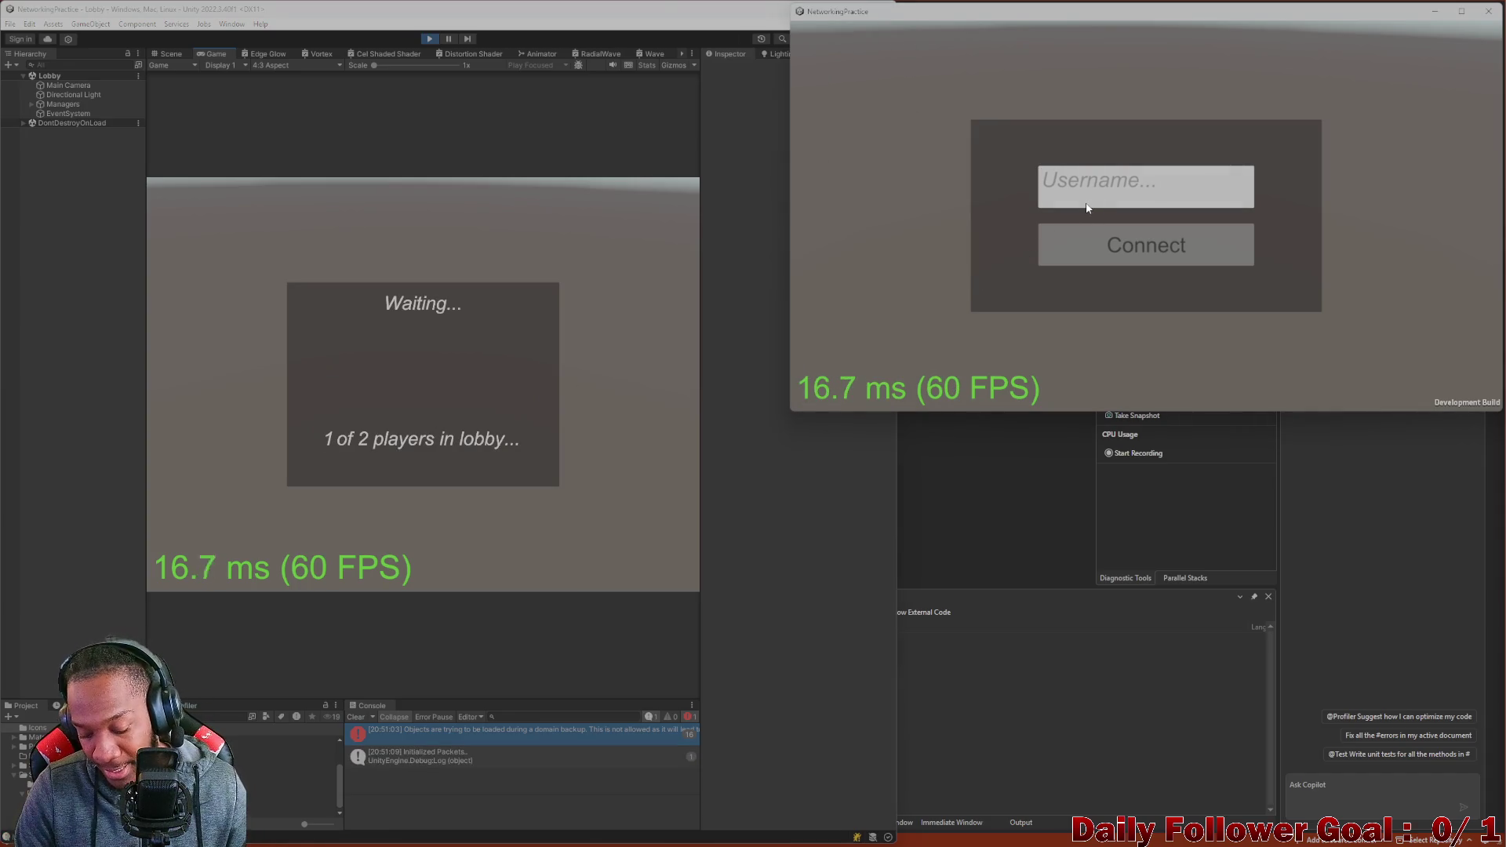
text(stuff)
click(1051, 234)
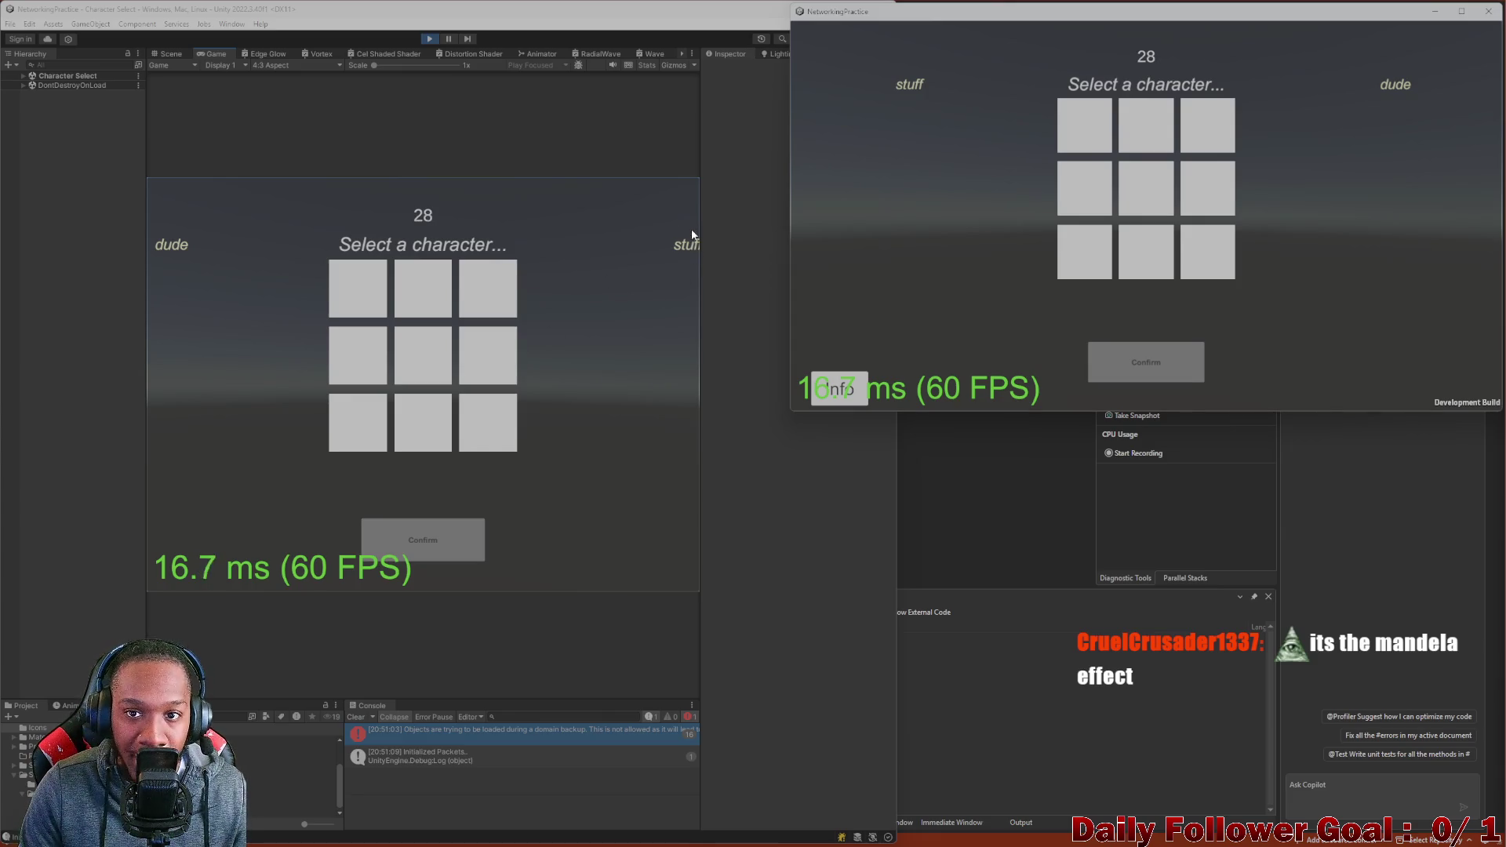
Lock in The Speedster in the editor client and The Brawn in the build.
click(349, 291)
click(422, 553)
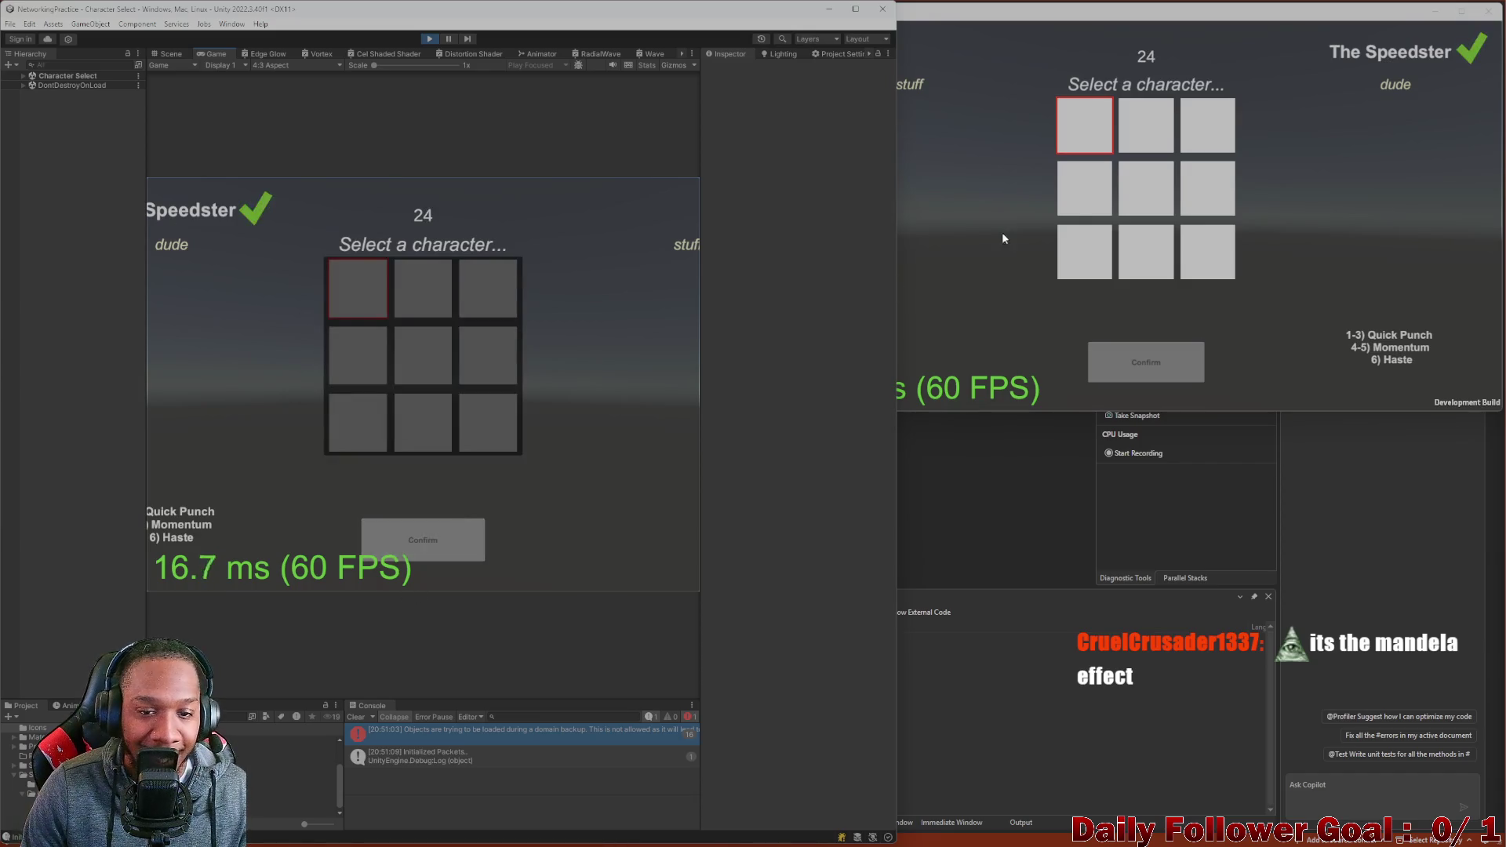
click(959, 251)
click(1146, 125)
click(1154, 364)
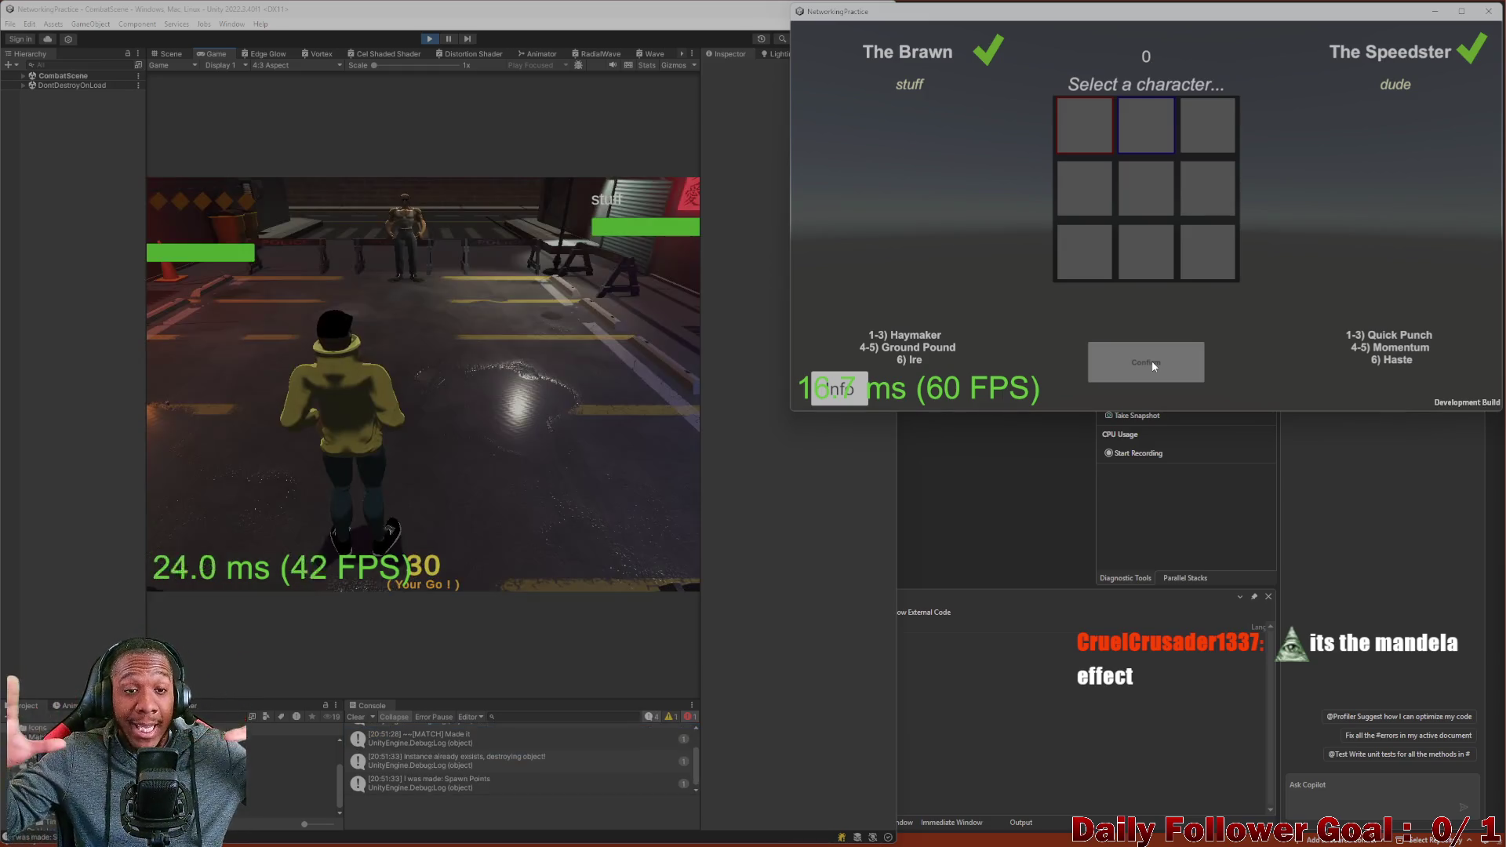
End the editor player's turn and switch between the build and editor windows.
click(317, 467)
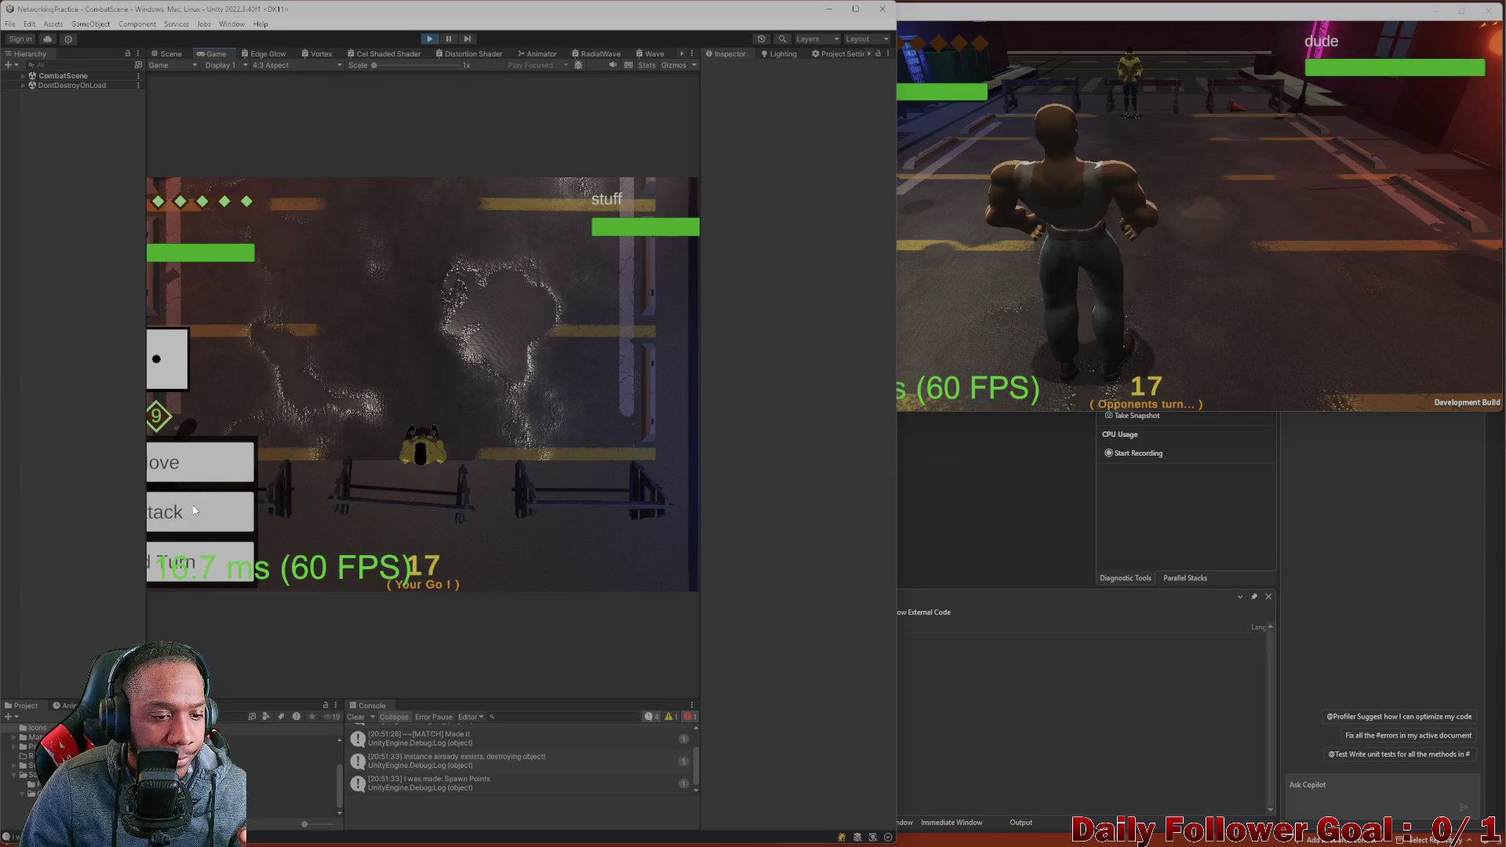
click(193, 575)
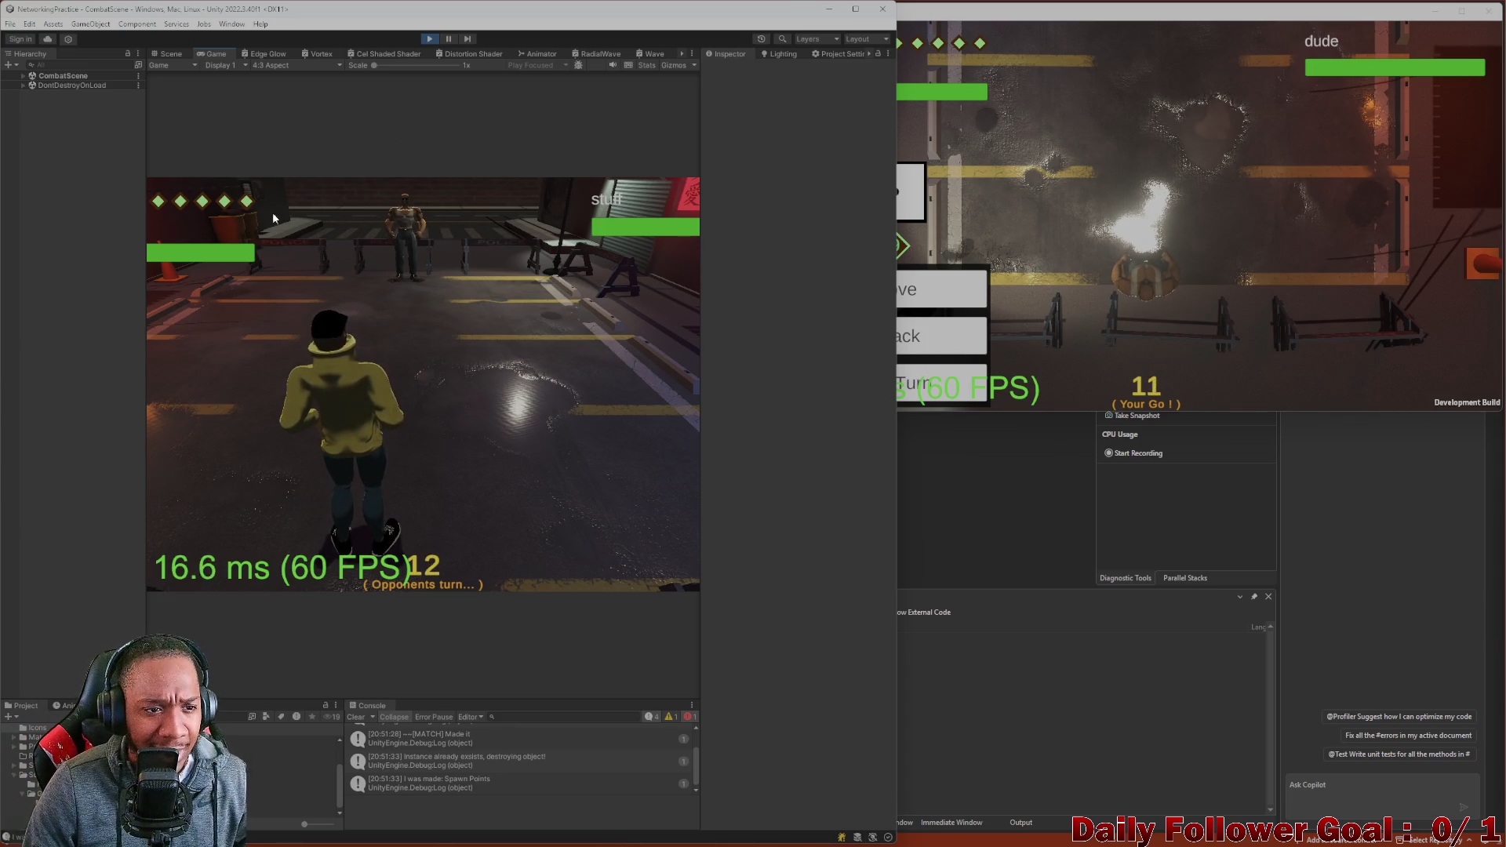
click(1032, 206)
click(390, 300)
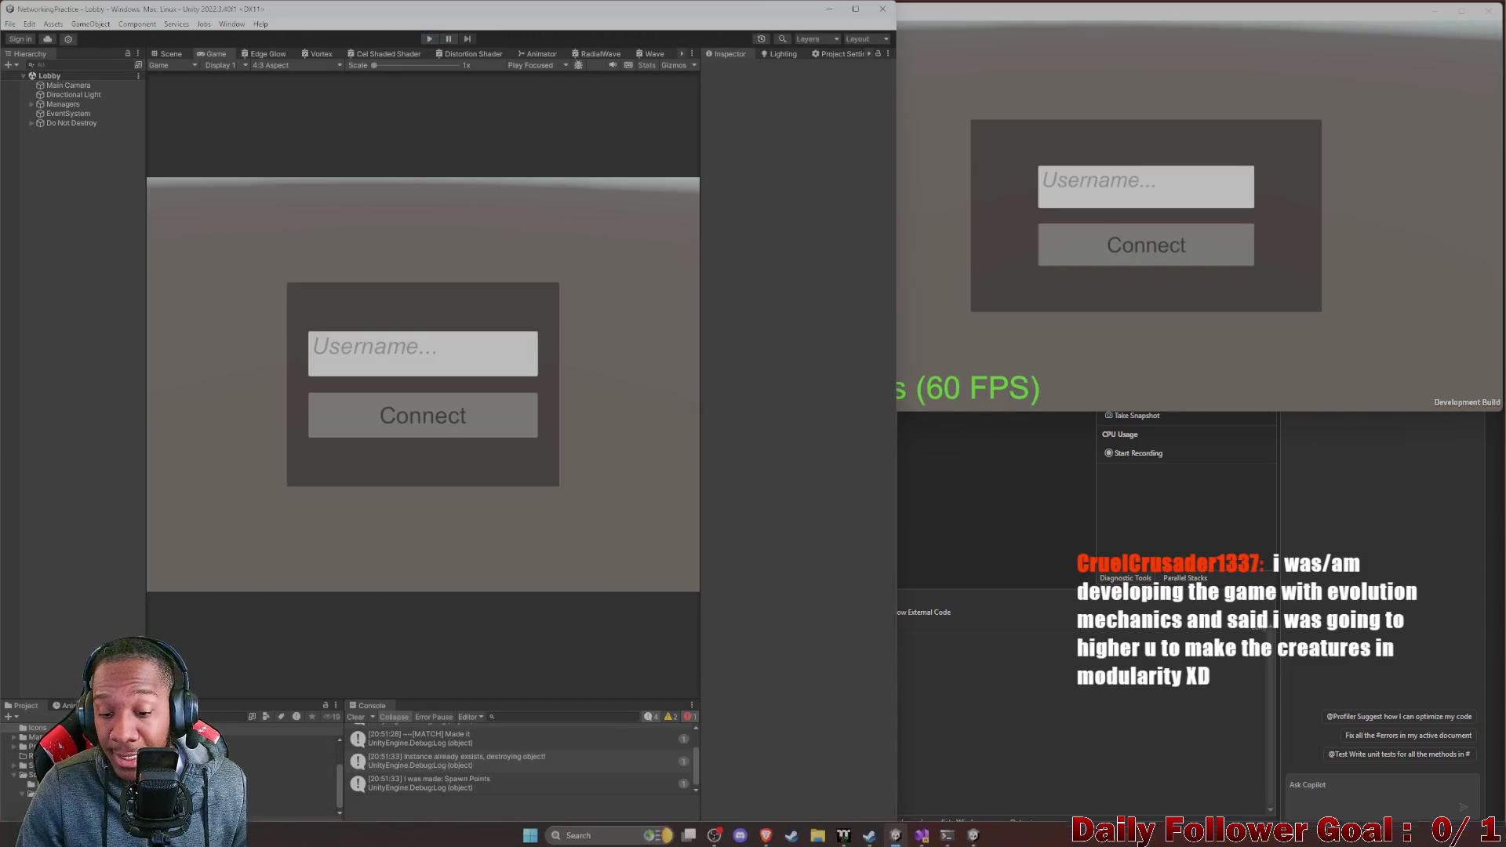
Enter Play mode and connect the editor client with username 'asdf'.
mouse_move(920, 832)
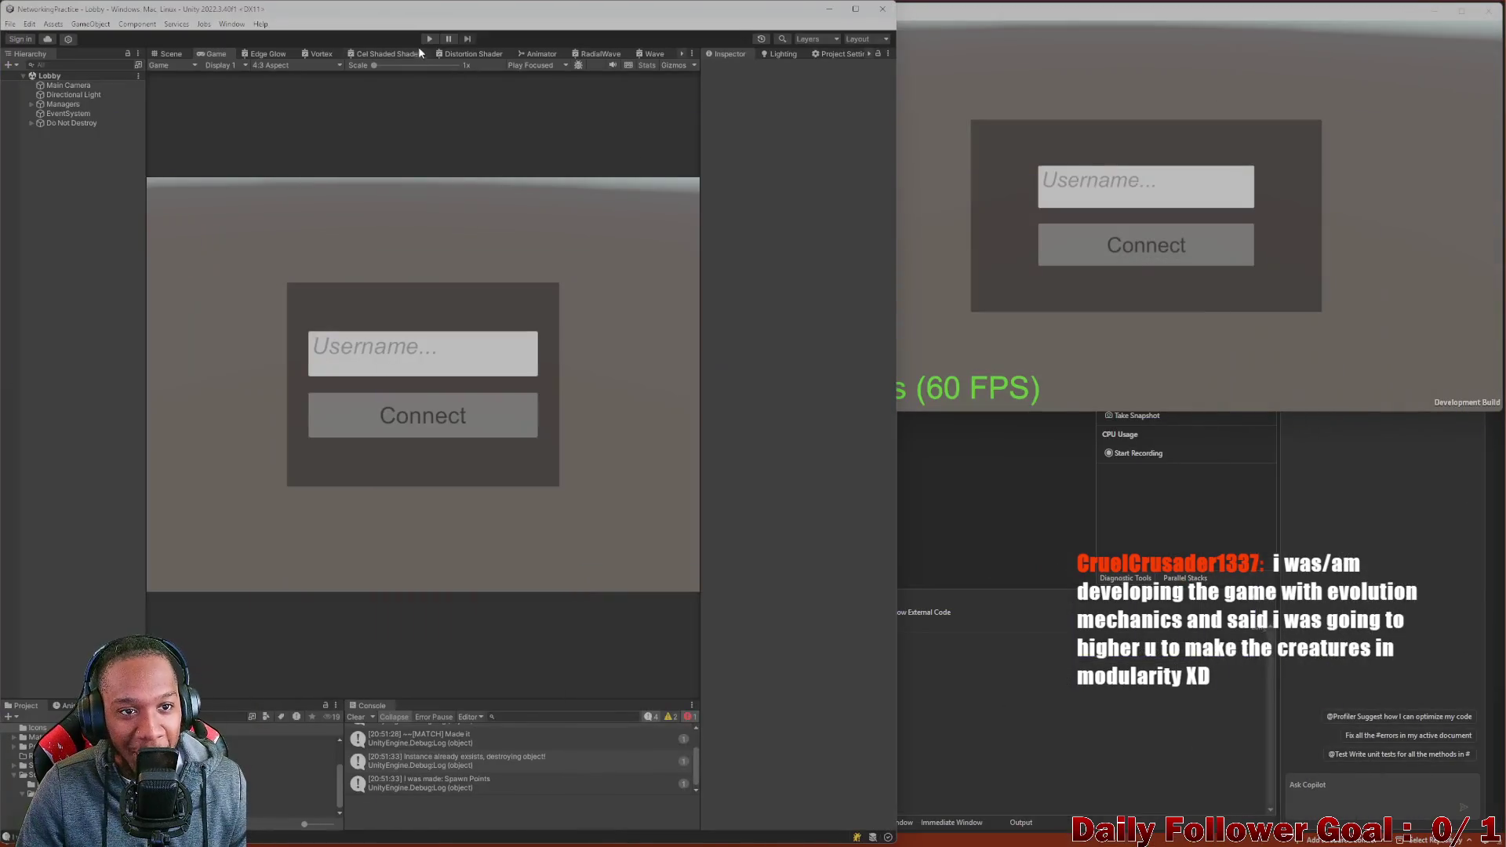
click(429, 38)
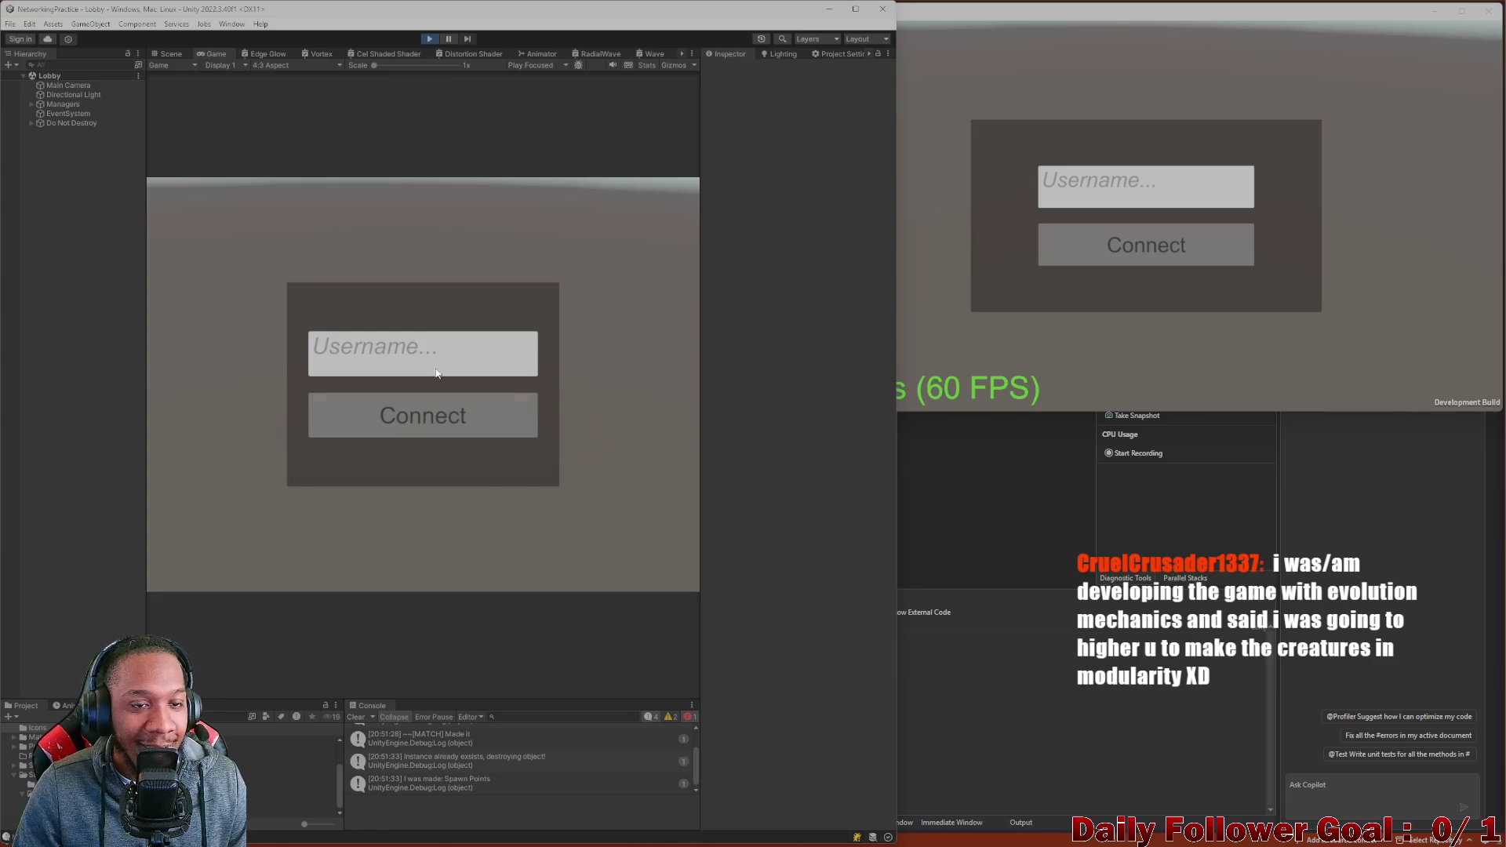
click(345, 353)
text(asdf)
click(417, 416)
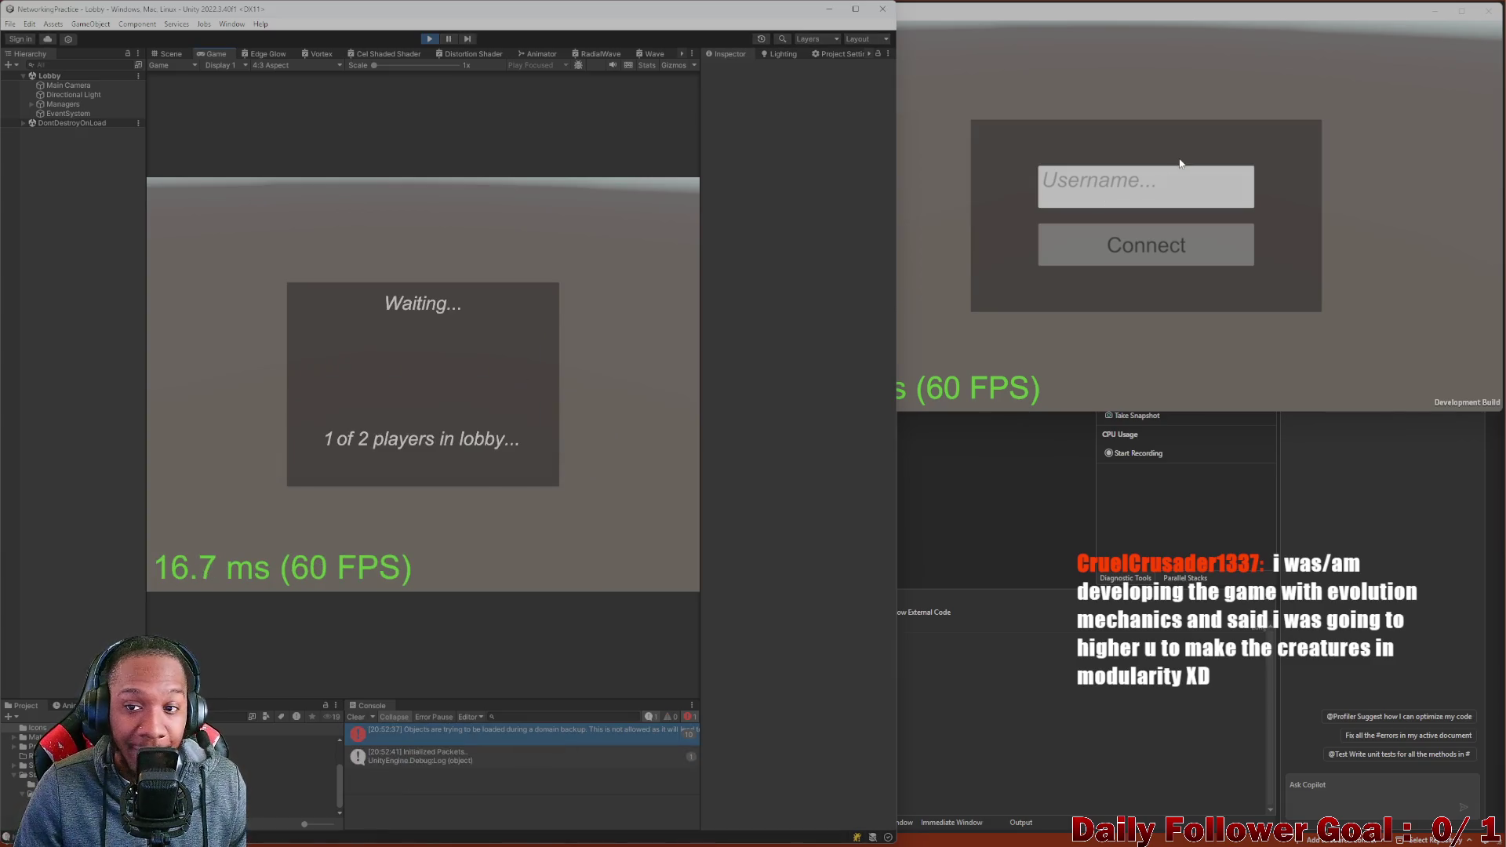
Connect the standalone build with username 'zxcv'.
click(1145, 188)
text(zxcv)
click(1147, 247)
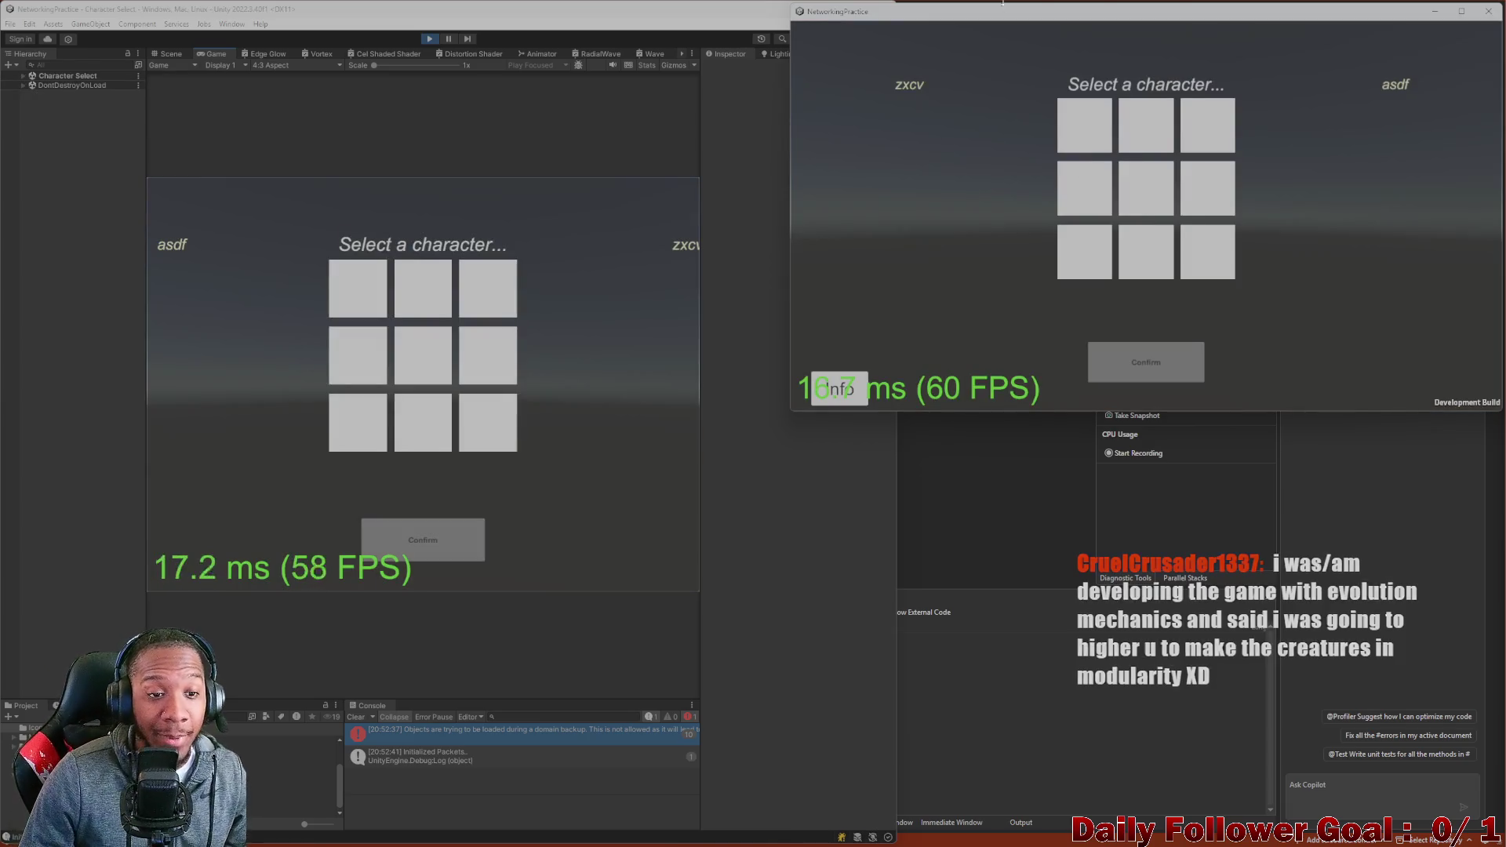
Pick The Speedster in the editor and set the Game view aspect to 16:9.
click(358, 294)
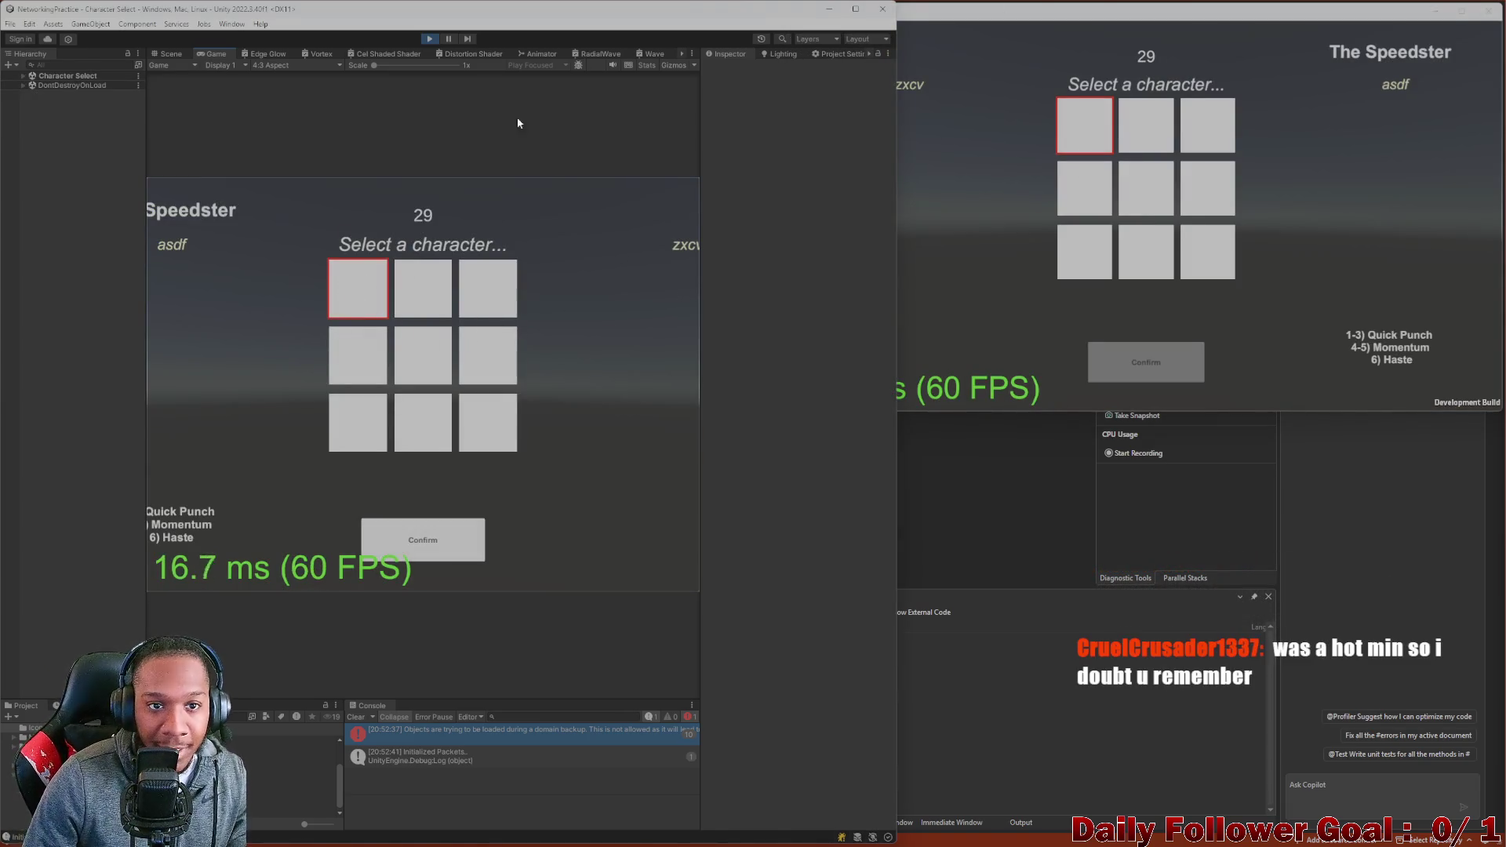
click(288, 63)
click(298, 110)
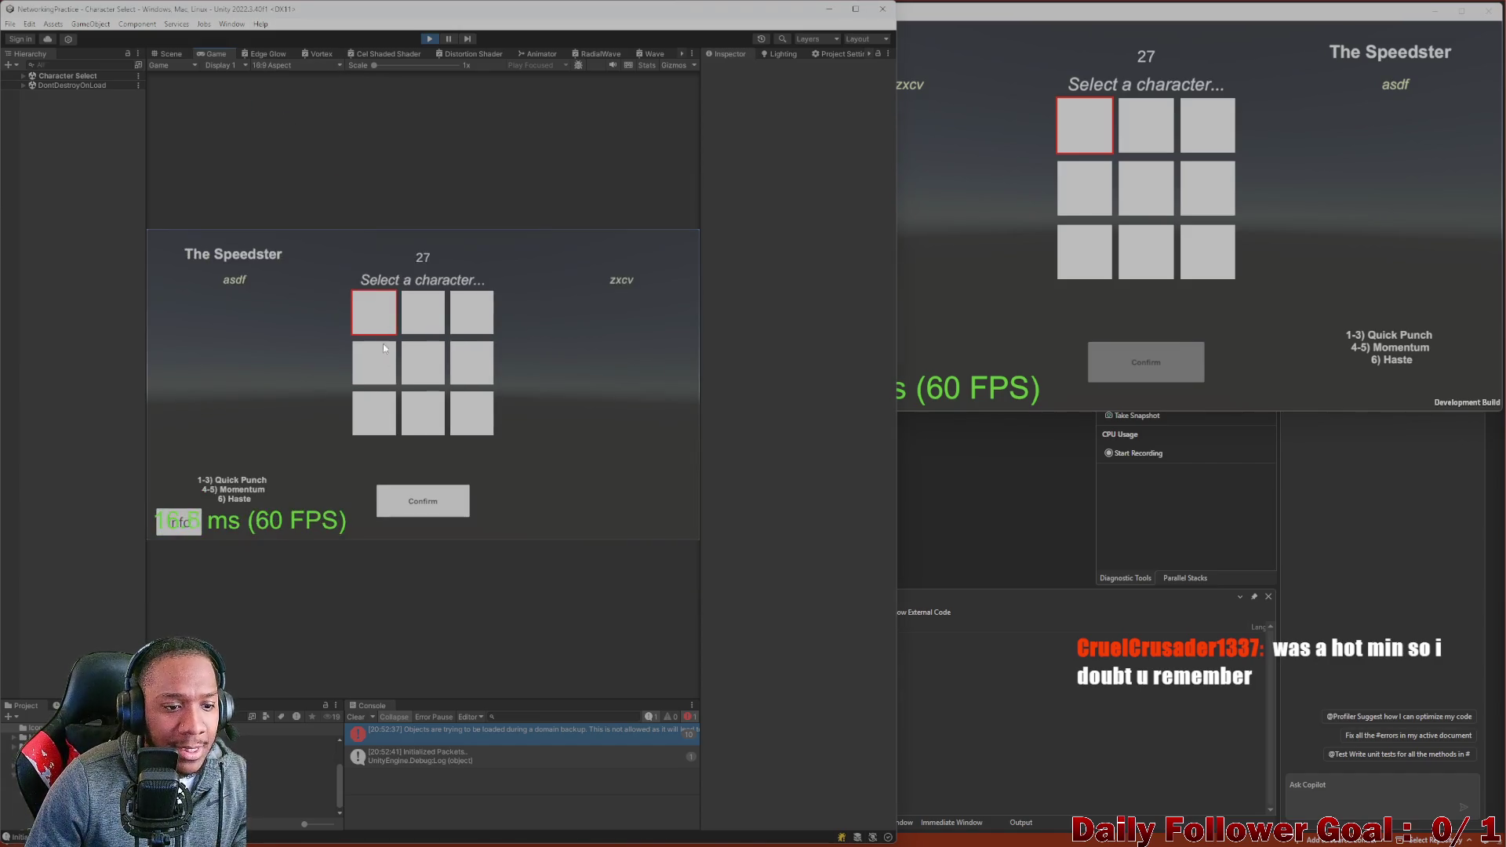
View and close the fighters' ability descriptions twice.
click(186, 522)
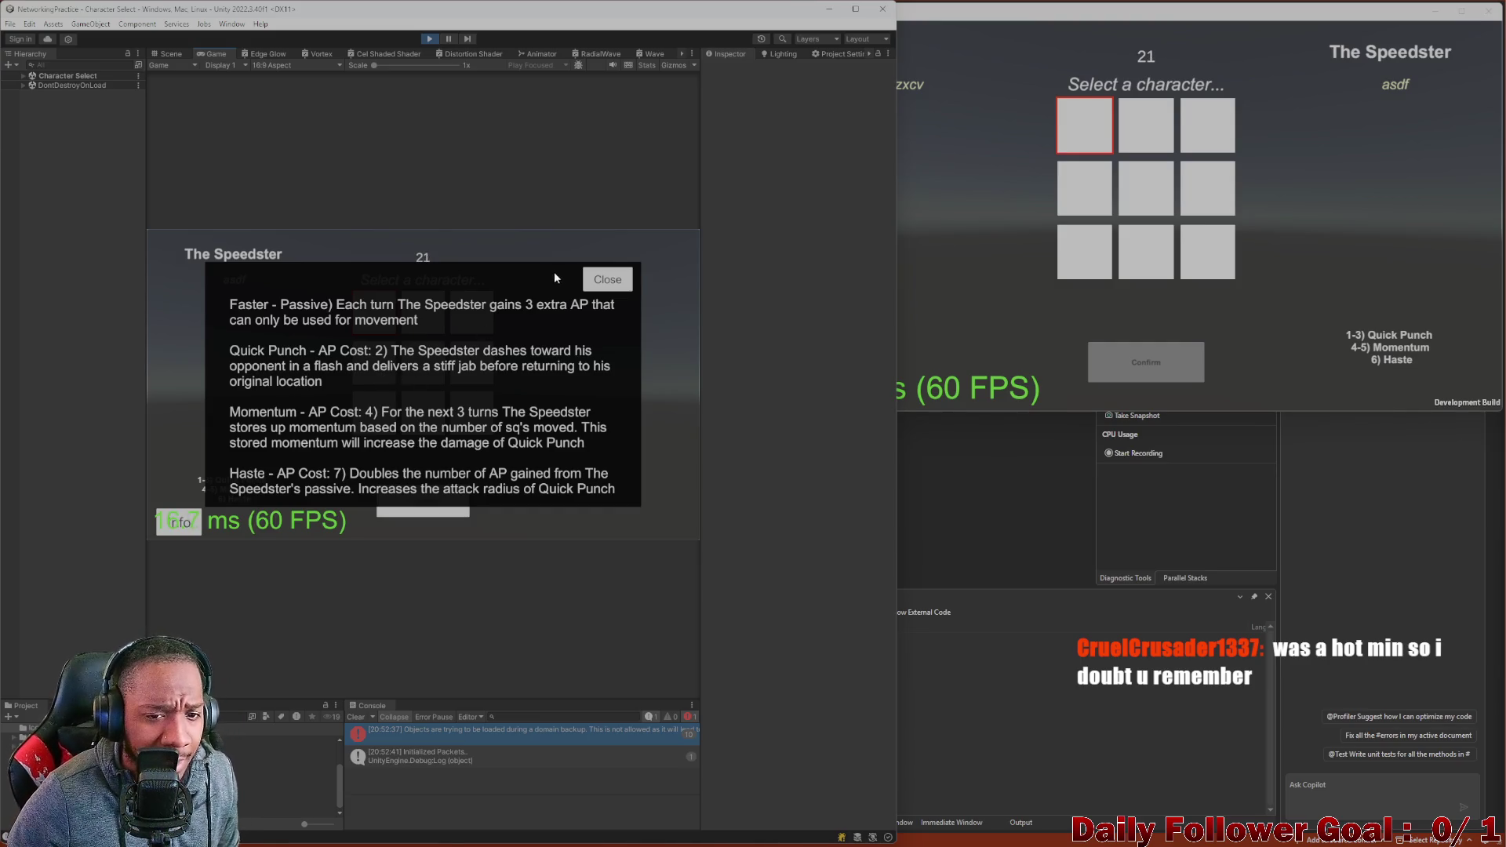
click(607, 279)
click(176, 518)
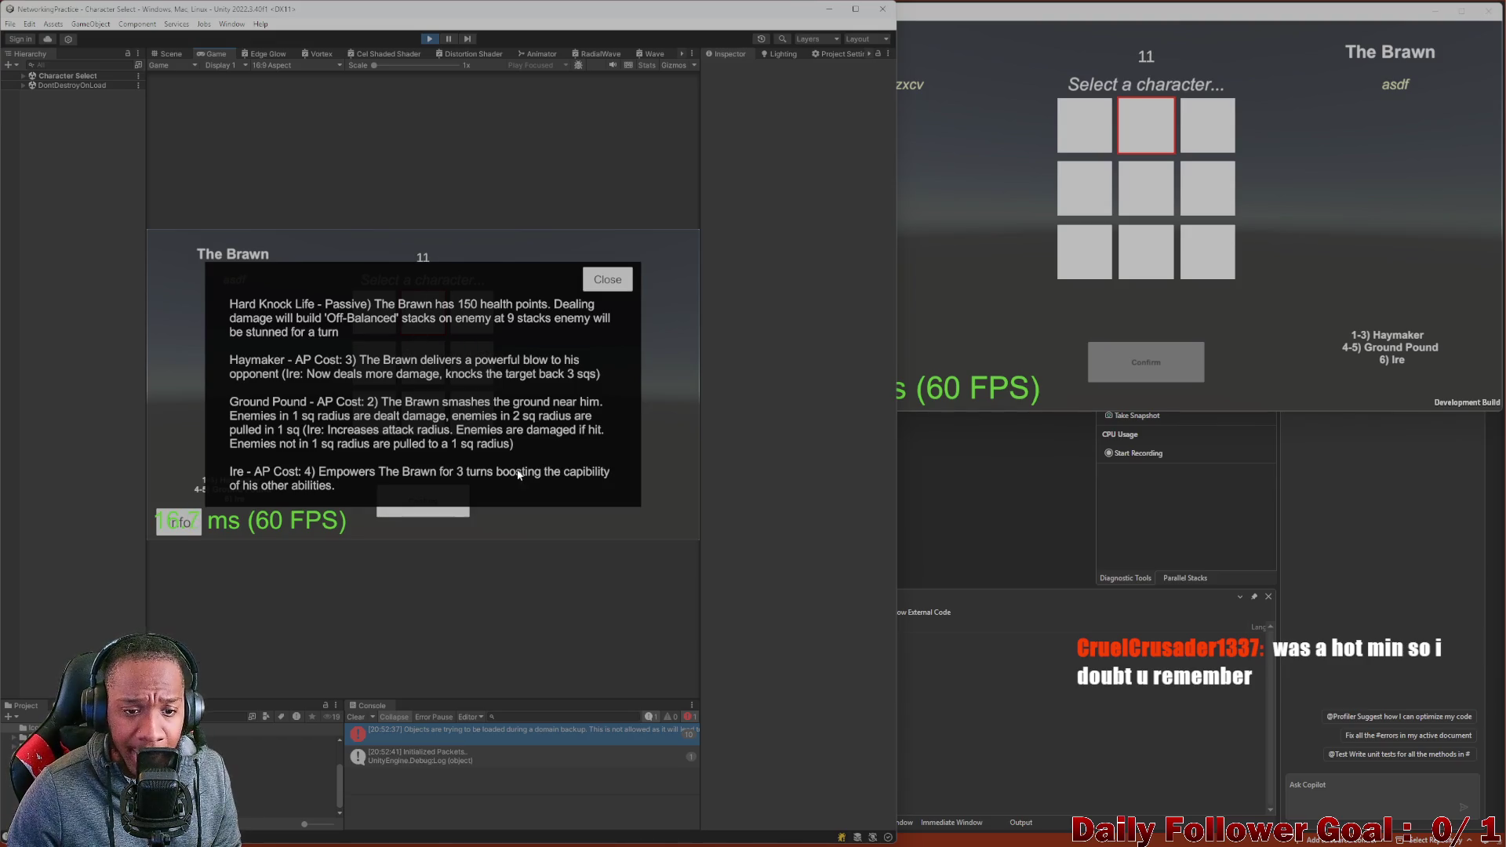
click(590, 290)
Confirm The Brawn in the editor and The Speedster in the build.
click(423, 506)
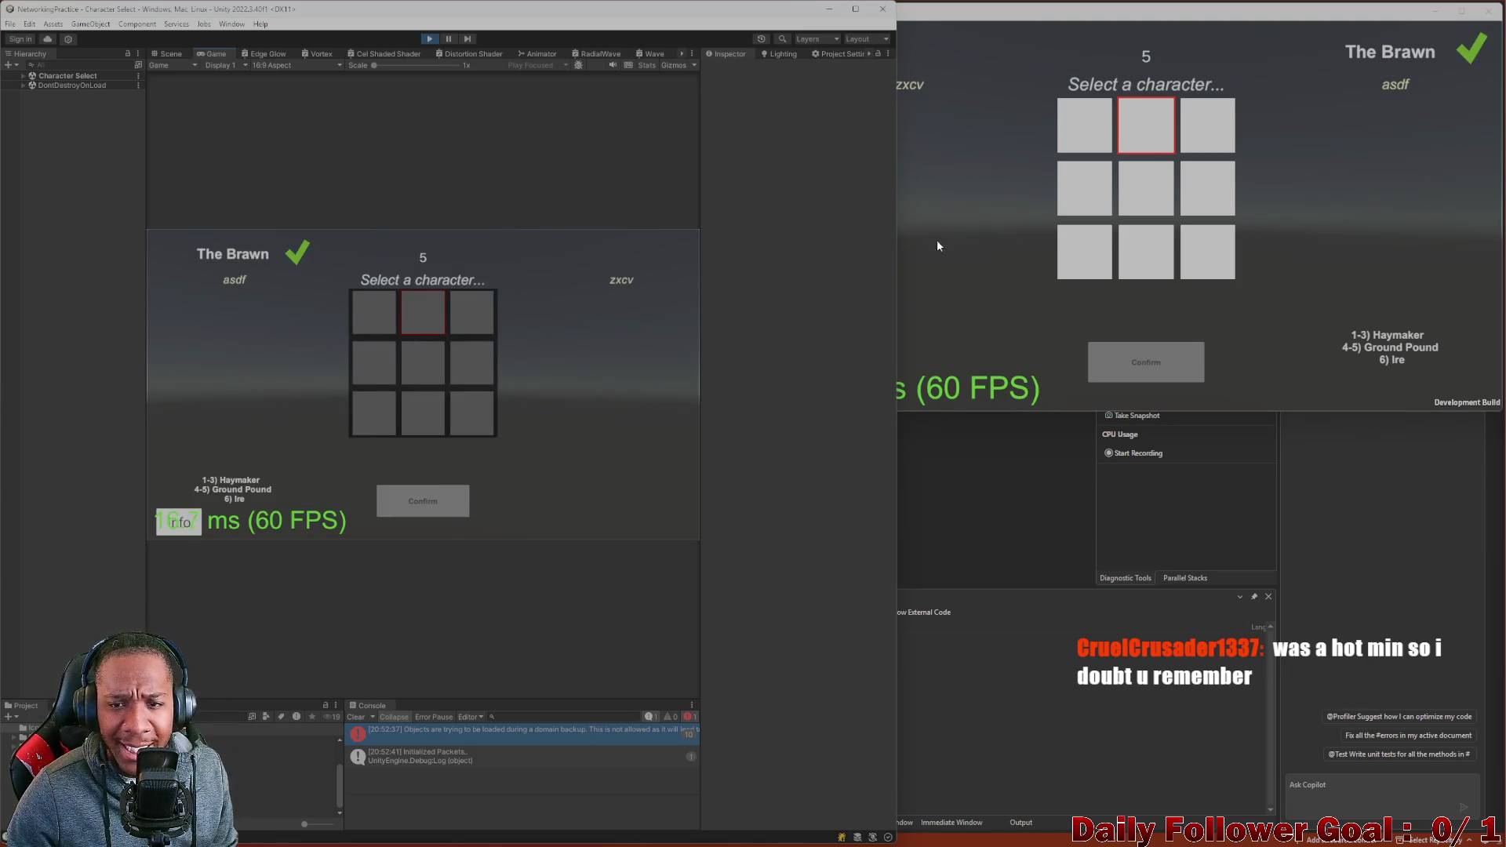
click(1074, 124)
click(1153, 362)
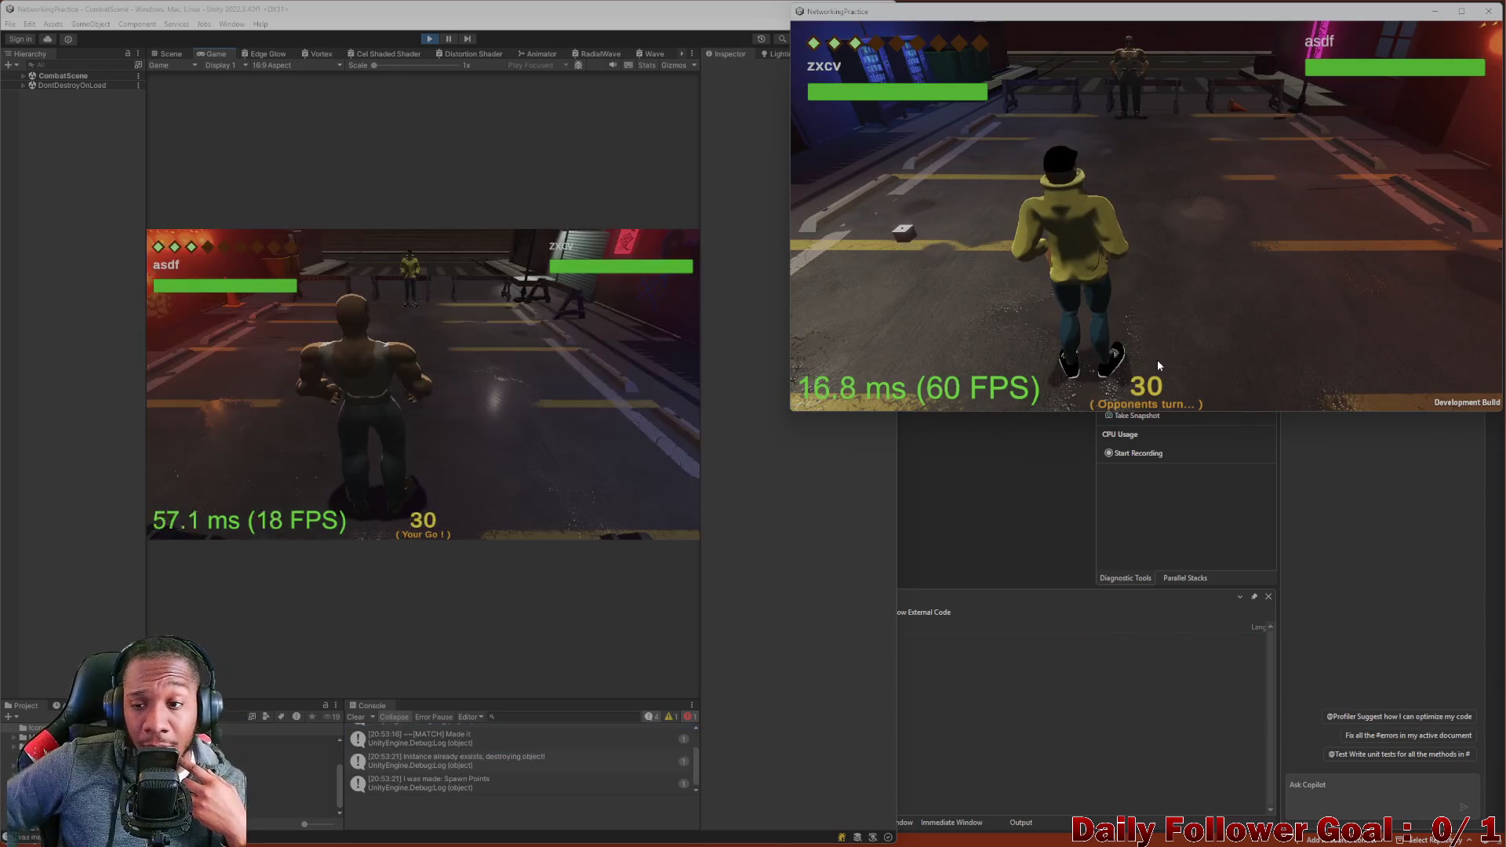
Open the attack list with Info and preview Haymaker, Ground Pound and Ire ranges.
click(232, 401)
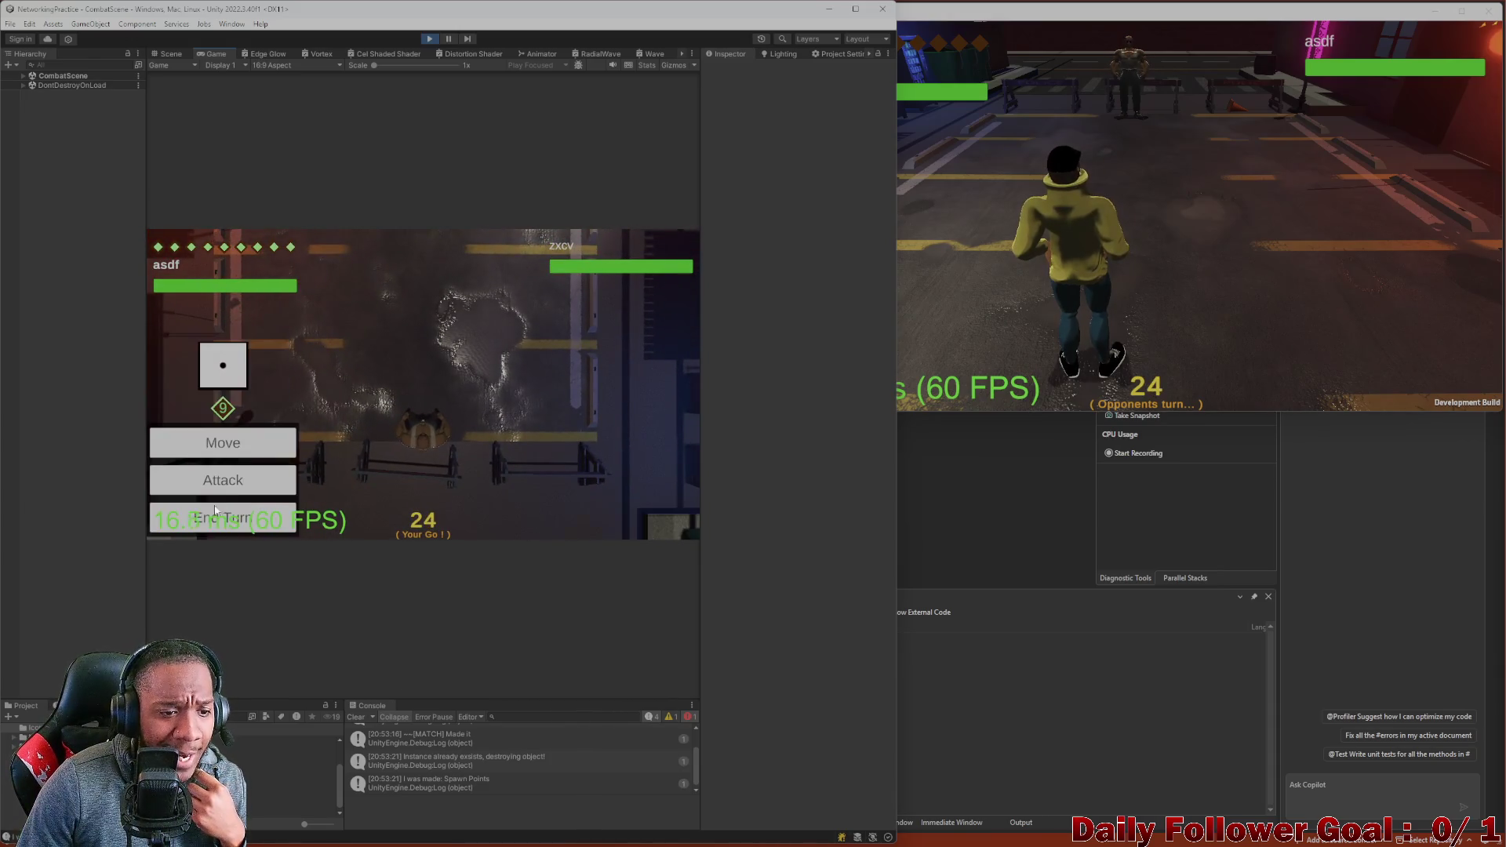
click(237, 480)
click(273, 522)
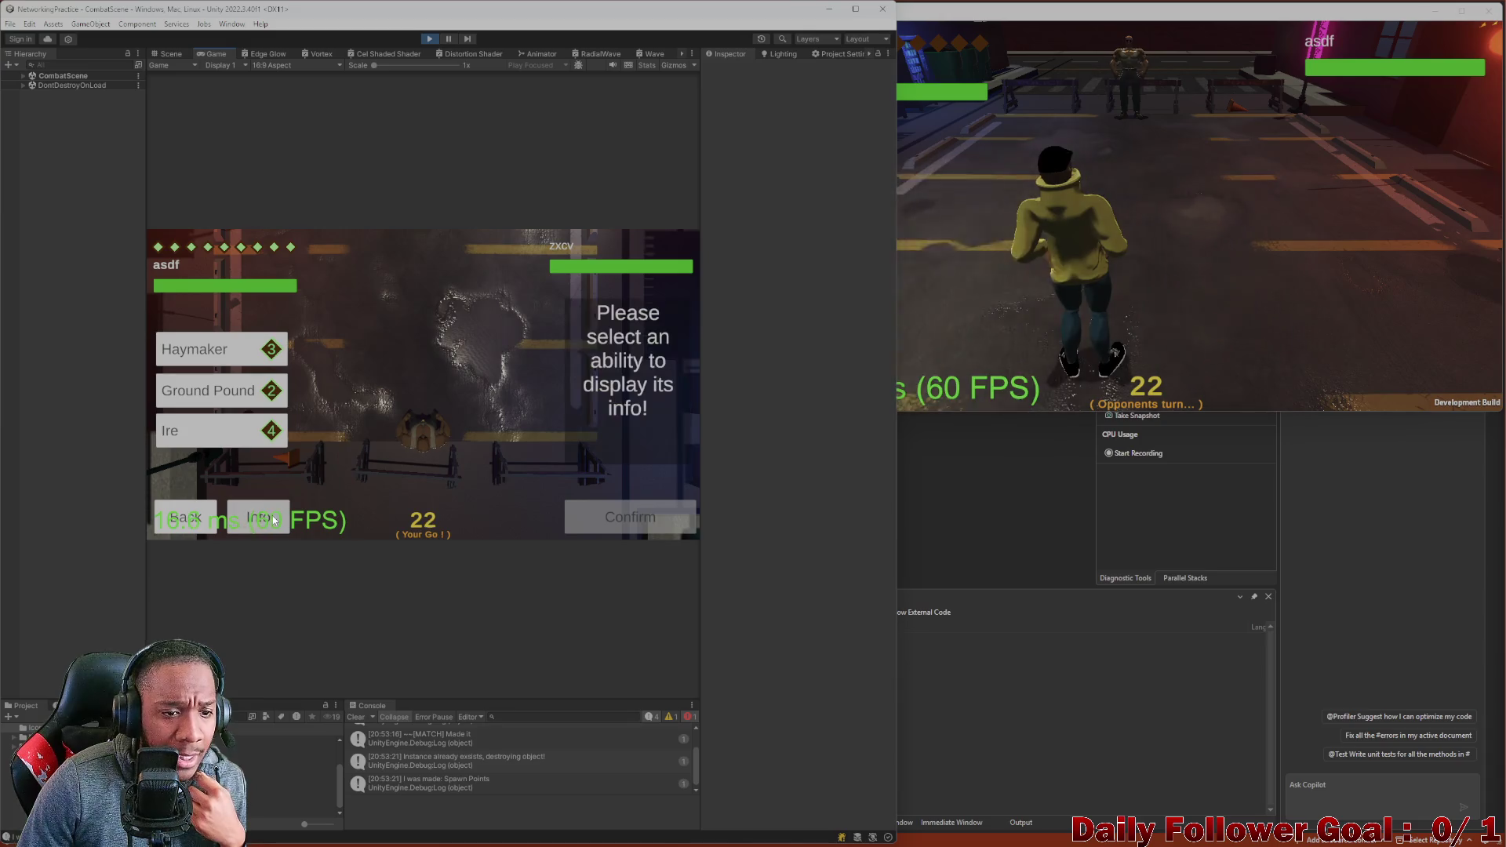
click(247, 350)
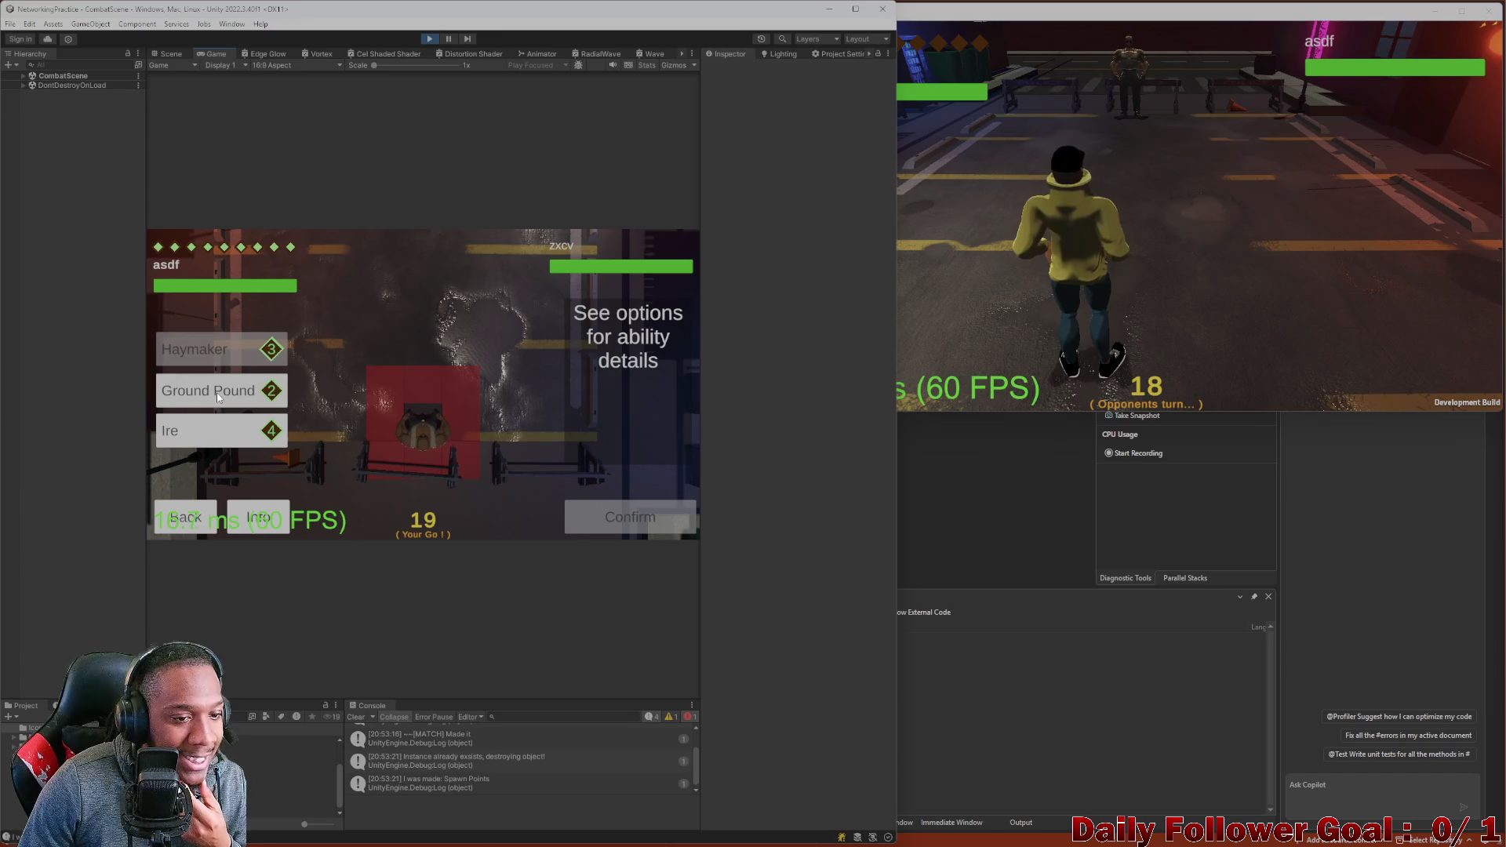
click(218, 395)
click(226, 431)
Recompare Haymaker, Ground Pound and Ire ranges, go back, then preview Haymaker and Ground Pound again.
click(209, 339)
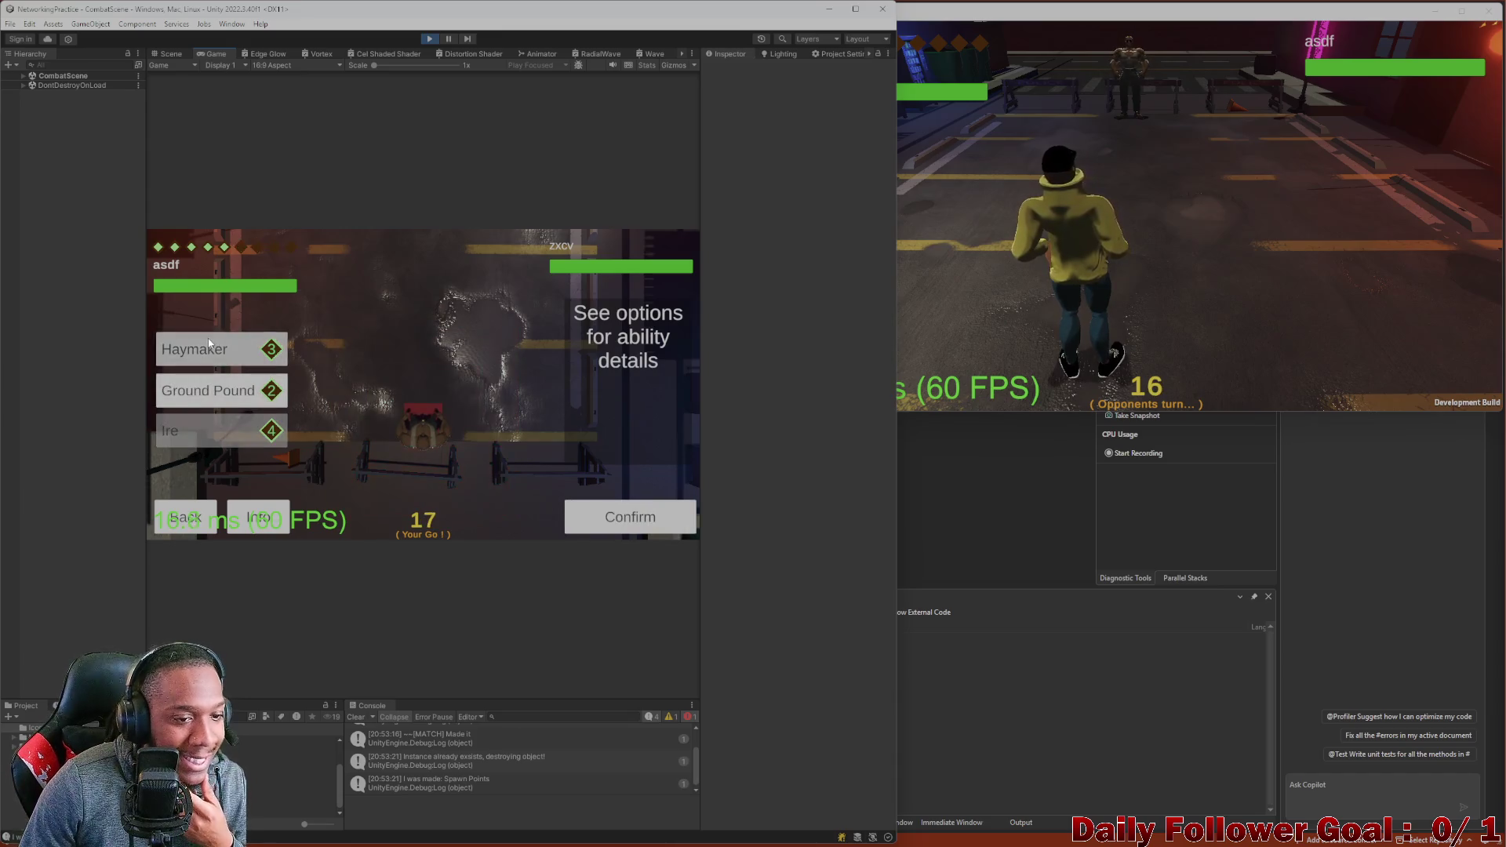
click(229, 394)
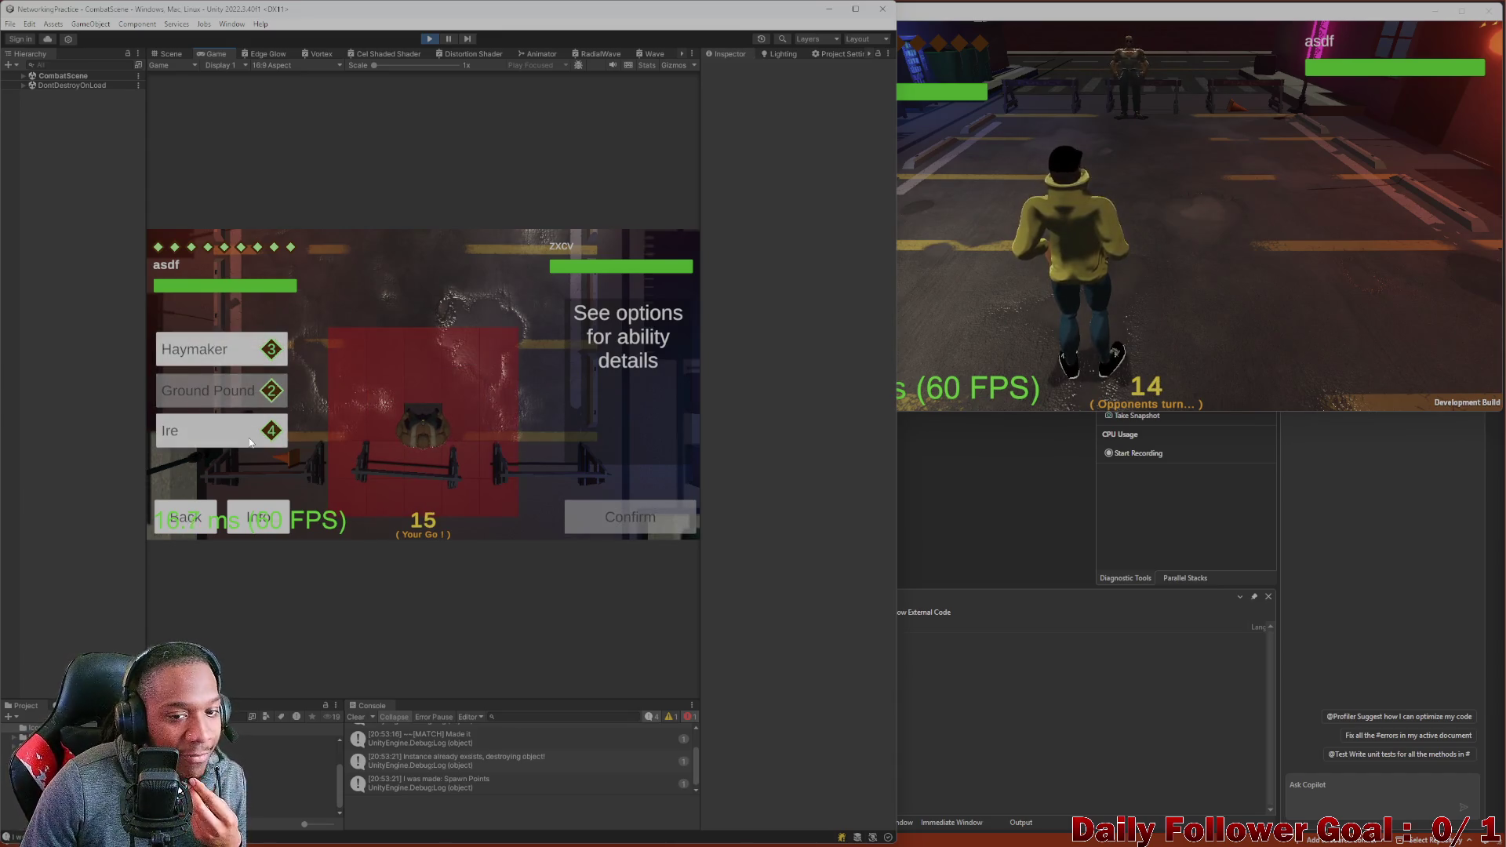
click(234, 428)
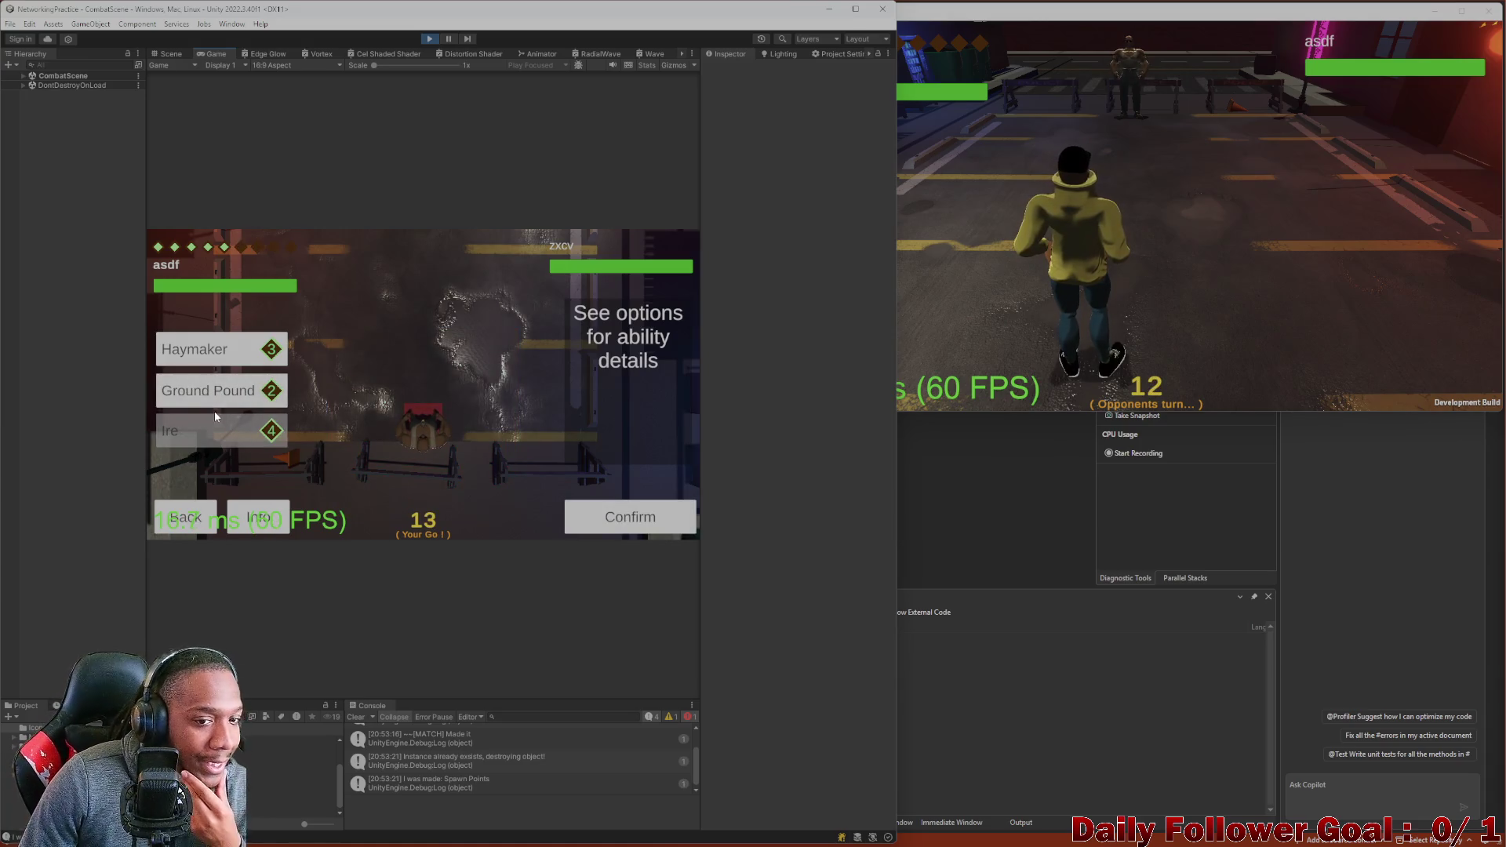
click(227, 433)
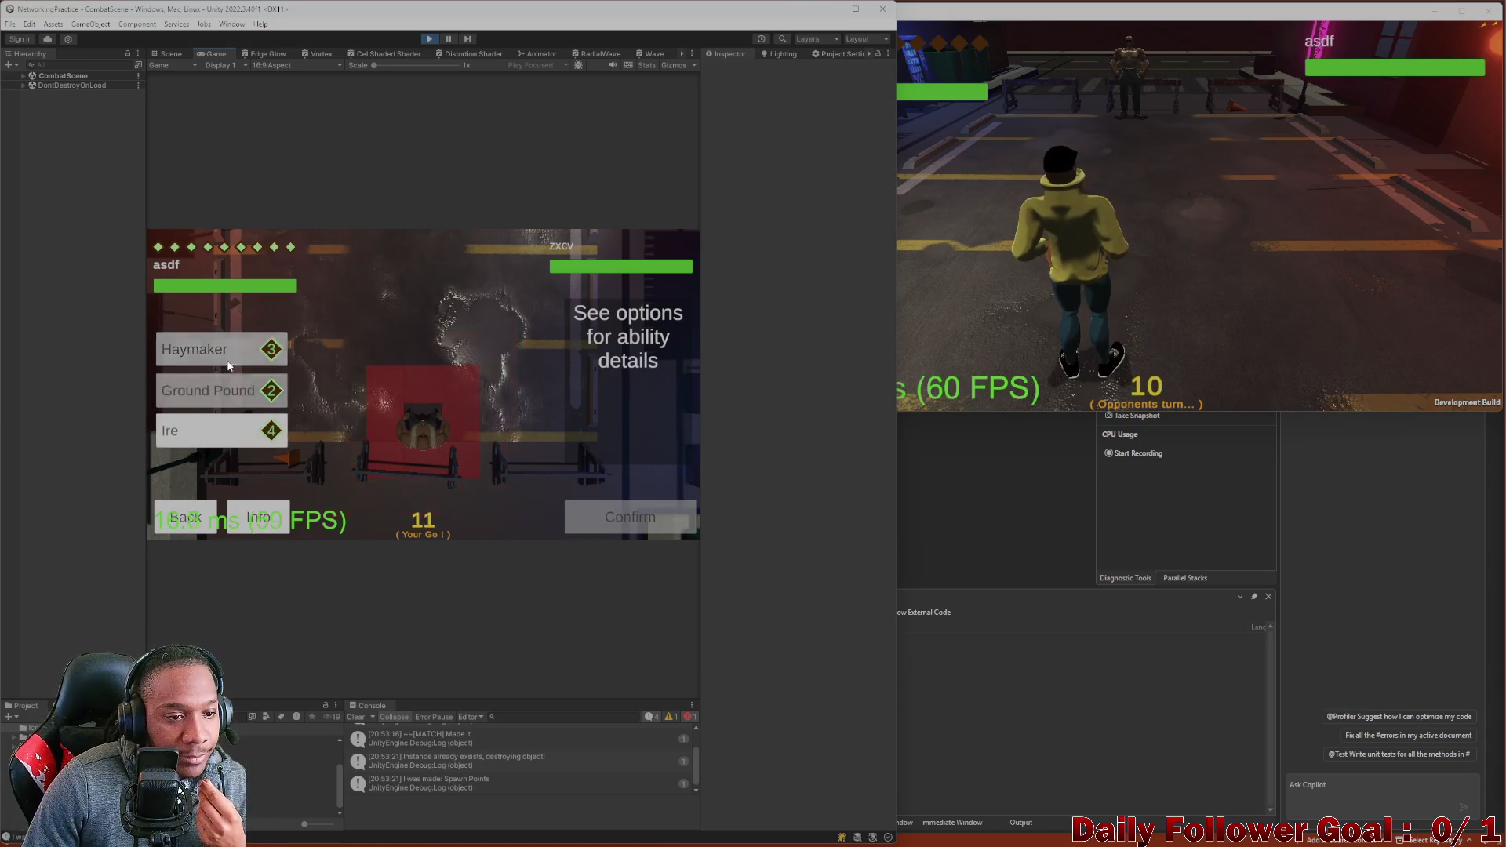
click(236, 445)
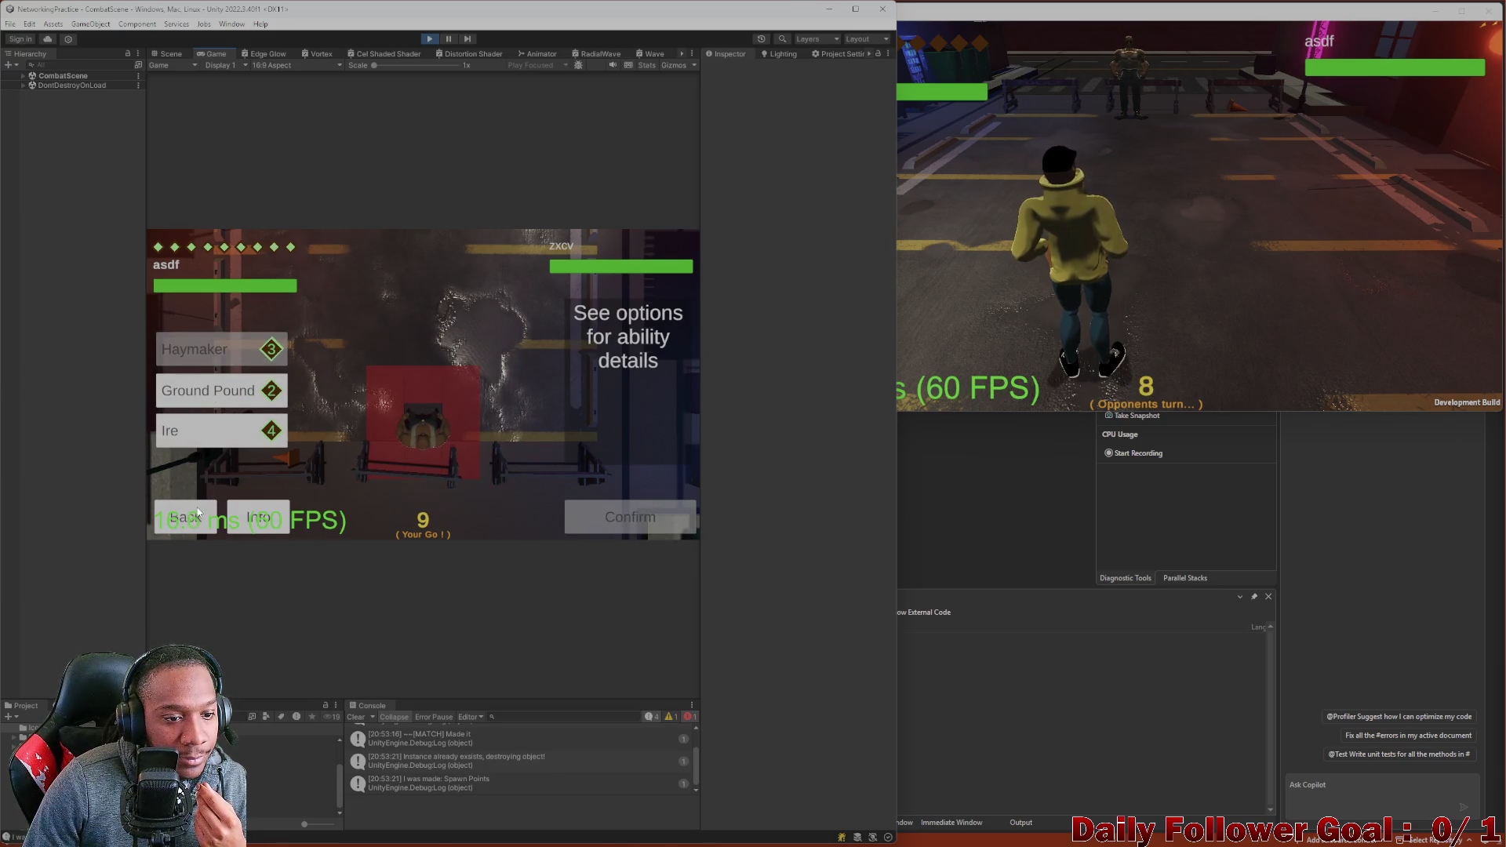
click(223, 480)
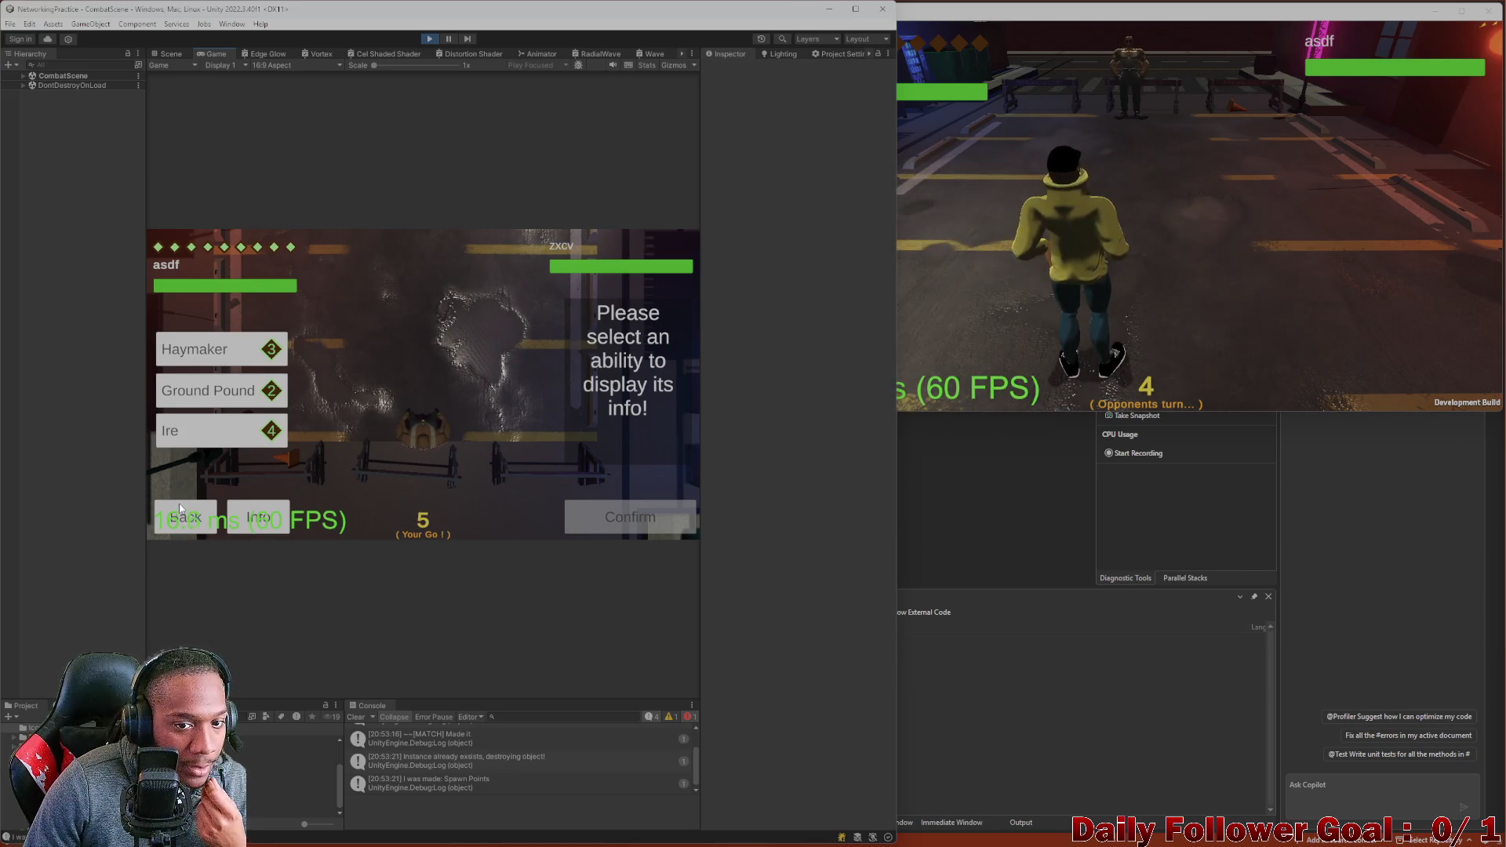
click(187, 438)
click(220, 433)
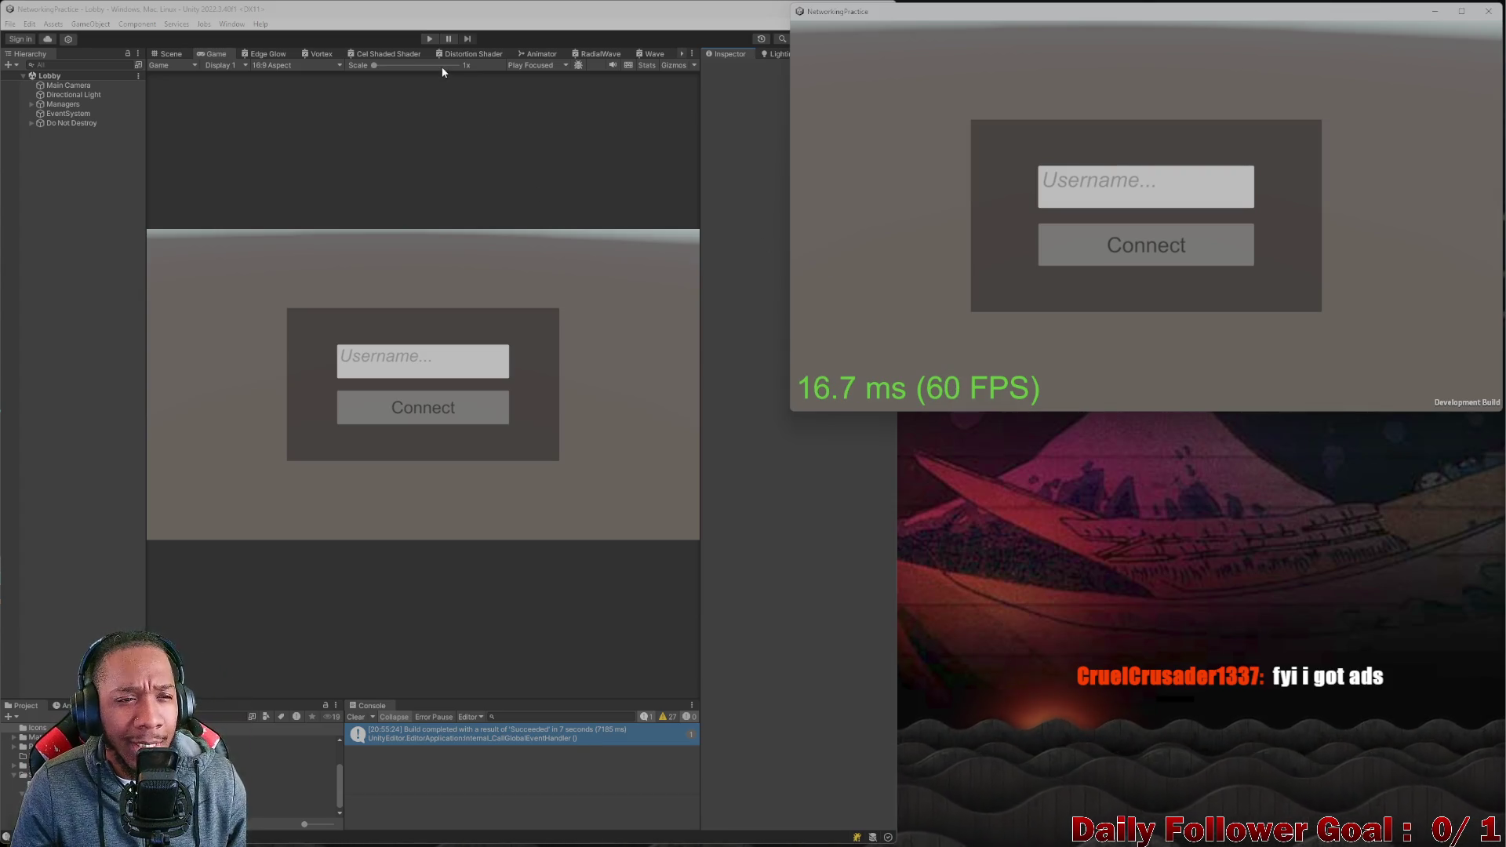
Start Play mode, clear the console errors, and join the lobby as 'Editor'.
click(428, 40)
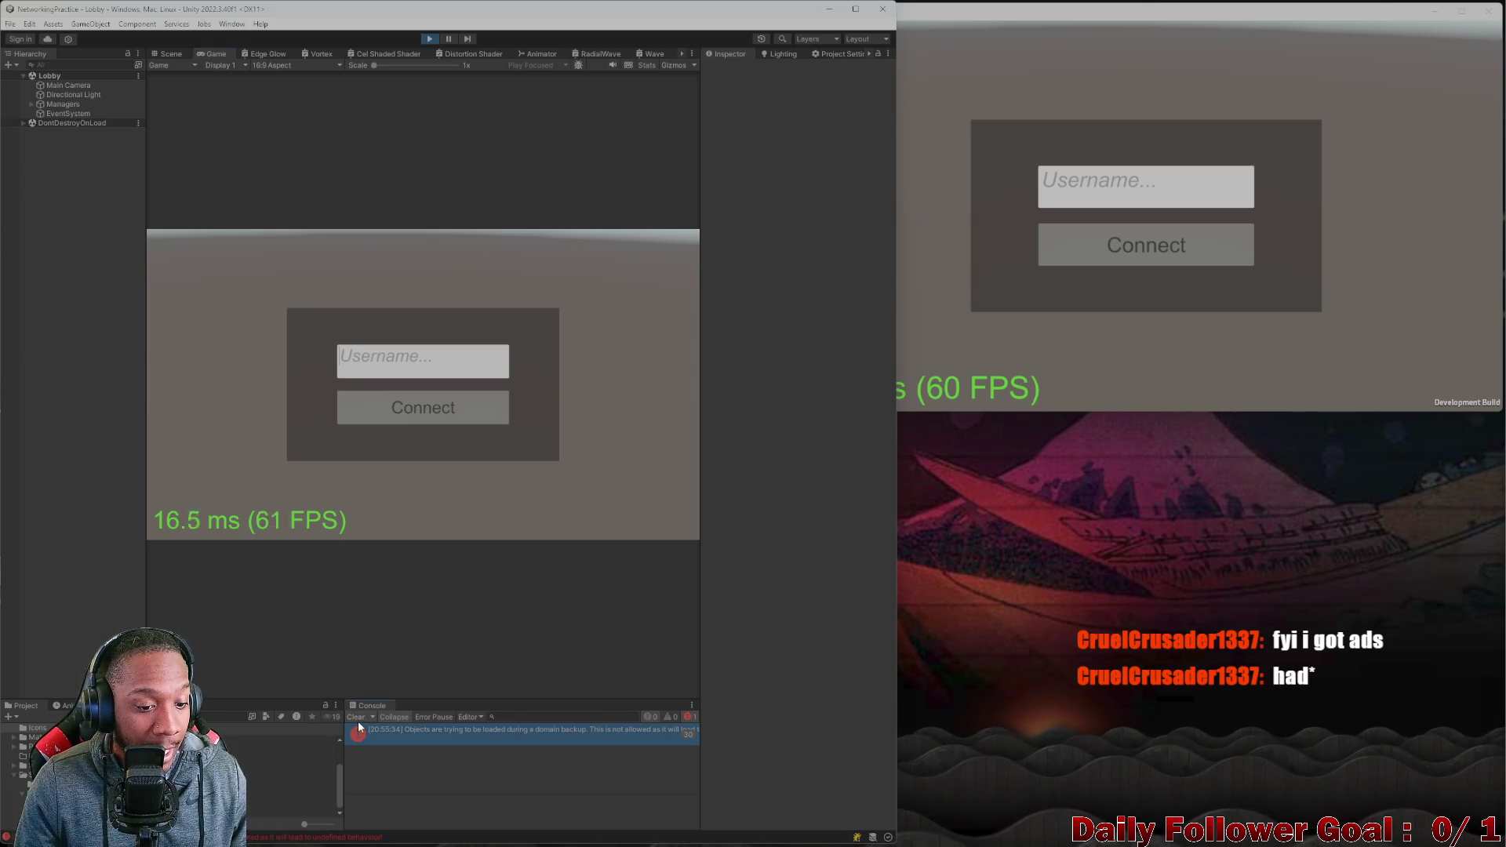
click(357, 718)
click(436, 361)
text(Editor)
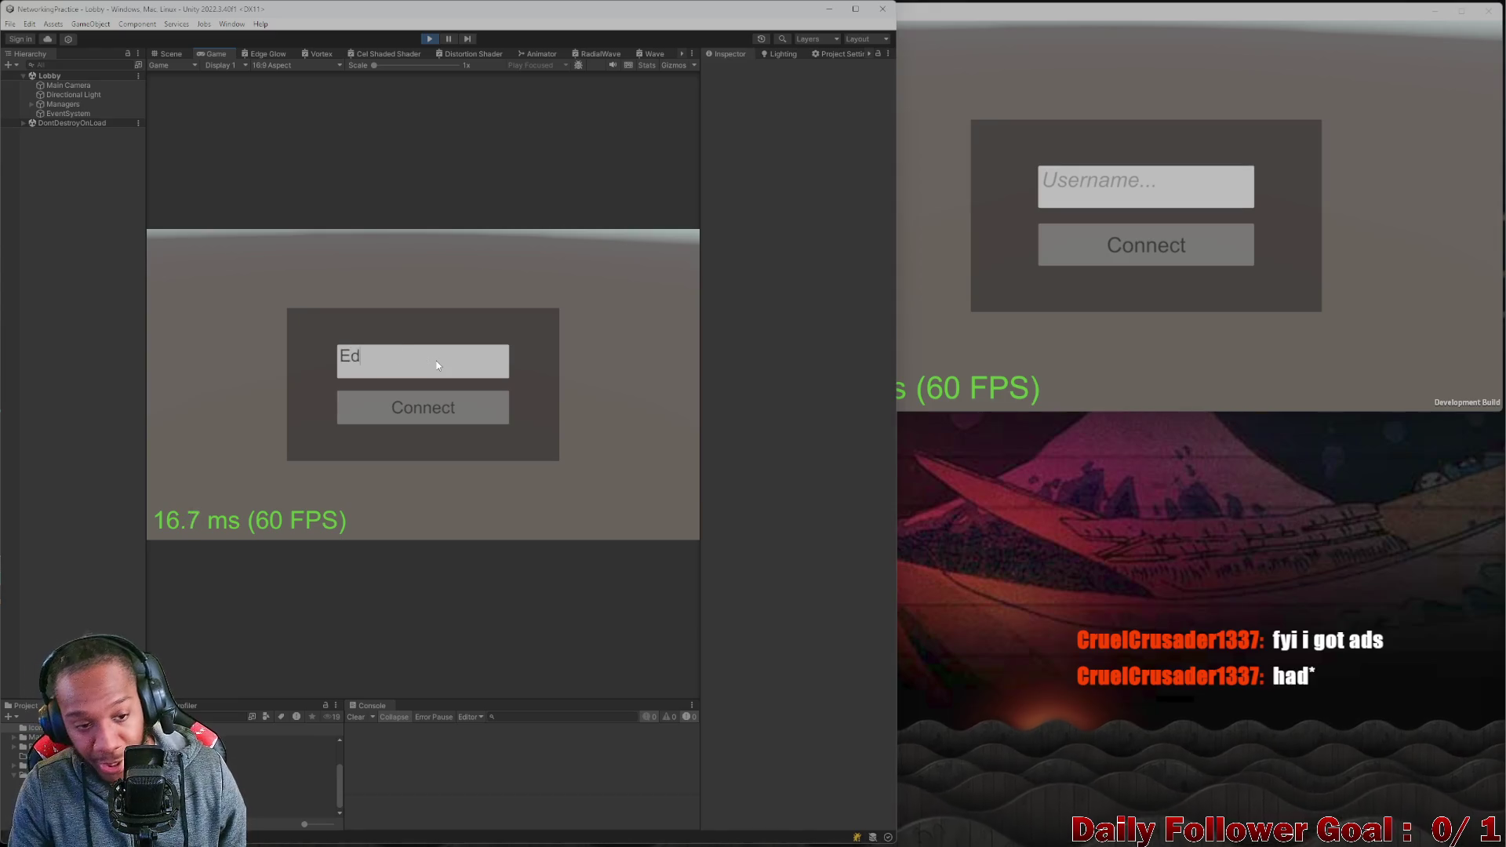
click(400, 407)
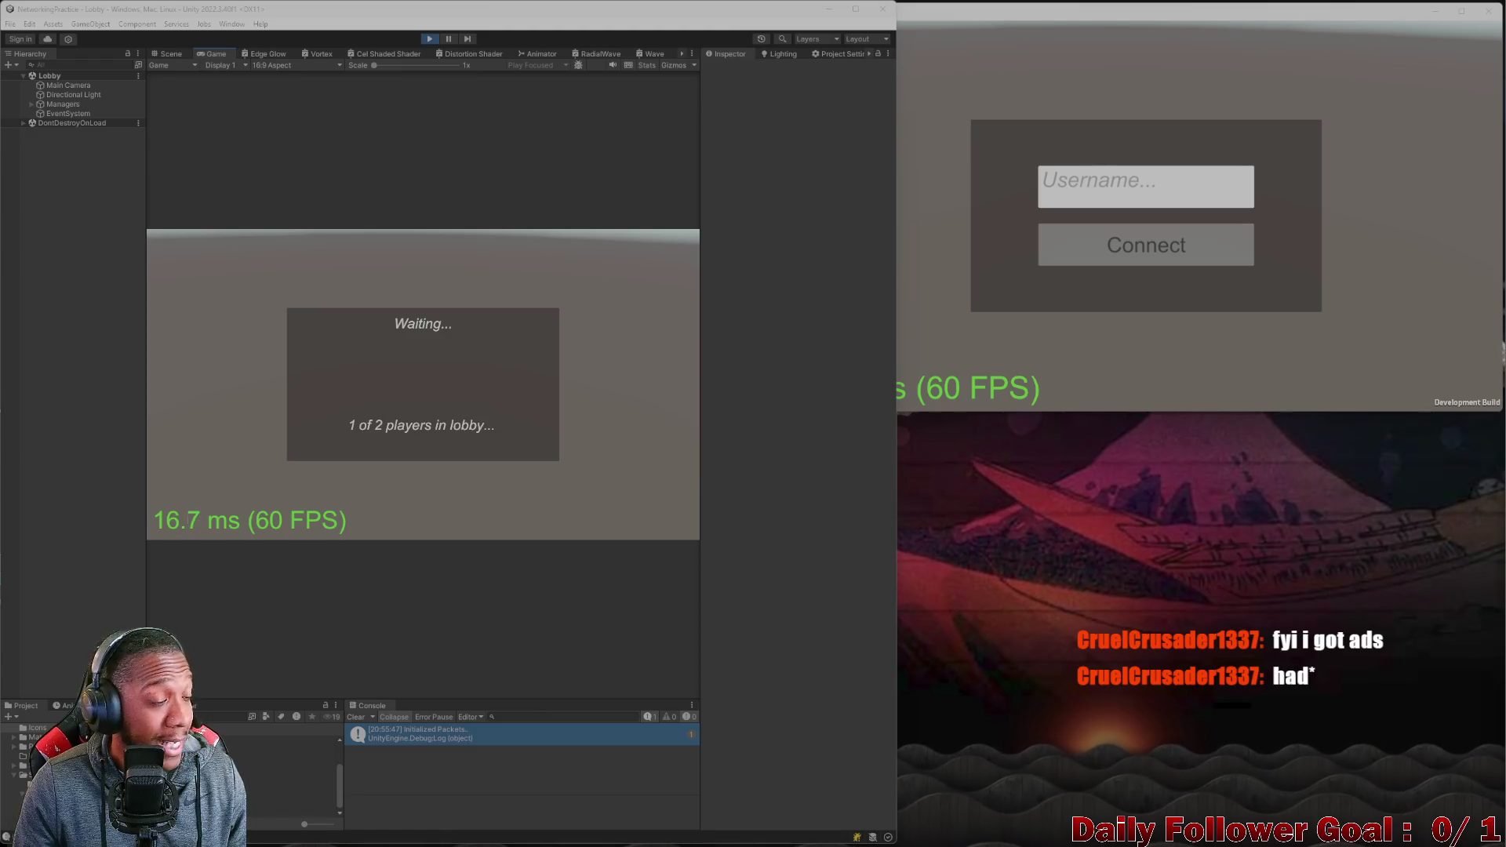
Join the lobby from the build with username 'Exe'.
click(1059, 183)
click(1185, 185)
text(Uo)
key(BackSpace)
key(BackSpace)
text(U)
key(BackSpace)
text(Exe)
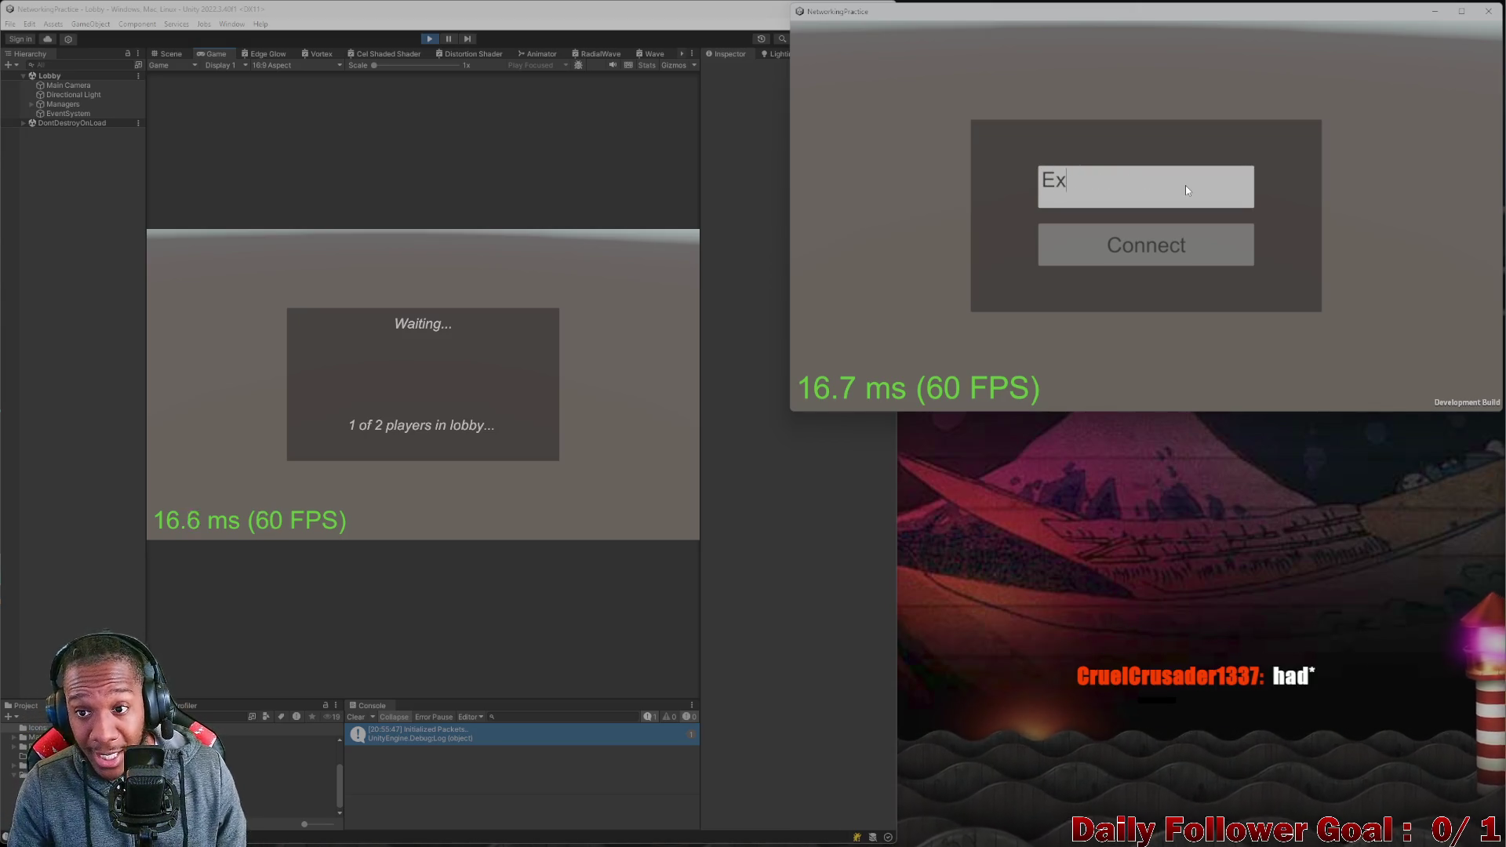
click(1084, 249)
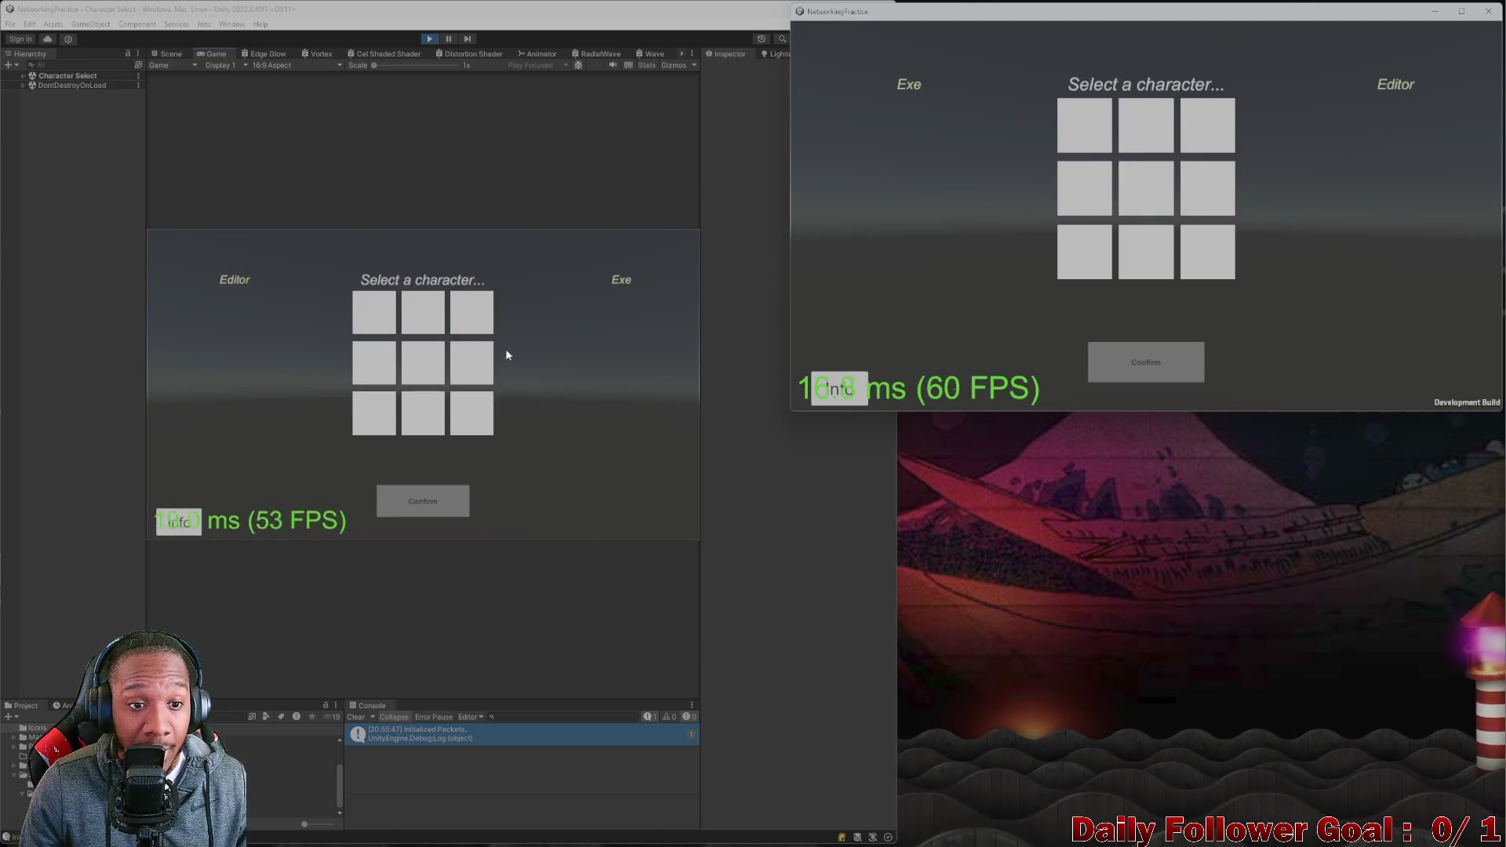
Lock in The Brawn in the editor and The Speedster in the build.
click(386, 324)
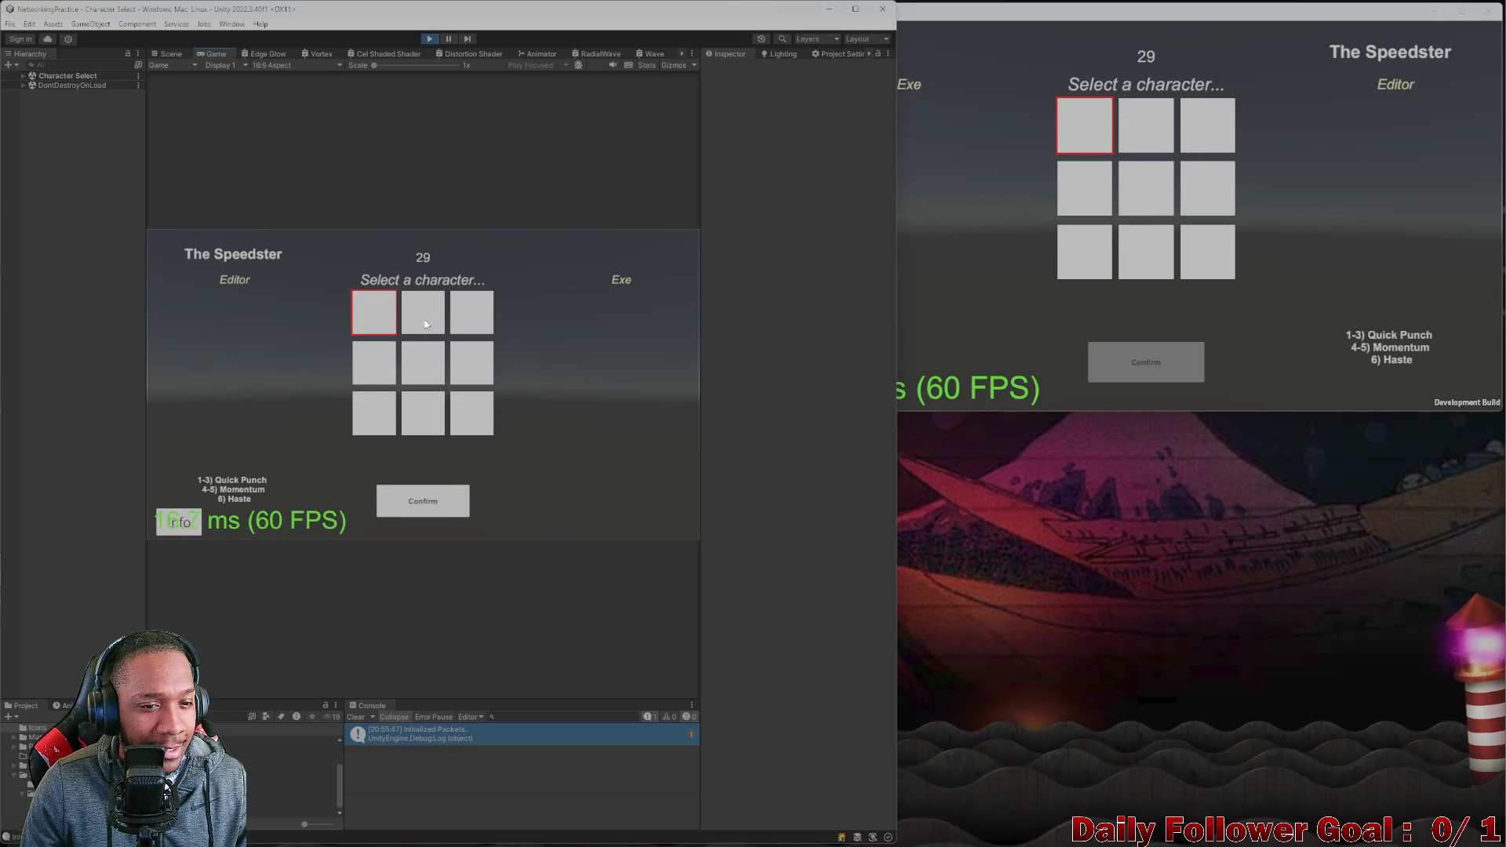
click(426, 324)
click(444, 495)
click(1085, 125)
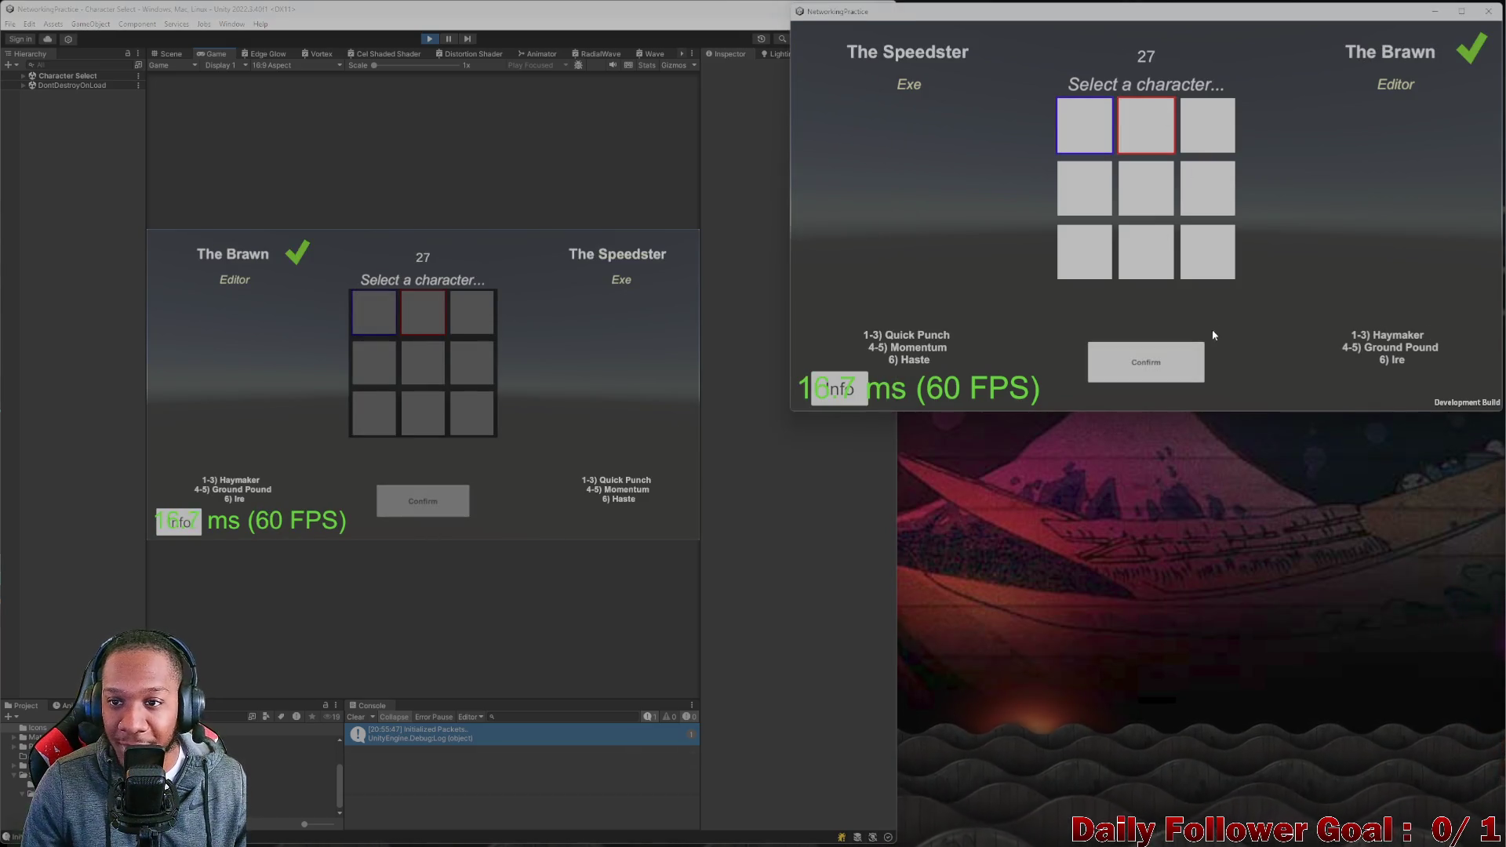
click(1144, 357)
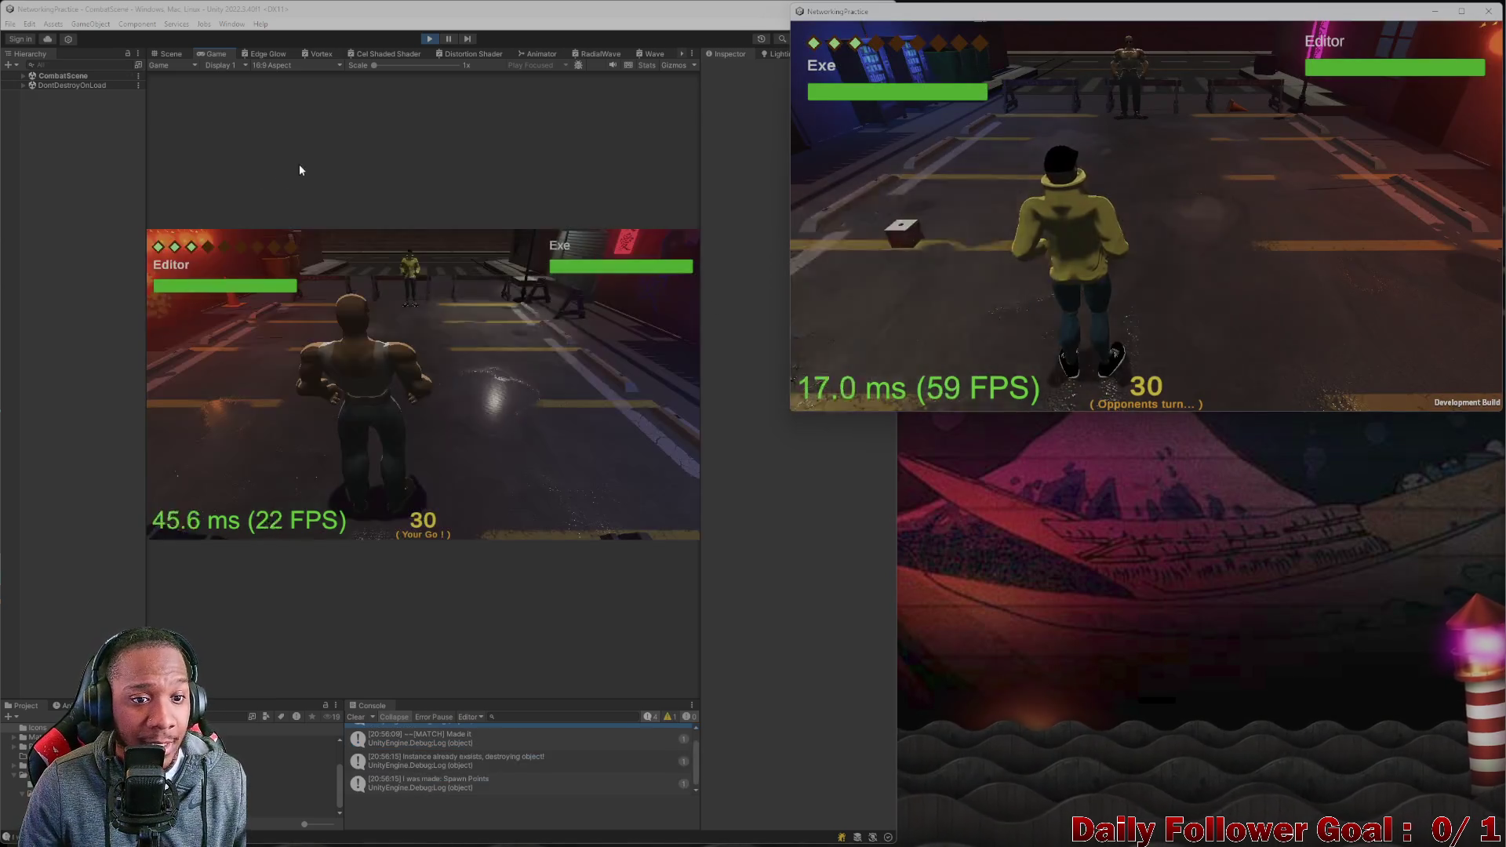
Switch to the Scene view, orbit toward the yellow player, maximize the editor, and fly toward the dark wall.
click(164, 63)
click(168, 54)
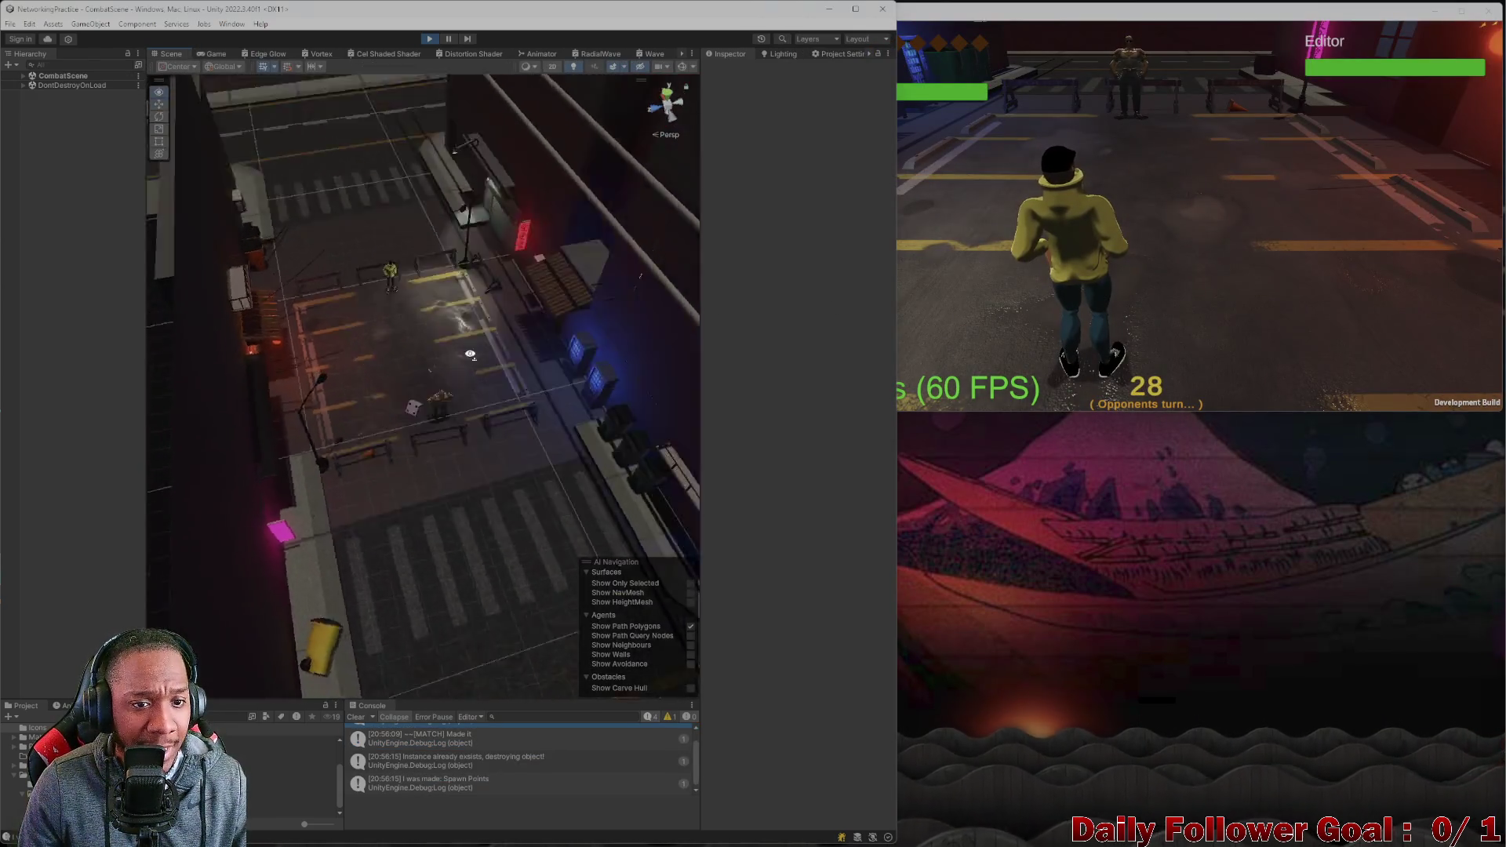
mouse_move(427, 383)
mouse_down()
mouse_move(302, 350)
mouse_move(523, 267)
mouse_up()
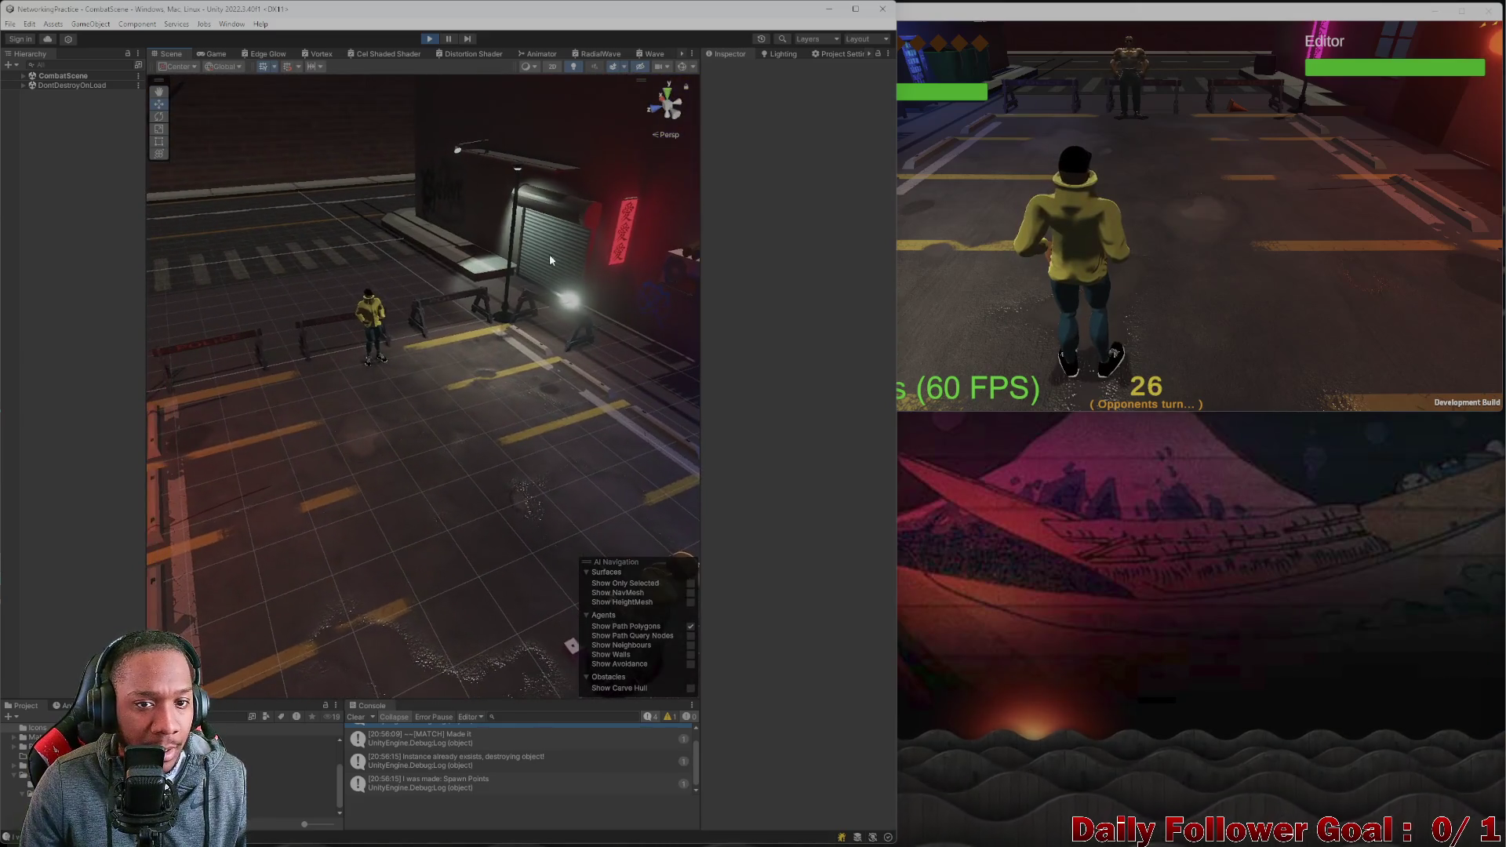
drag(595, 28, 612, 2)
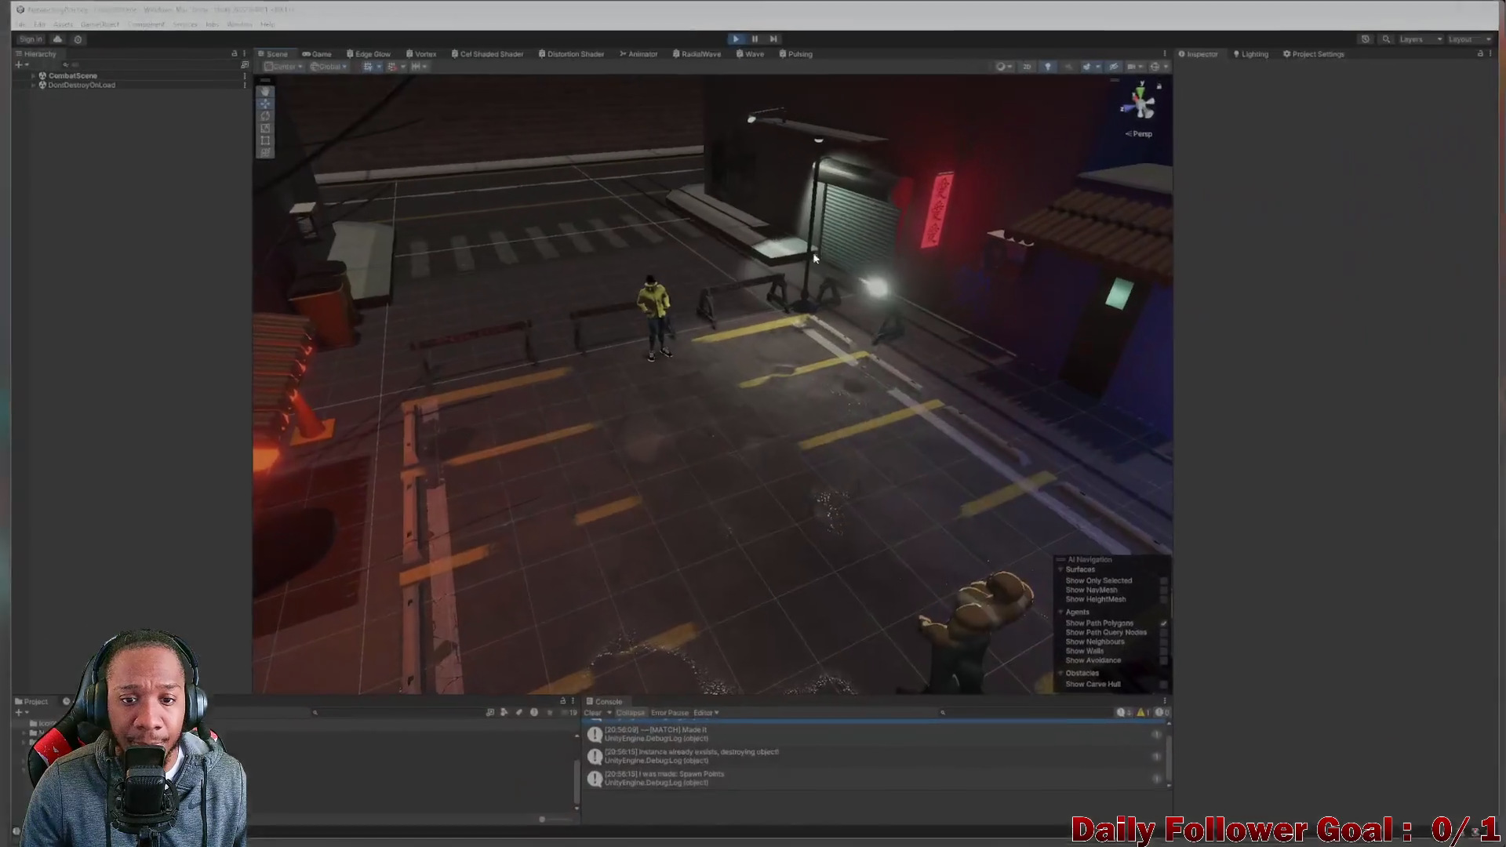
mouse_move(683, 417)
mouse_down()
mouse_move(453, 230)
mouse_move(502, 259)
mouse_move(1134, 320)
mouse_move(943, 316)
mouse_move(375, 429)
mouse_move(369, 447)
mouse_move(578, 497)
mouse_move(881, 437)
mouse_move(882, 369)
mouse_move(851, 329)
mouse_move(503, 320)
mouse_move(1093, 342)
mouse_move(1216, 325)
mouse_move(891, 262)
mouse_move(567, 357)
mouse_move(487, 357)
mouse_up()
Back in the Game view, have The Brawn use the Ire attack.
click(309, 54)
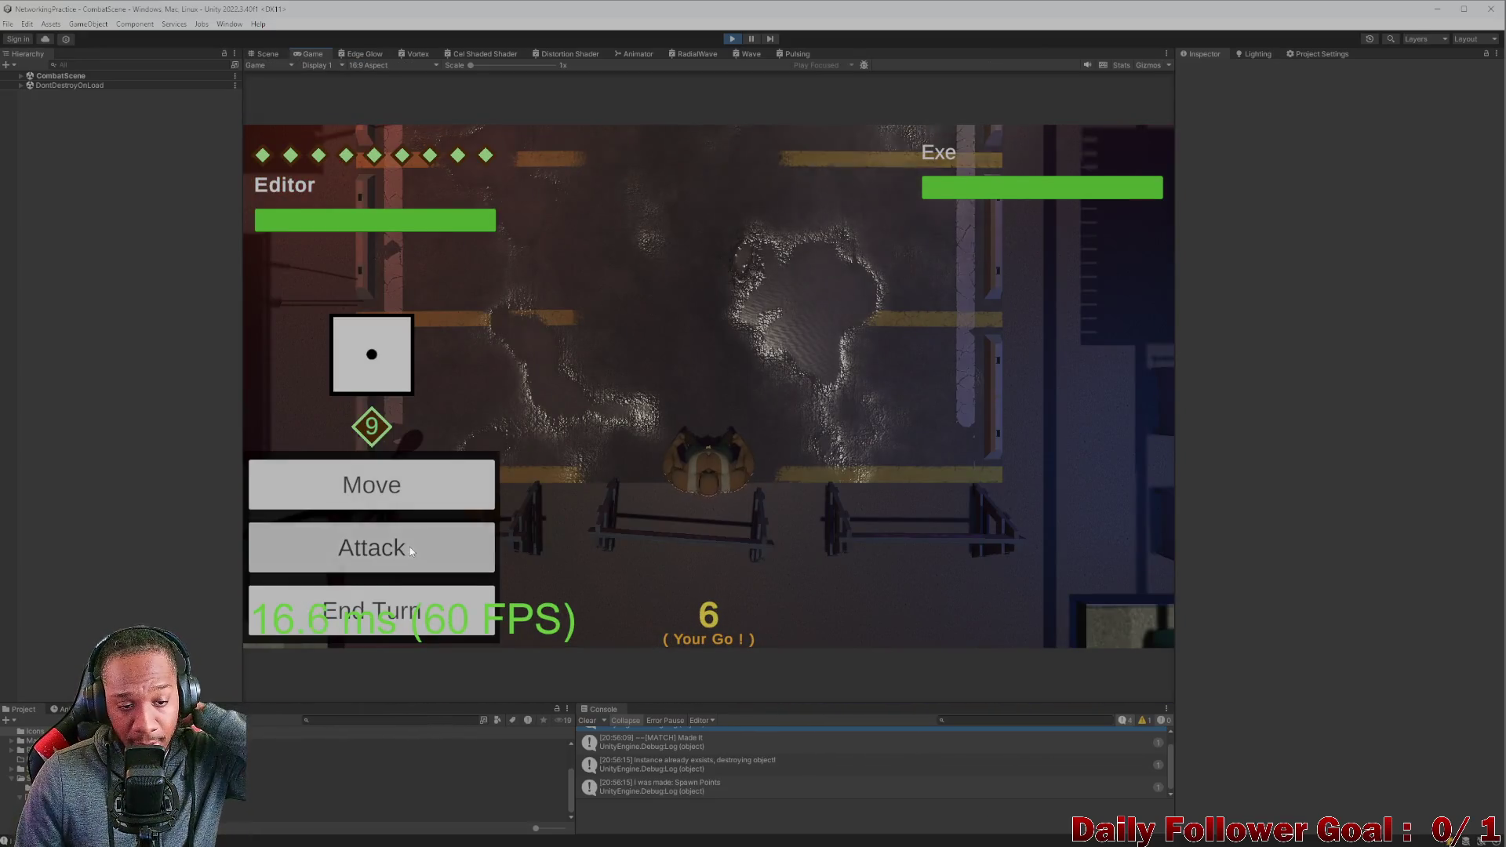
click(409, 548)
click(408, 474)
click(981, 605)
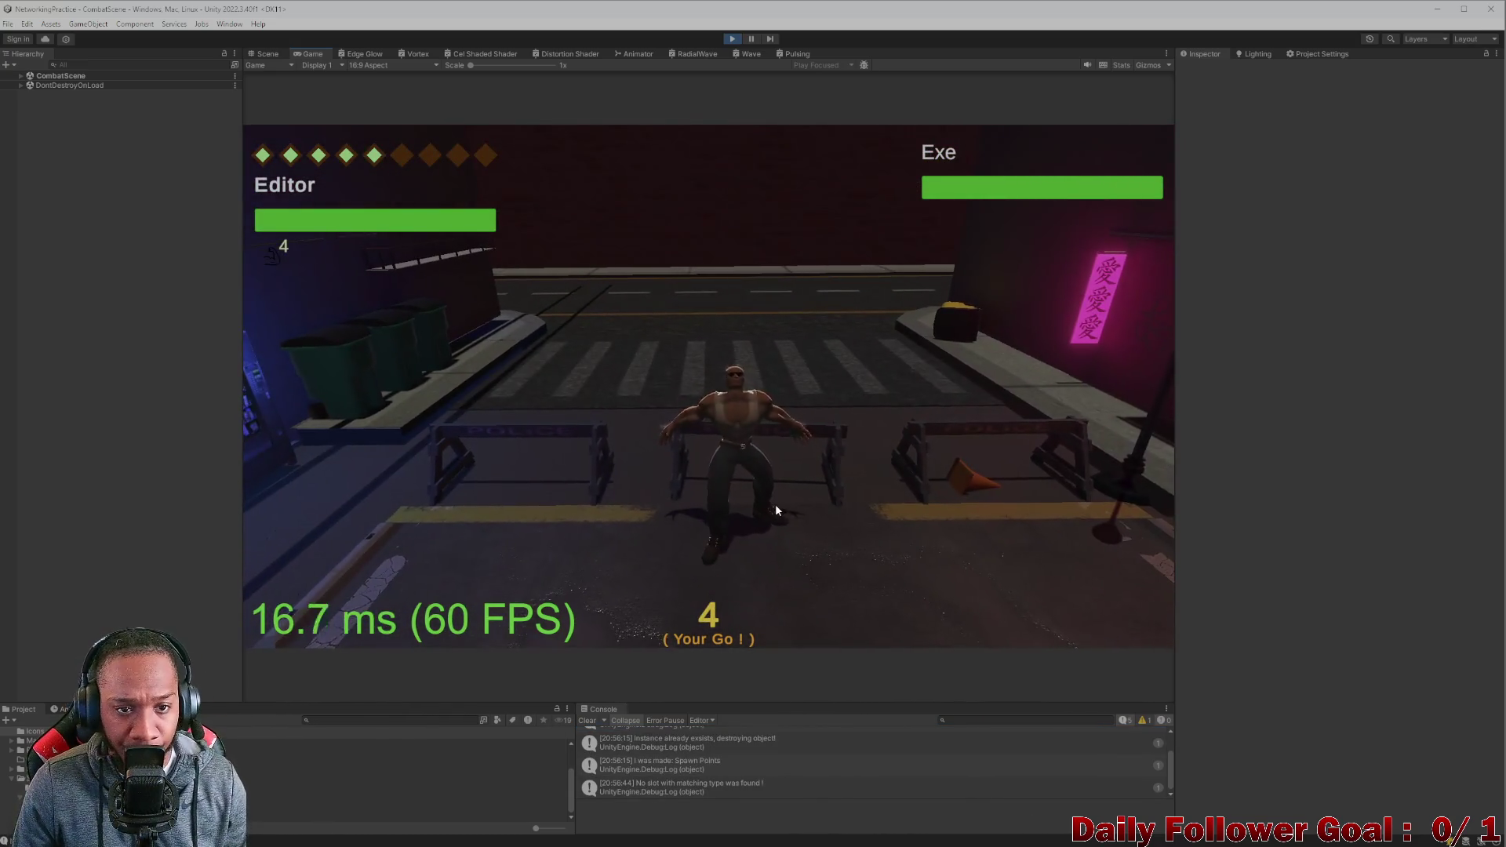
Move The Brawn two spaces ahead, end the turn, and restore the editor to half-screen.
click(388, 472)
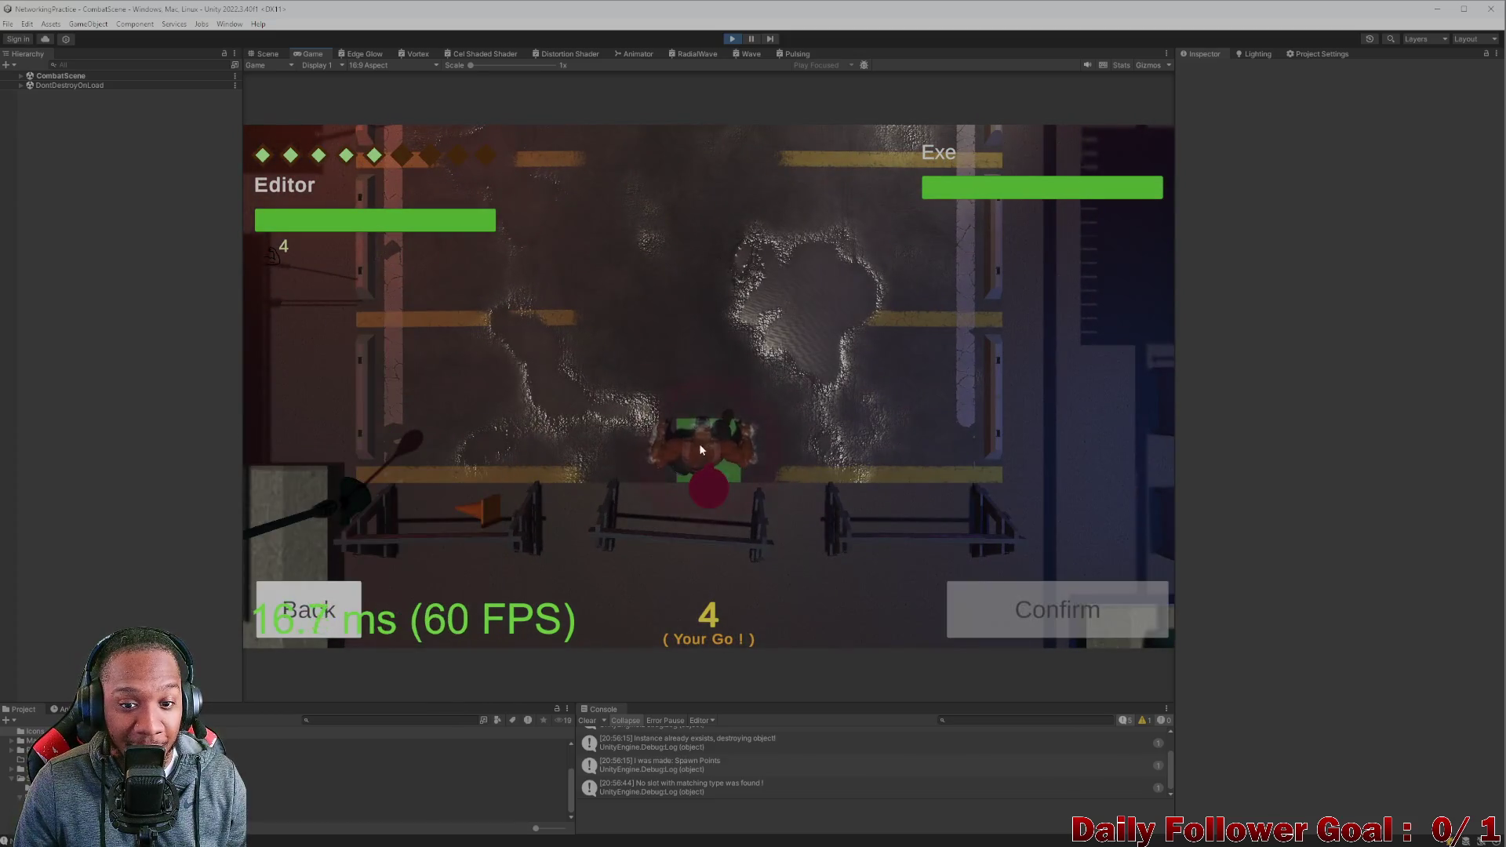
click(698, 450)
click(1062, 619)
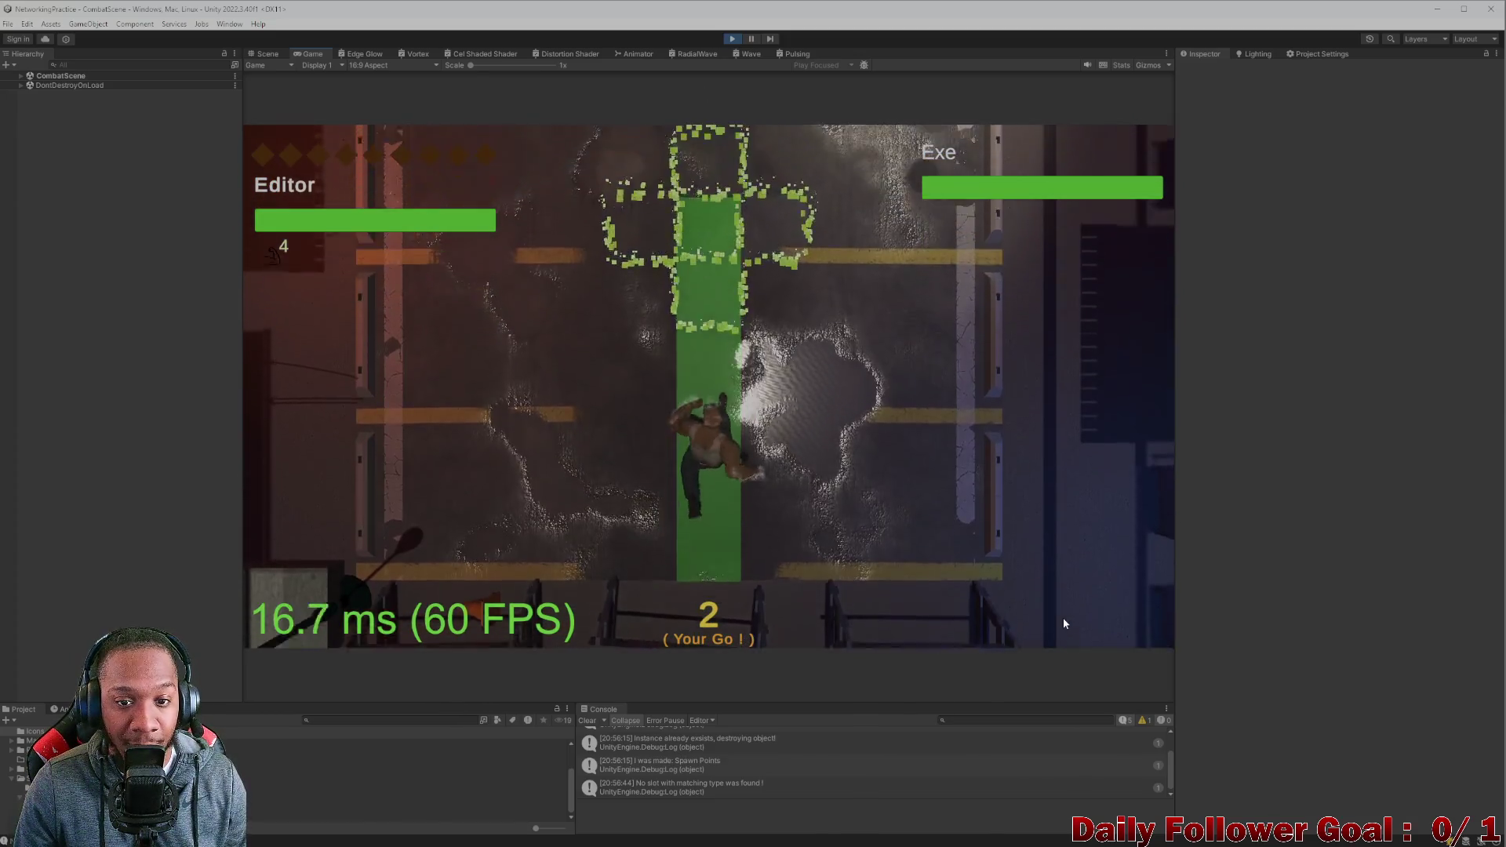
click(369, 608)
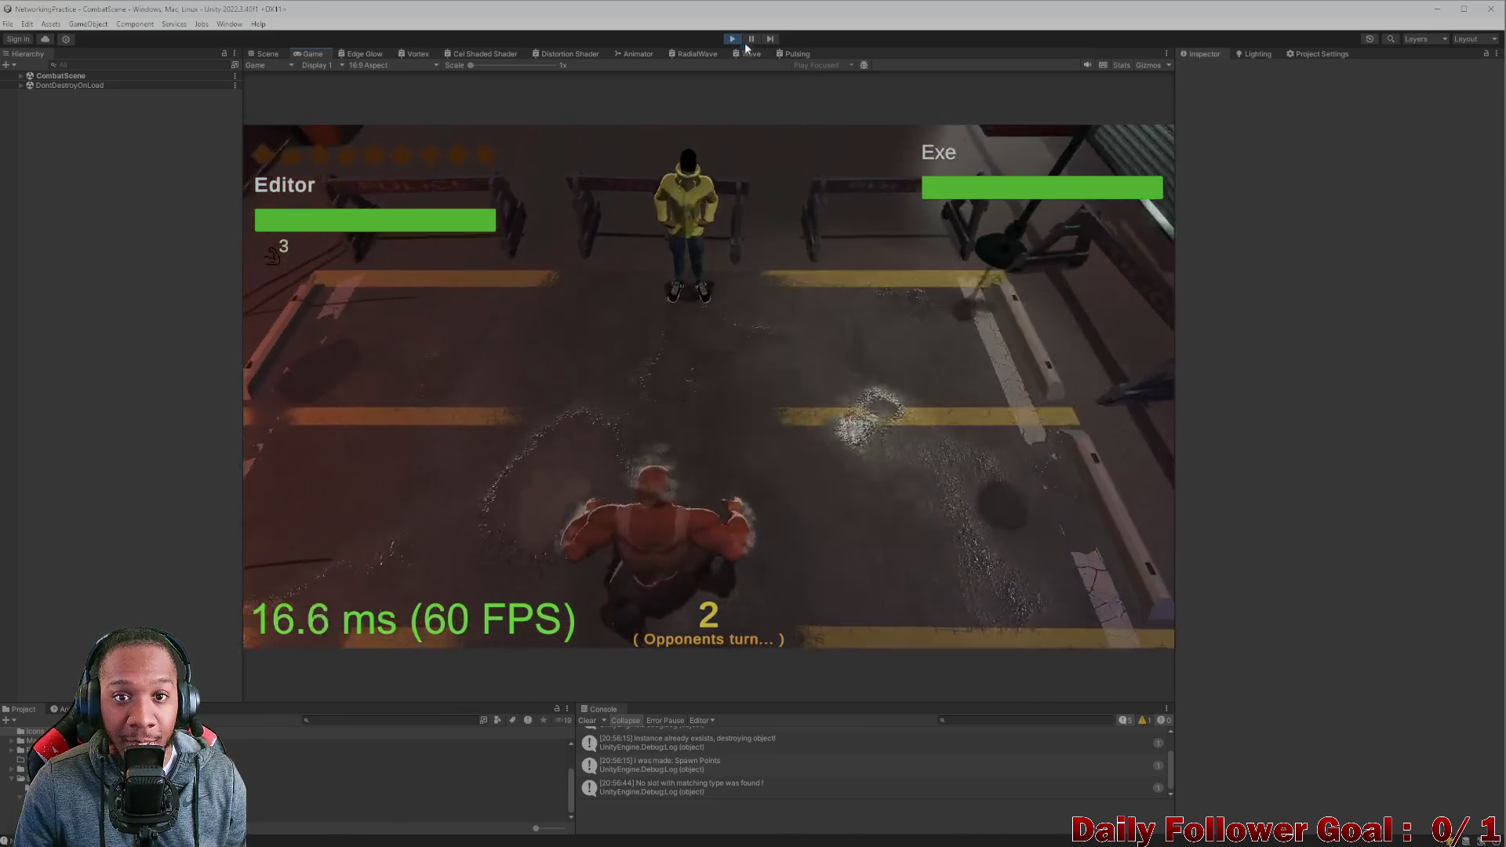
key(super+Down)
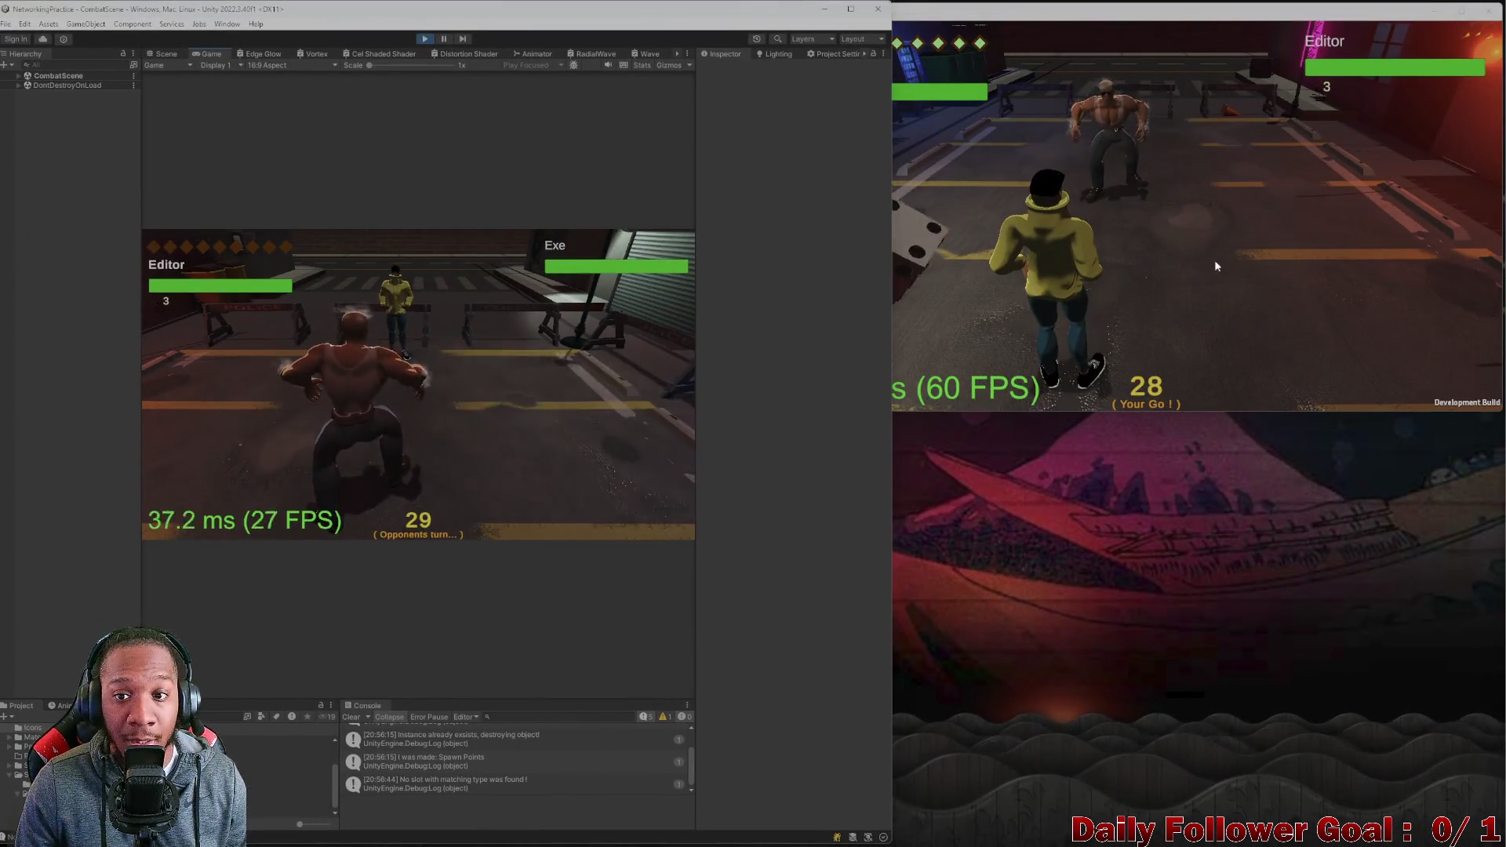
In the build, cast Haste on The Speedster.
click(1014, 238)
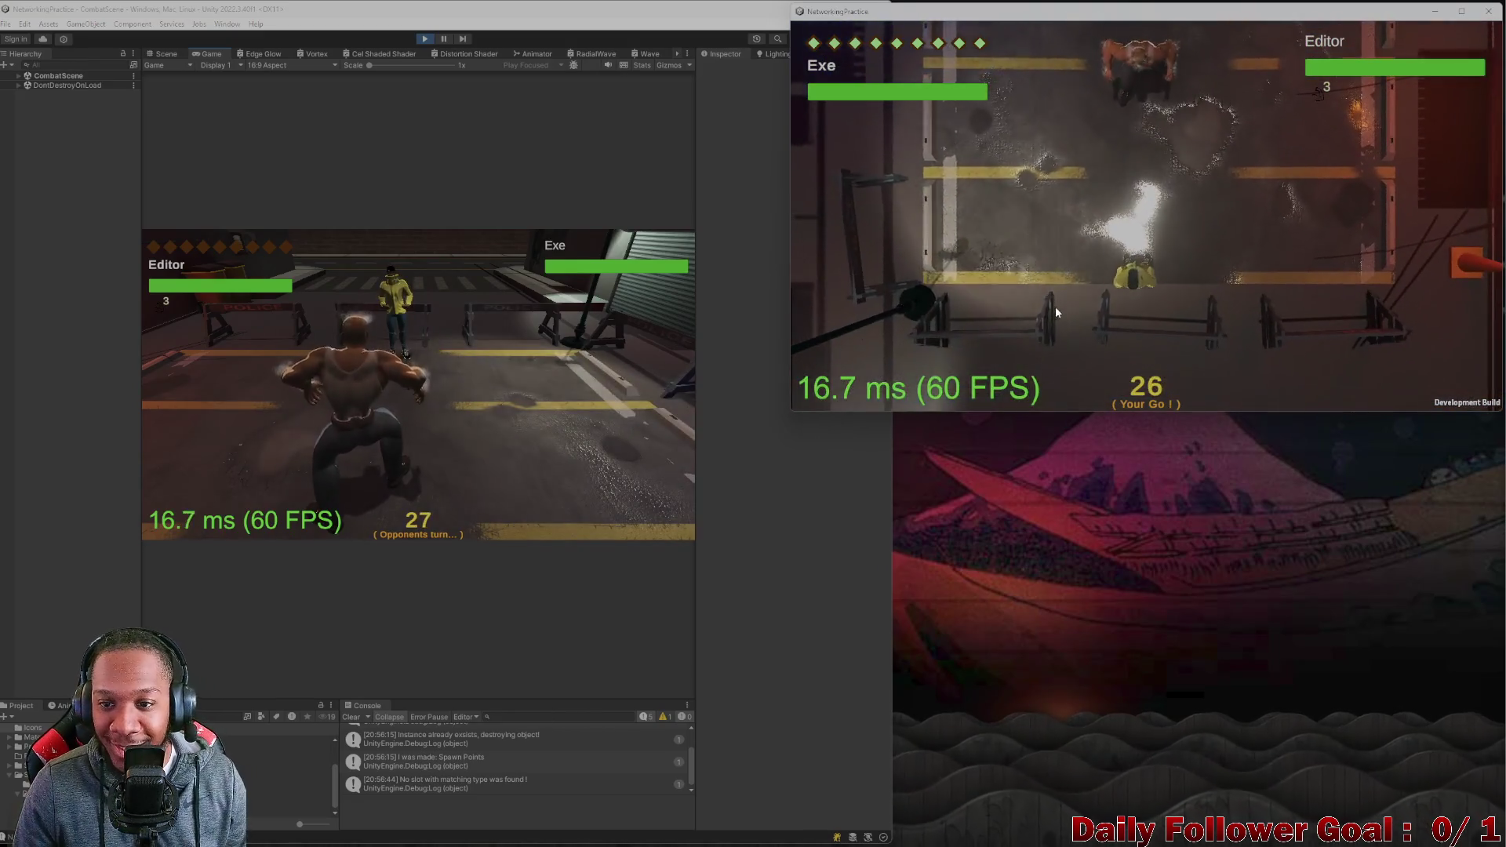
click(1056, 307)
click(894, 332)
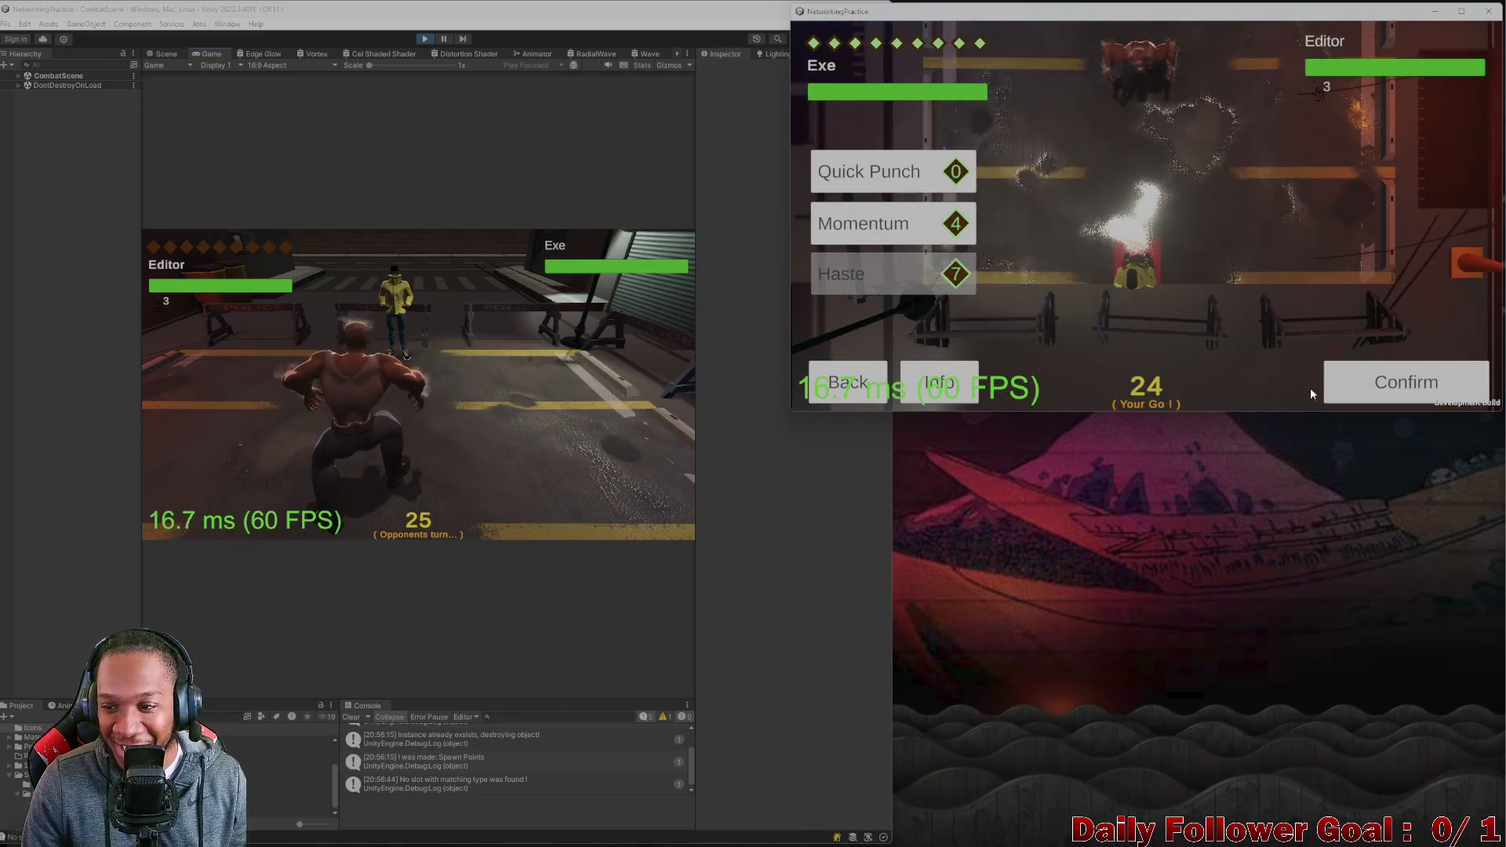
click(1376, 389)
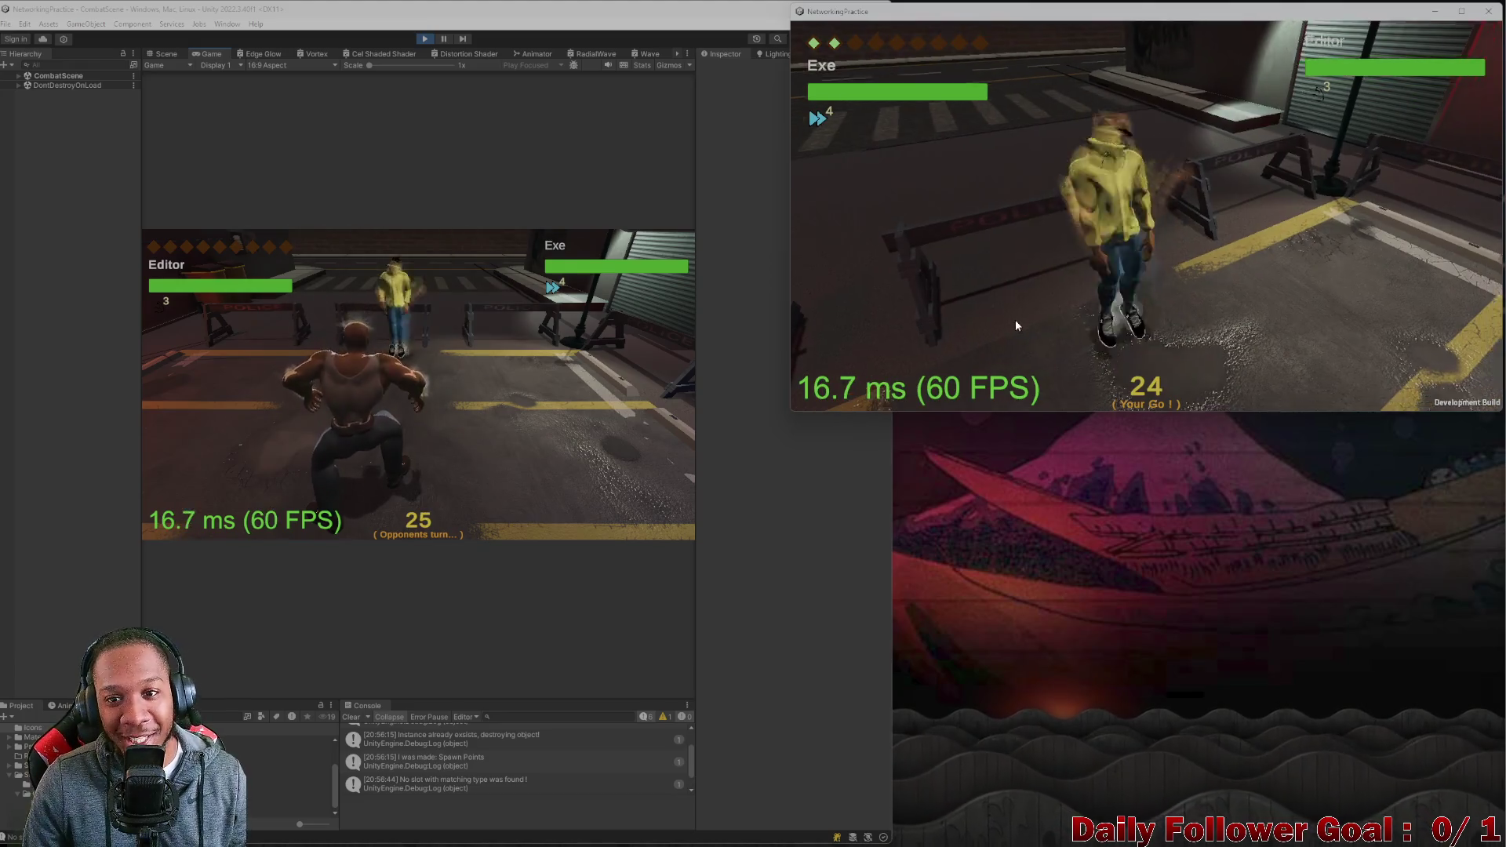
Move The Speedster twice, end the build's turn, and return to the editor.
click(919, 282)
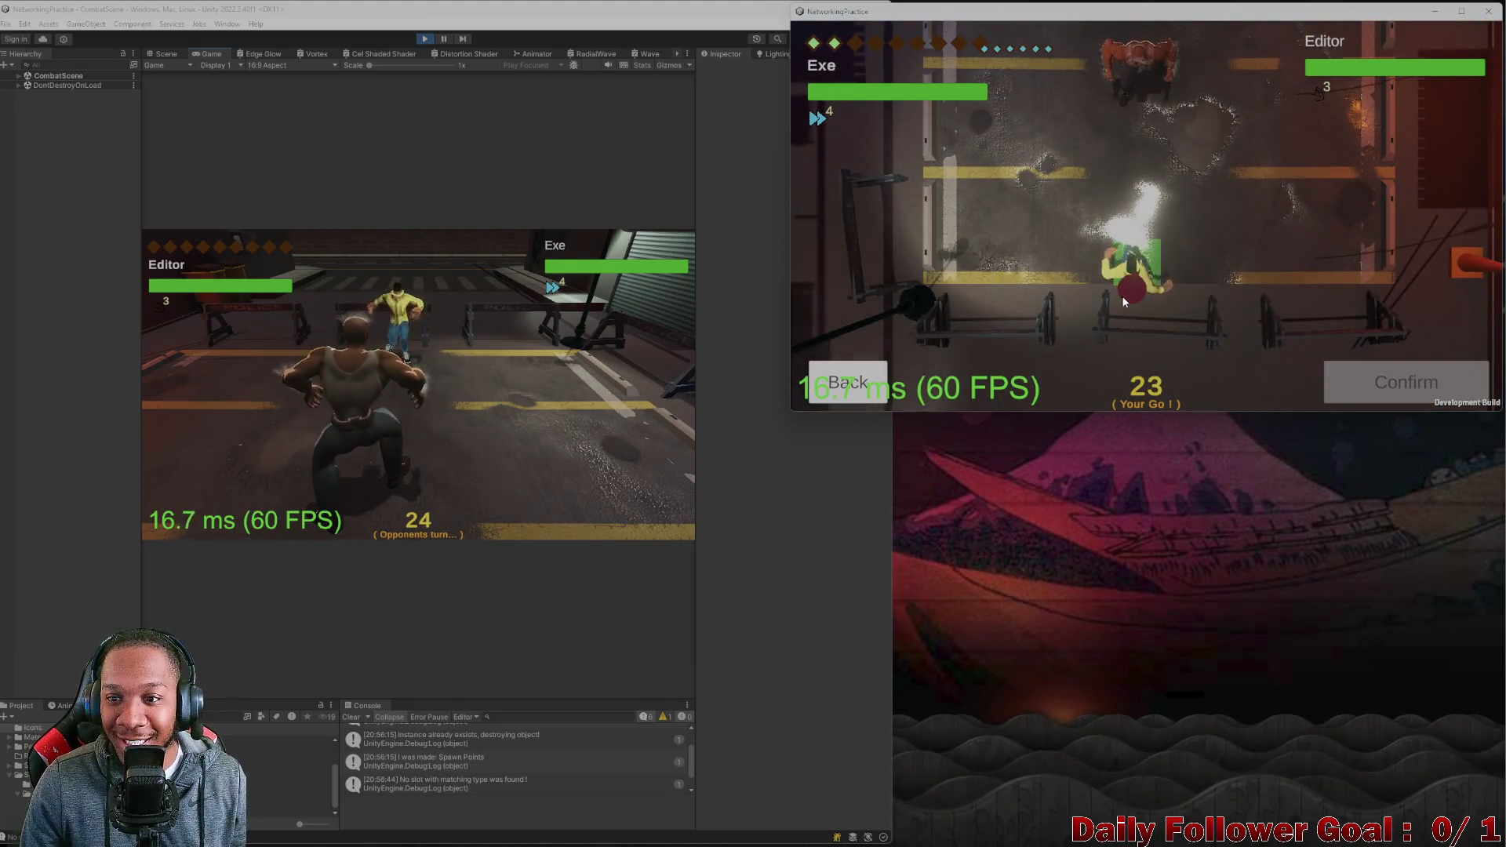
click(1115, 289)
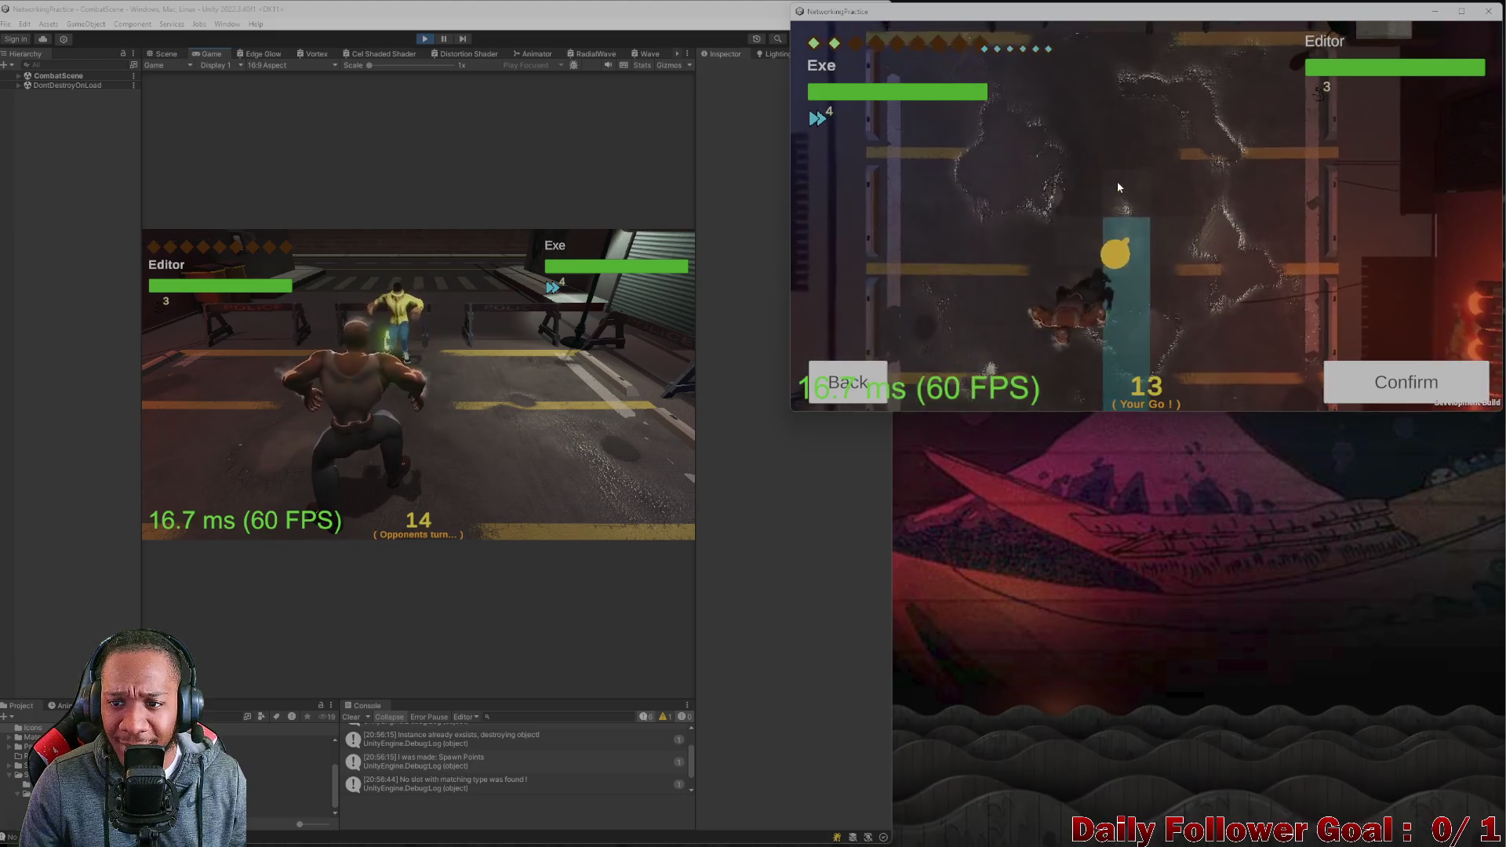
click(1348, 380)
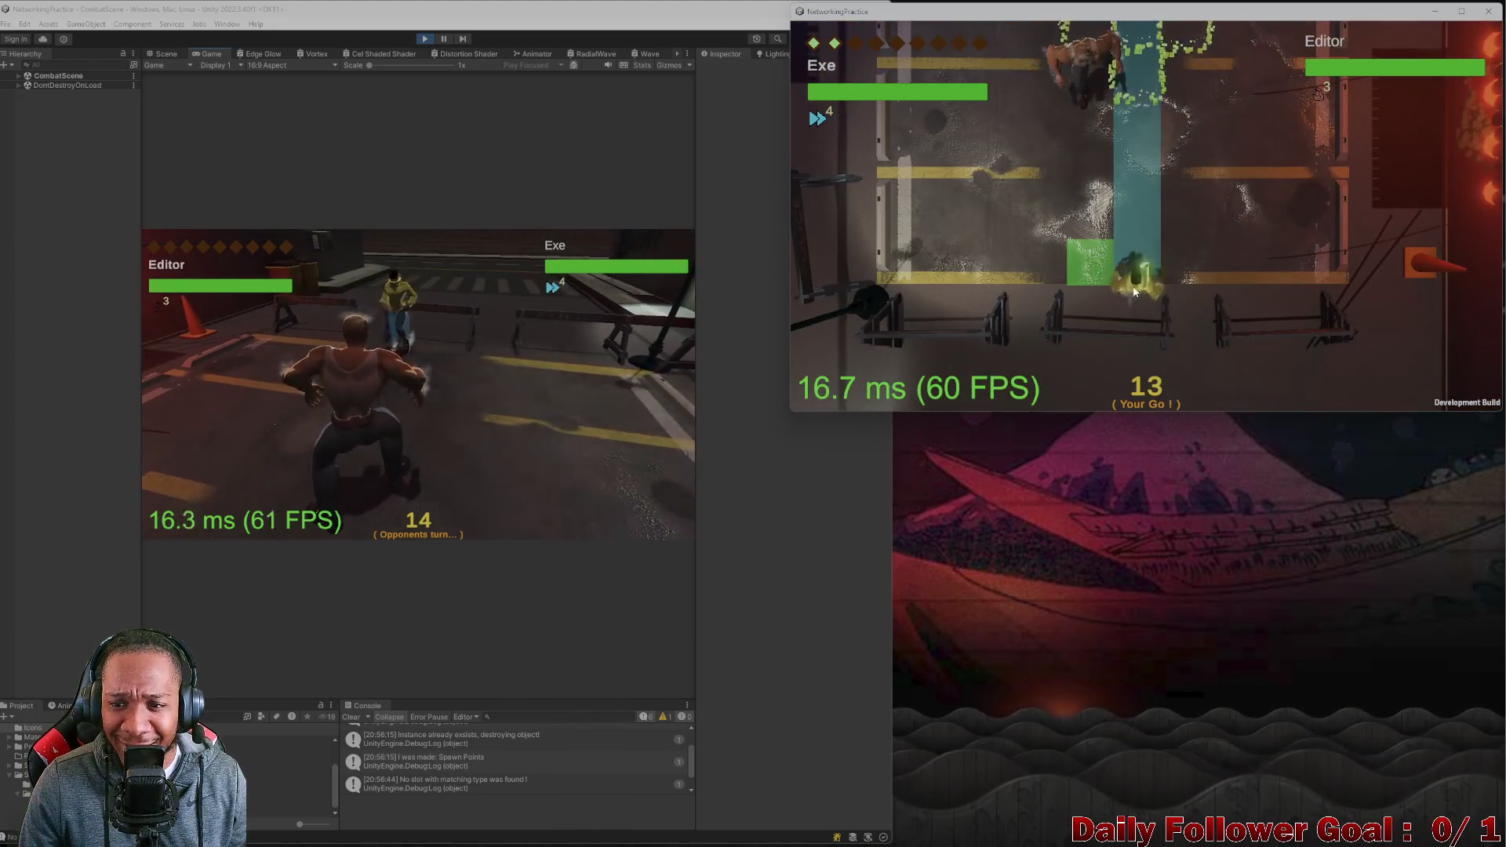
click(934, 287)
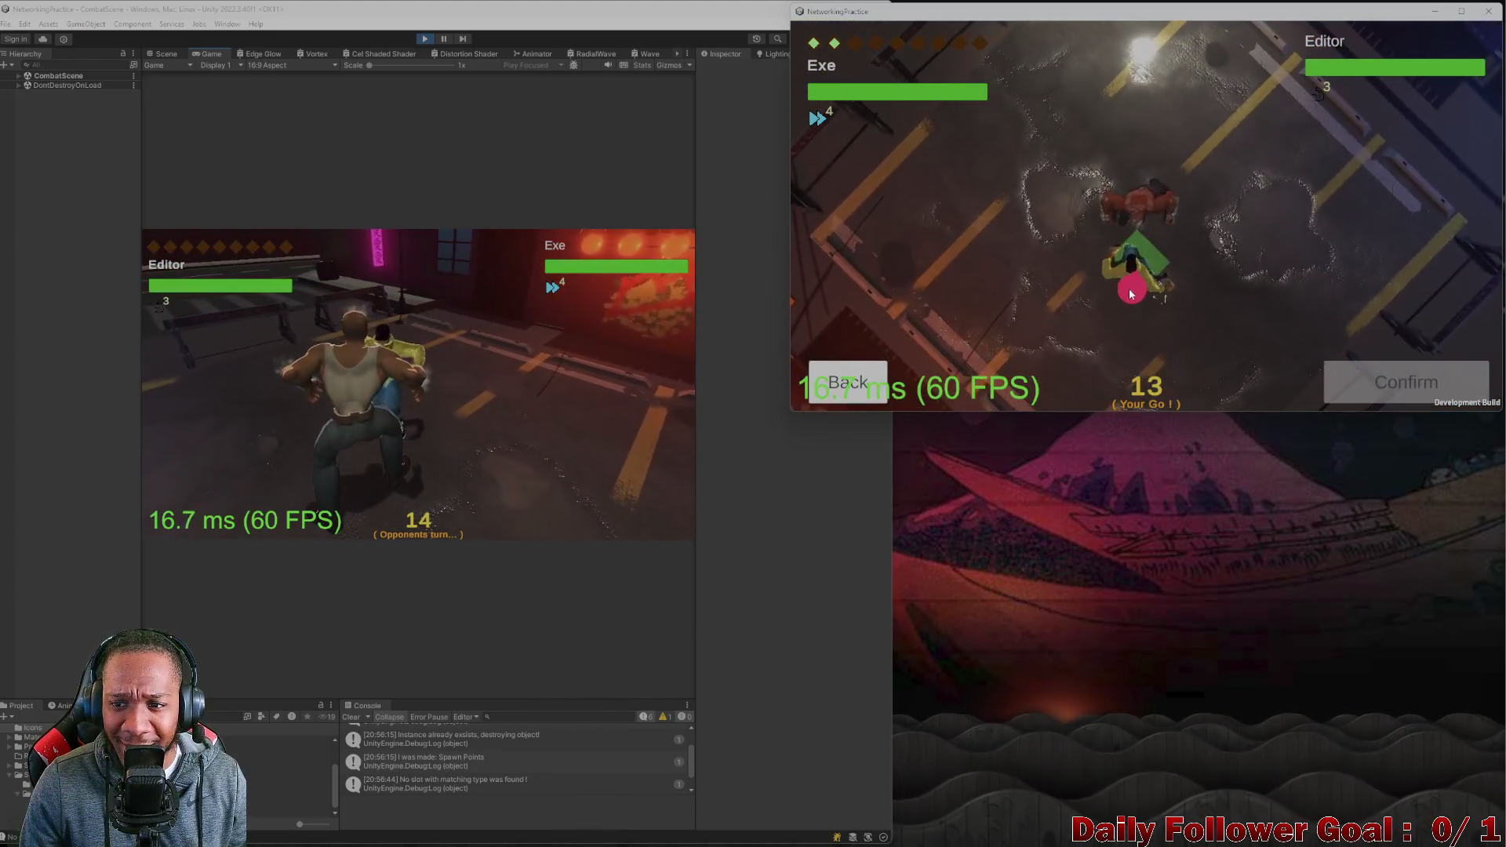
click(1365, 383)
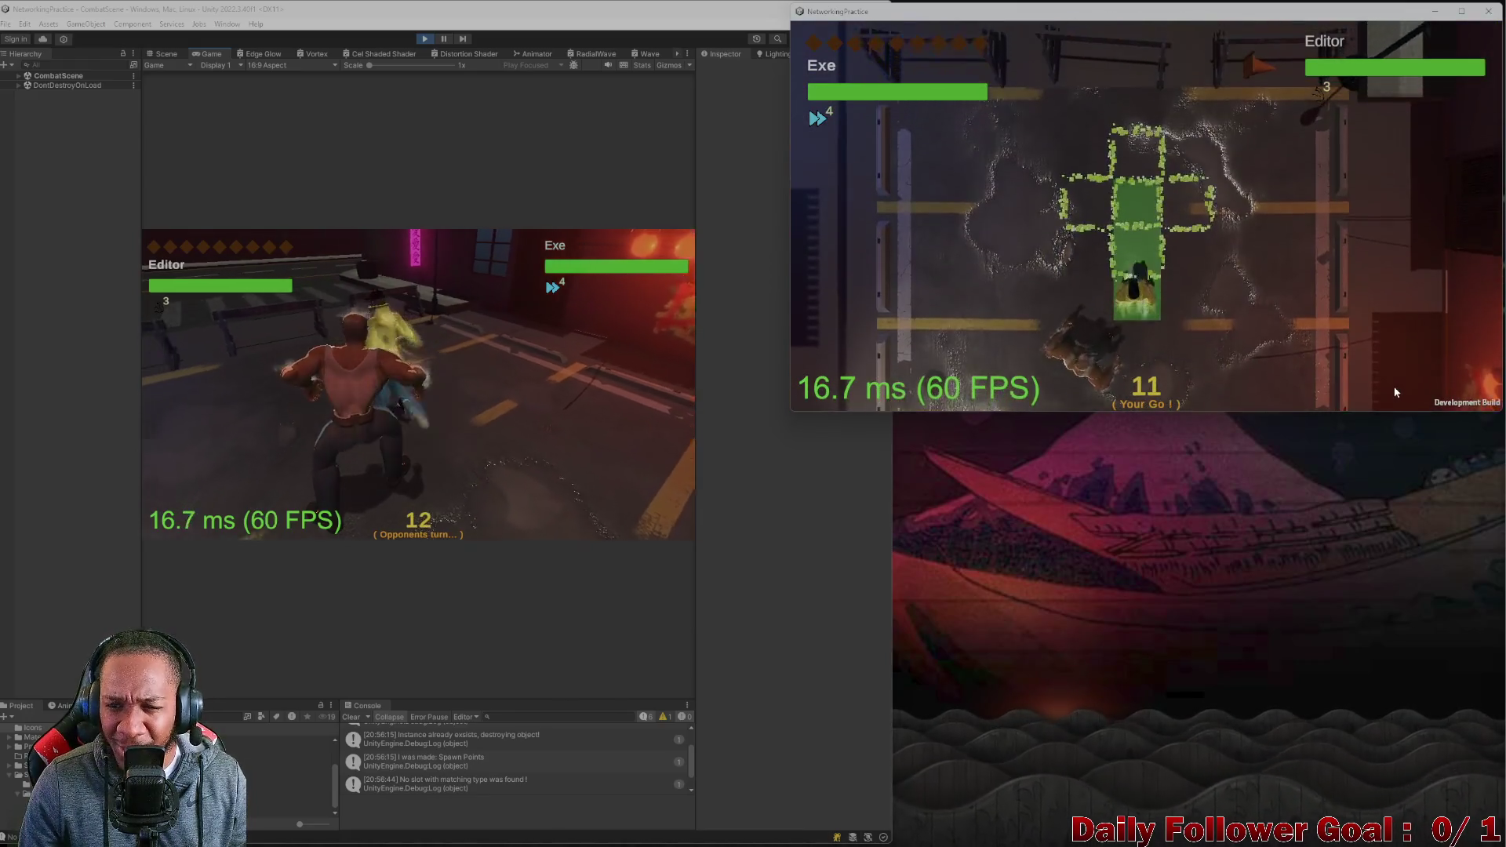
click(902, 379)
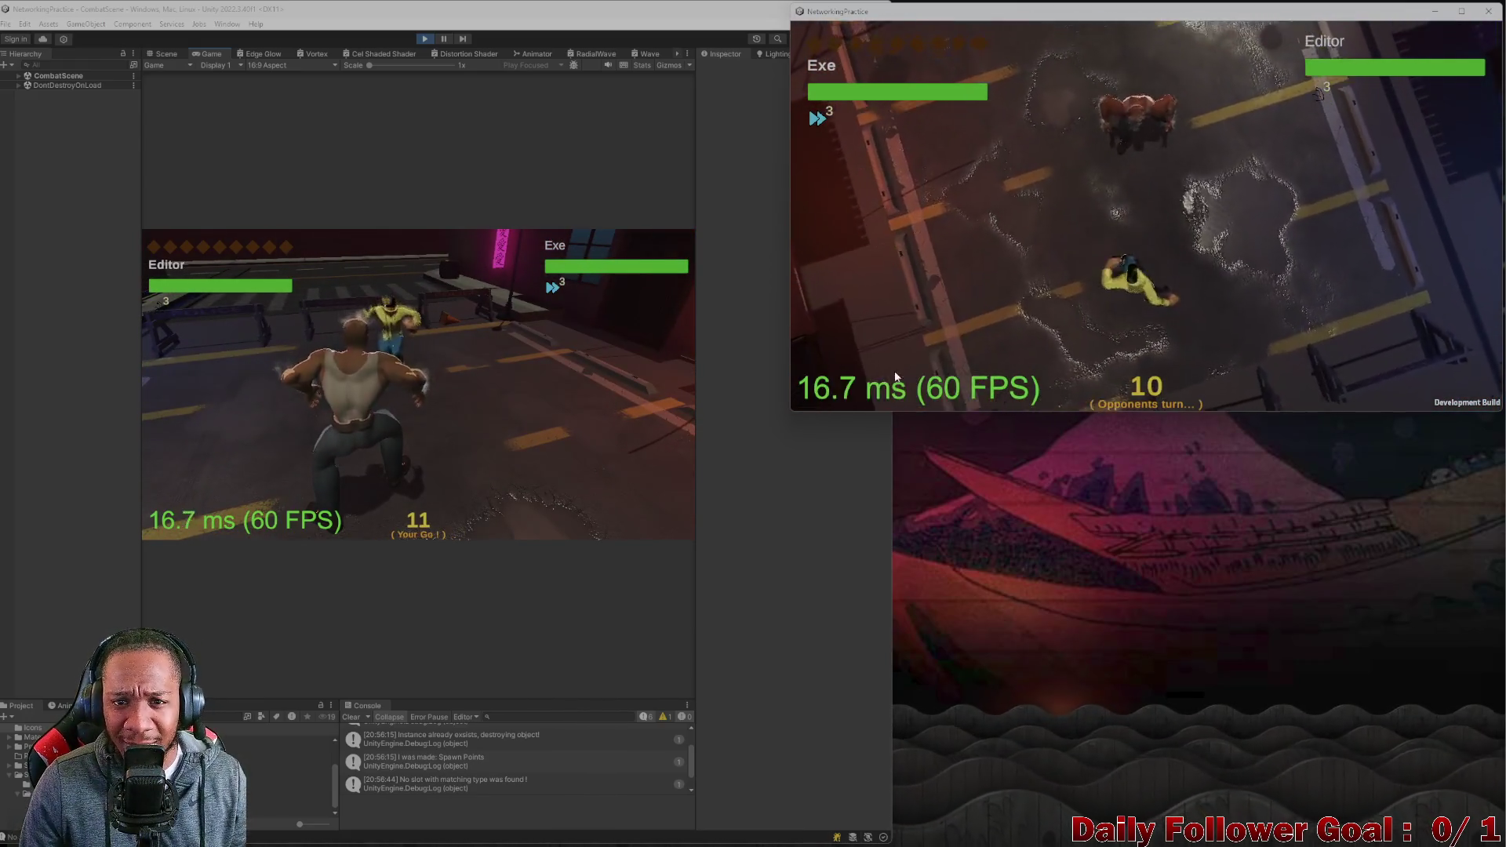
click(226, 407)
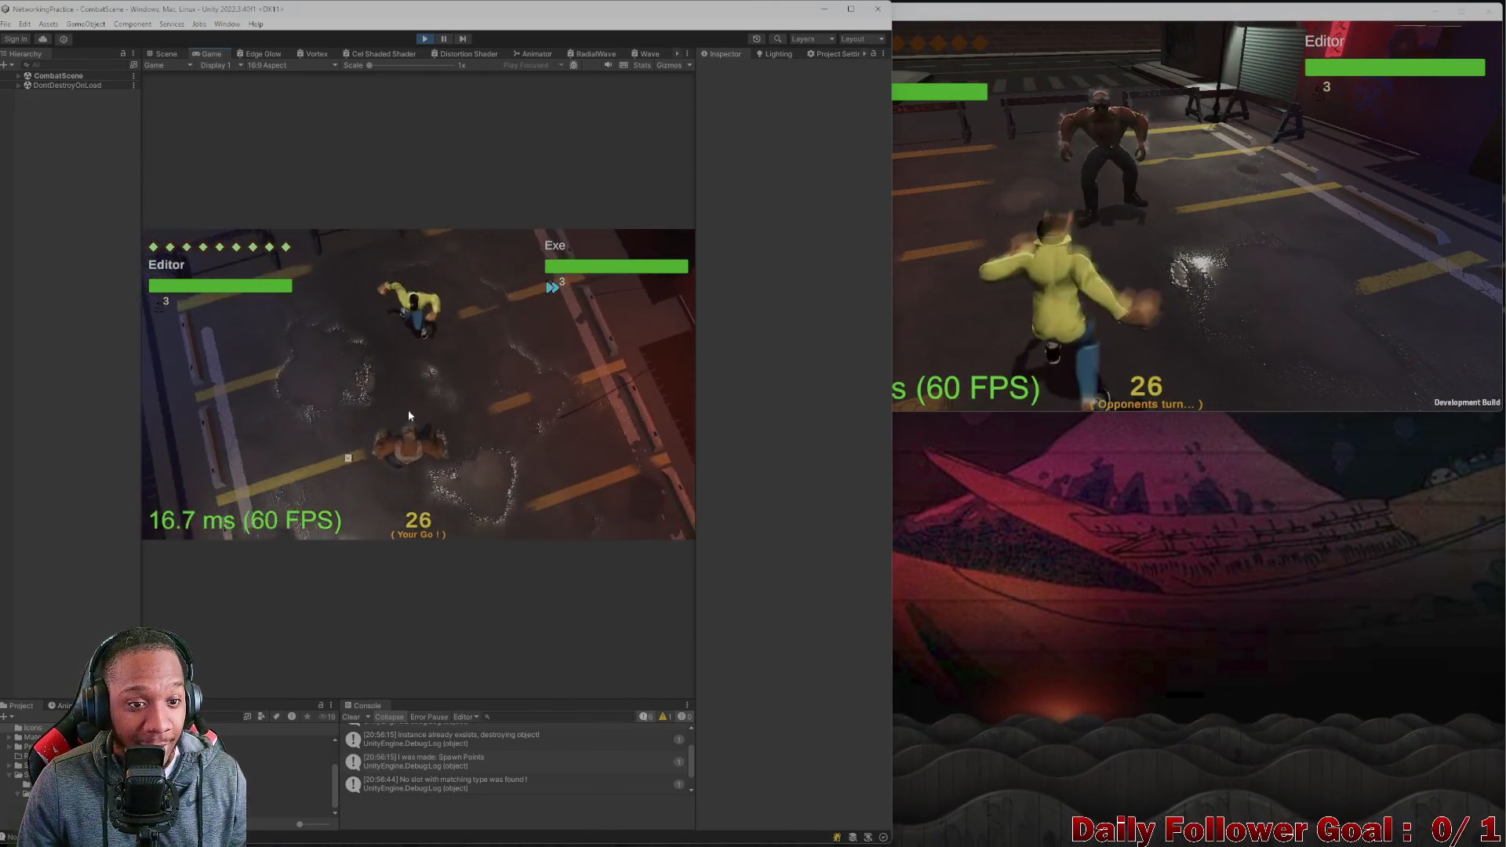
Move The Brawn toward the opponent and attack The Speedster.
click(274, 435)
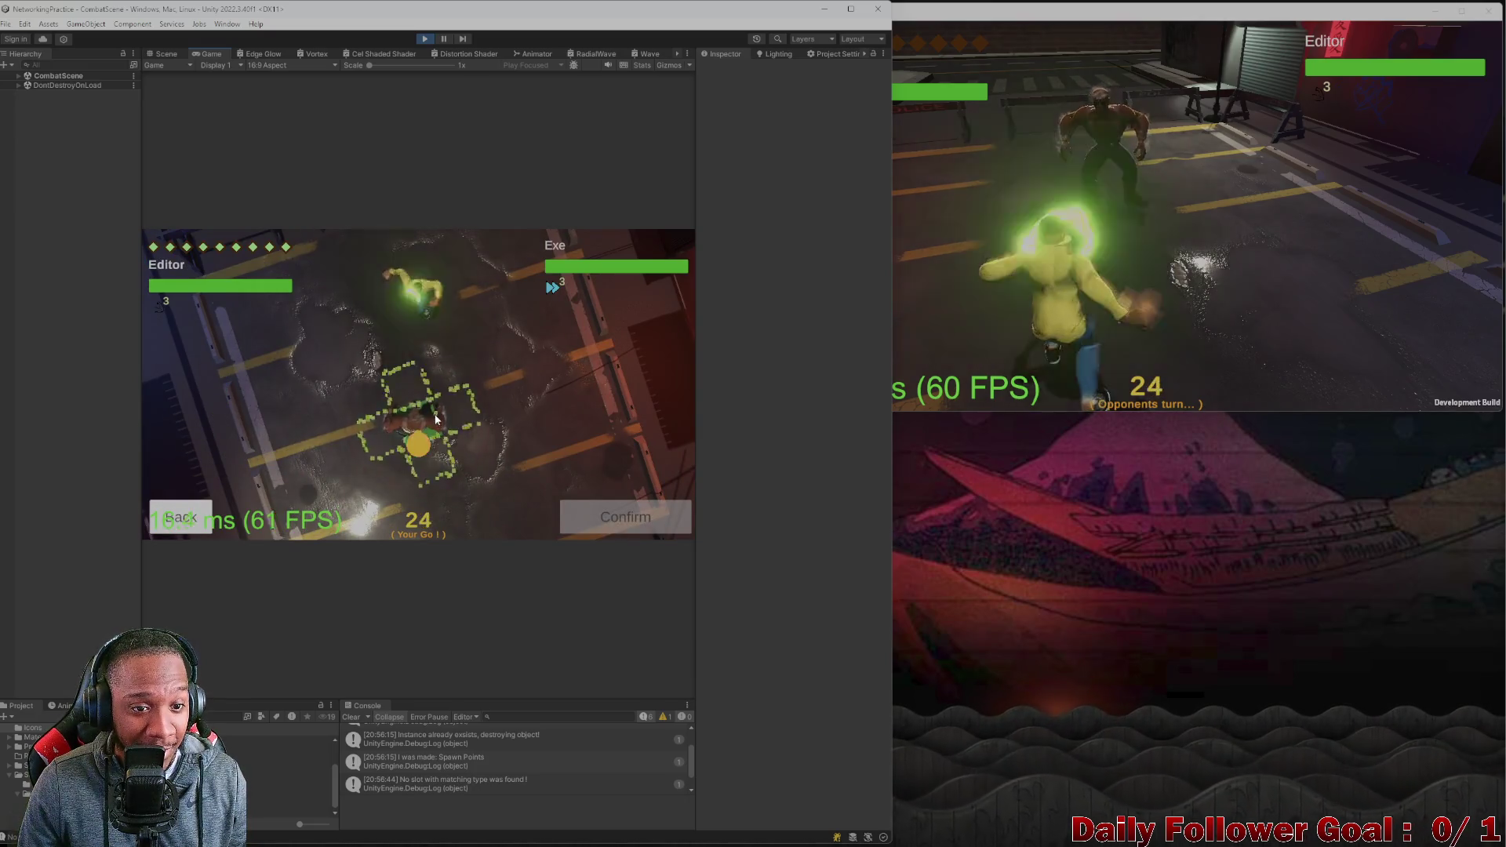
click(616, 508)
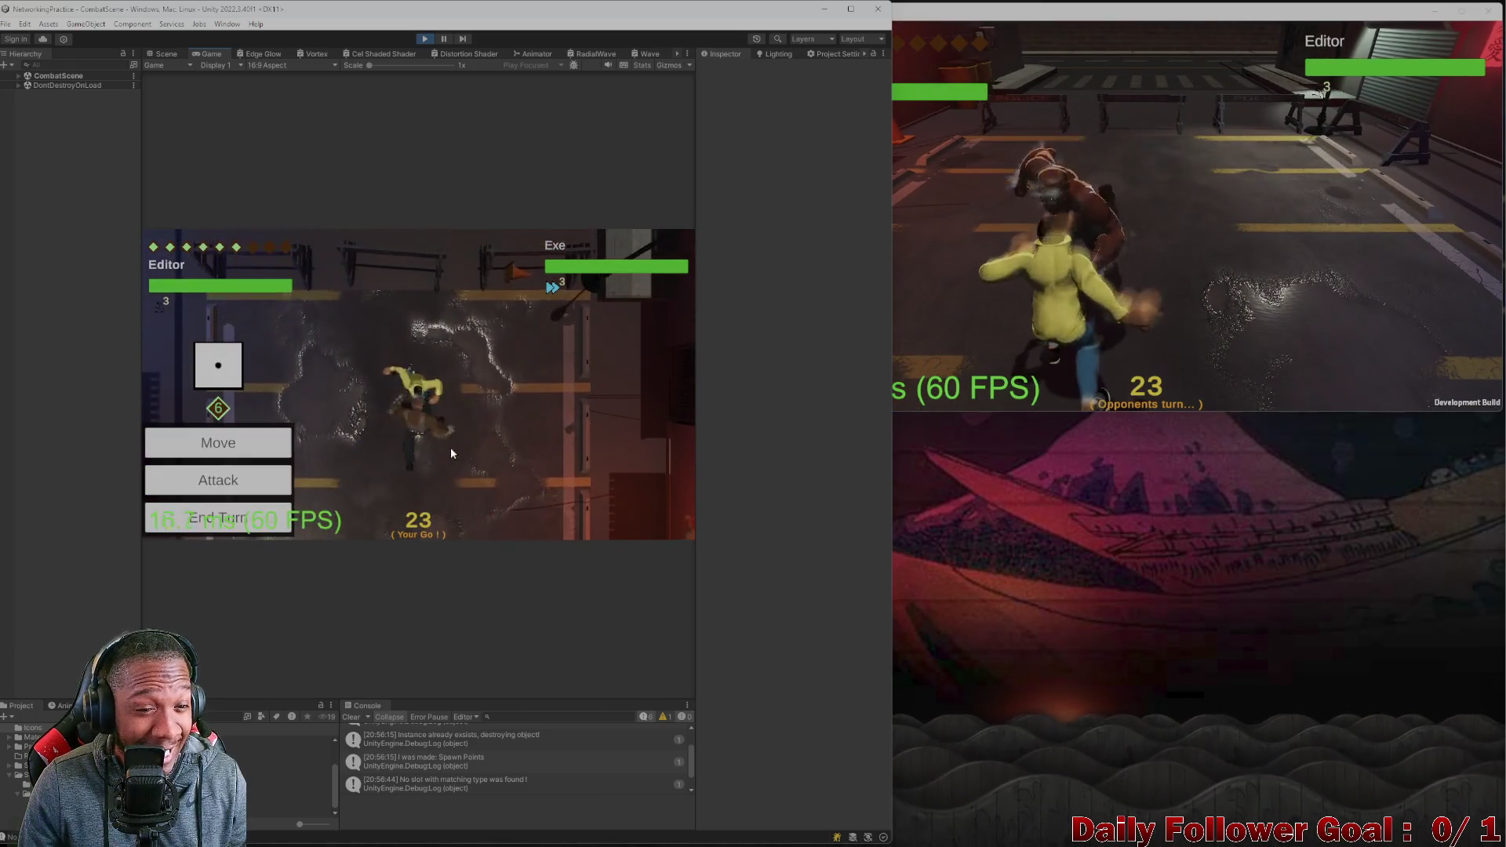
click(218, 480)
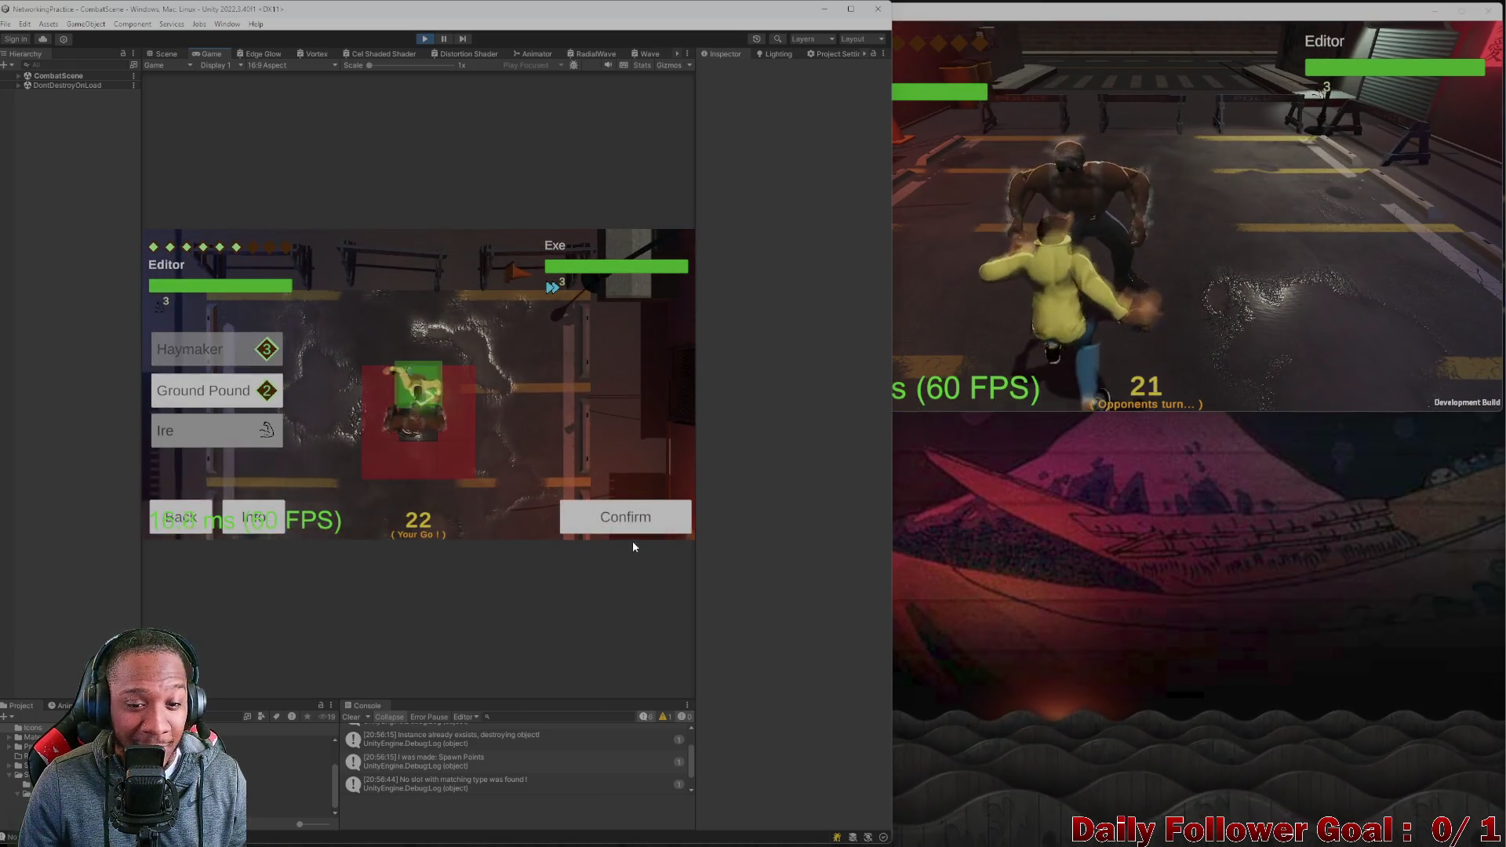
click(628, 514)
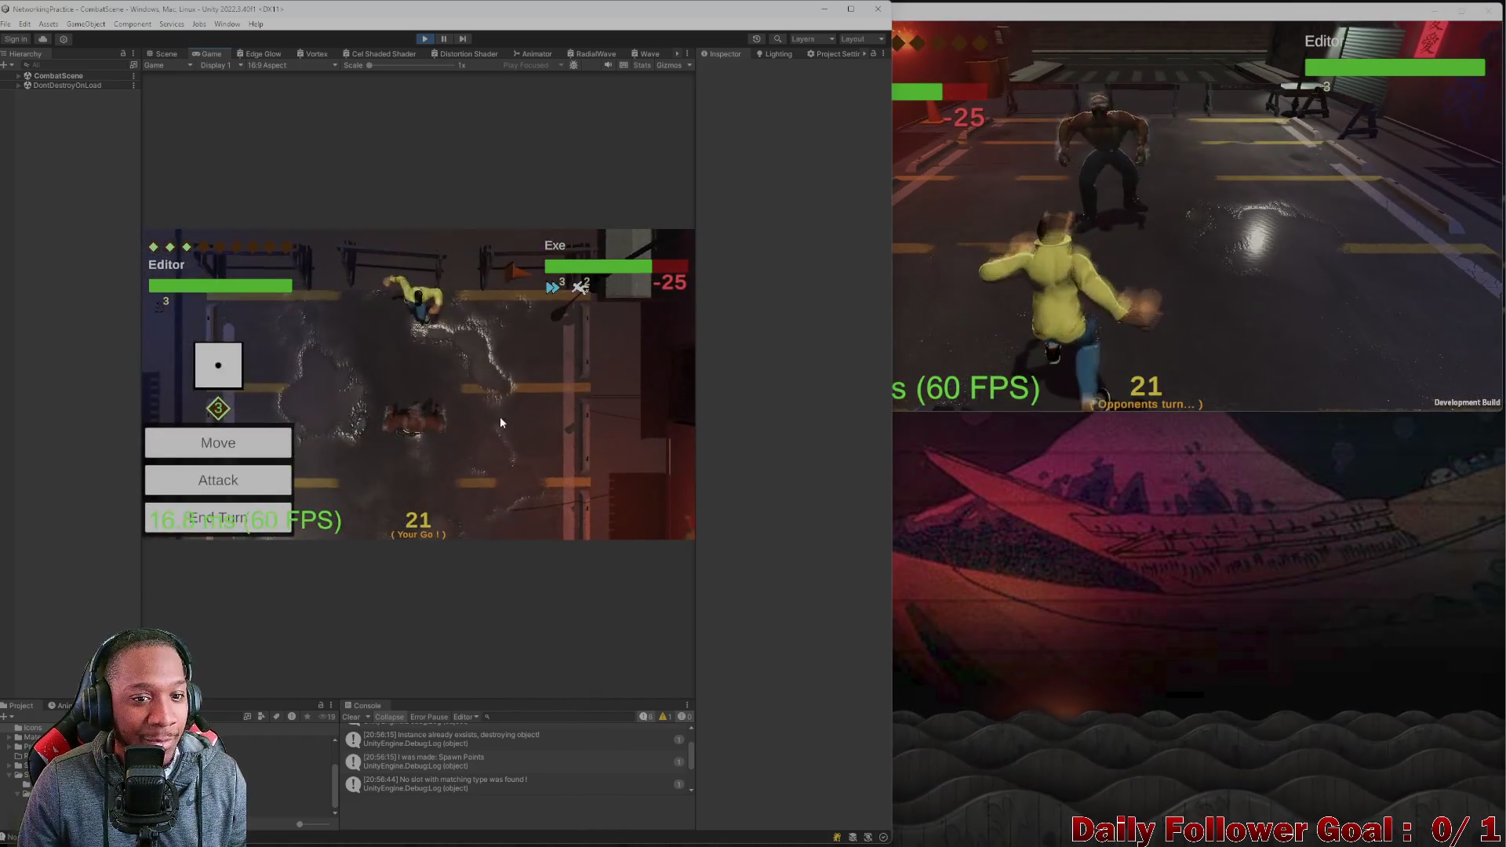
Move The Brawn to a new tile and unleash Ire.
click(247, 444)
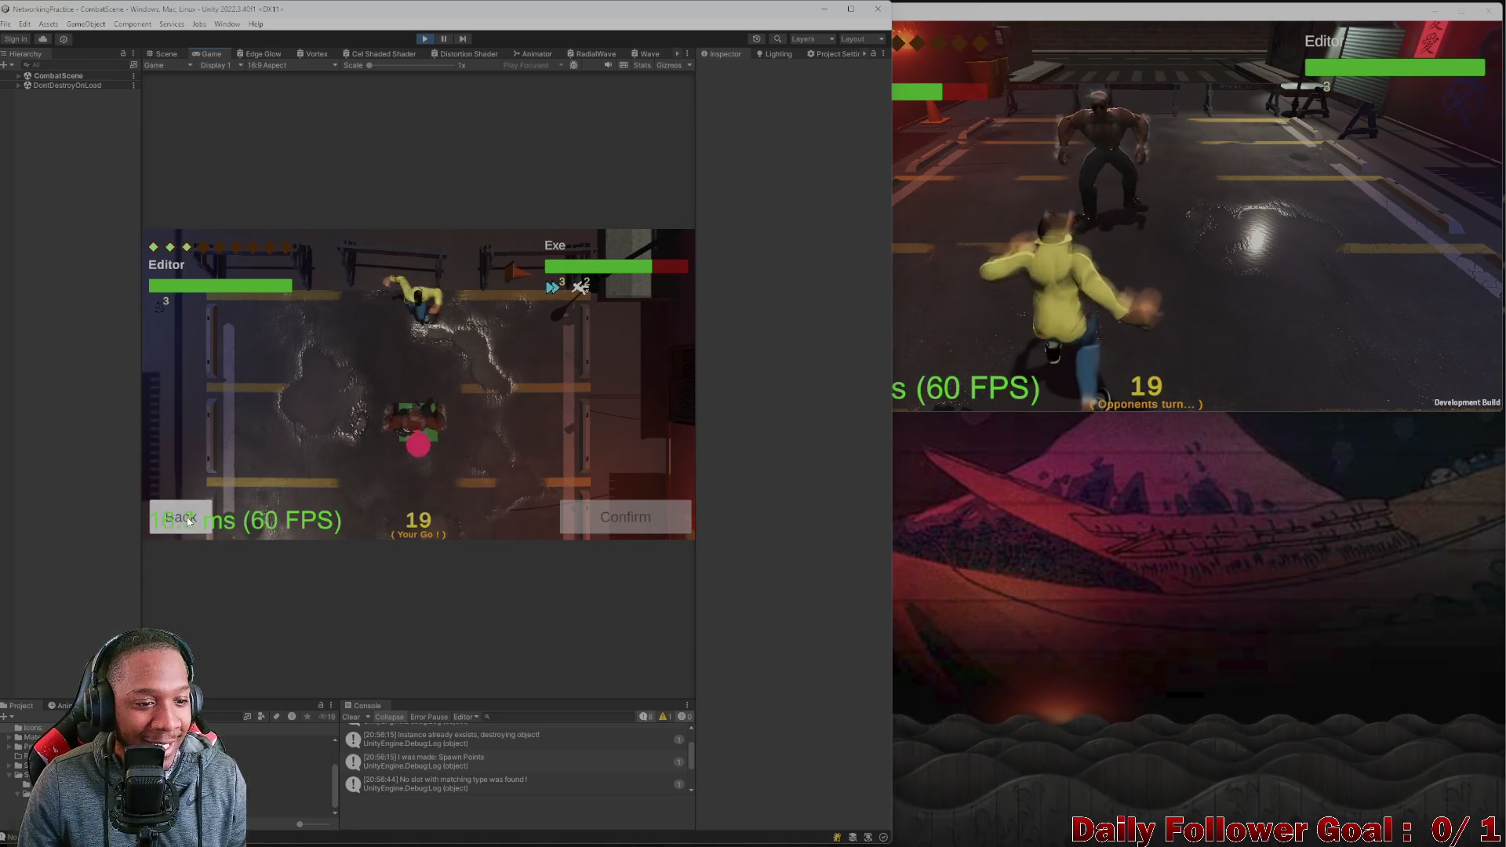
click(222, 477)
click(222, 477)
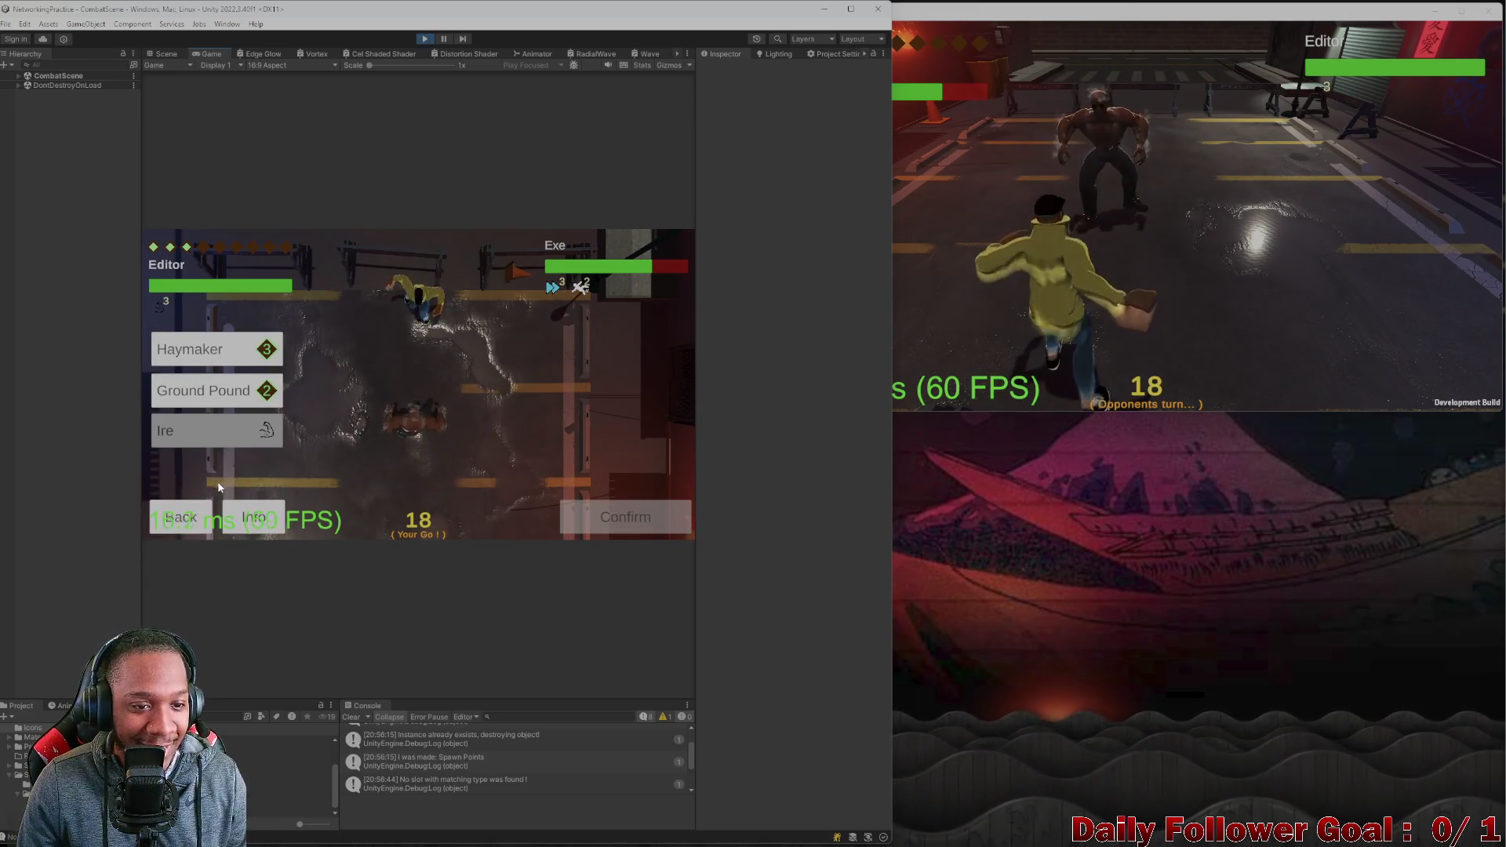
click(174, 524)
click(220, 440)
click(419, 438)
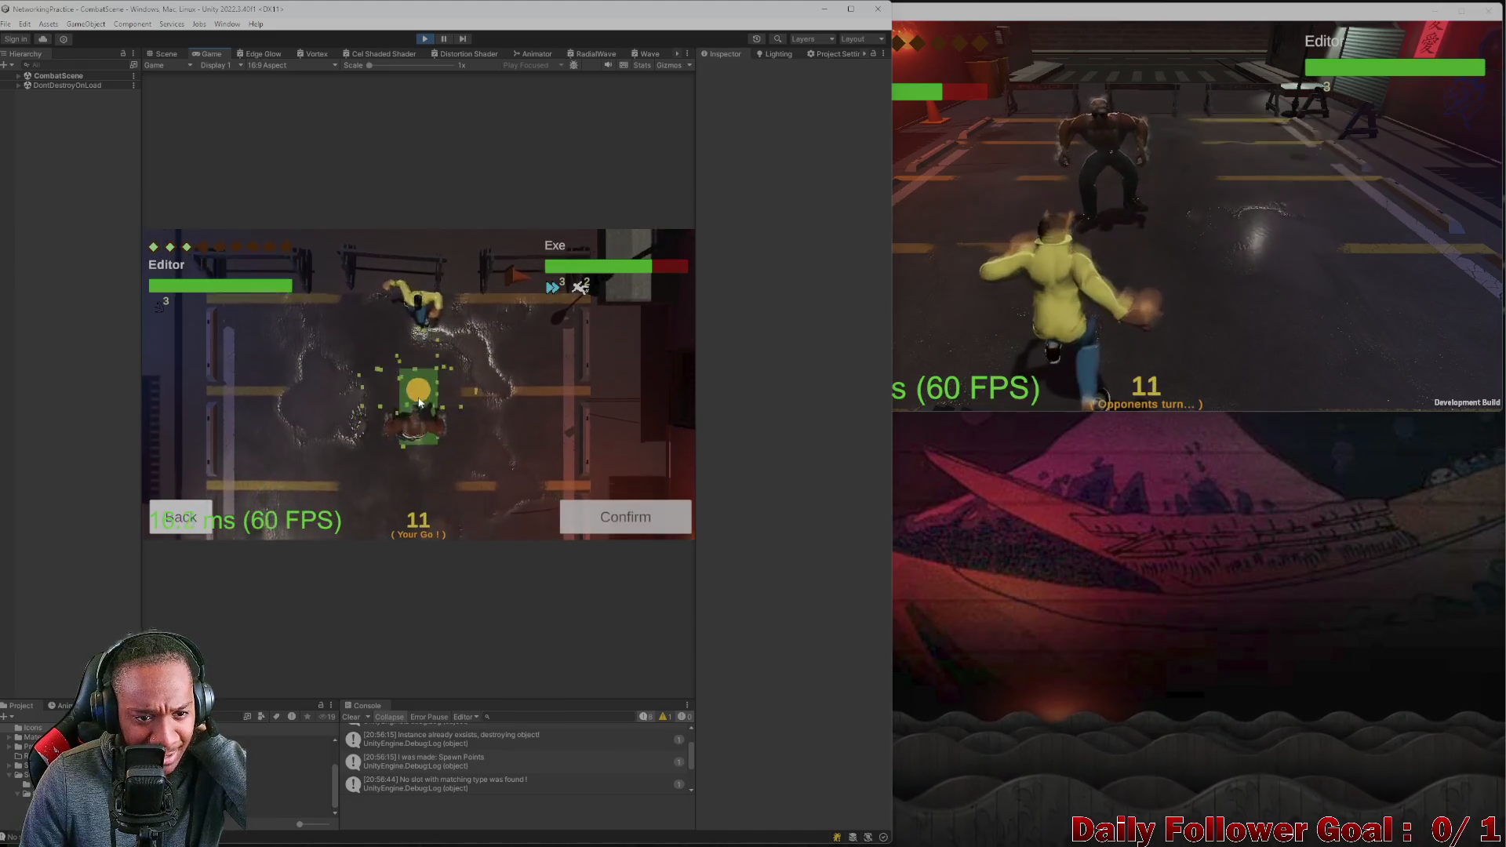
click(627, 520)
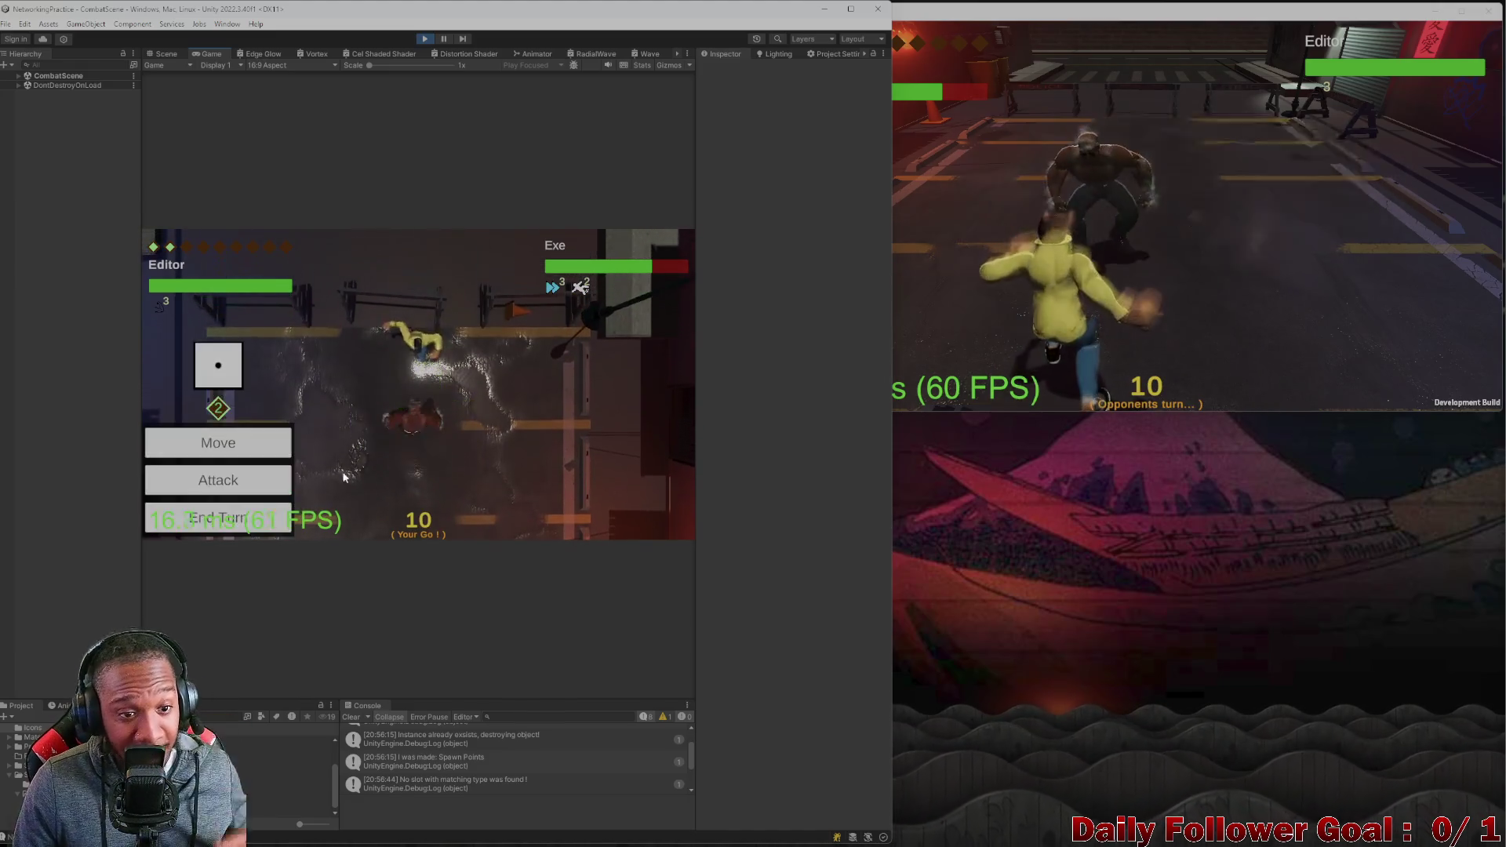
click(251, 477)
click(254, 426)
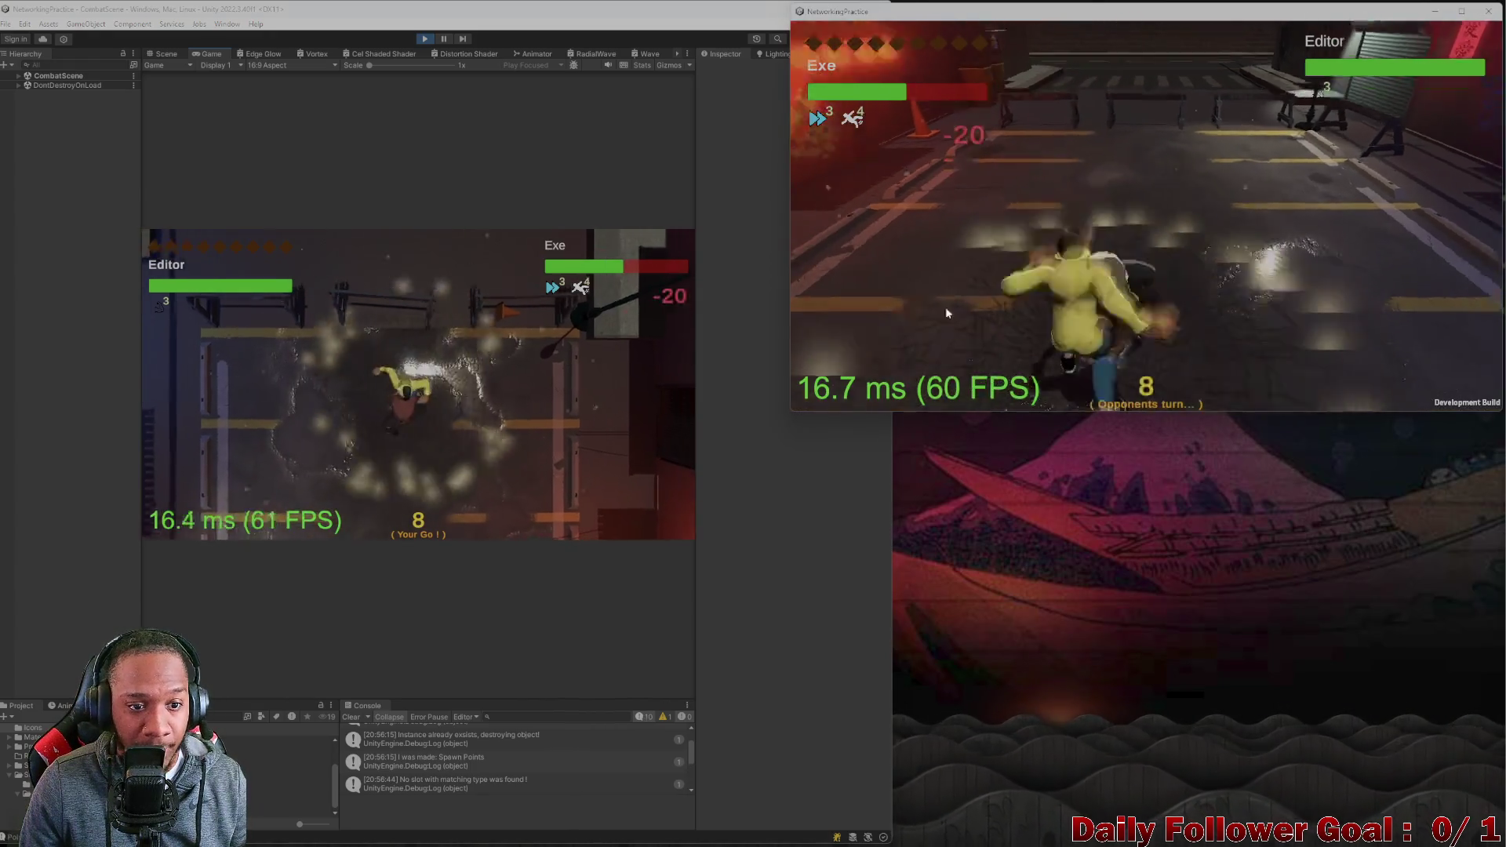
End the editor's turn, then in the build confirm an attack and move Exe's fighter.
click(274, 514)
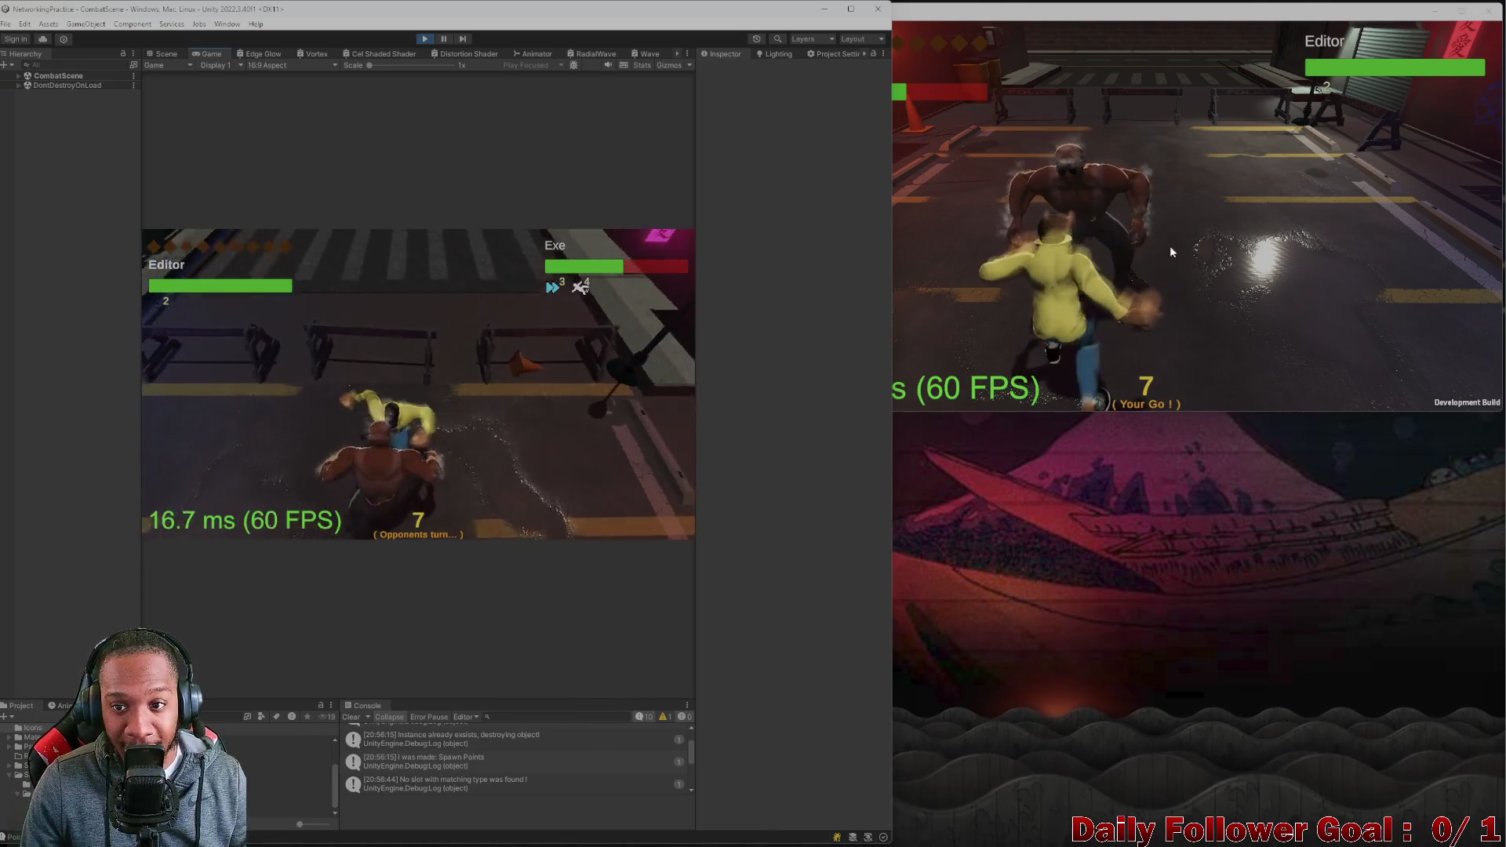
click(1199, 263)
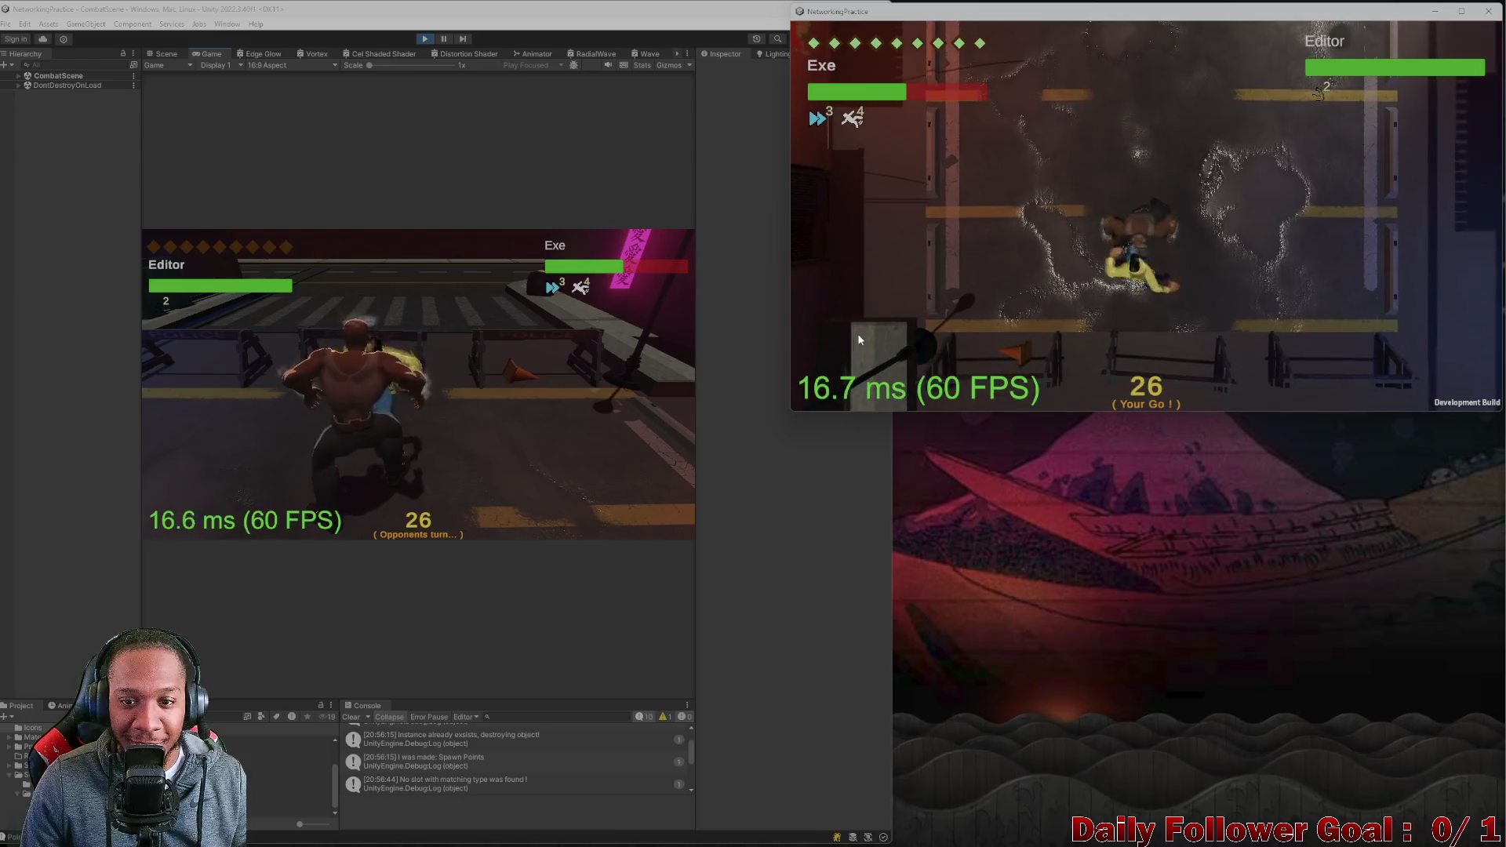
click(1328, 384)
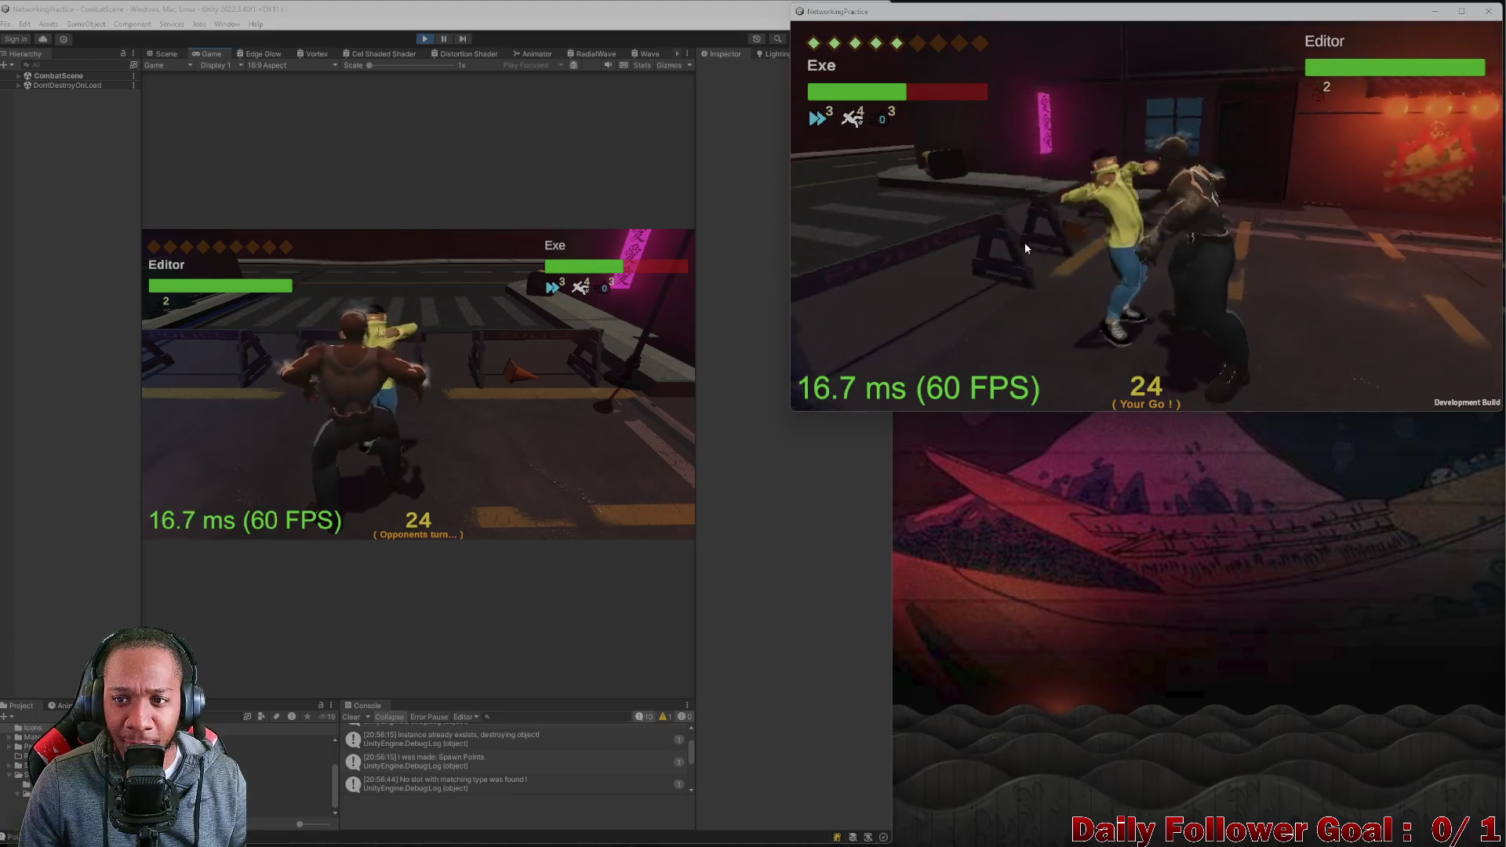
click(965, 289)
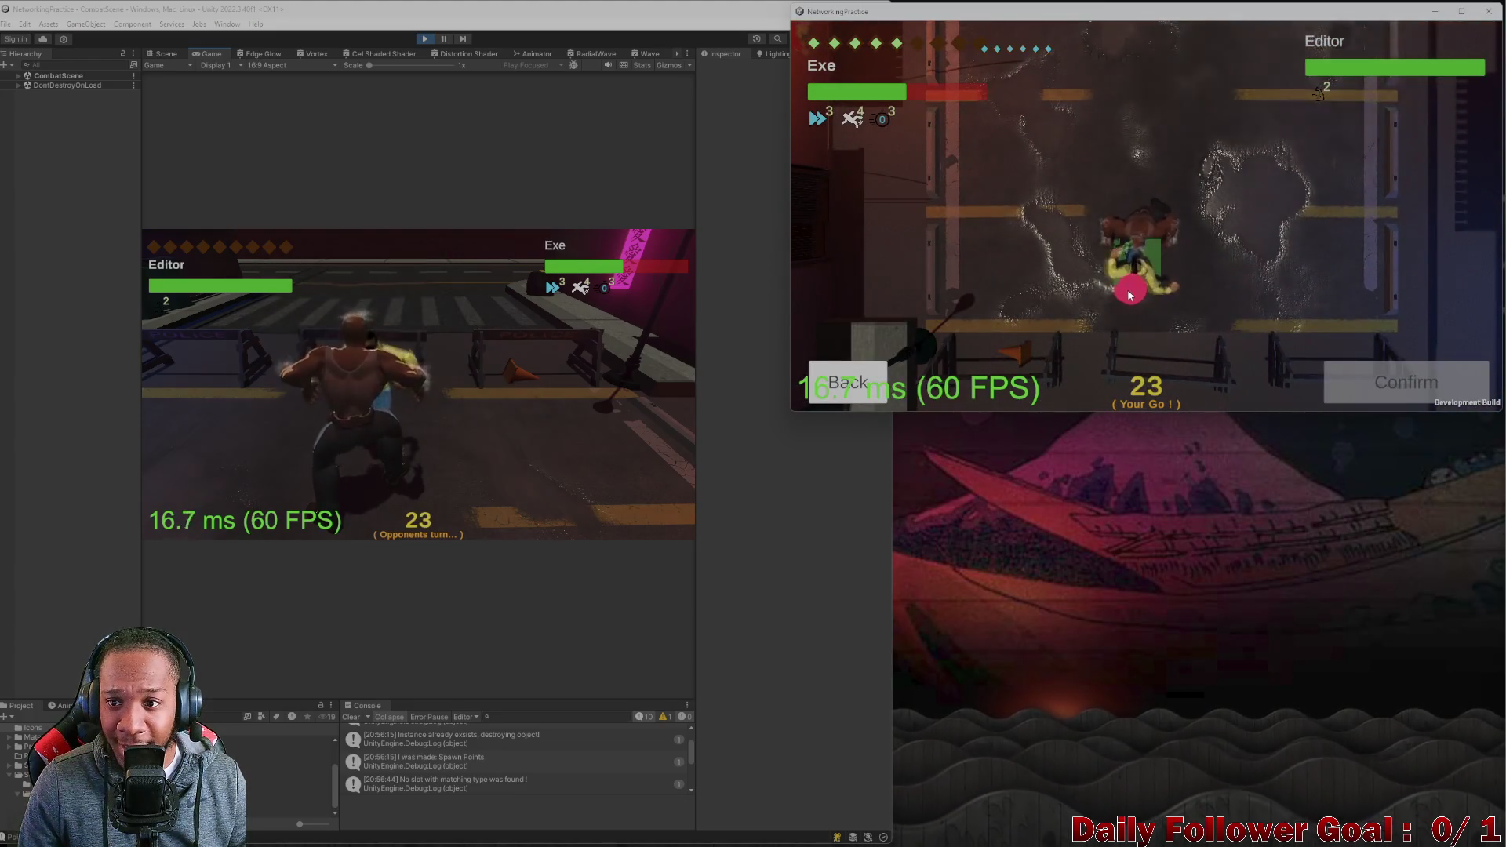
click(1165, 265)
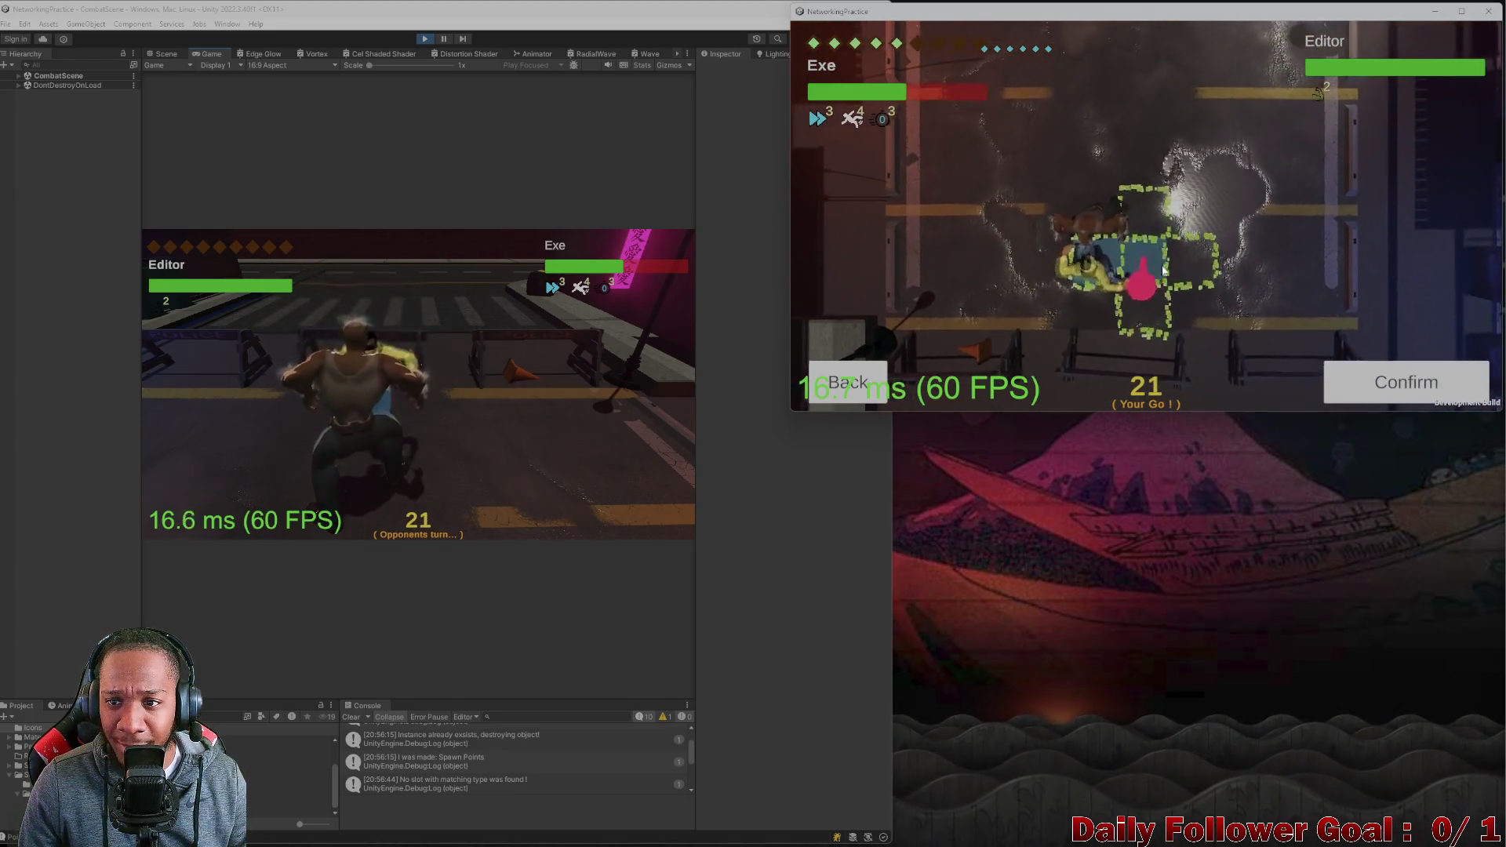
click(1126, 157)
click(1393, 388)
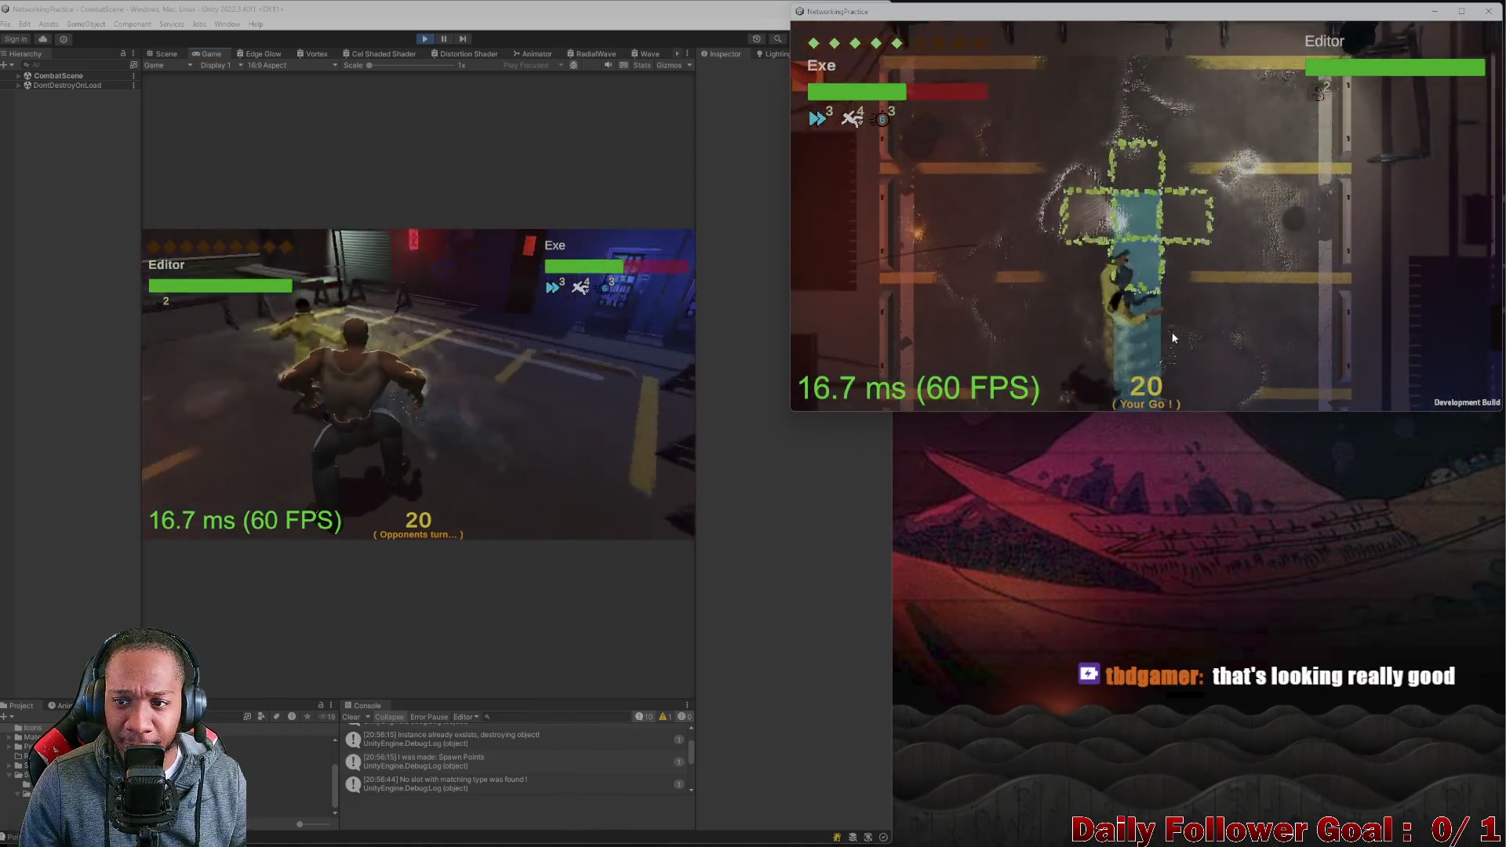
Target and confirm Exe's next action, then end the build's turn.
click(903, 336)
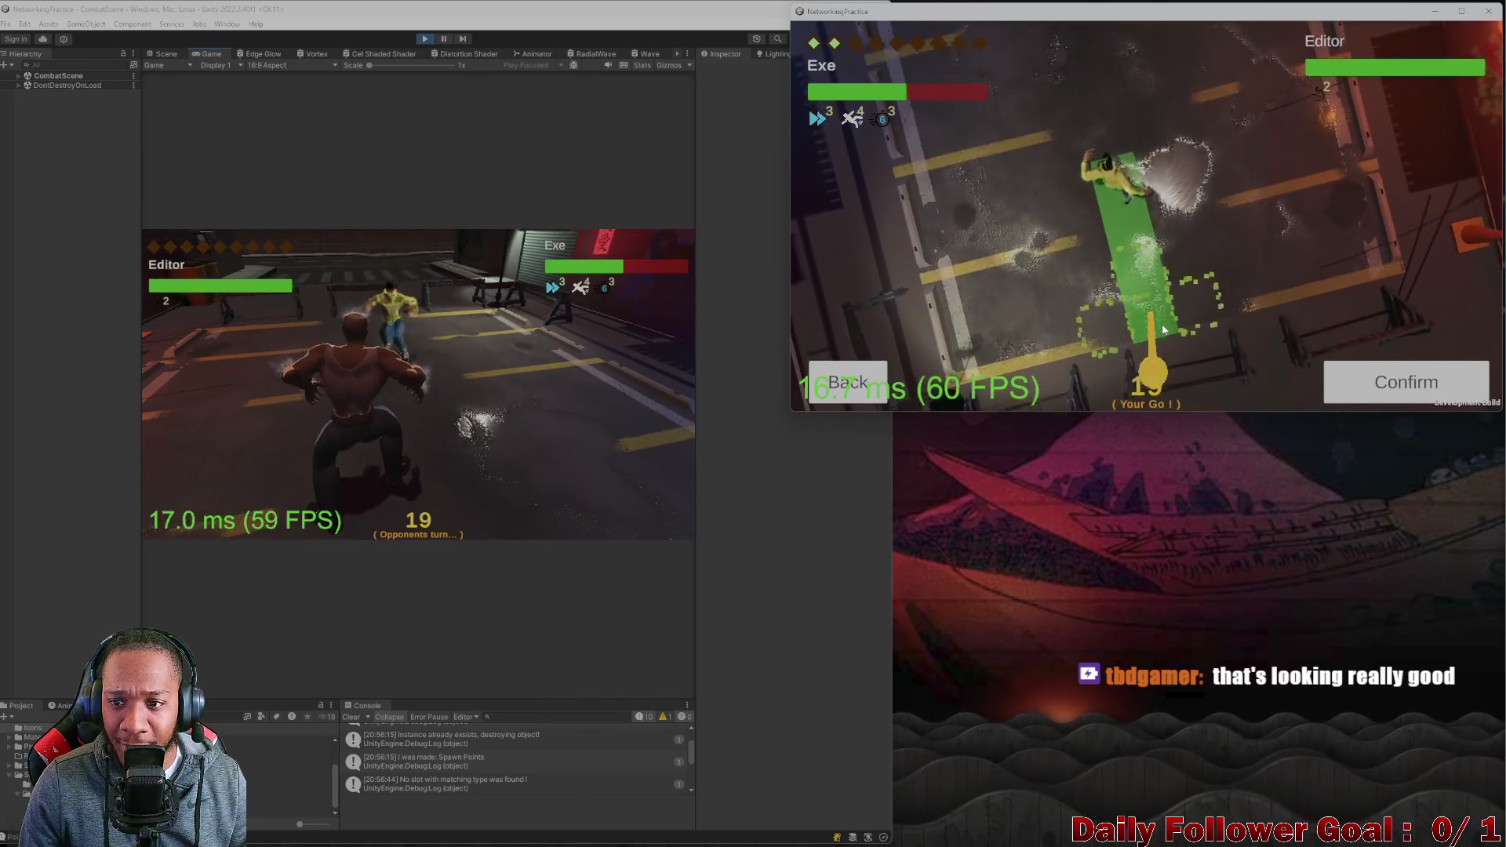
click(1160, 322)
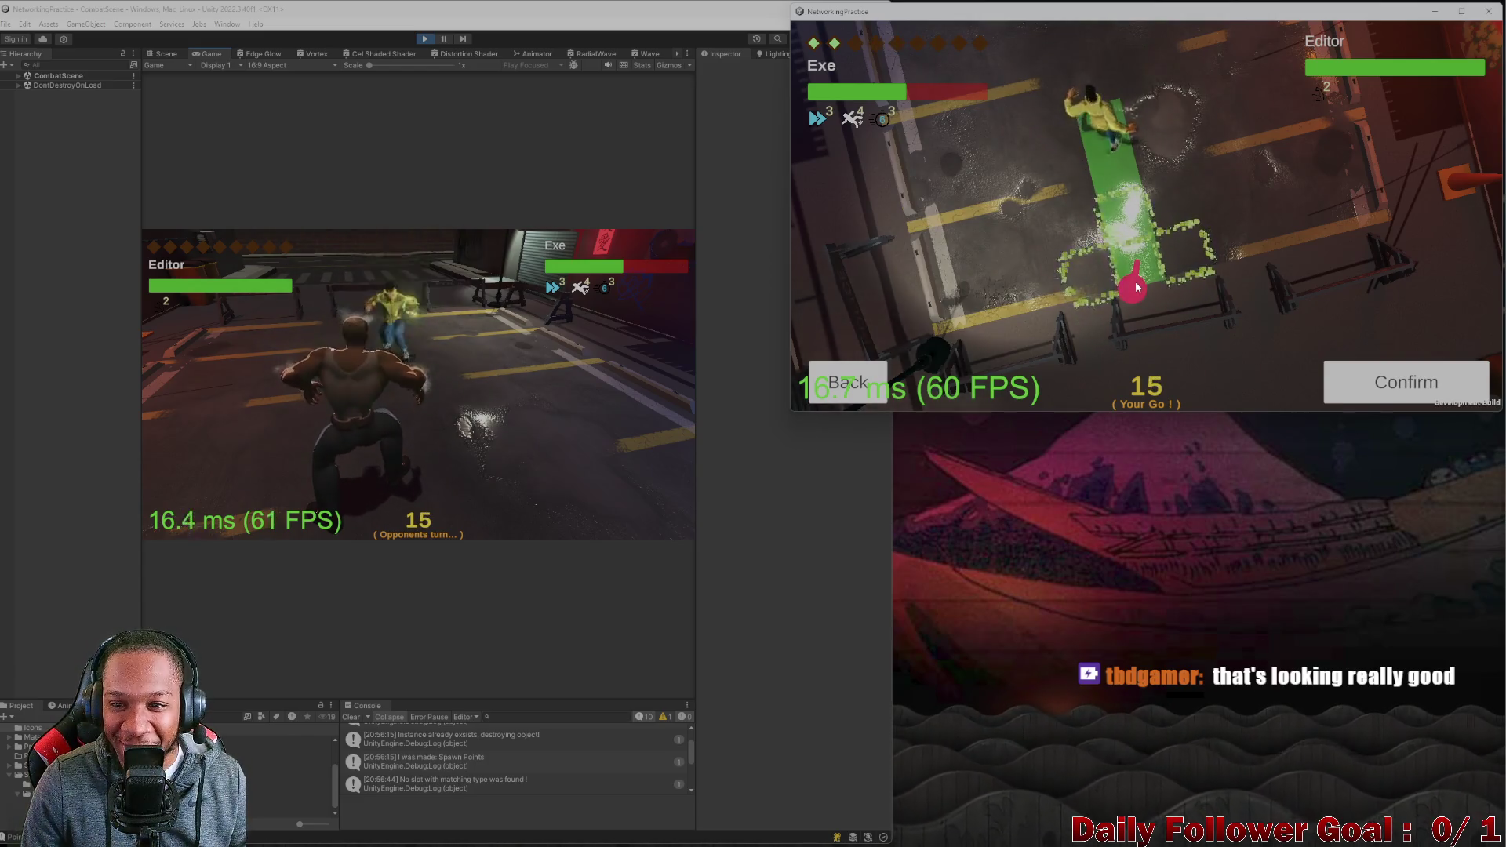
click(1080, 283)
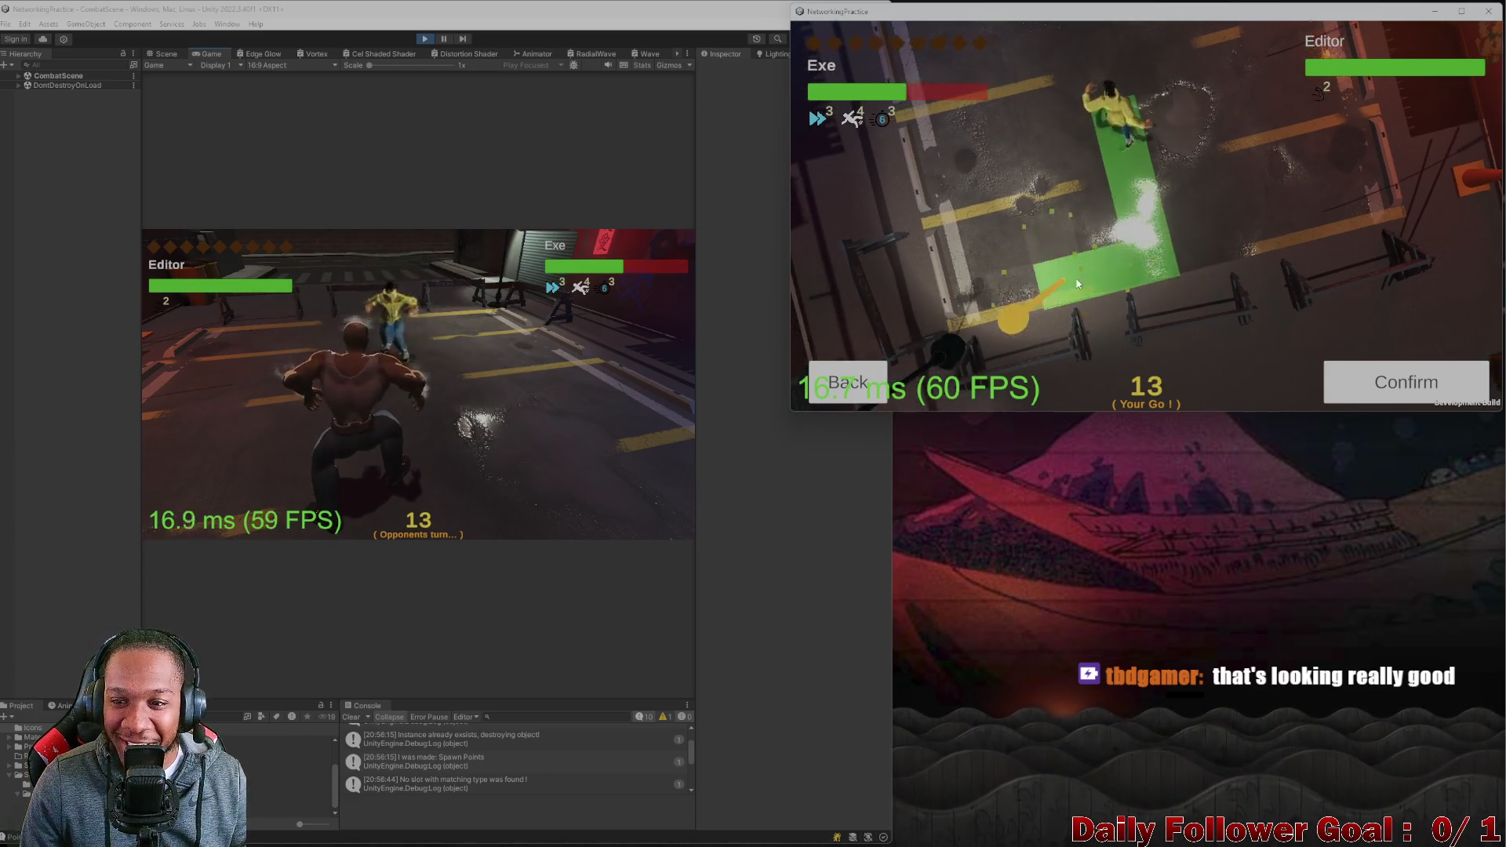
click(1399, 368)
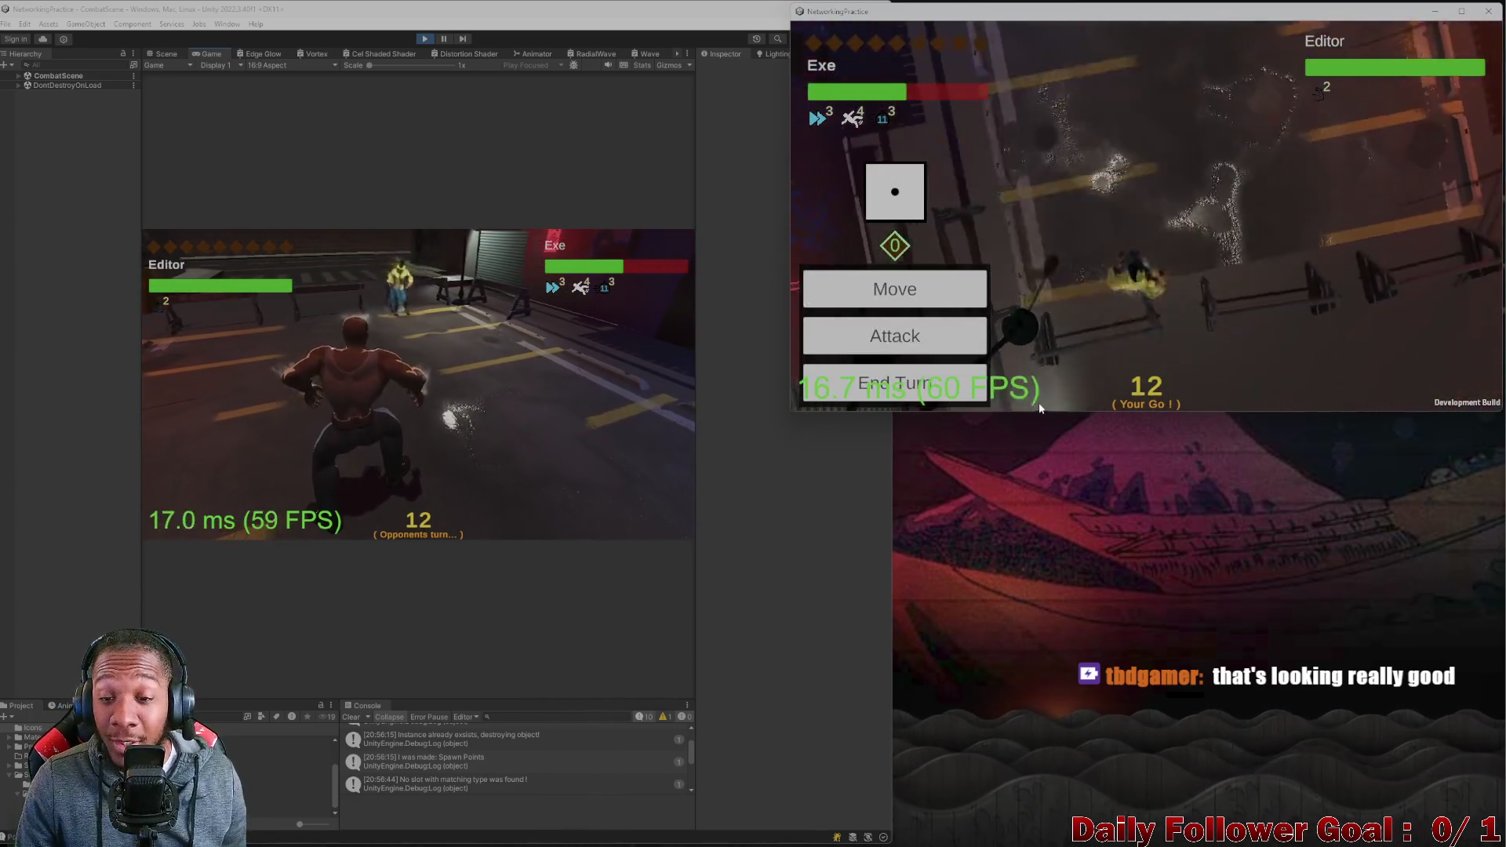
click(949, 392)
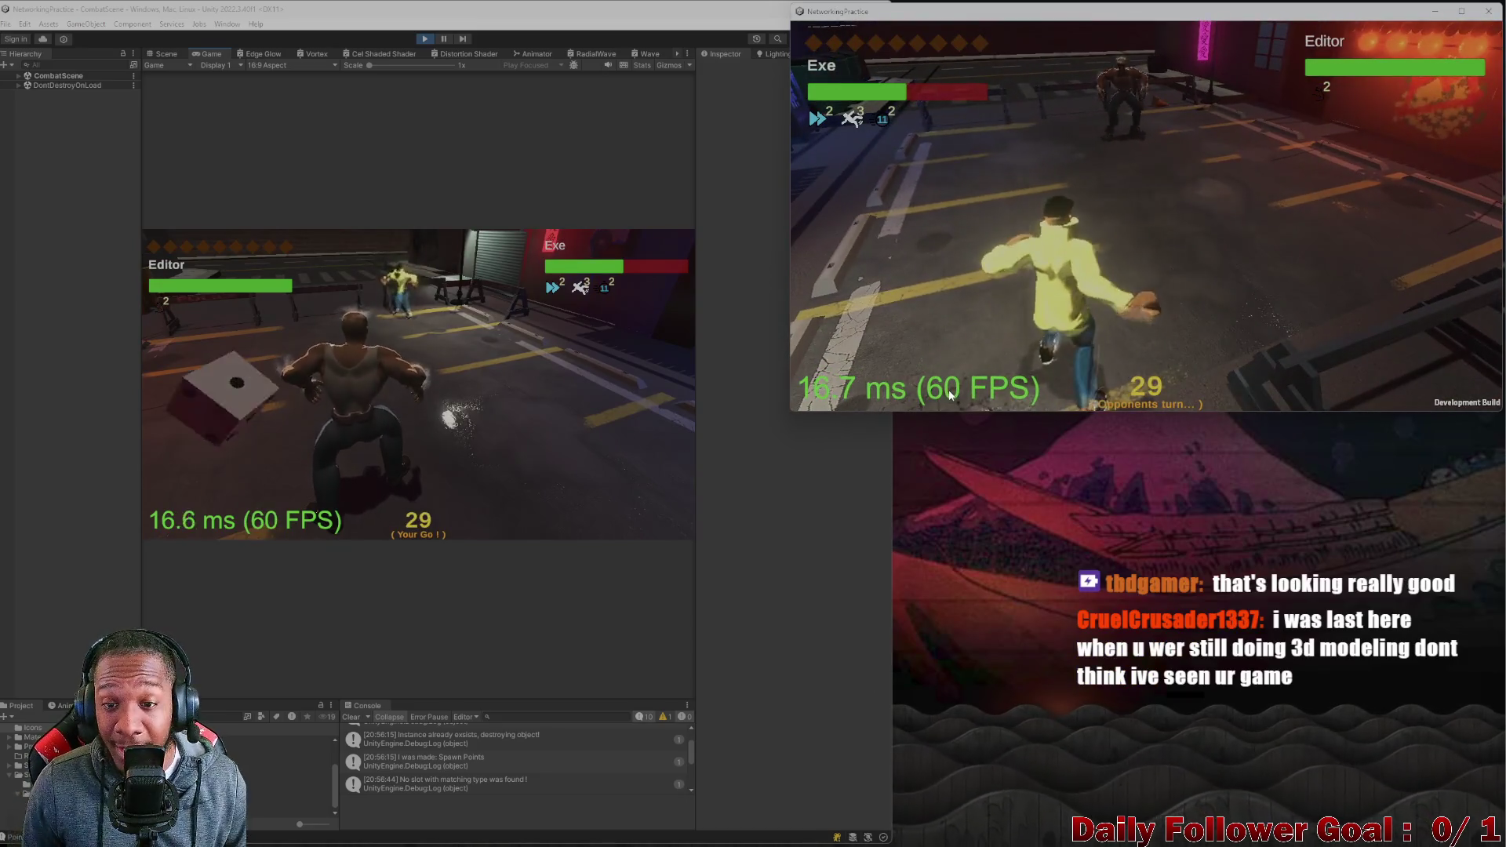
click(233, 404)
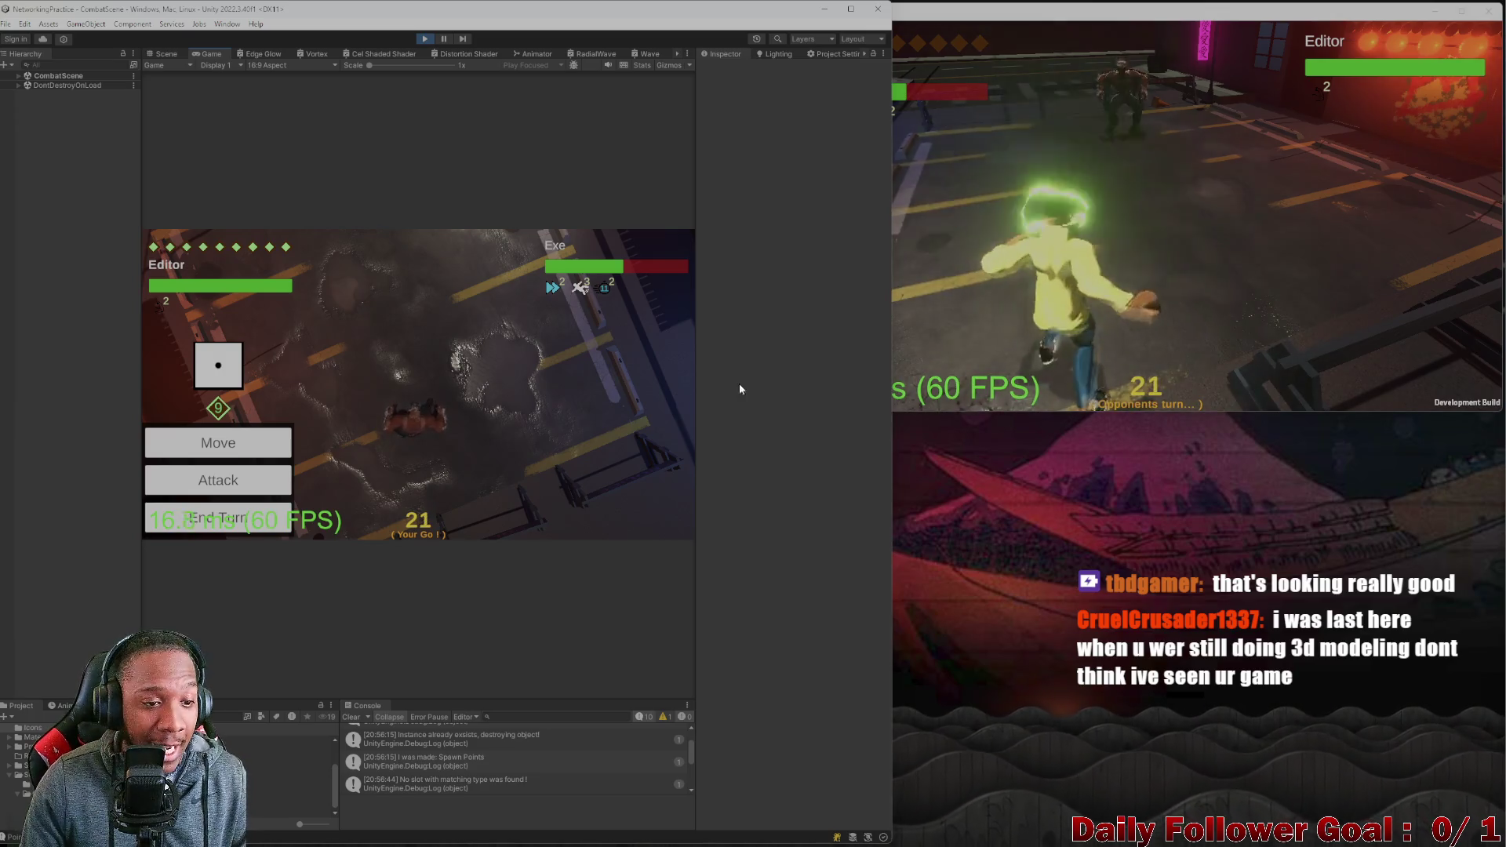
Plot and commit a multi-tile move for the Editor player, then end its turn.
click(209, 476)
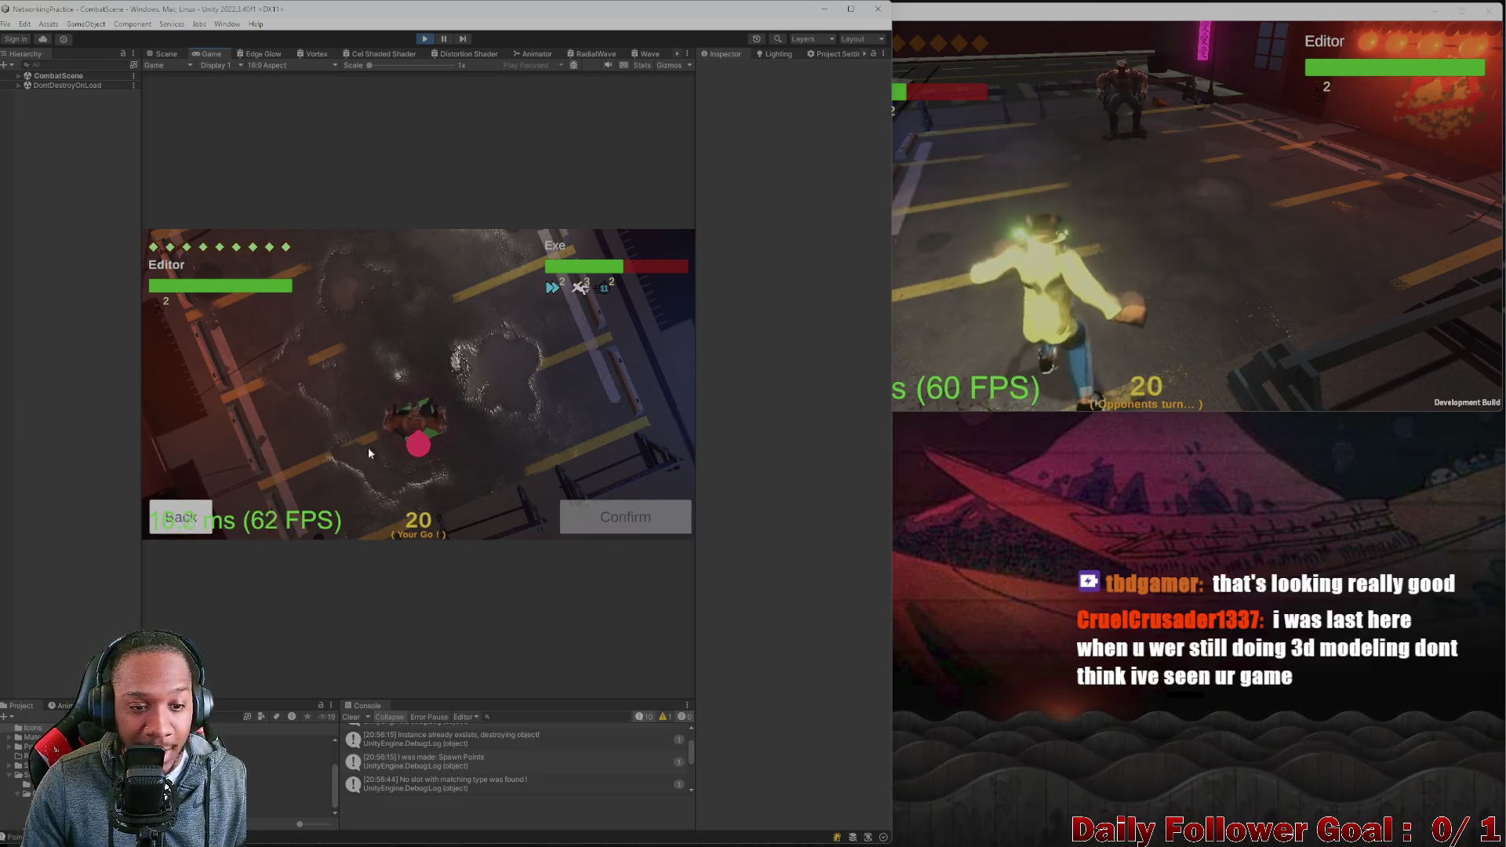
click(413, 436)
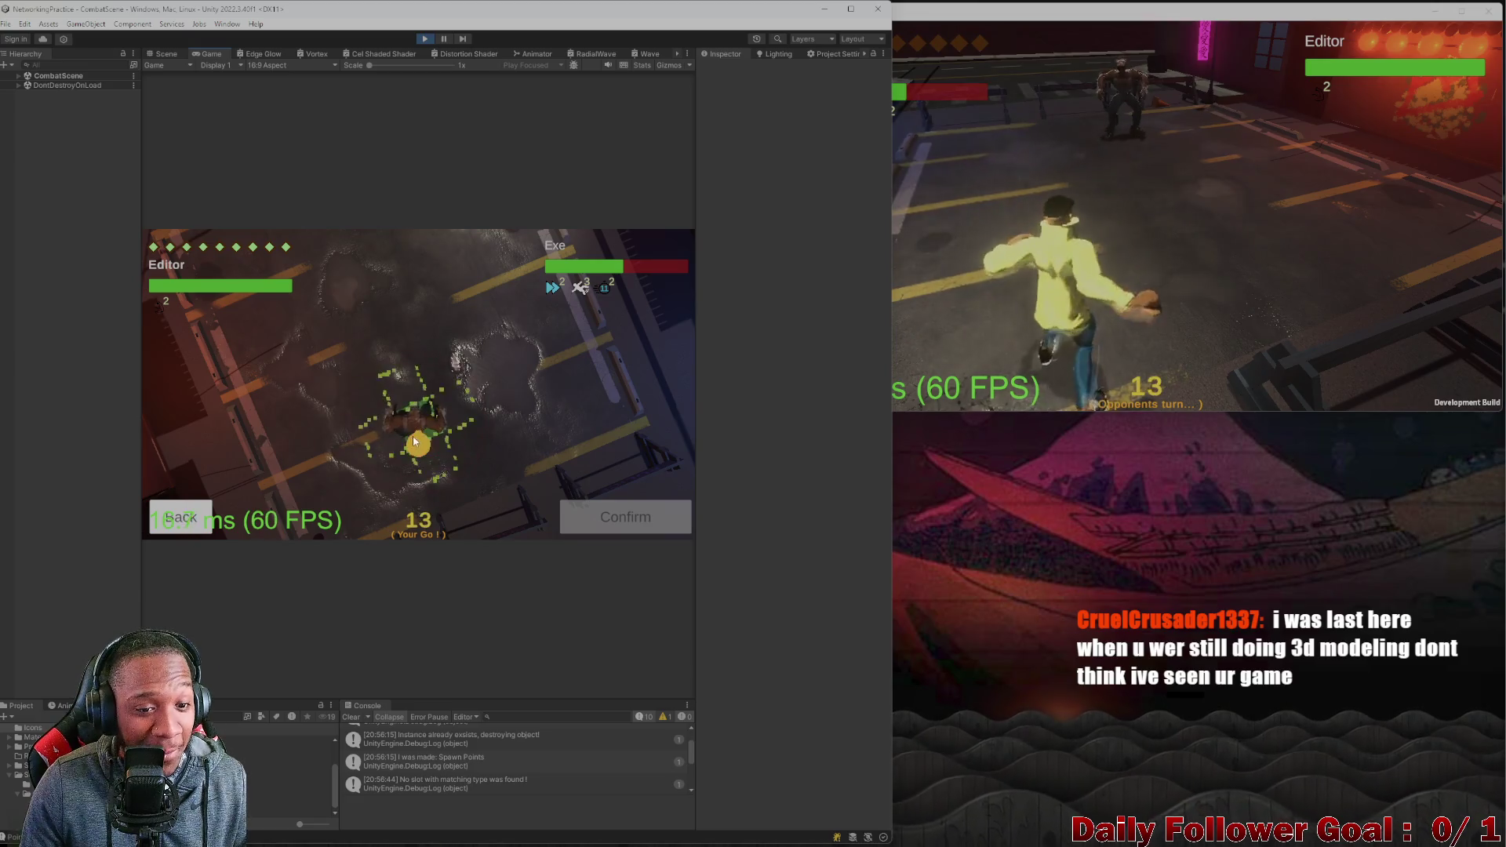
click(444, 426)
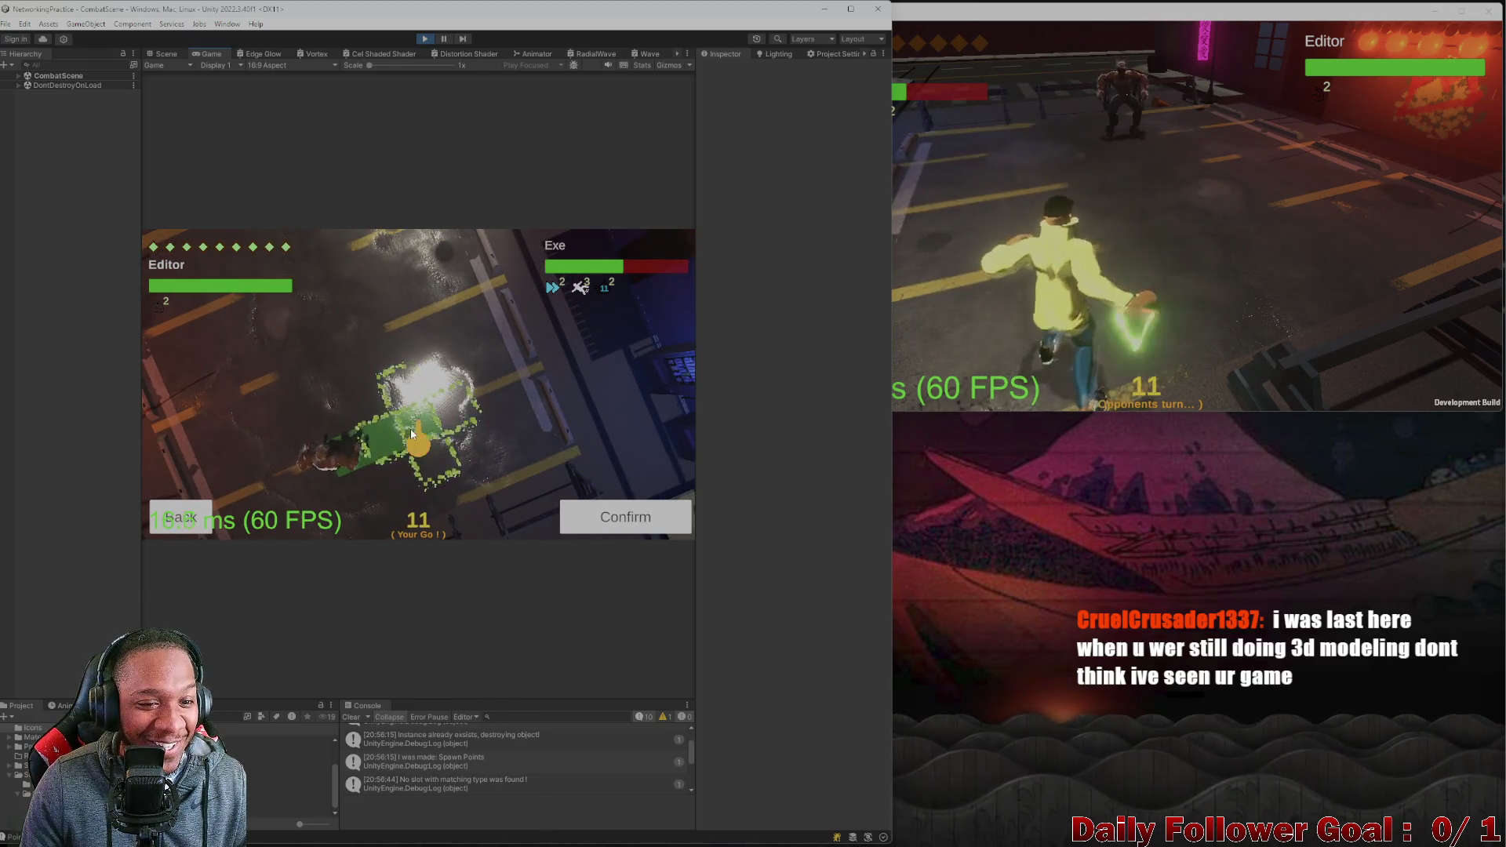
click(411, 434)
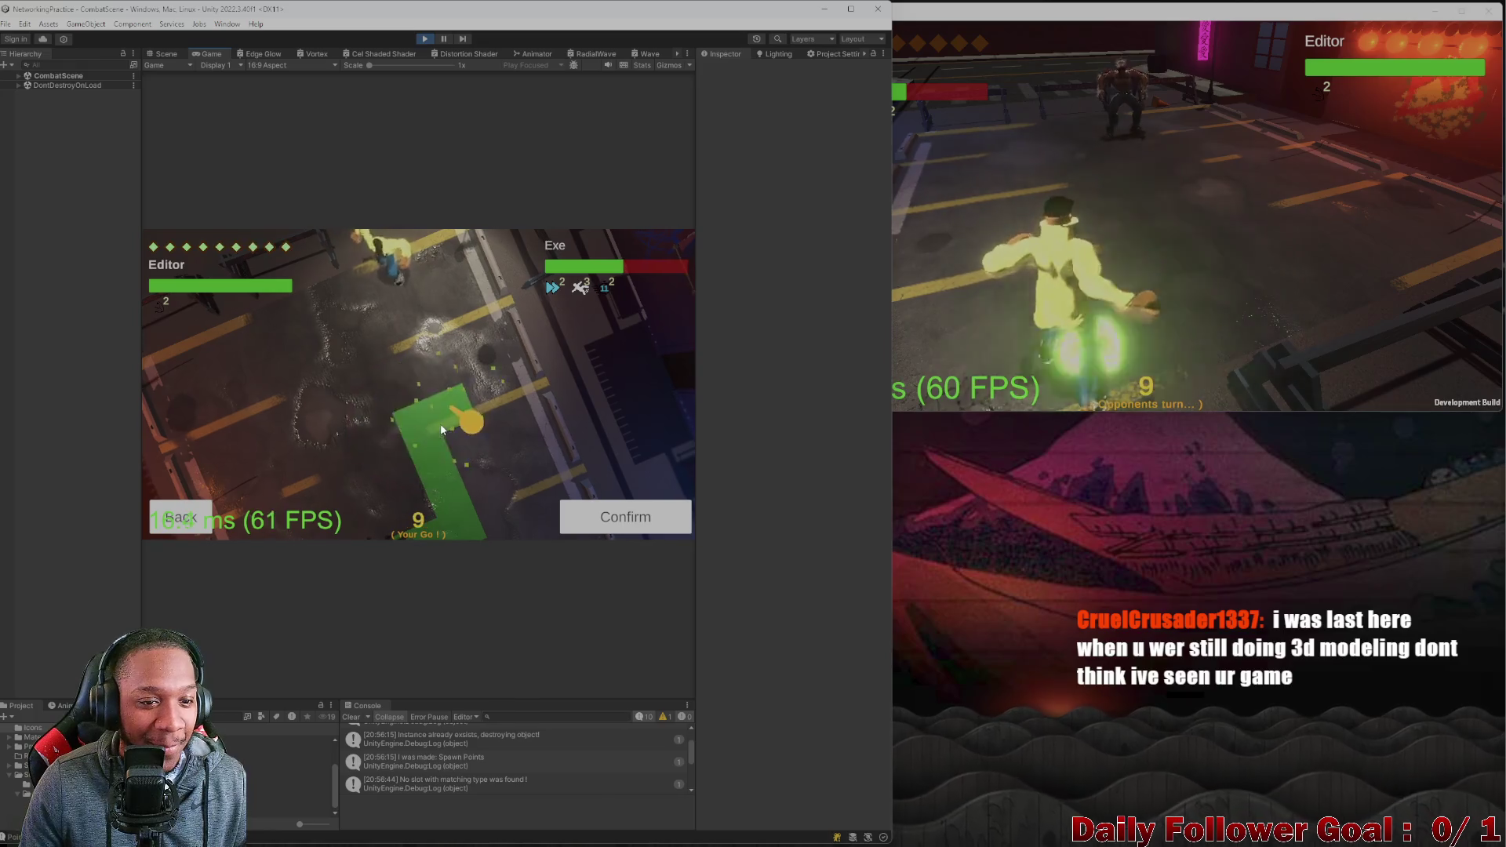
click(441, 430)
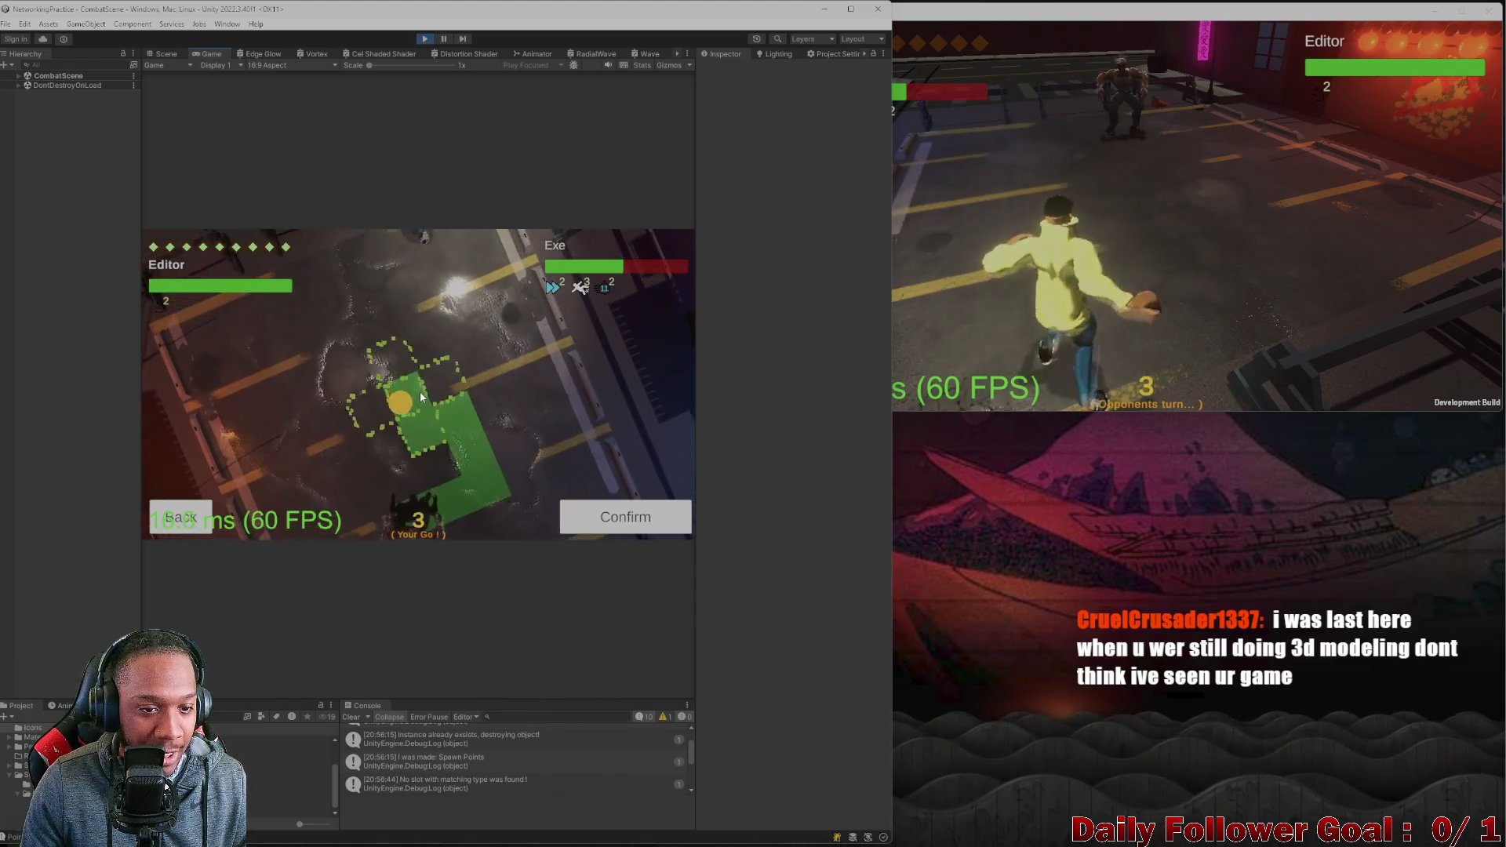
click(619, 516)
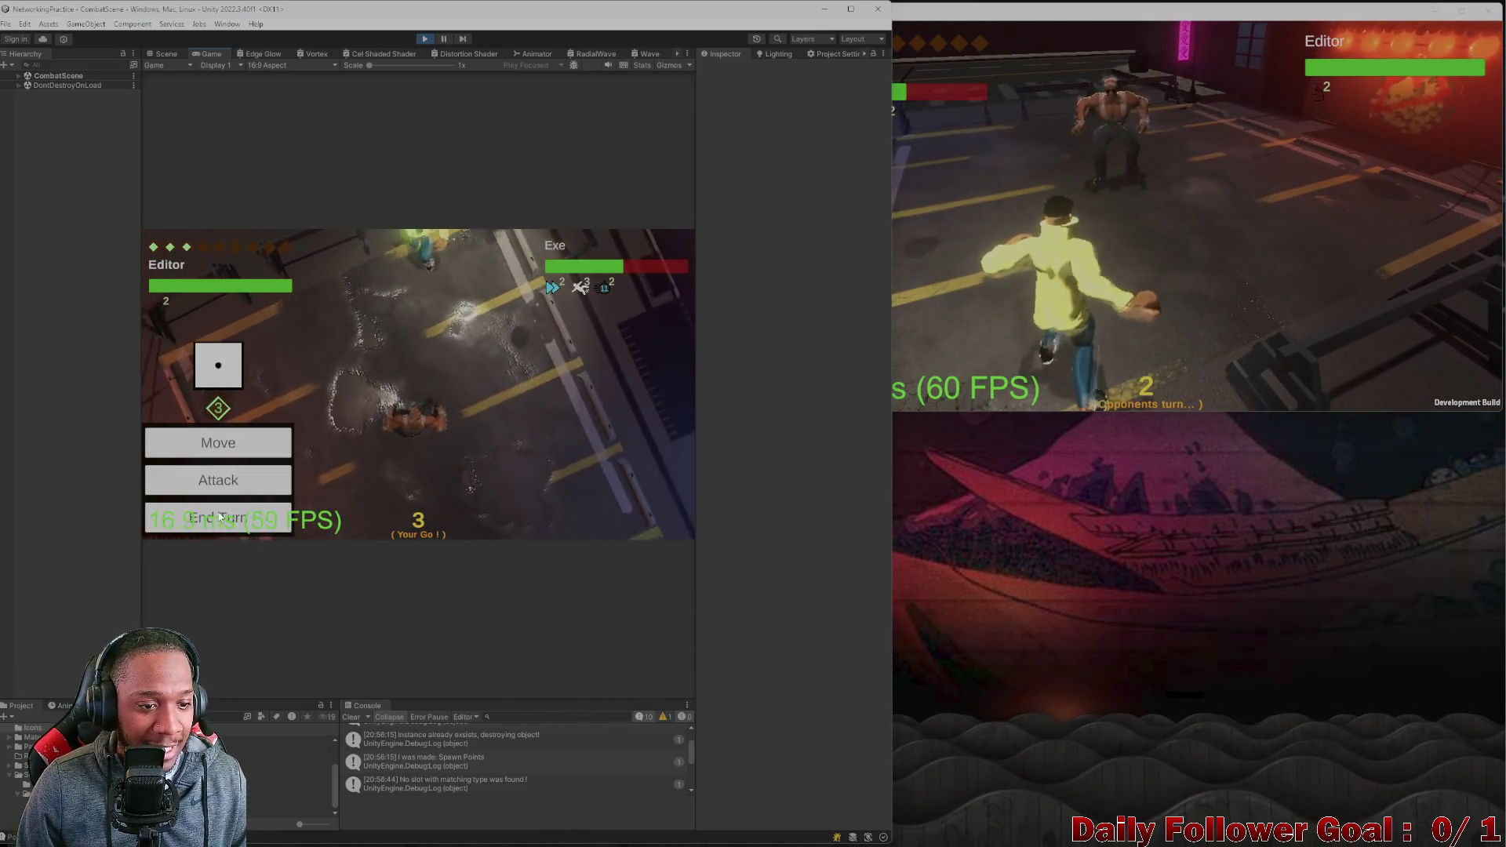
click(215, 514)
In the build, confirm Exe's moves and target another attack area.
click(1076, 259)
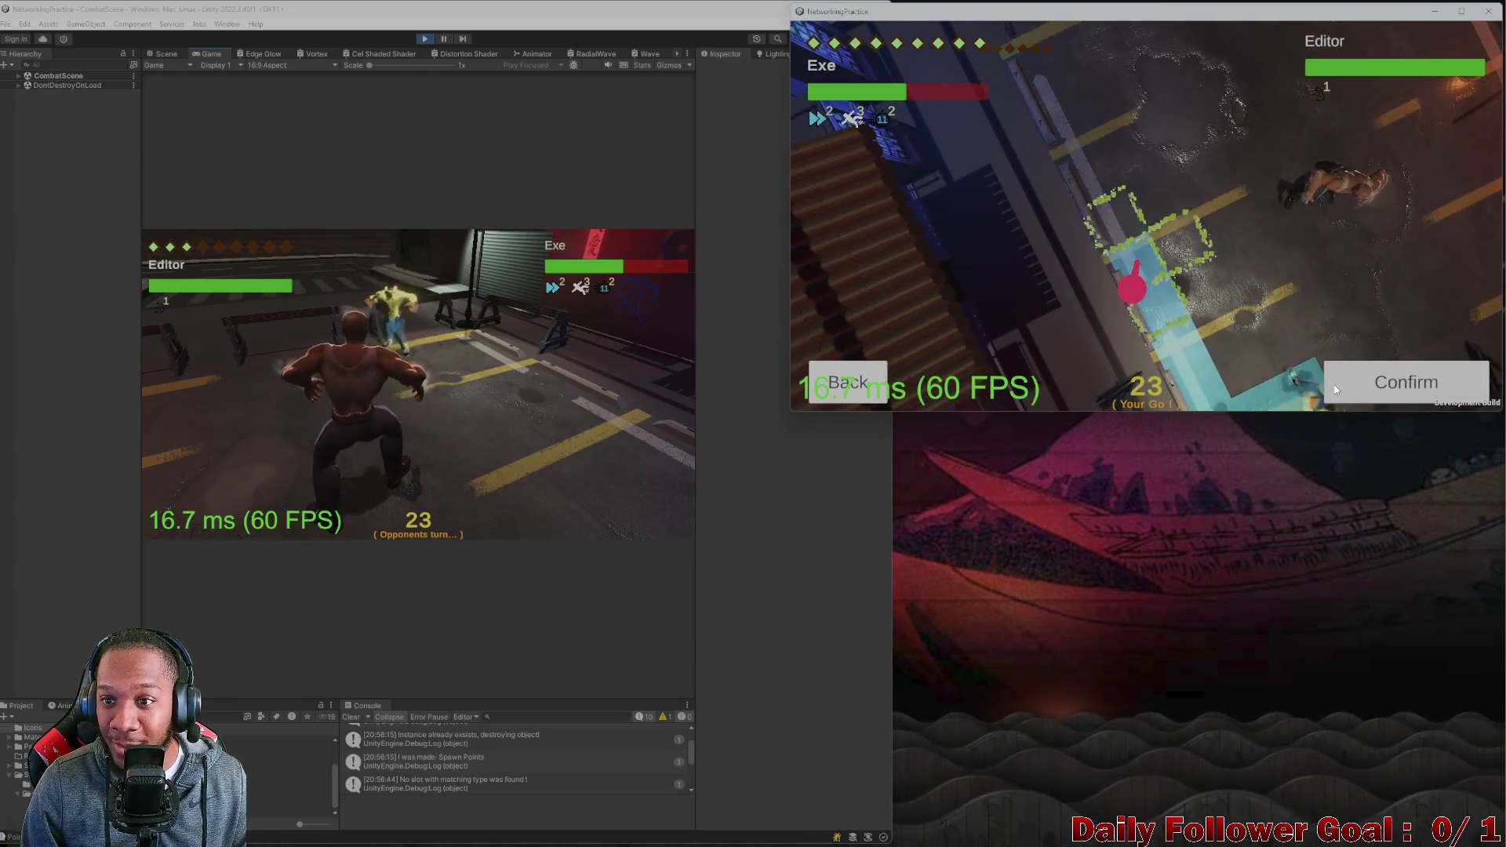
click(1336, 390)
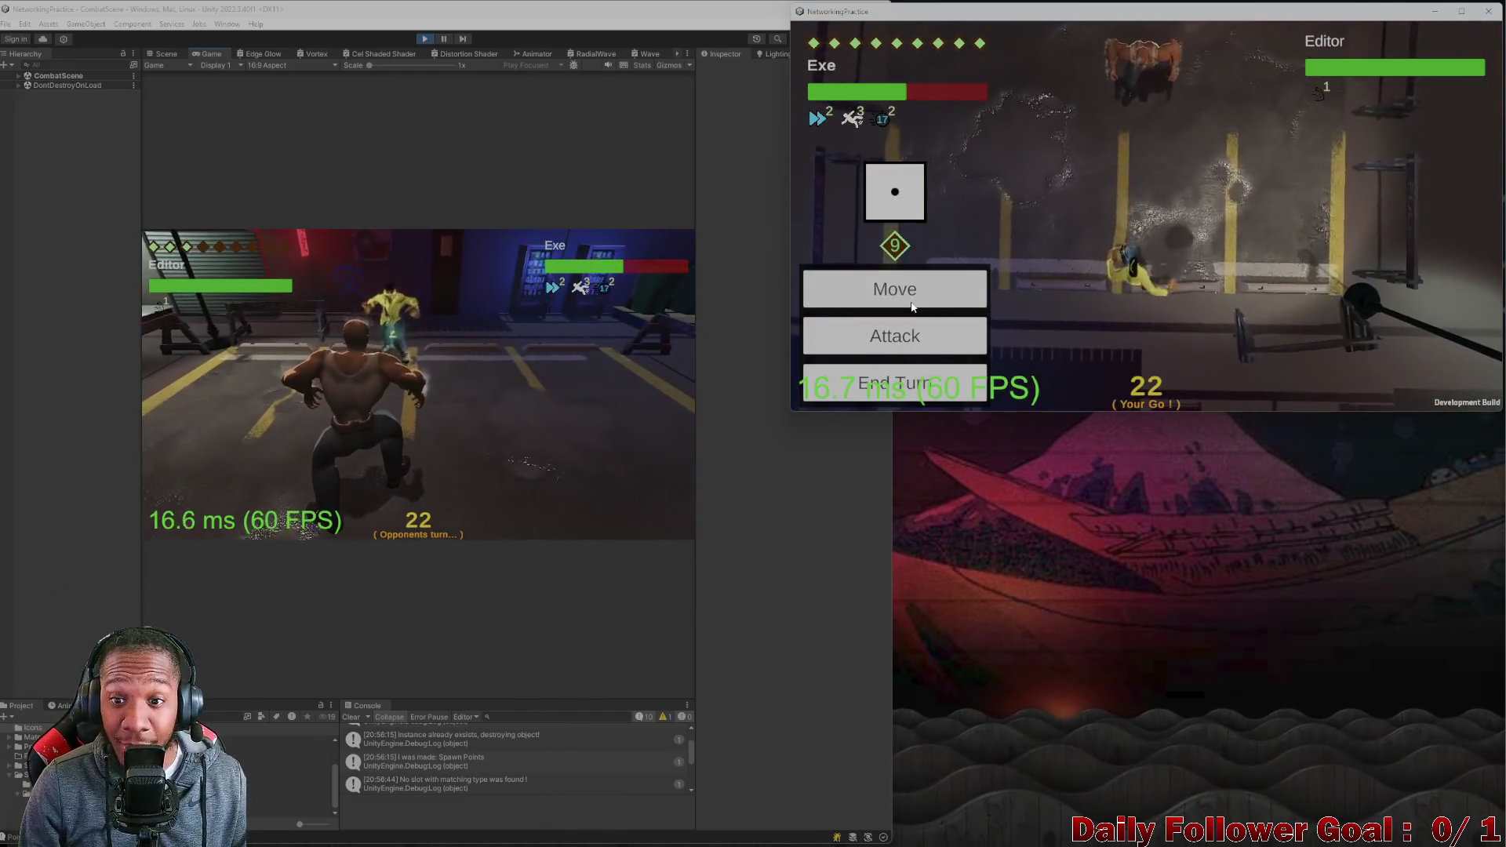
click(912, 303)
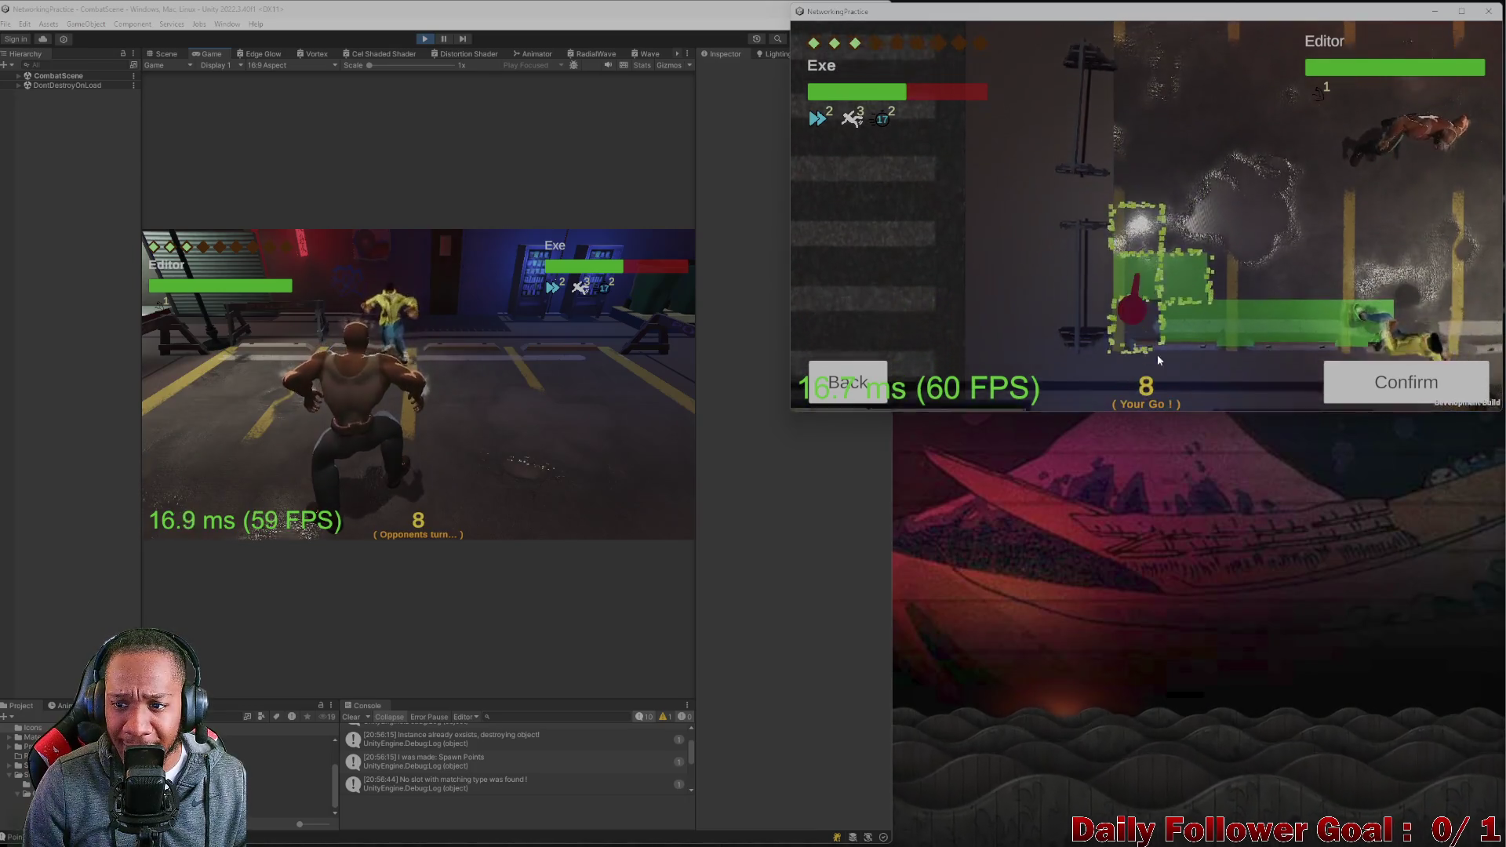
click(1384, 387)
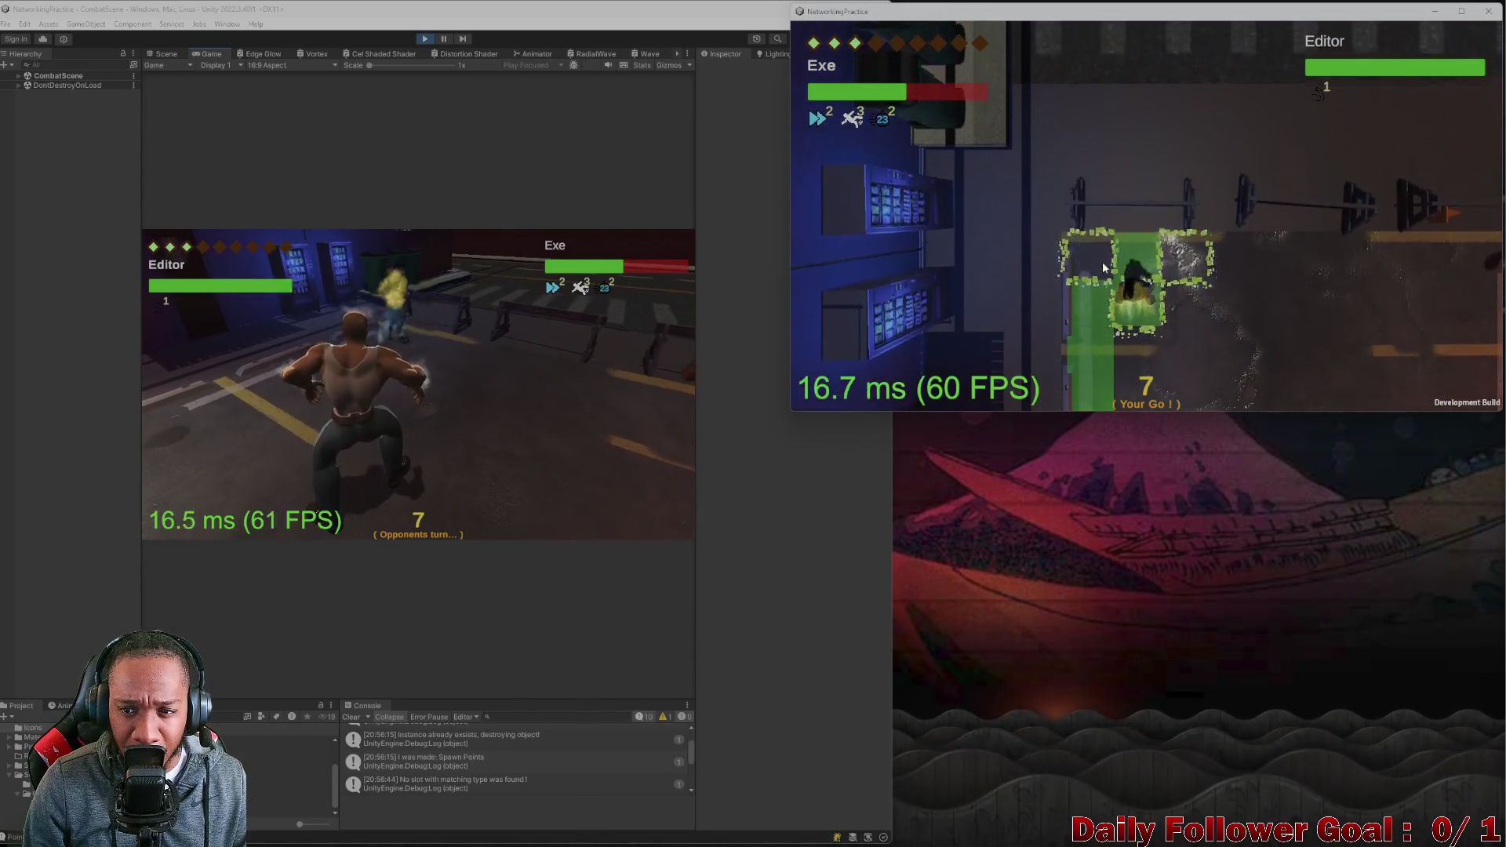
click(1117, 238)
click(894, 335)
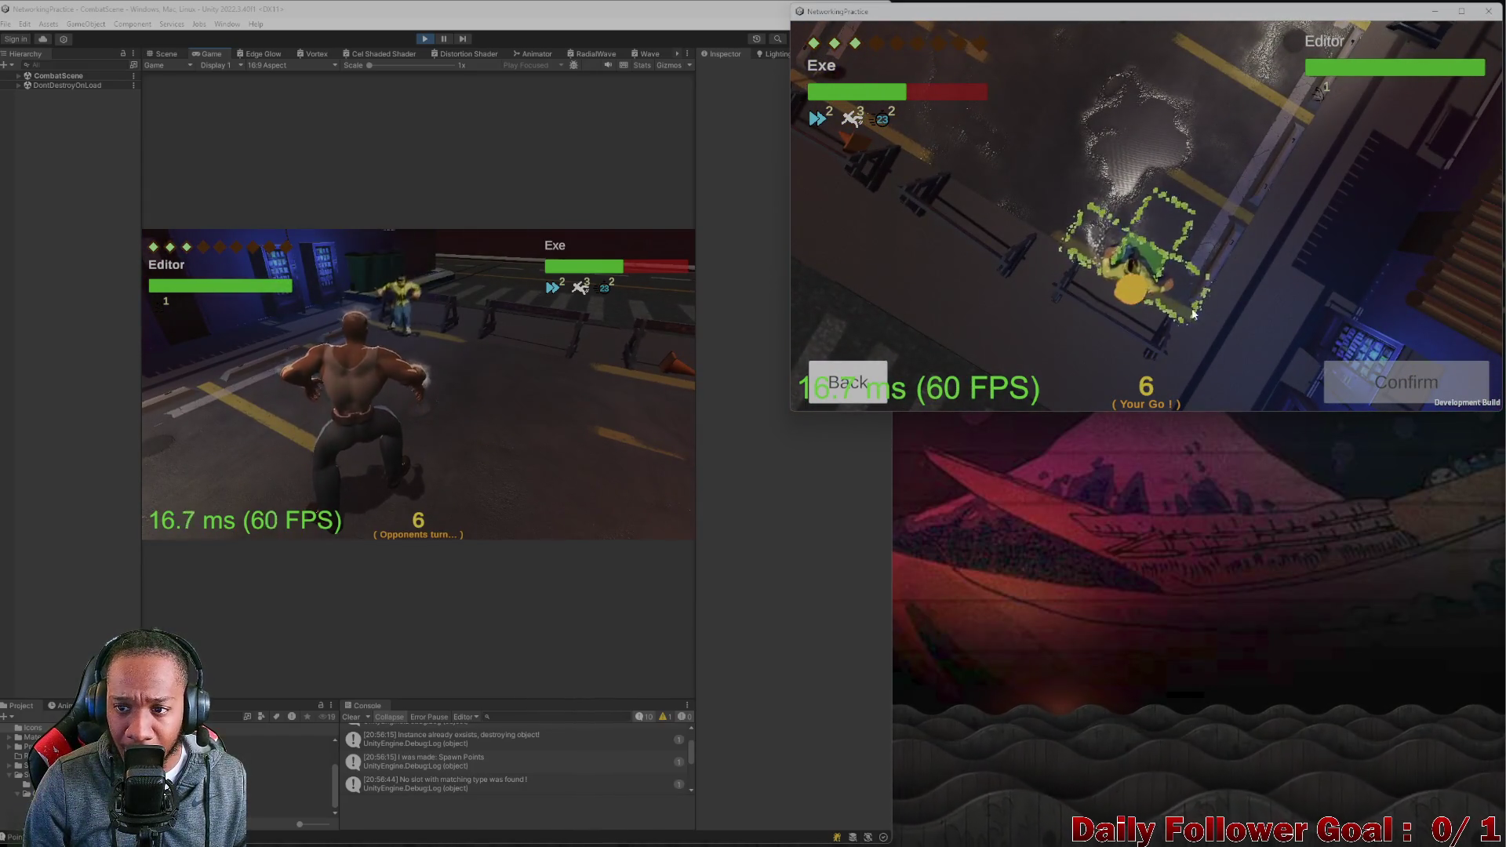
click(1129, 259)
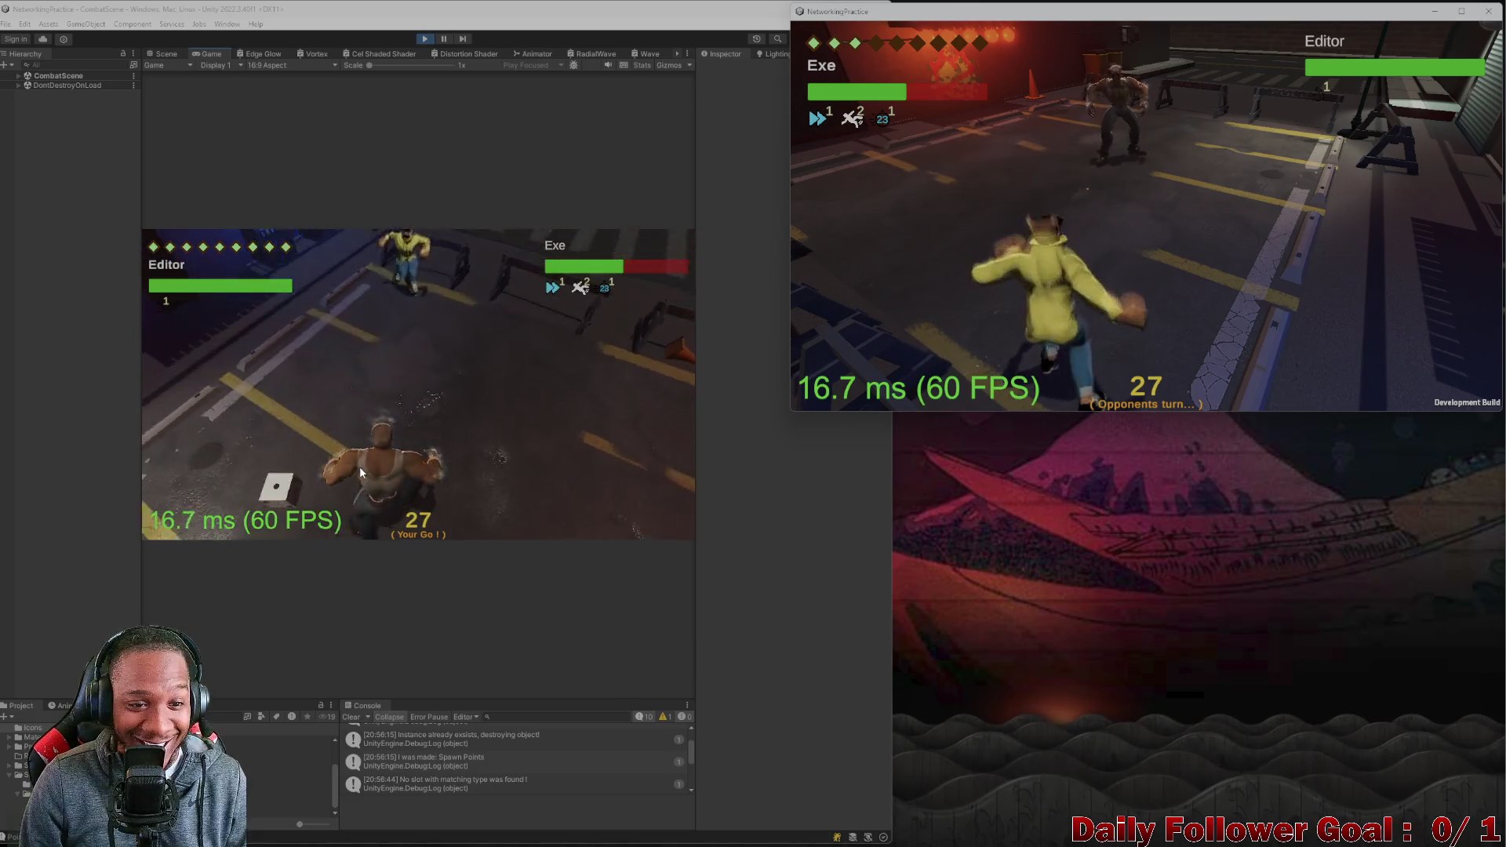
Move the editor player, land a 20-damage attack on Exe, and end the turn.
click(409, 421)
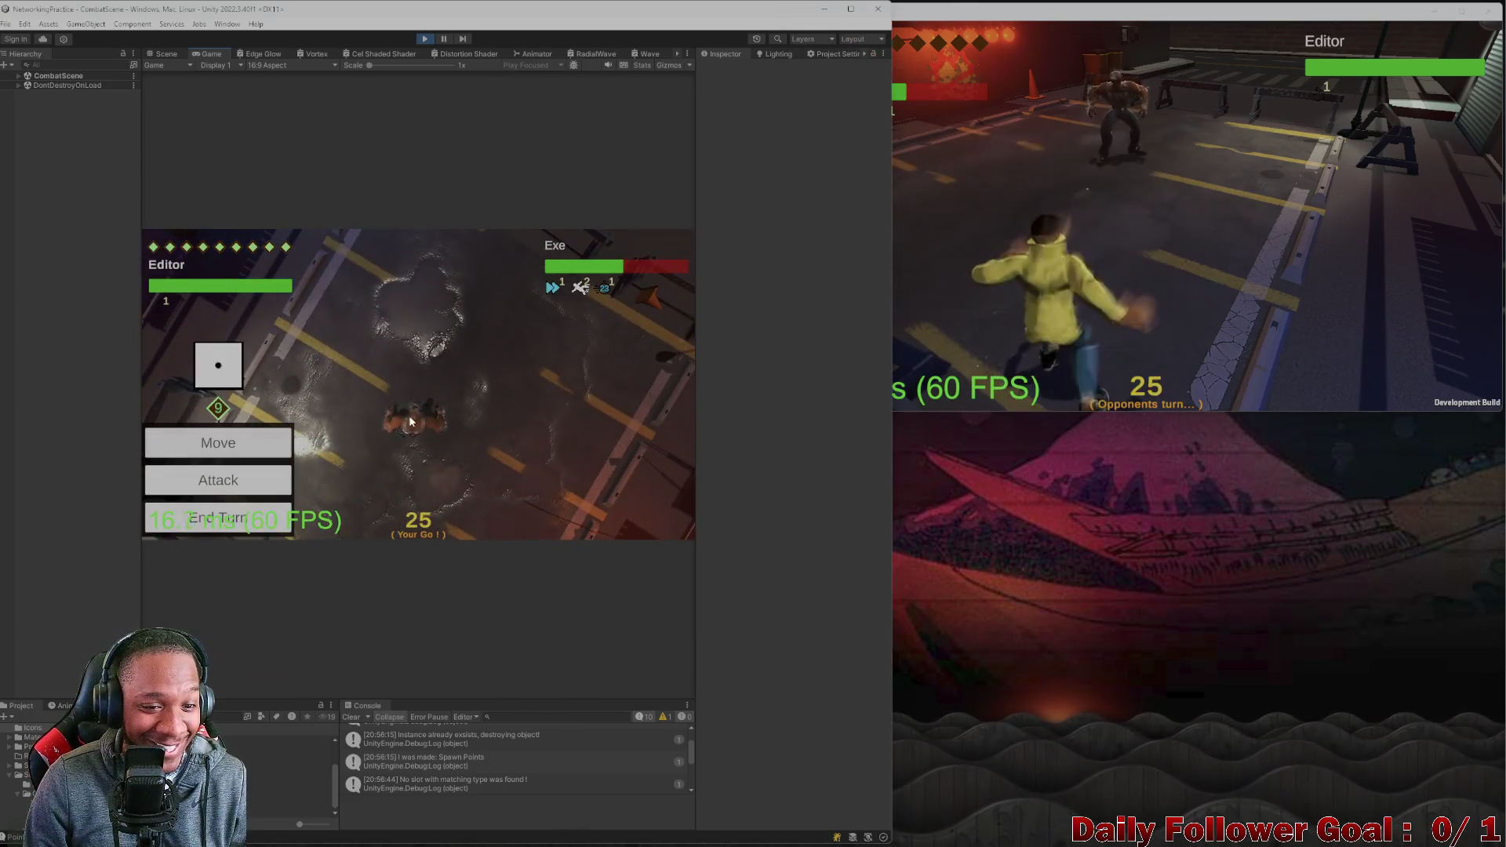
click(267, 443)
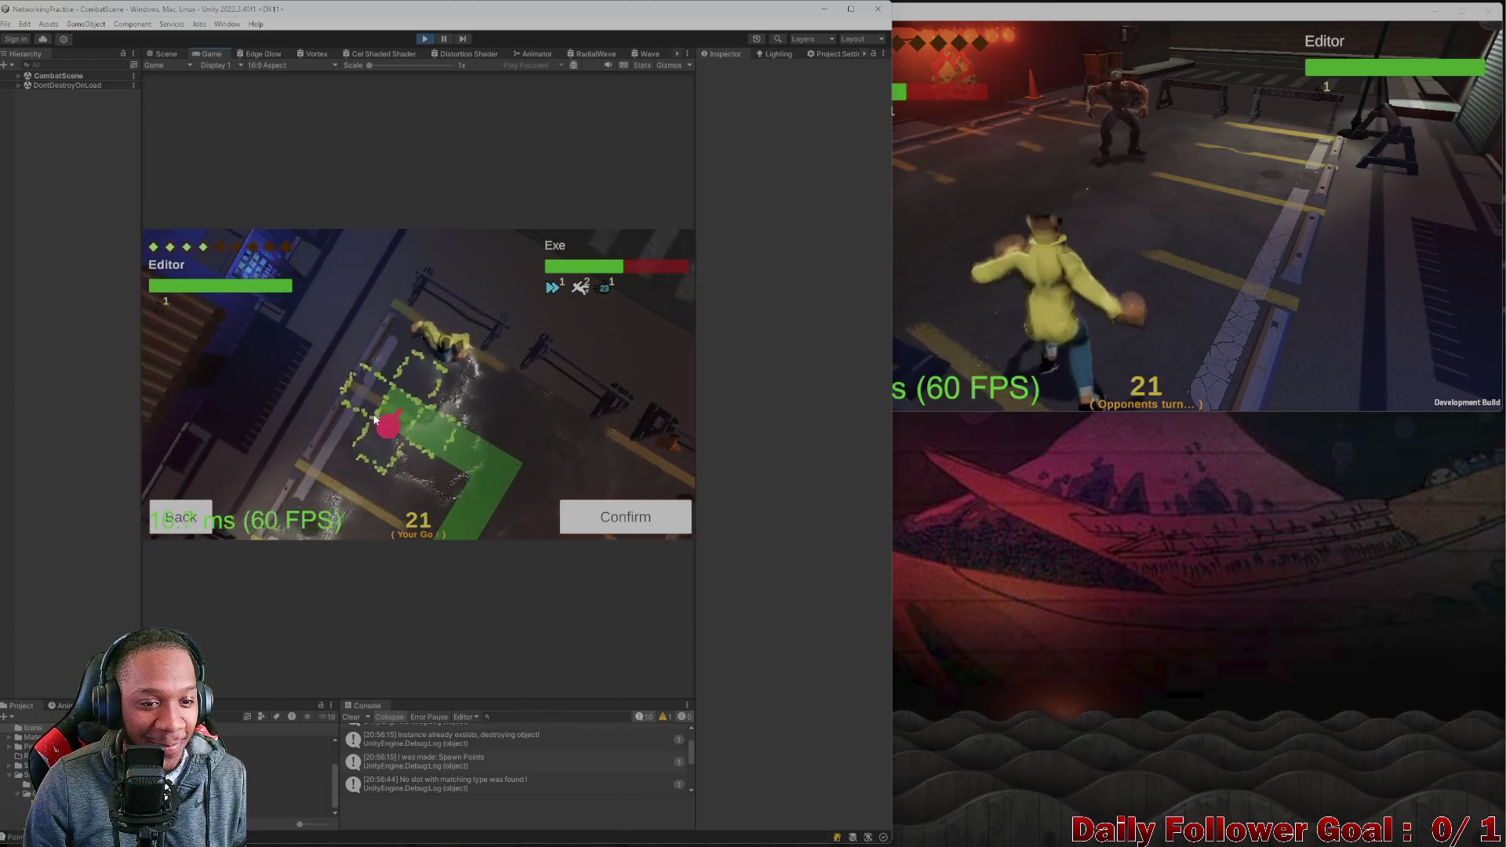
click(590, 512)
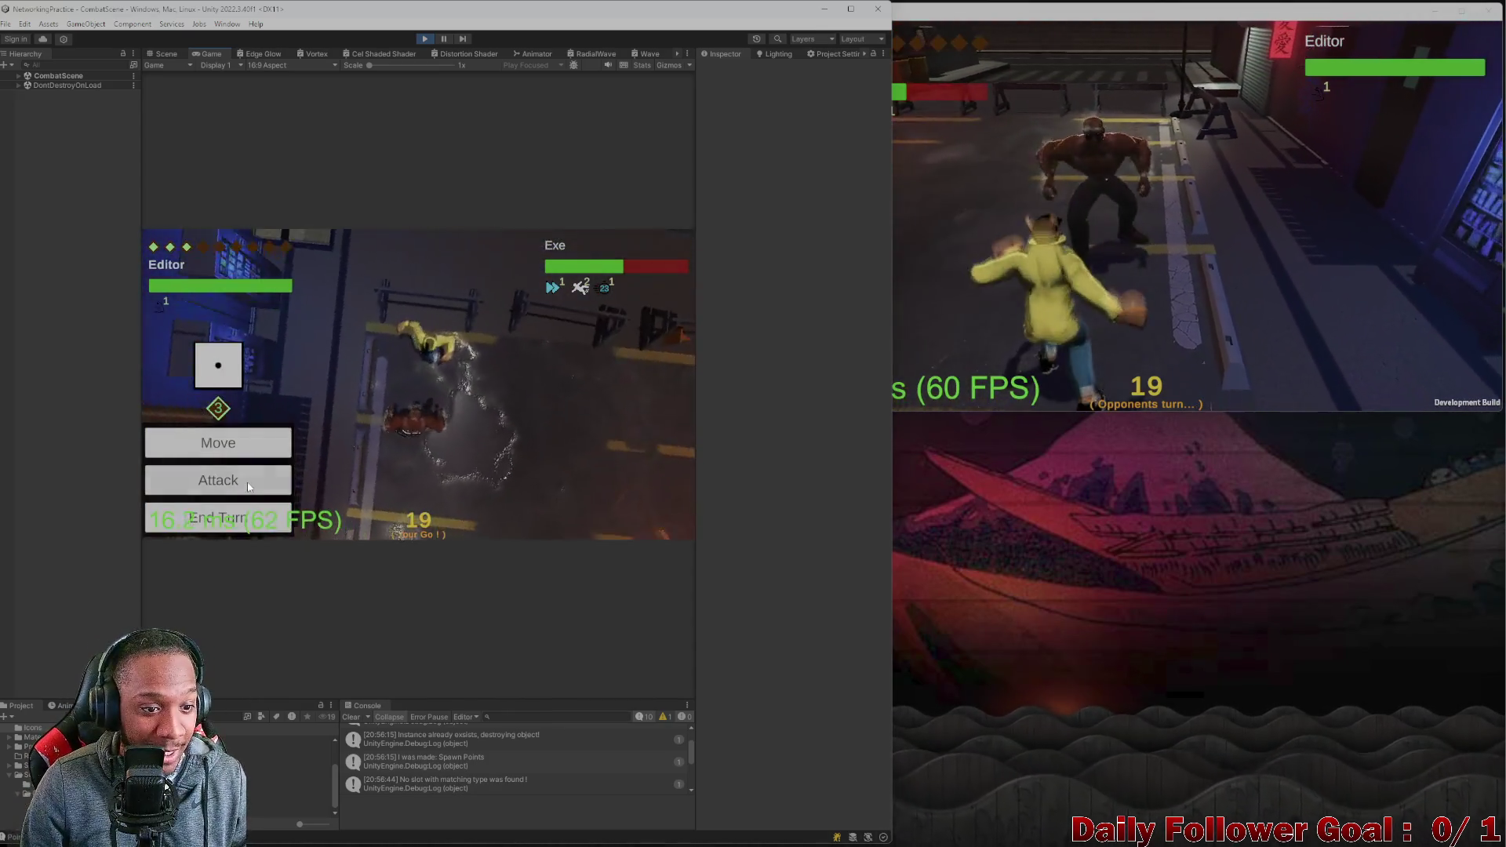
click(217, 480)
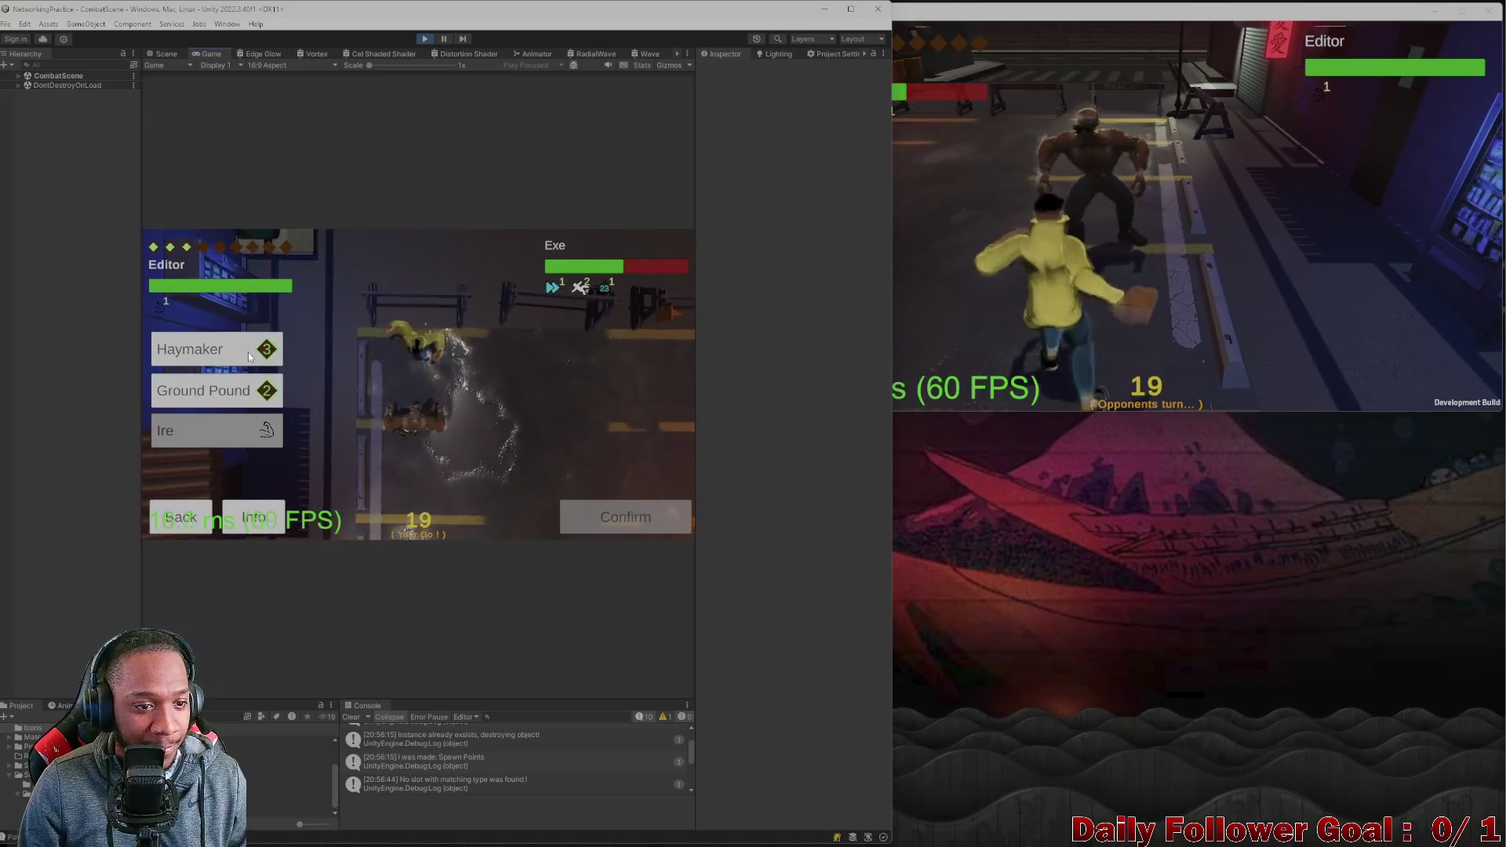
click(192, 519)
click(238, 456)
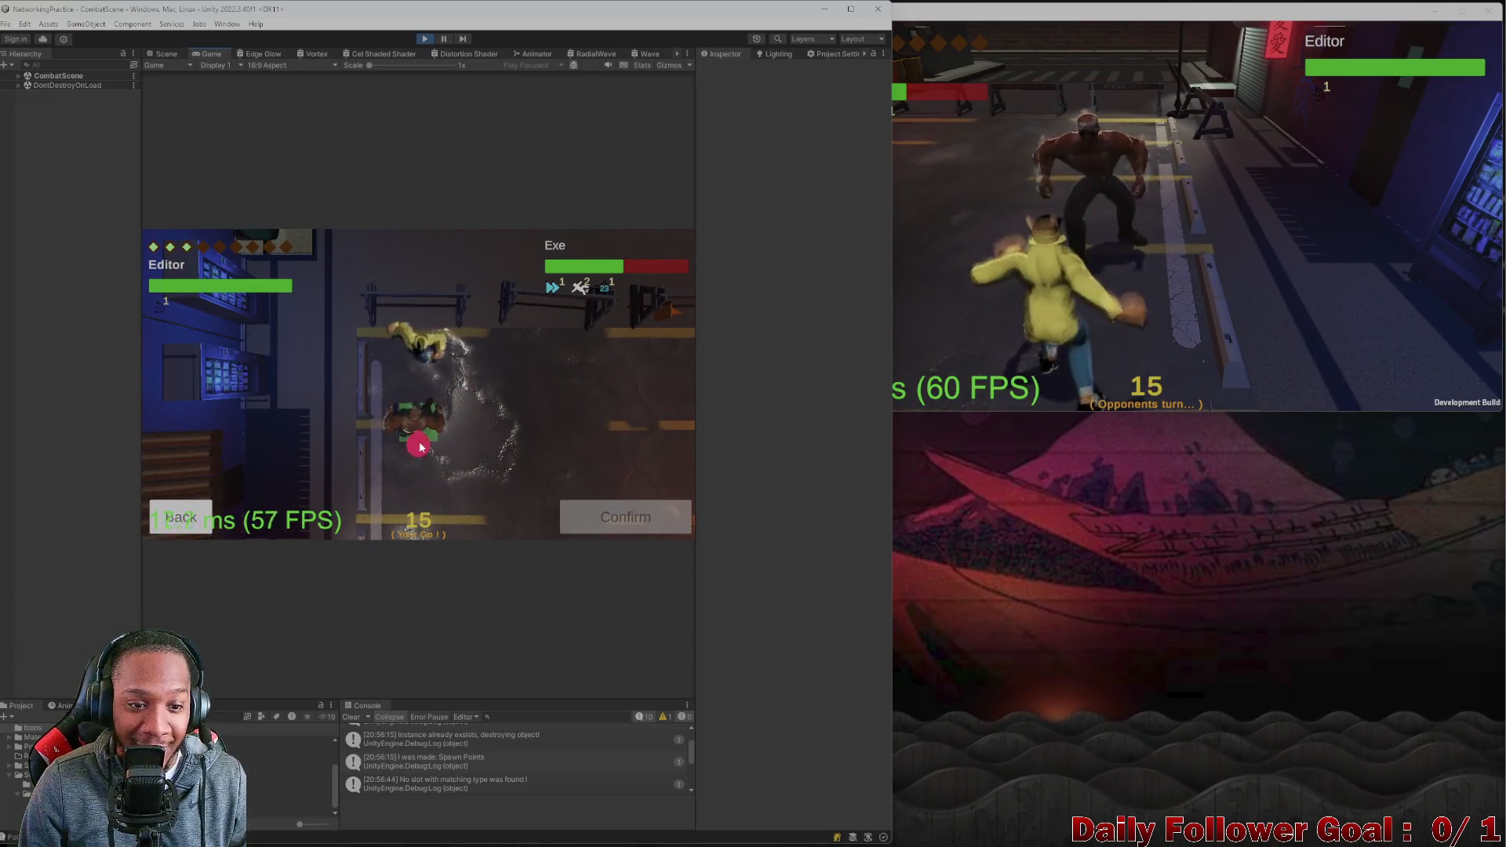
click(229, 477)
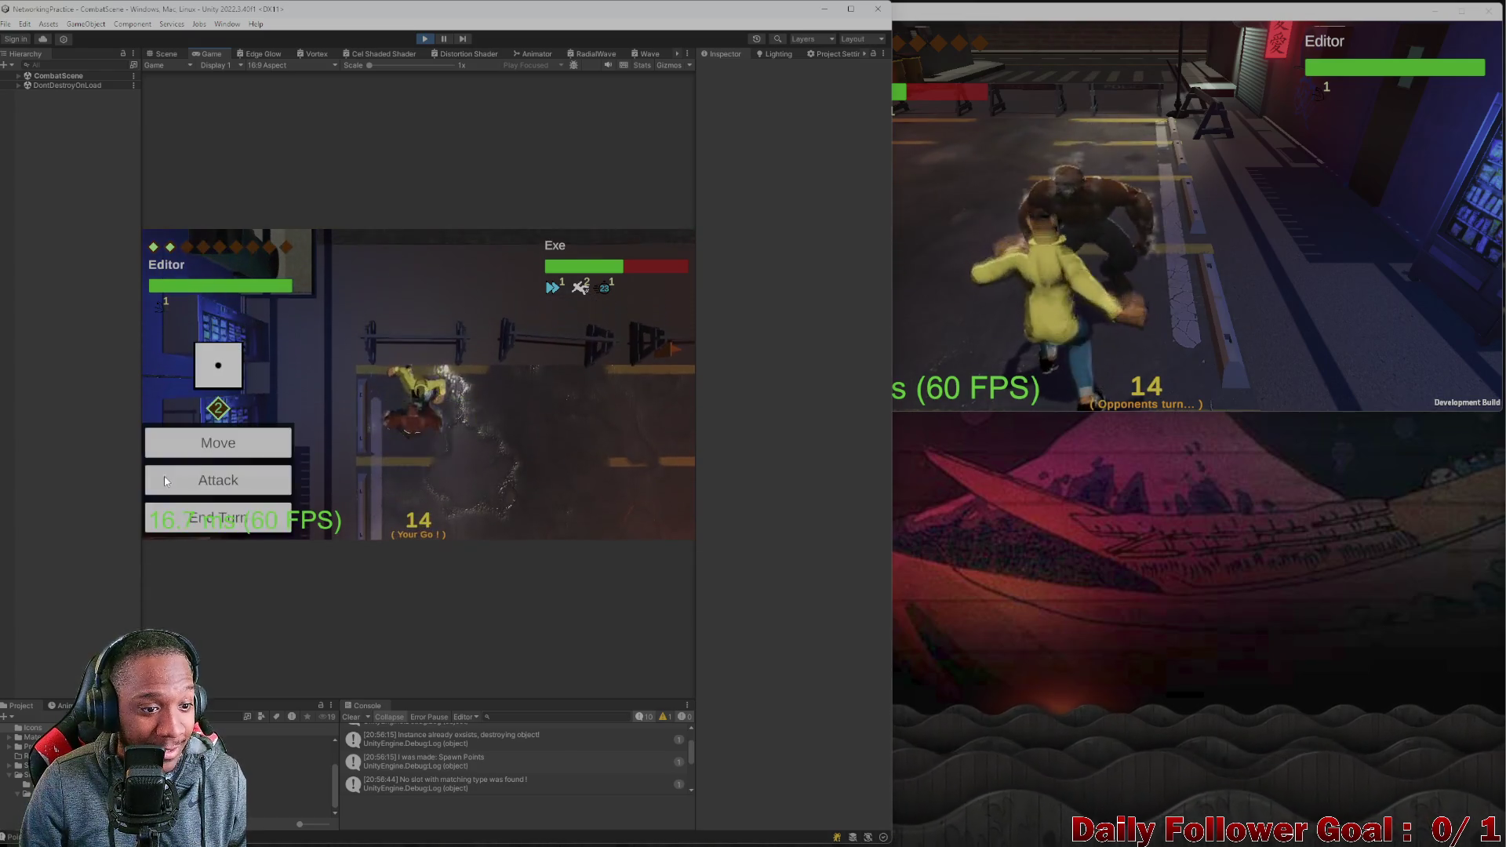
click(164, 477)
click(637, 520)
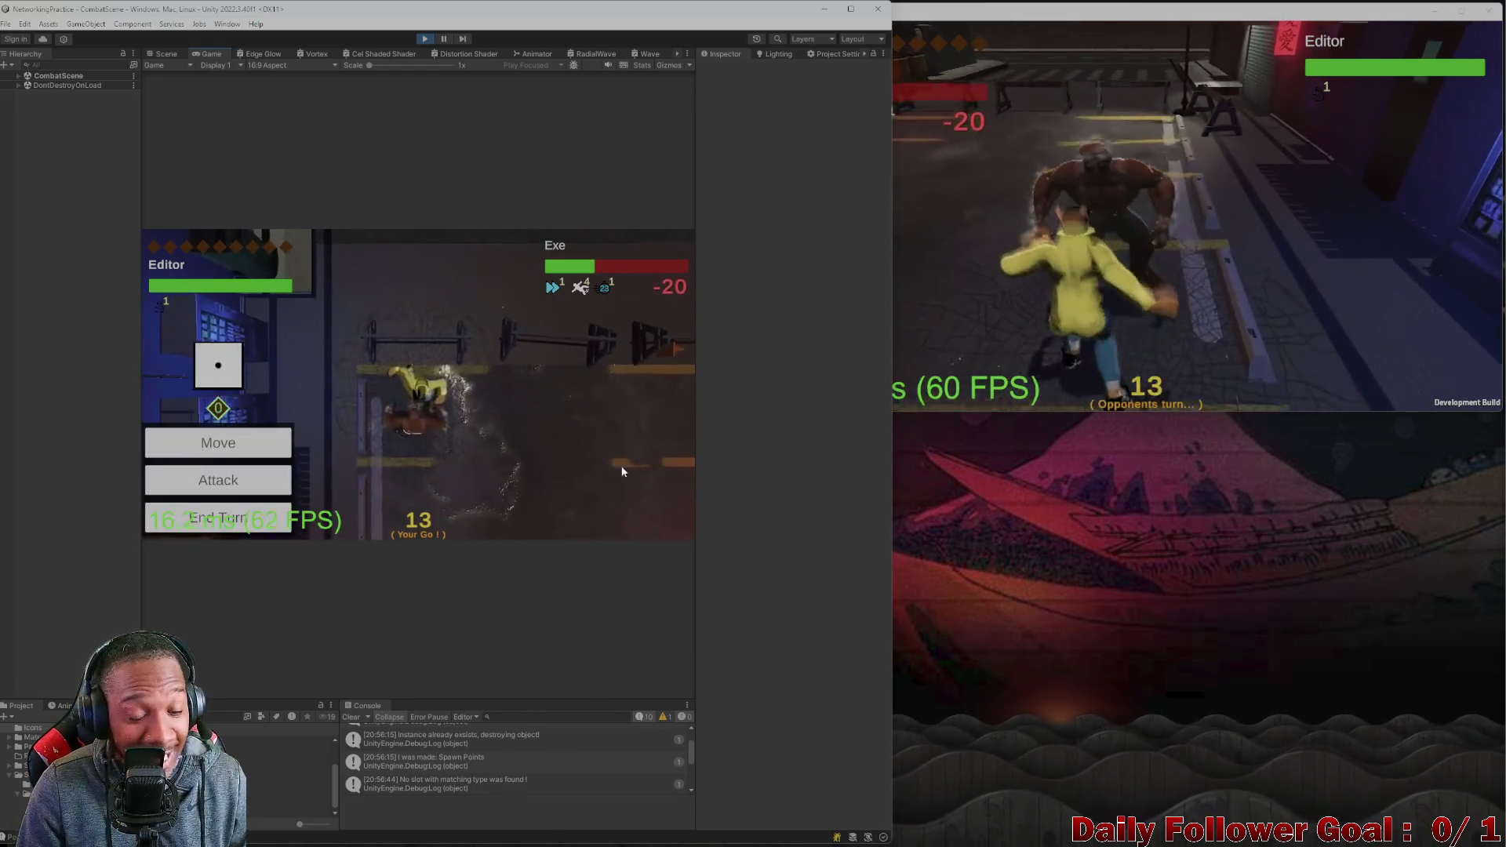
click(216, 517)
In the standalone build, play Exe's turn with two confirmed moves.
click(1056, 270)
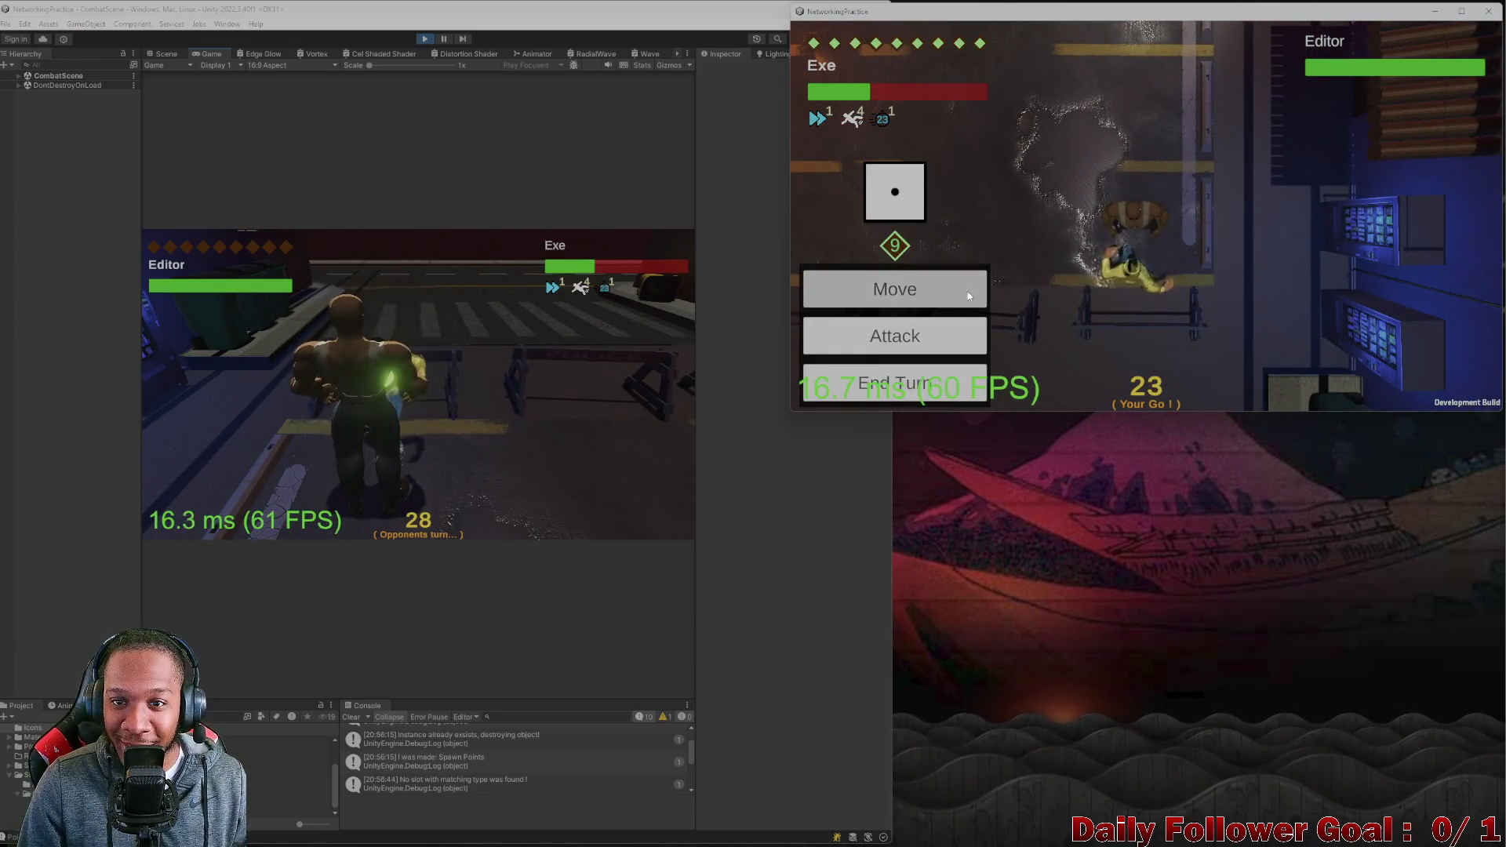
click(969, 295)
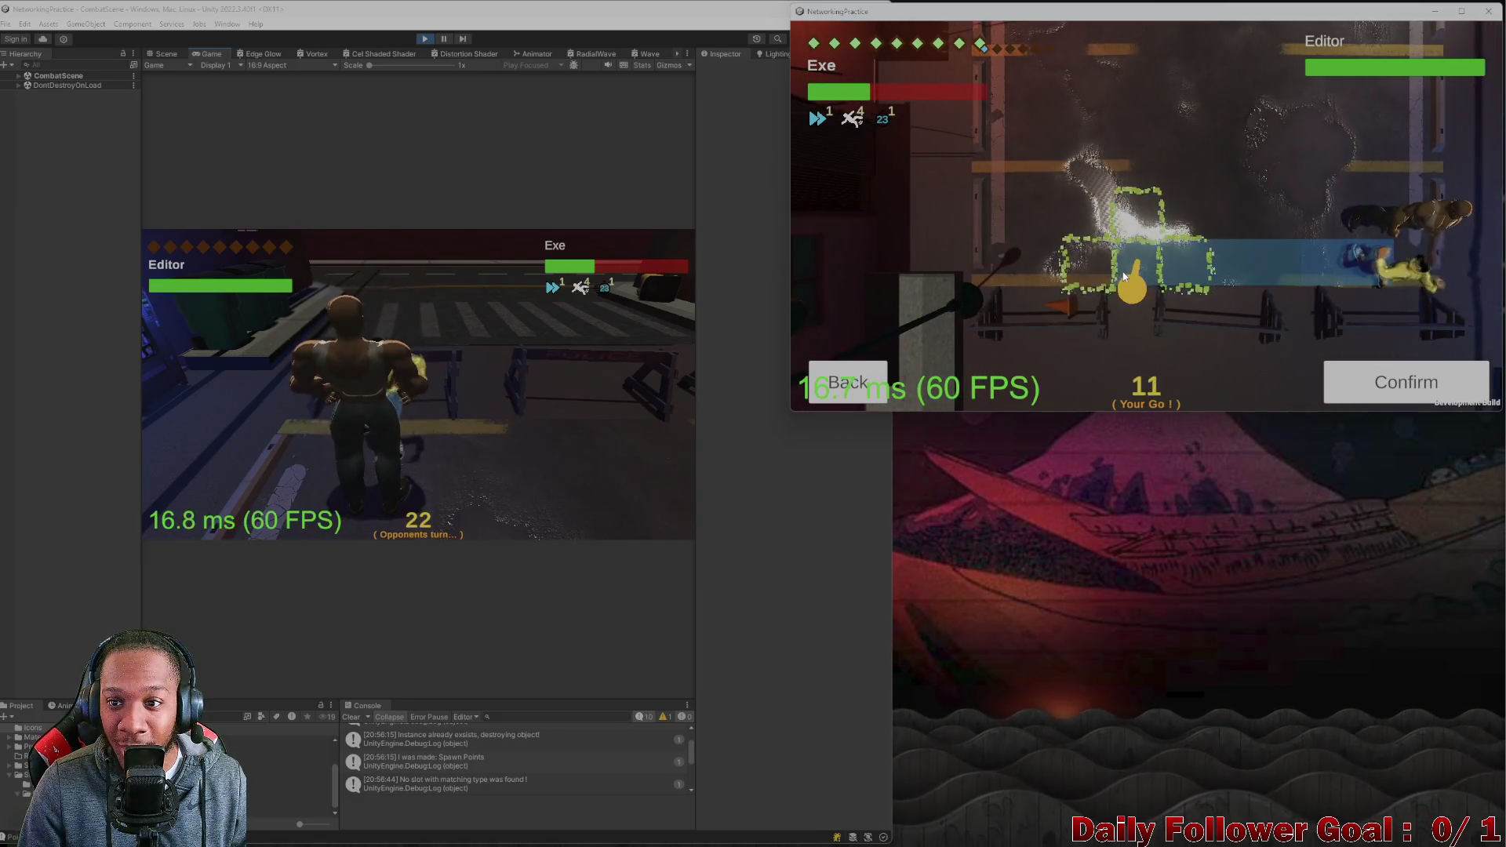
click(1485, 384)
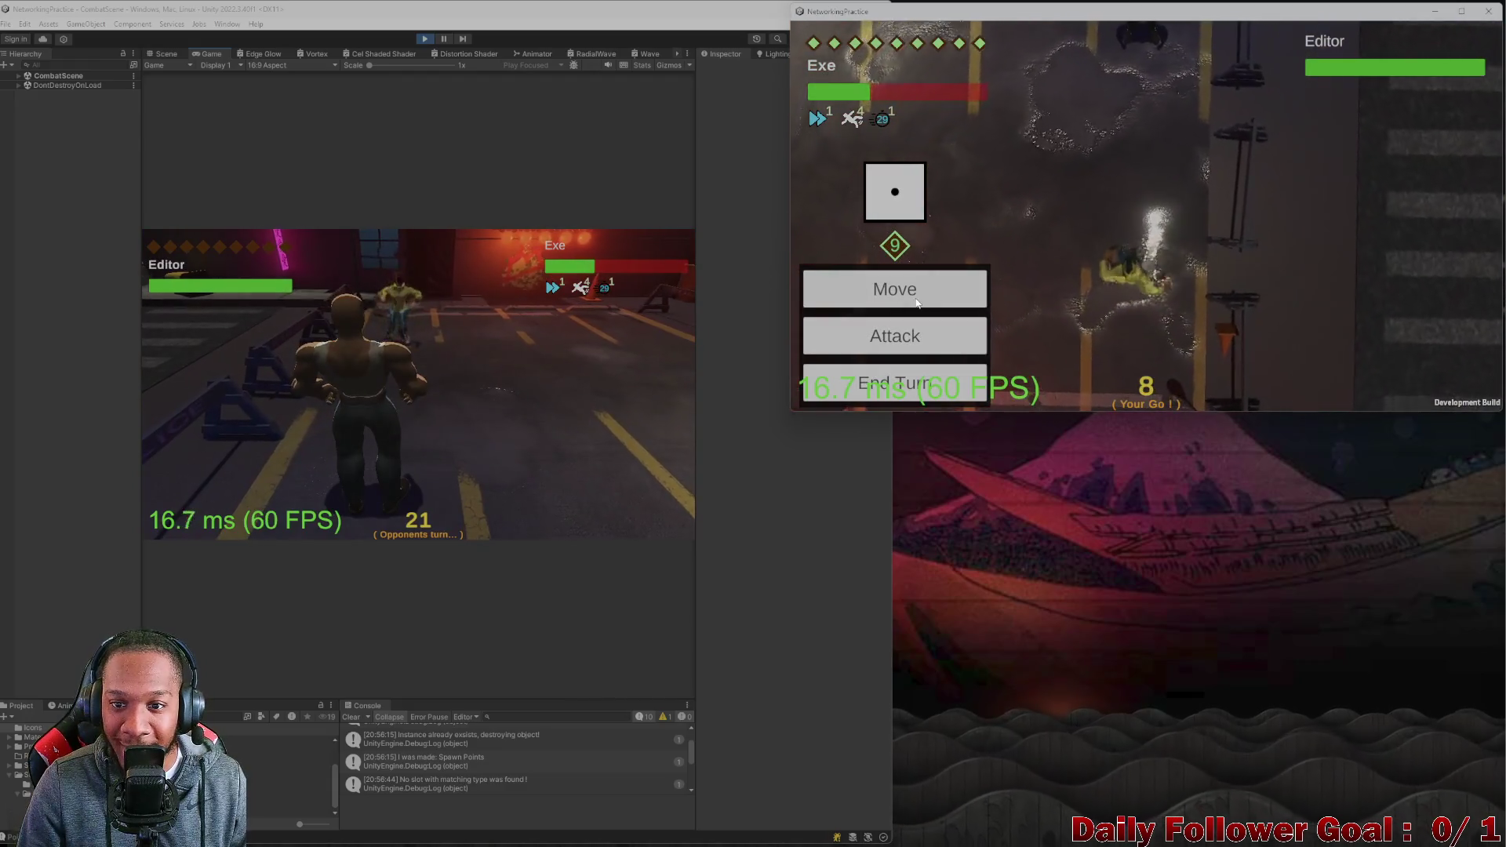
click(892, 290)
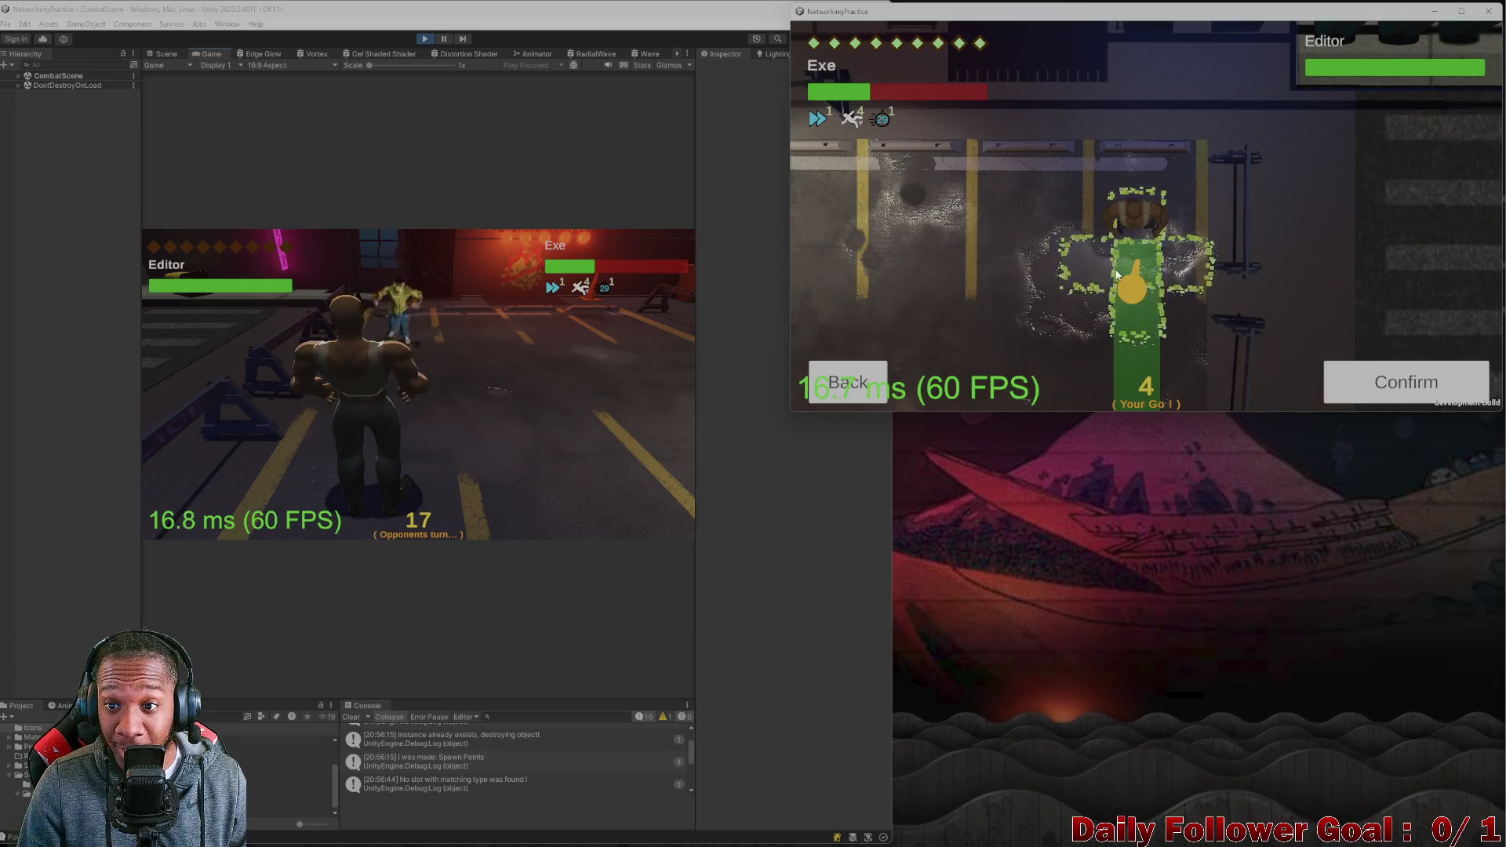
click(1409, 384)
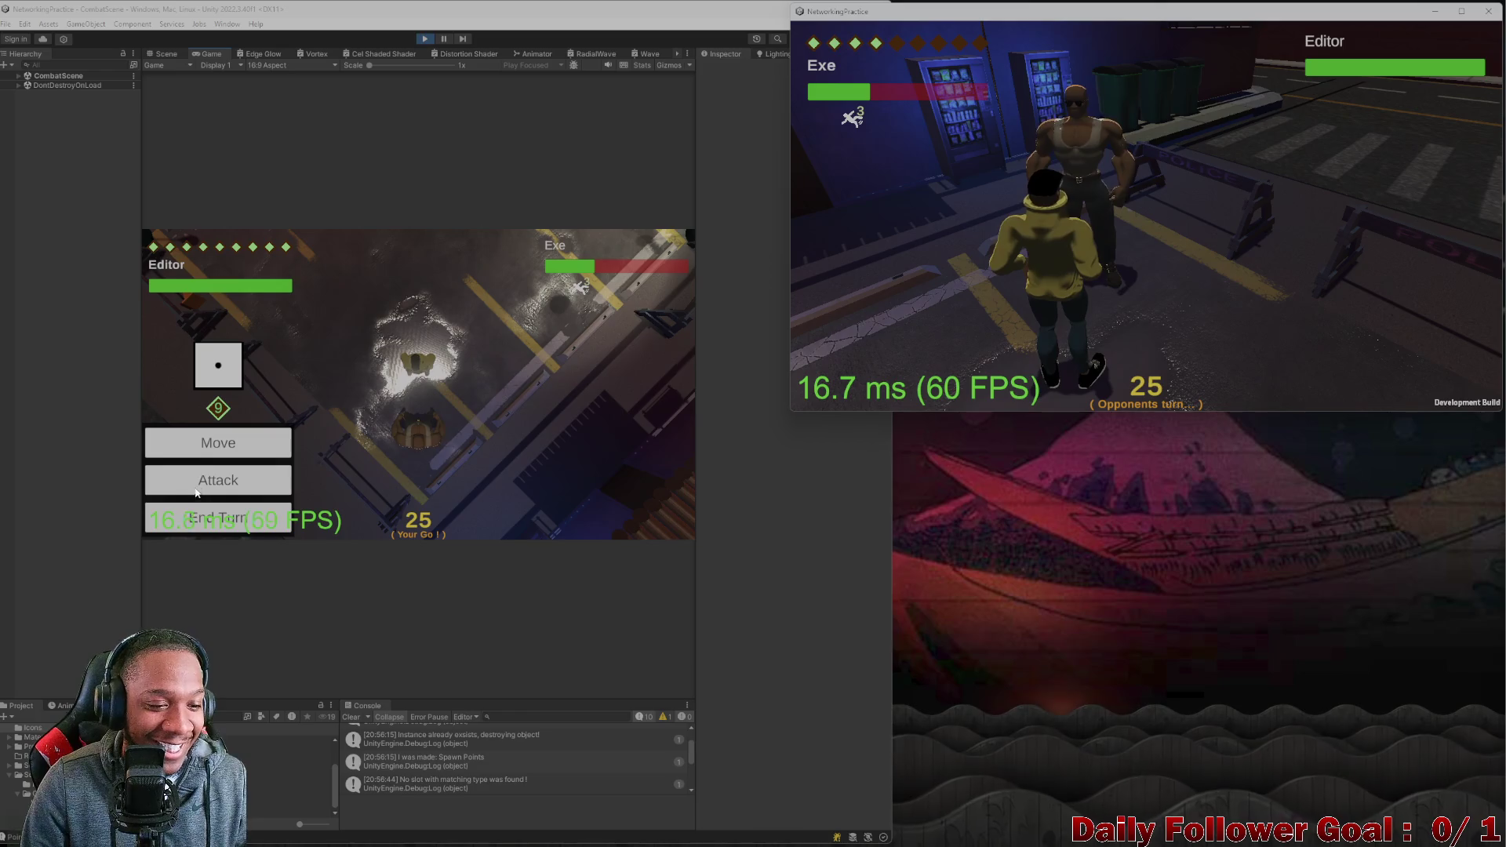
Move, hit Exe with Haymaker, Ground Pound and another attack, then end the turn past the stunned Exe.
click(232, 436)
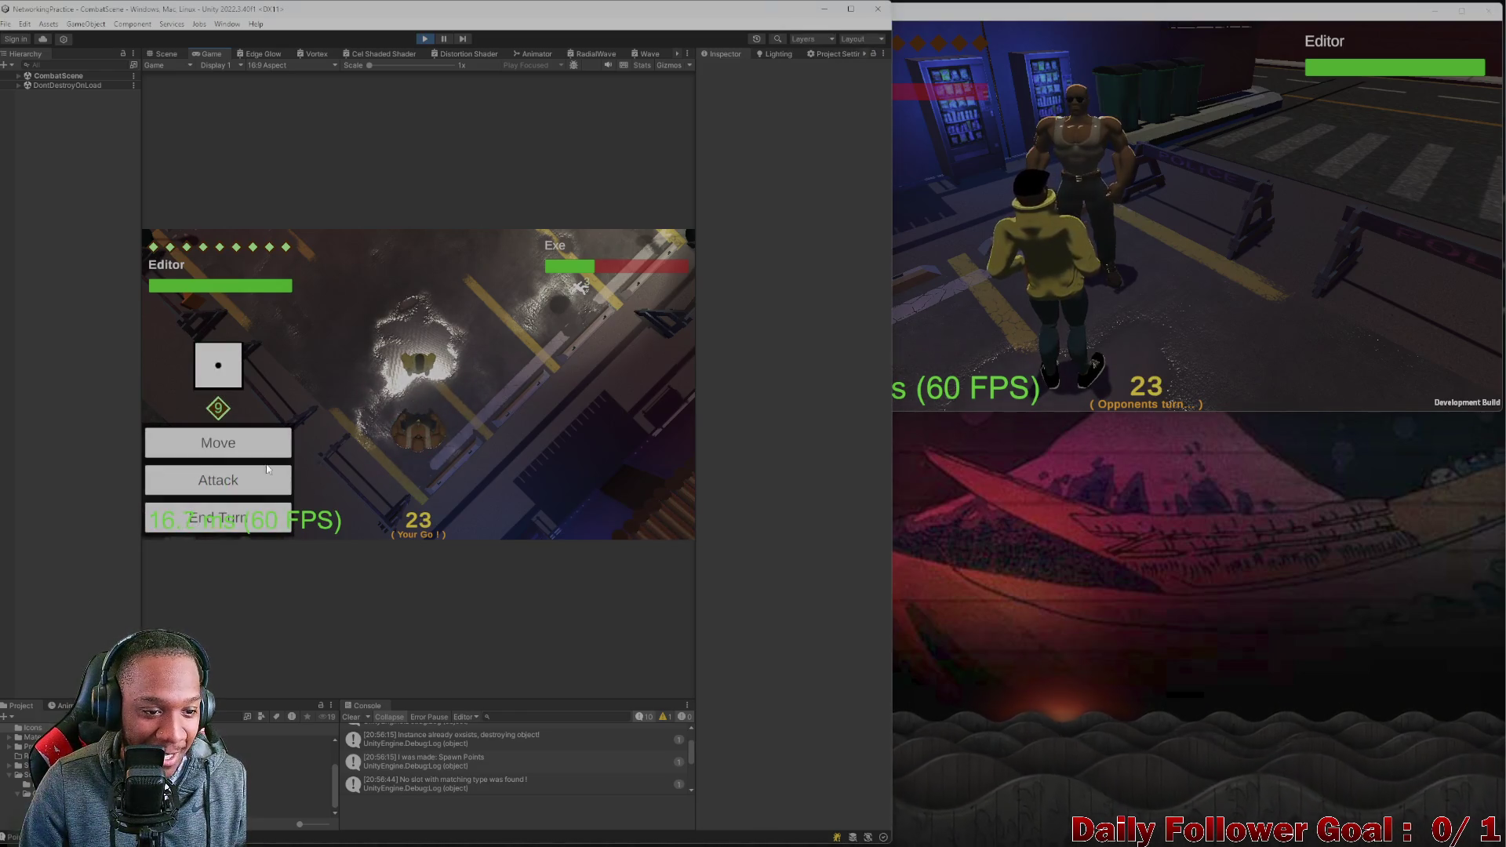
click(407, 421)
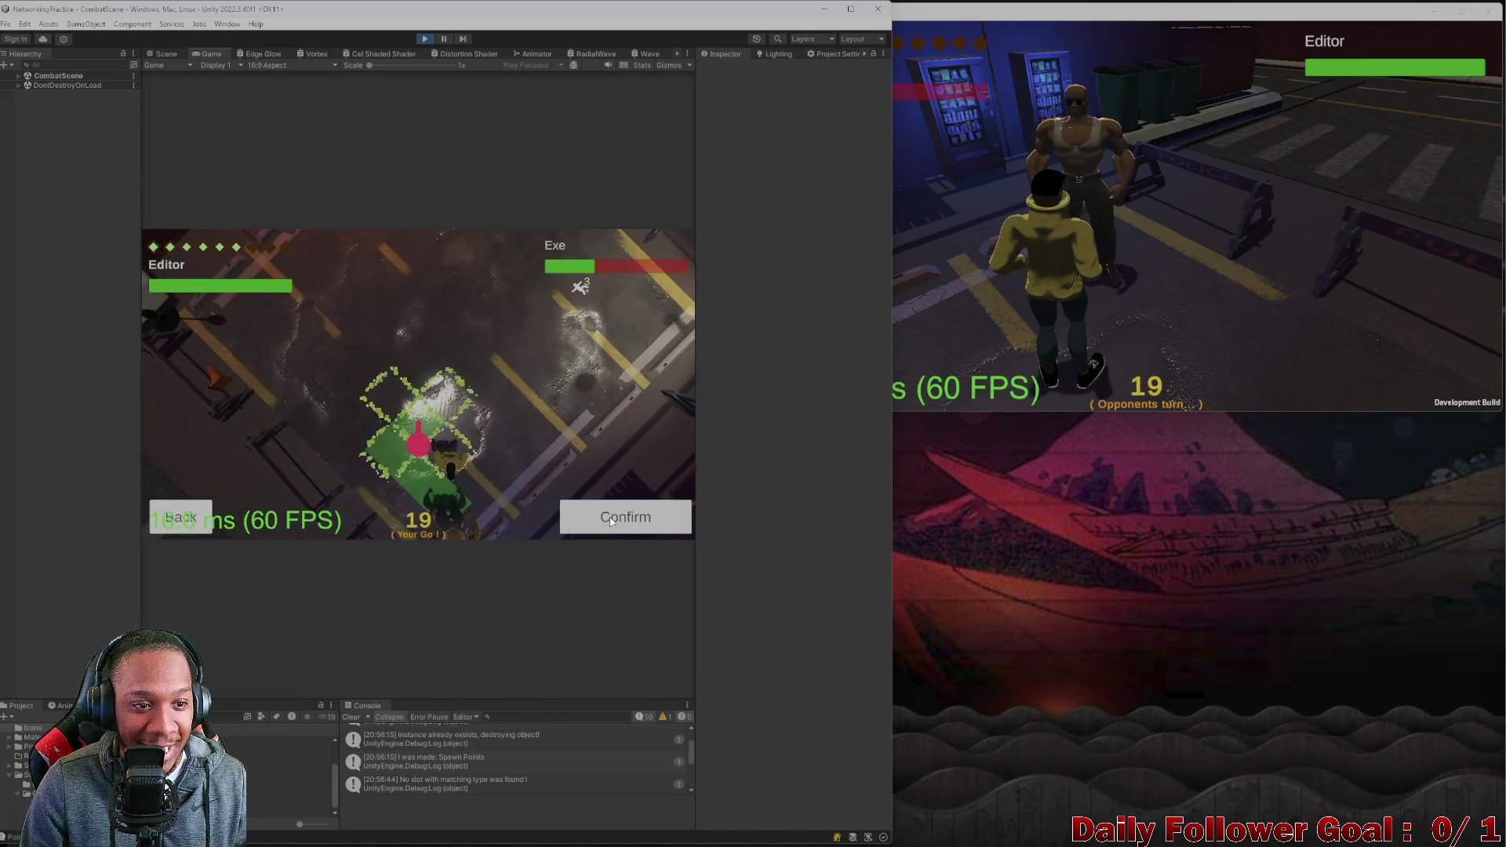
click(609, 516)
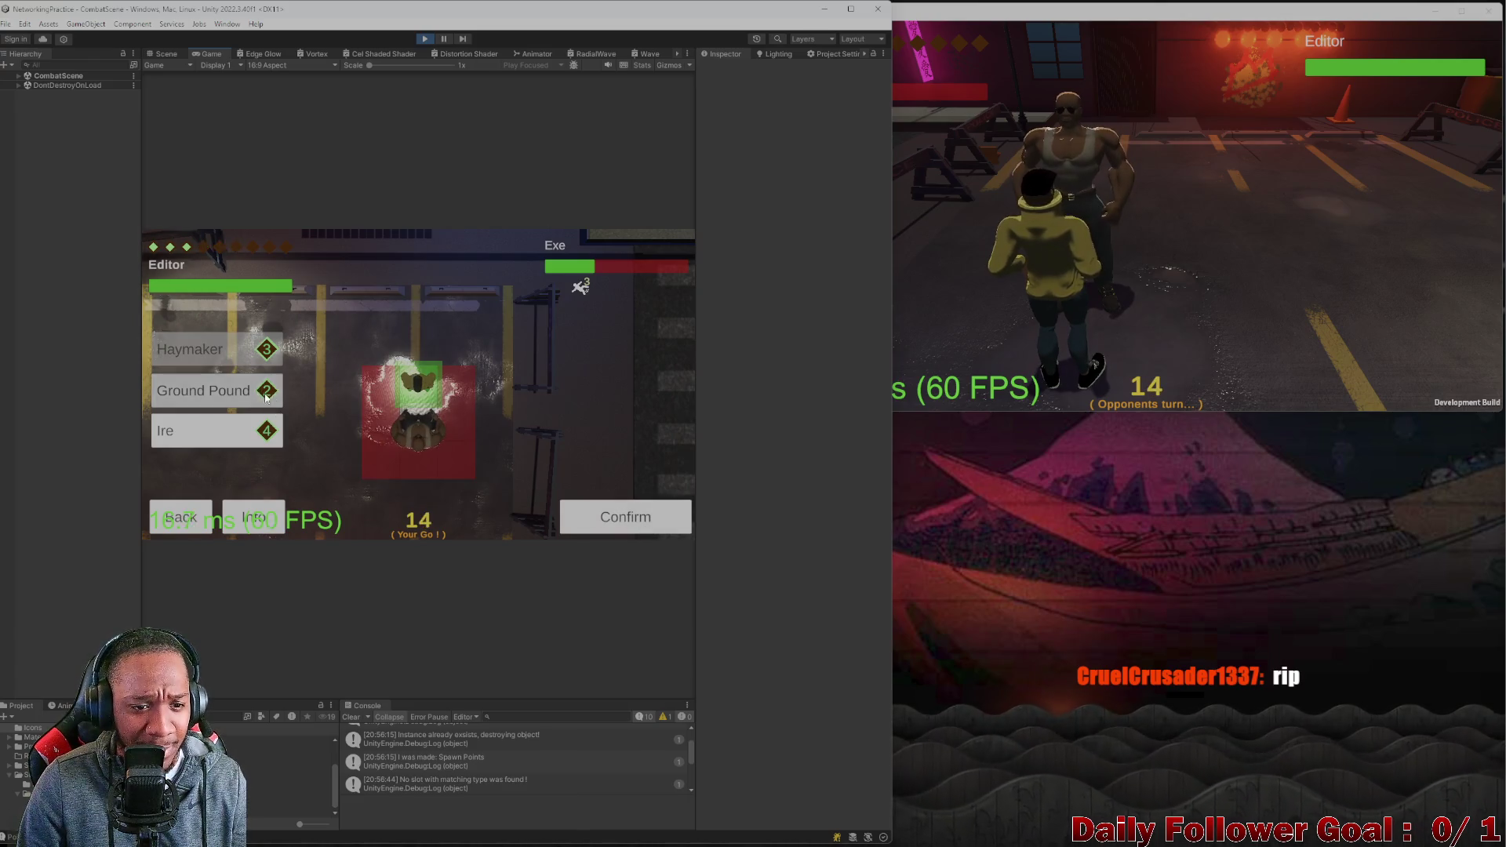
click(572, 517)
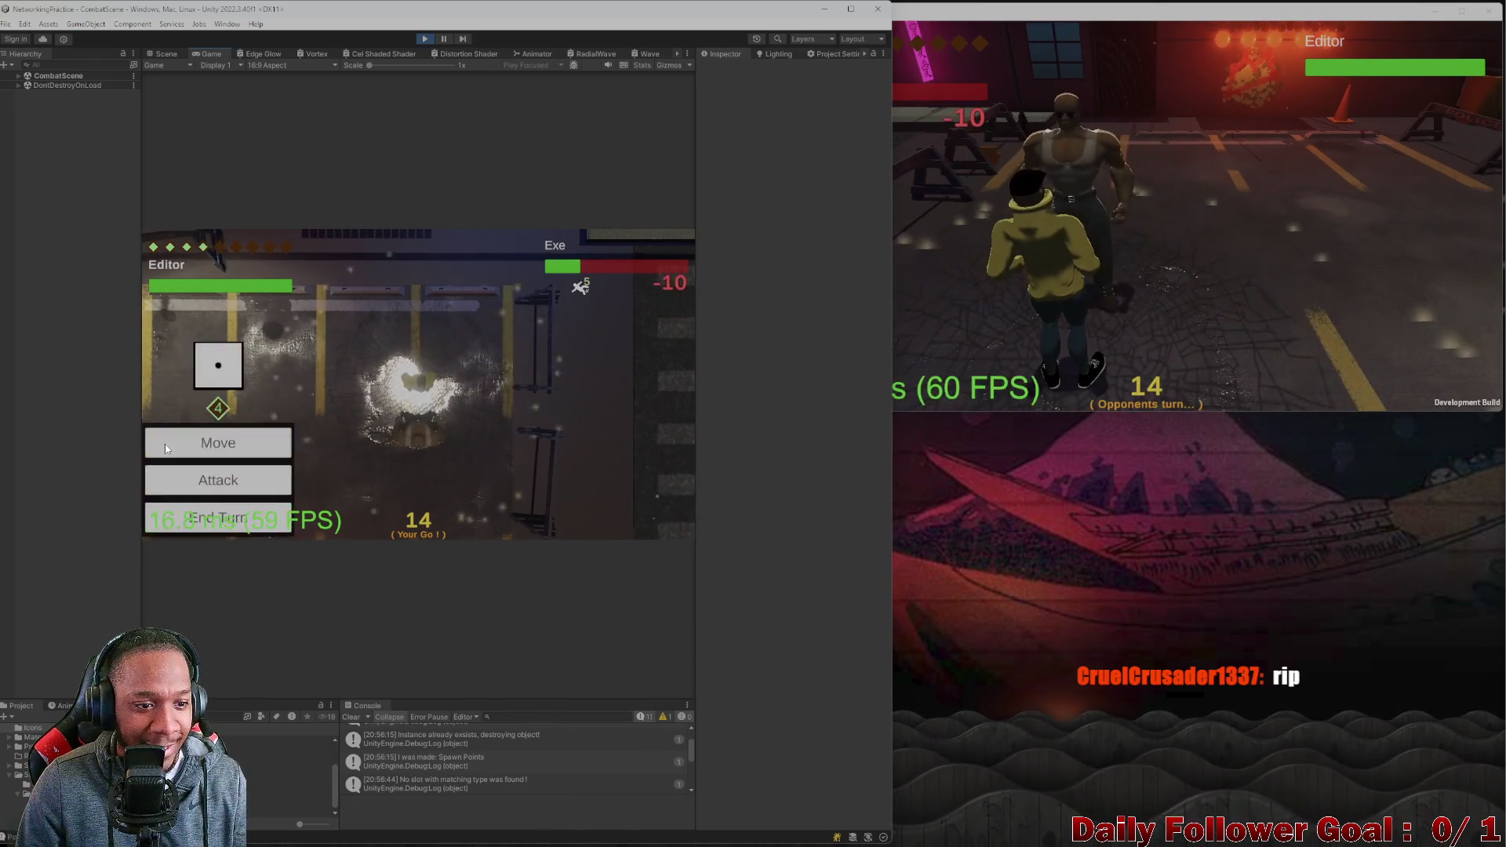
click(210, 481)
click(591, 518)
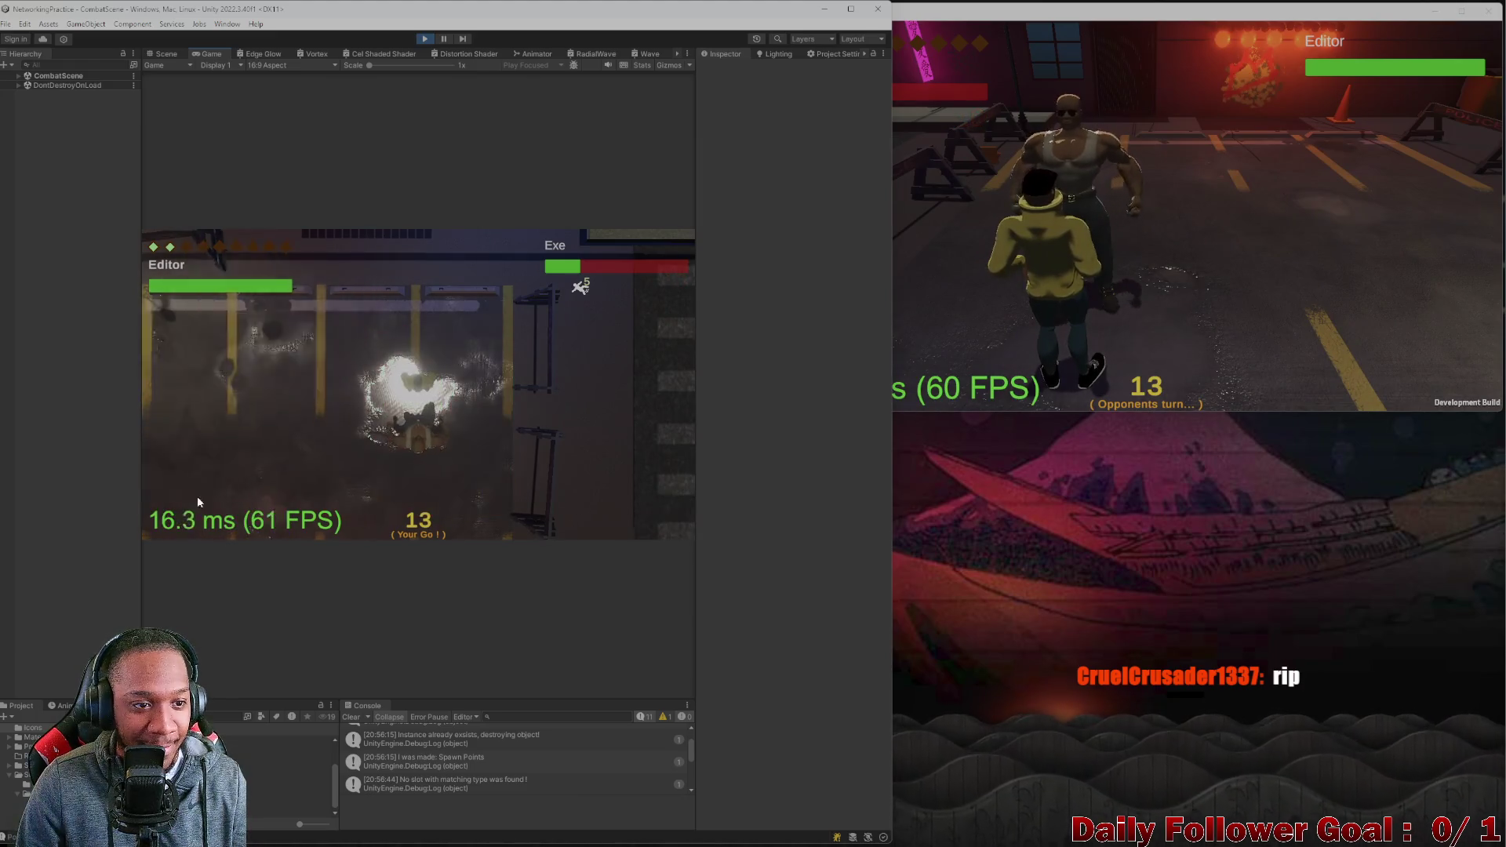
click(208, 478)
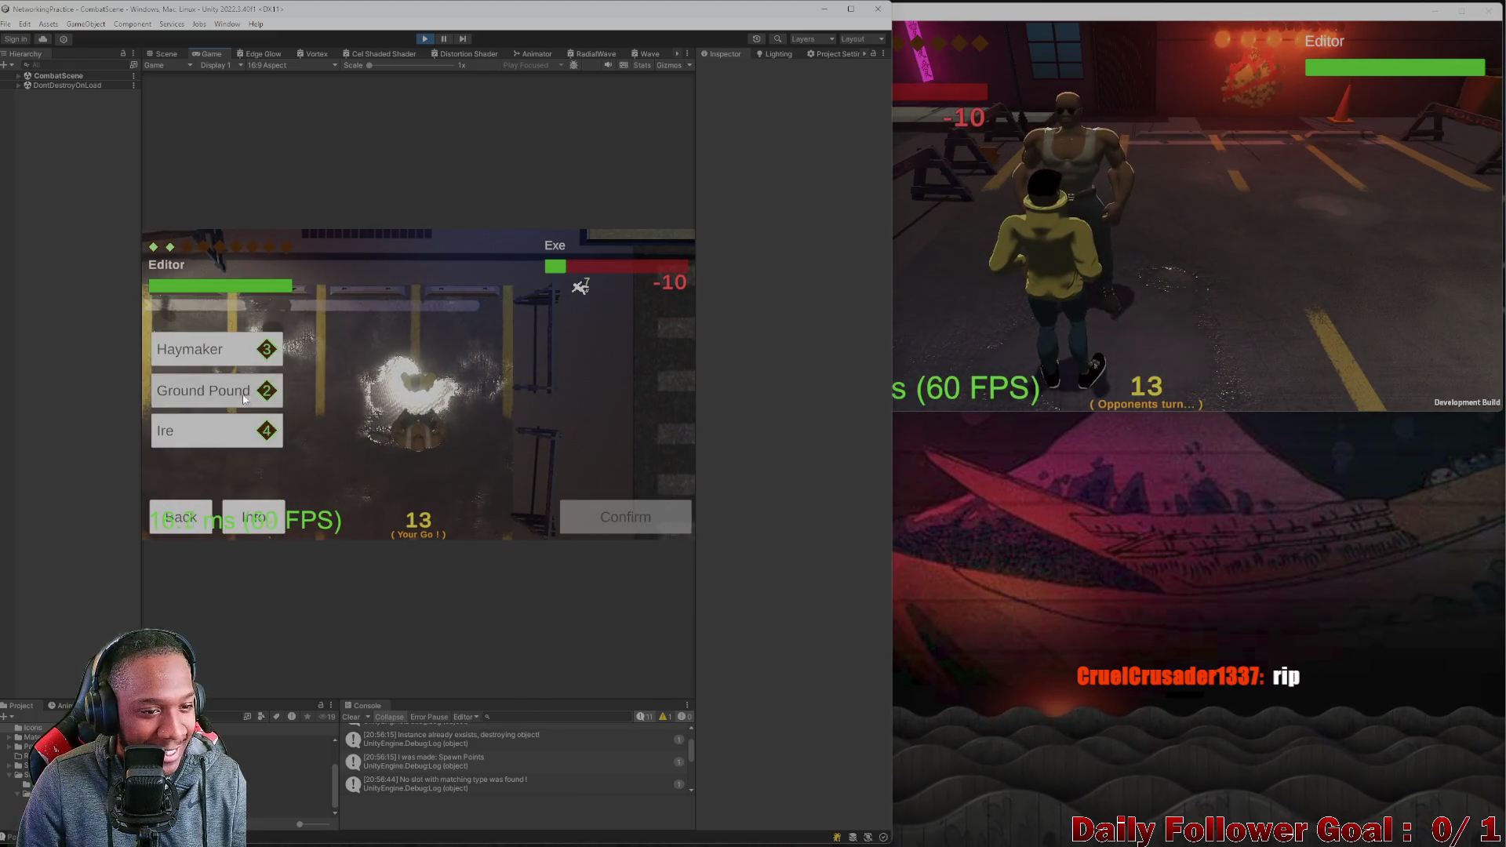
click(629, 517)
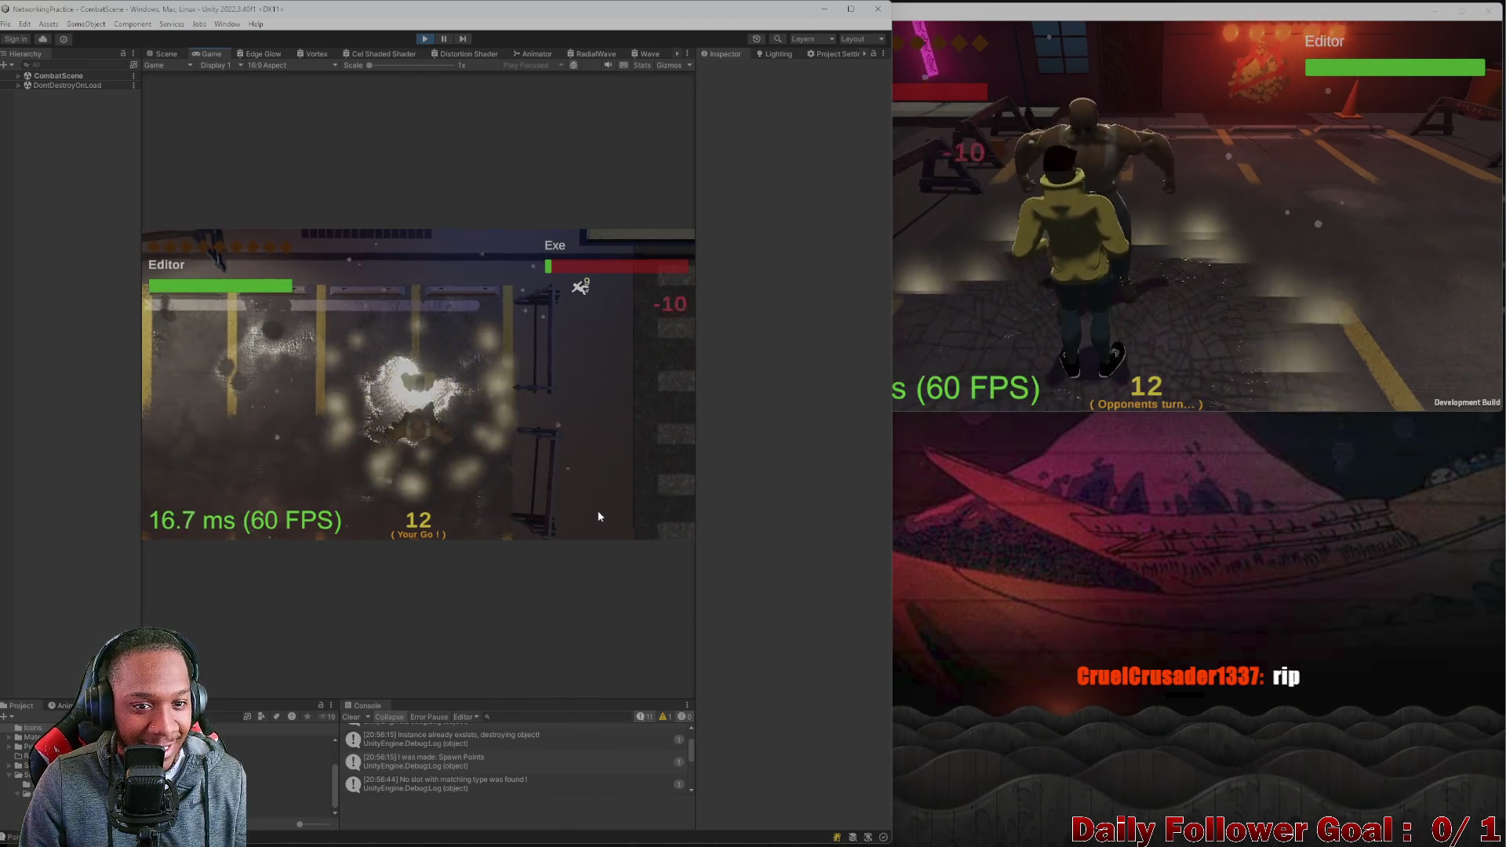
click(212, 519)
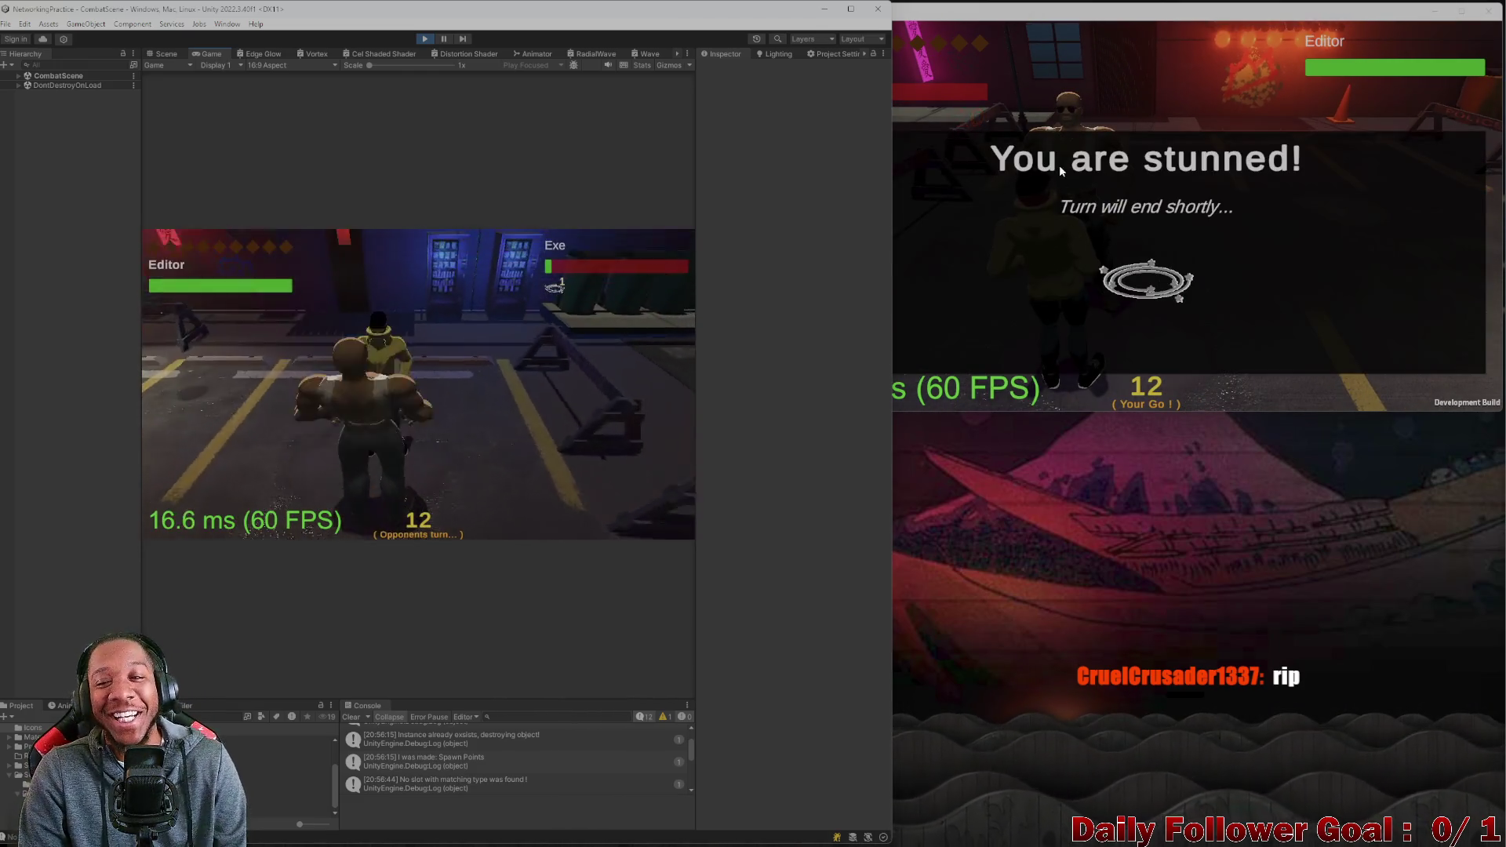
click(1098, 187)
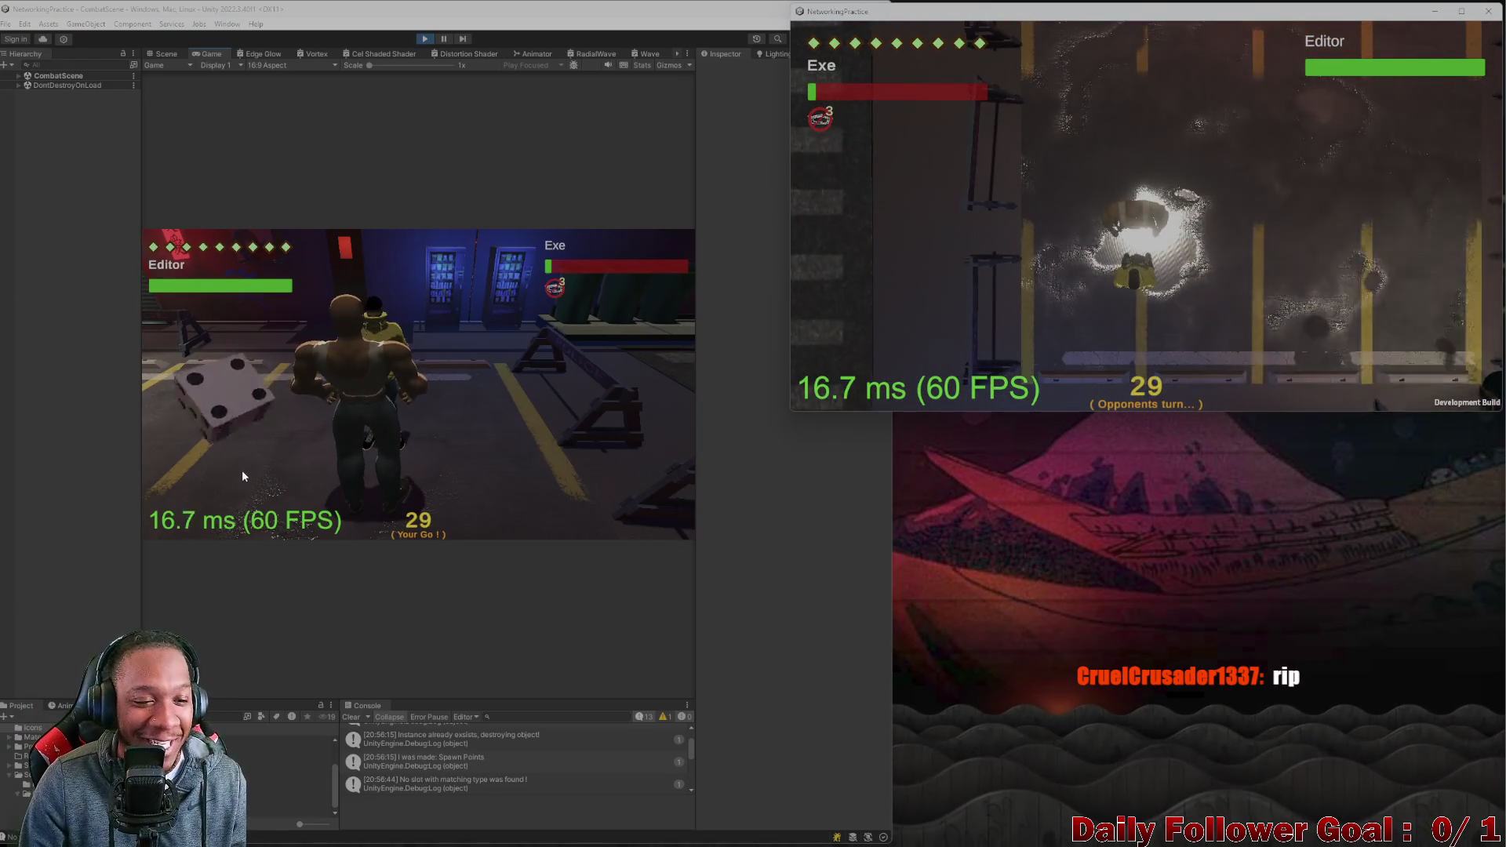
On the editor's next turn, land the finishing attack on Exe to win the match.
click(219, 414)
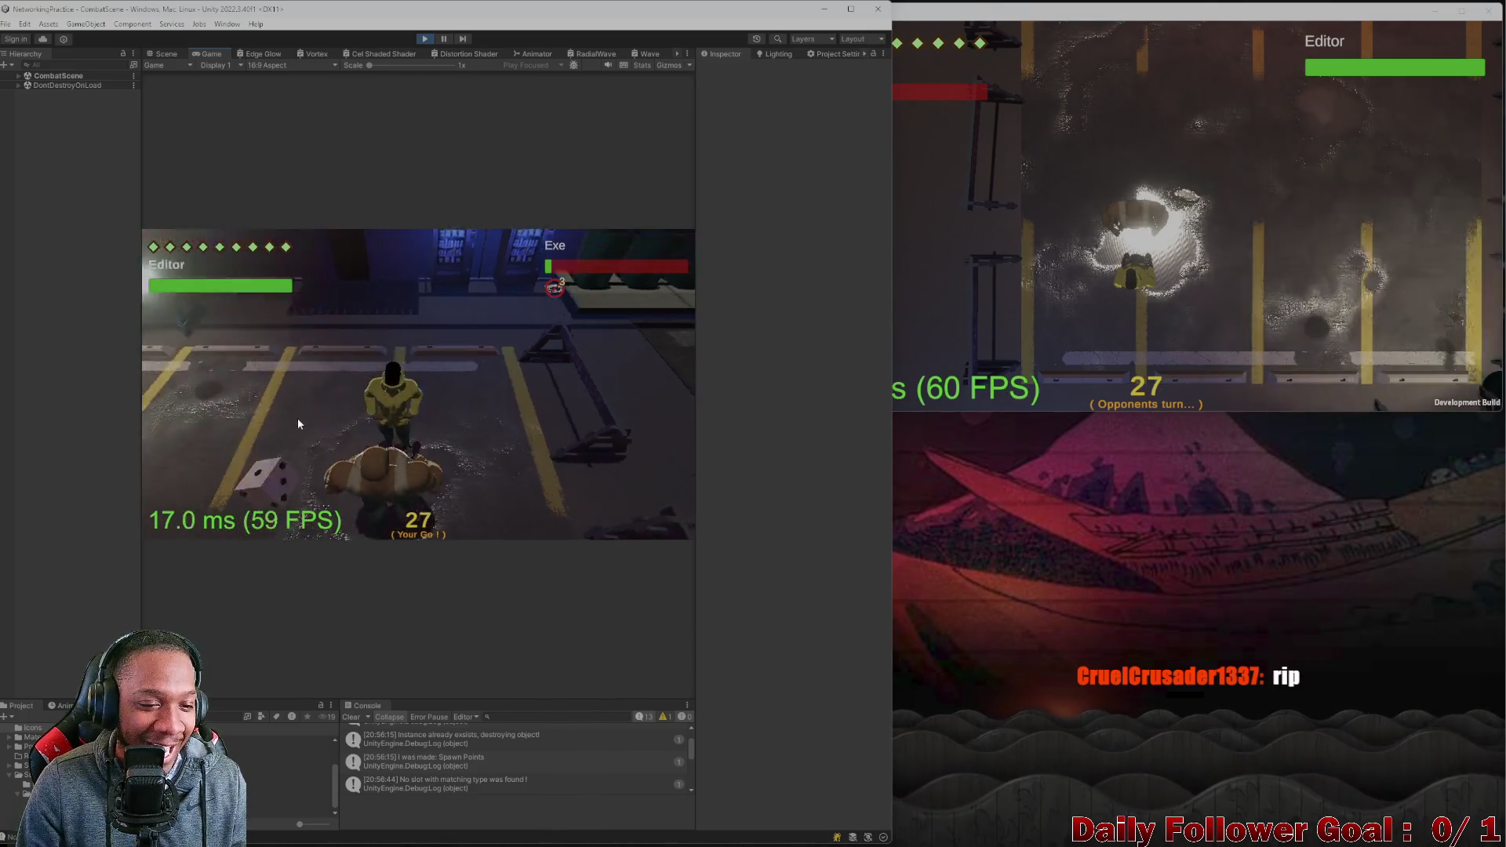
click(216, 477)
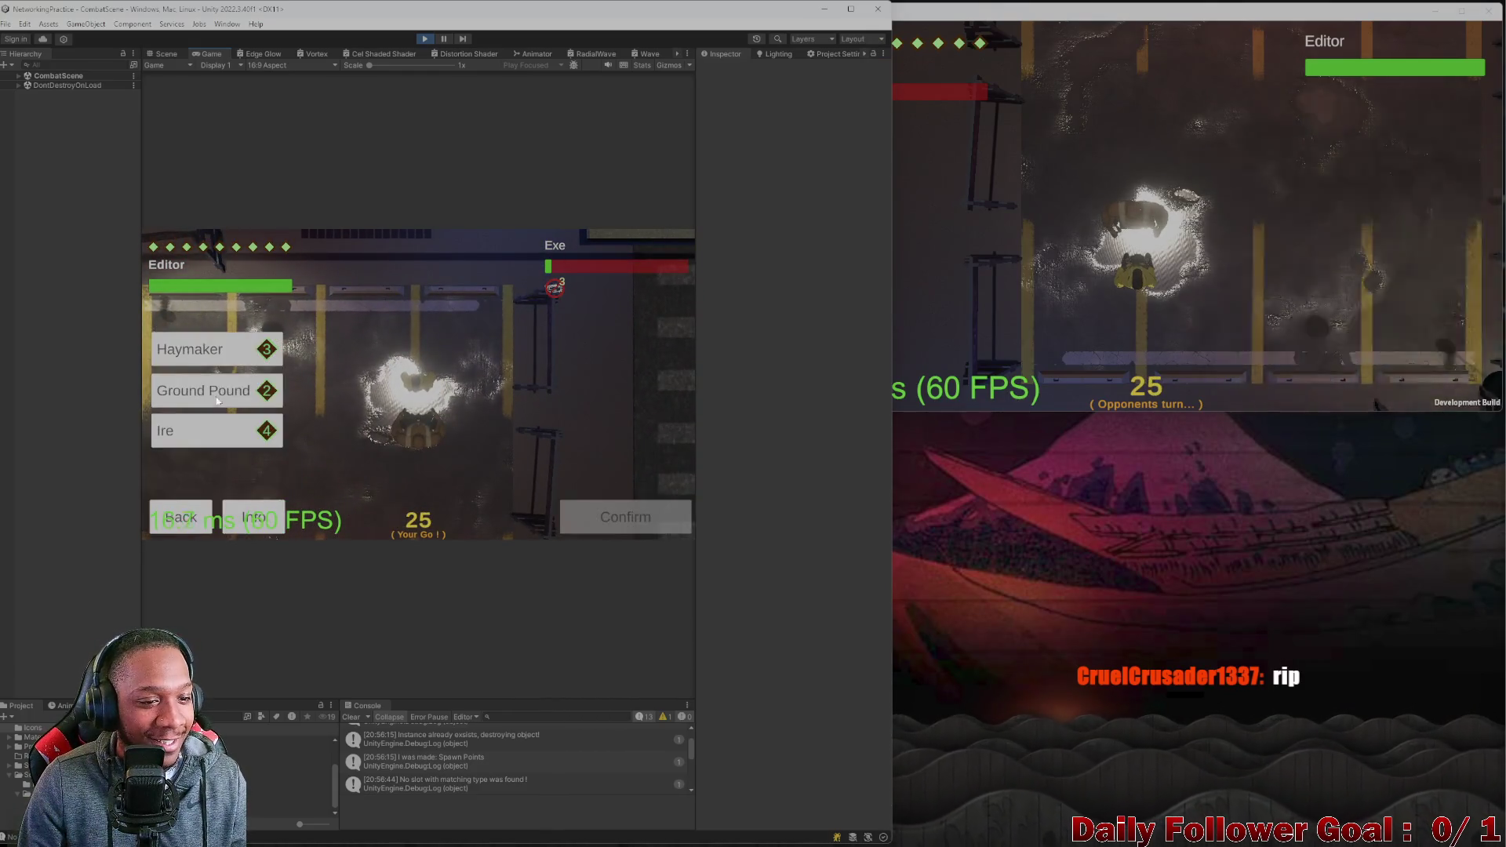
click(217, 401)
click(189, 506)
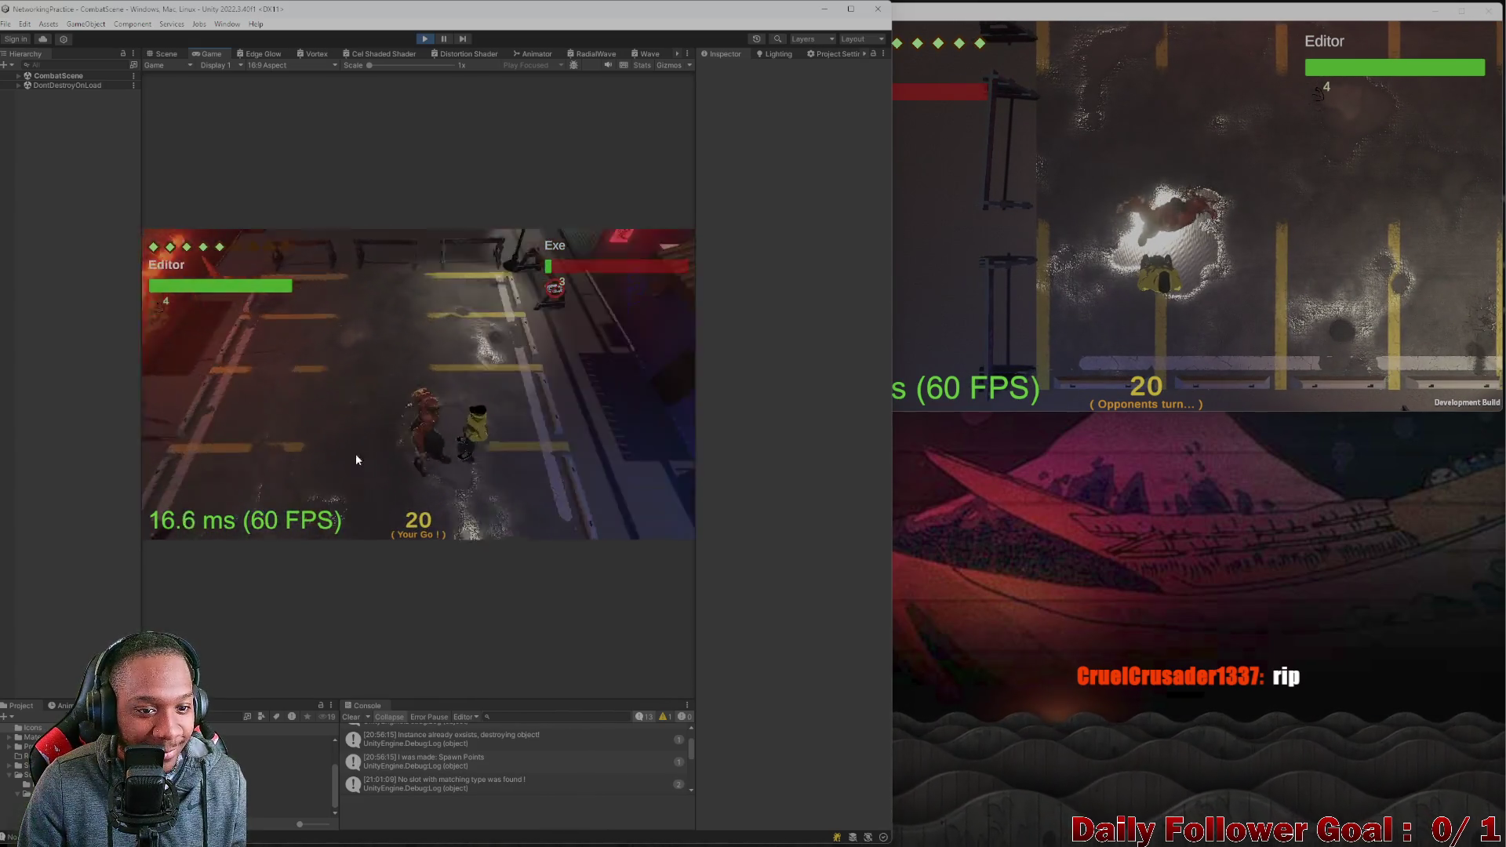
click(180, 440)
click(181, 517)
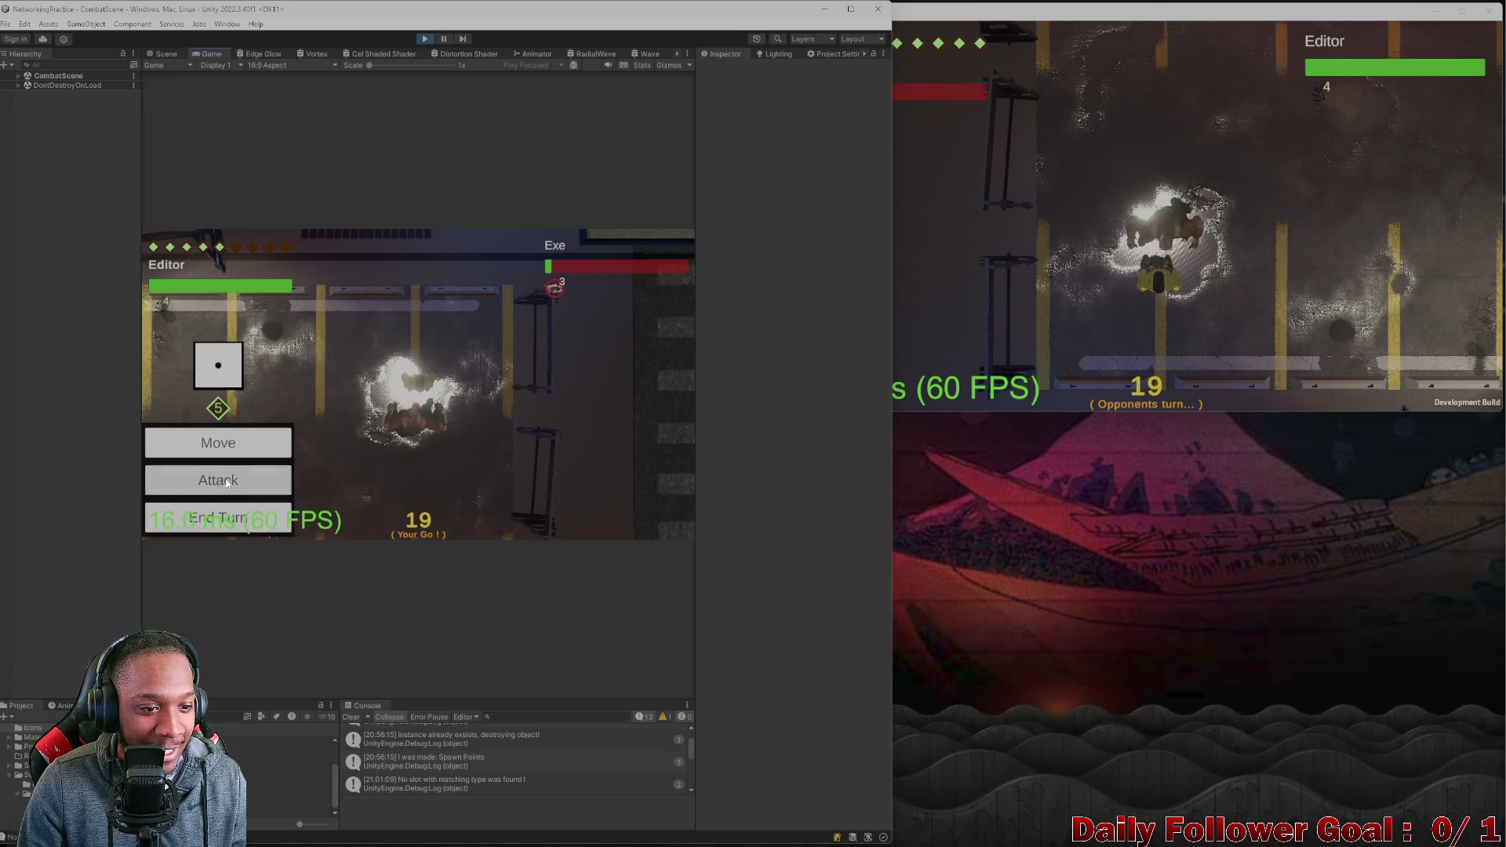
click(218, 480)
click(218, 387)
click(626, 517)
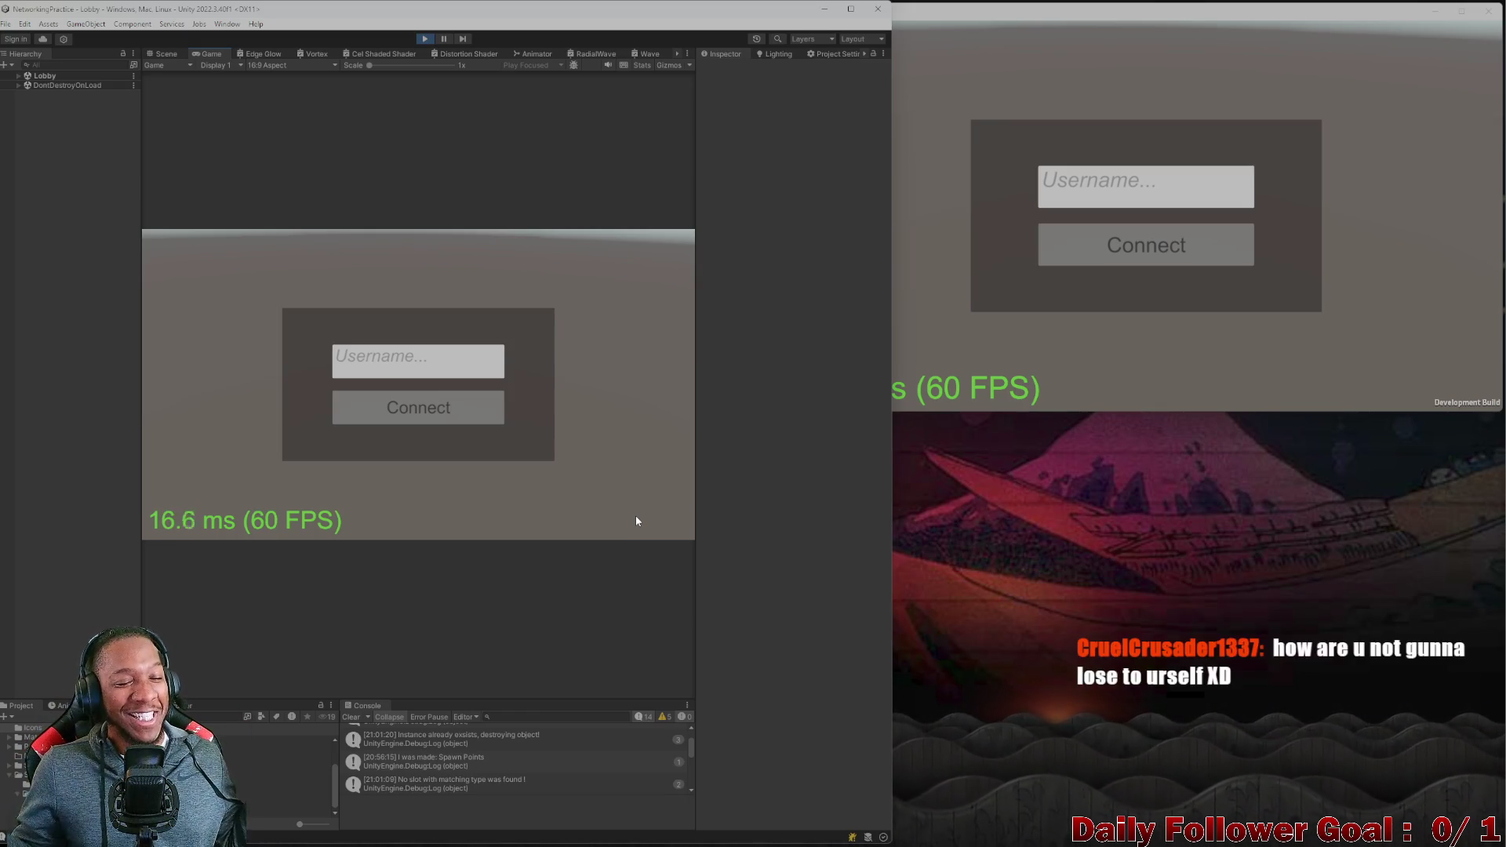
Exit play mode in the editor and close the standalone build window.
click(426, 39)
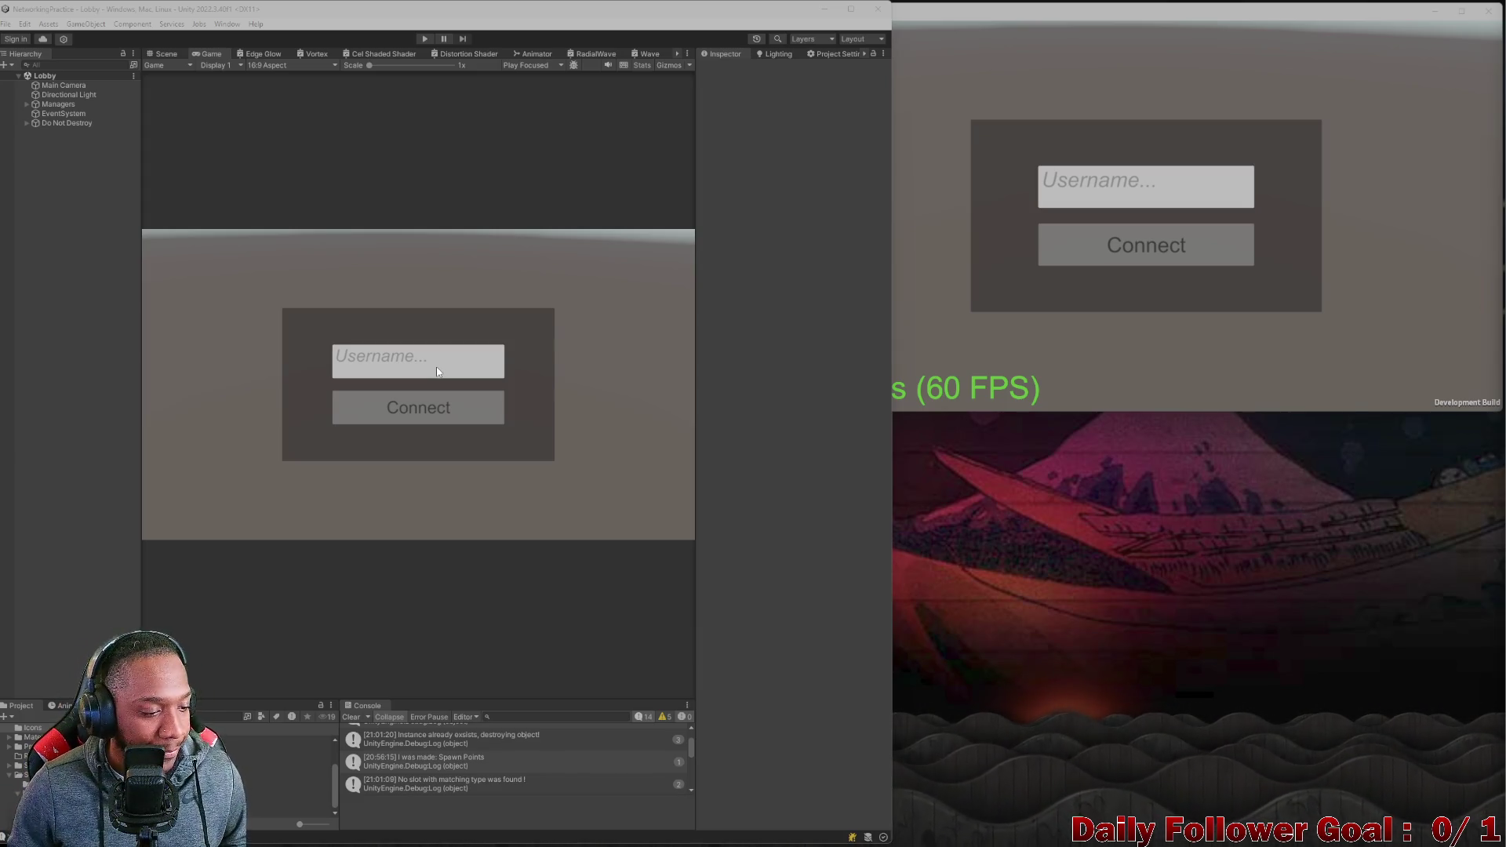
click(1489, 11)
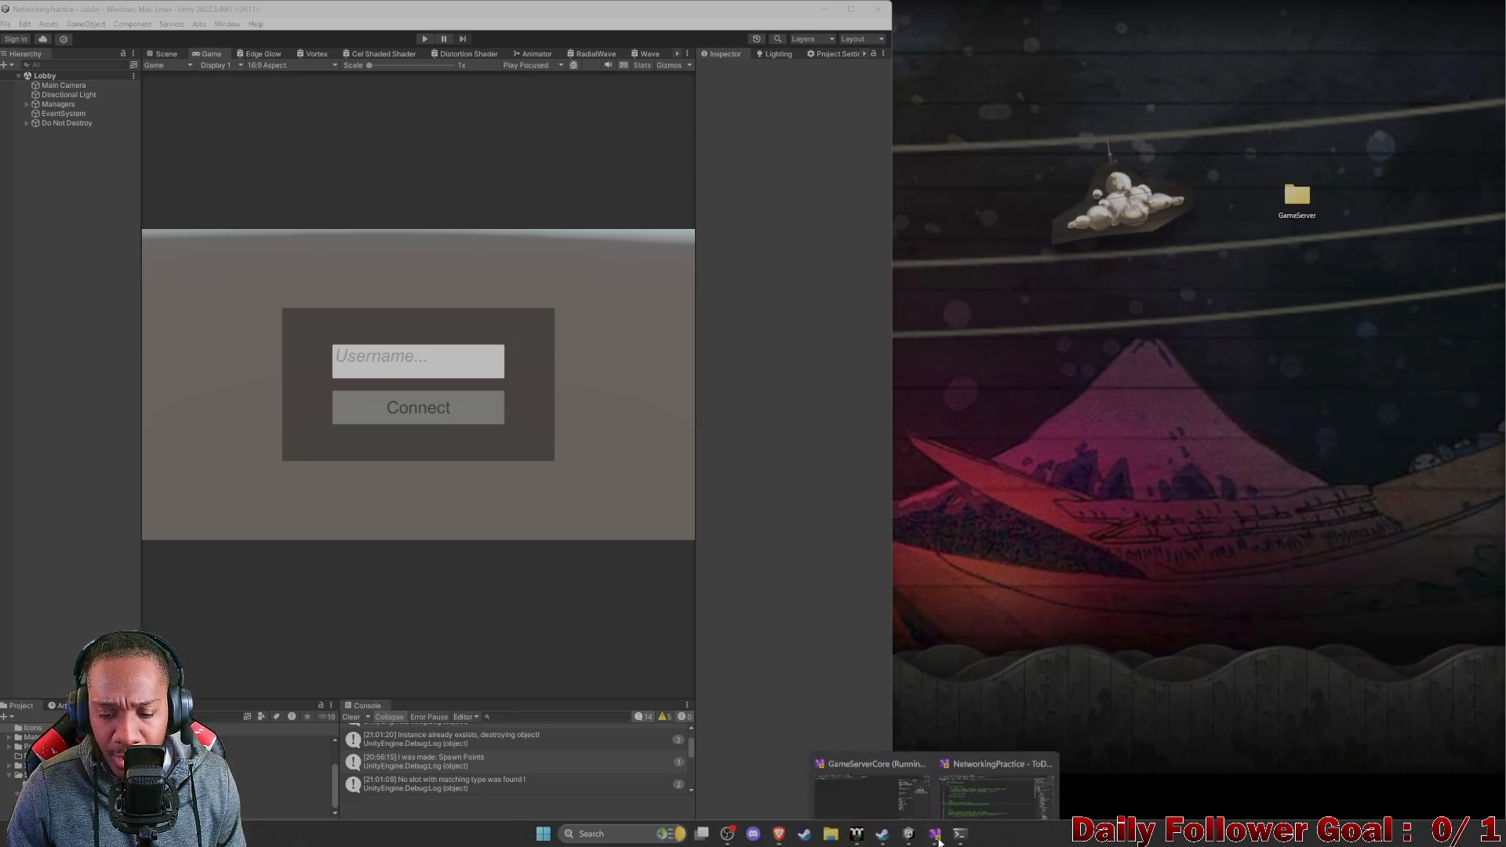
Bring up ToDo.cs in Visual Studio and select the line 22 character-info task.
click(937, 838)
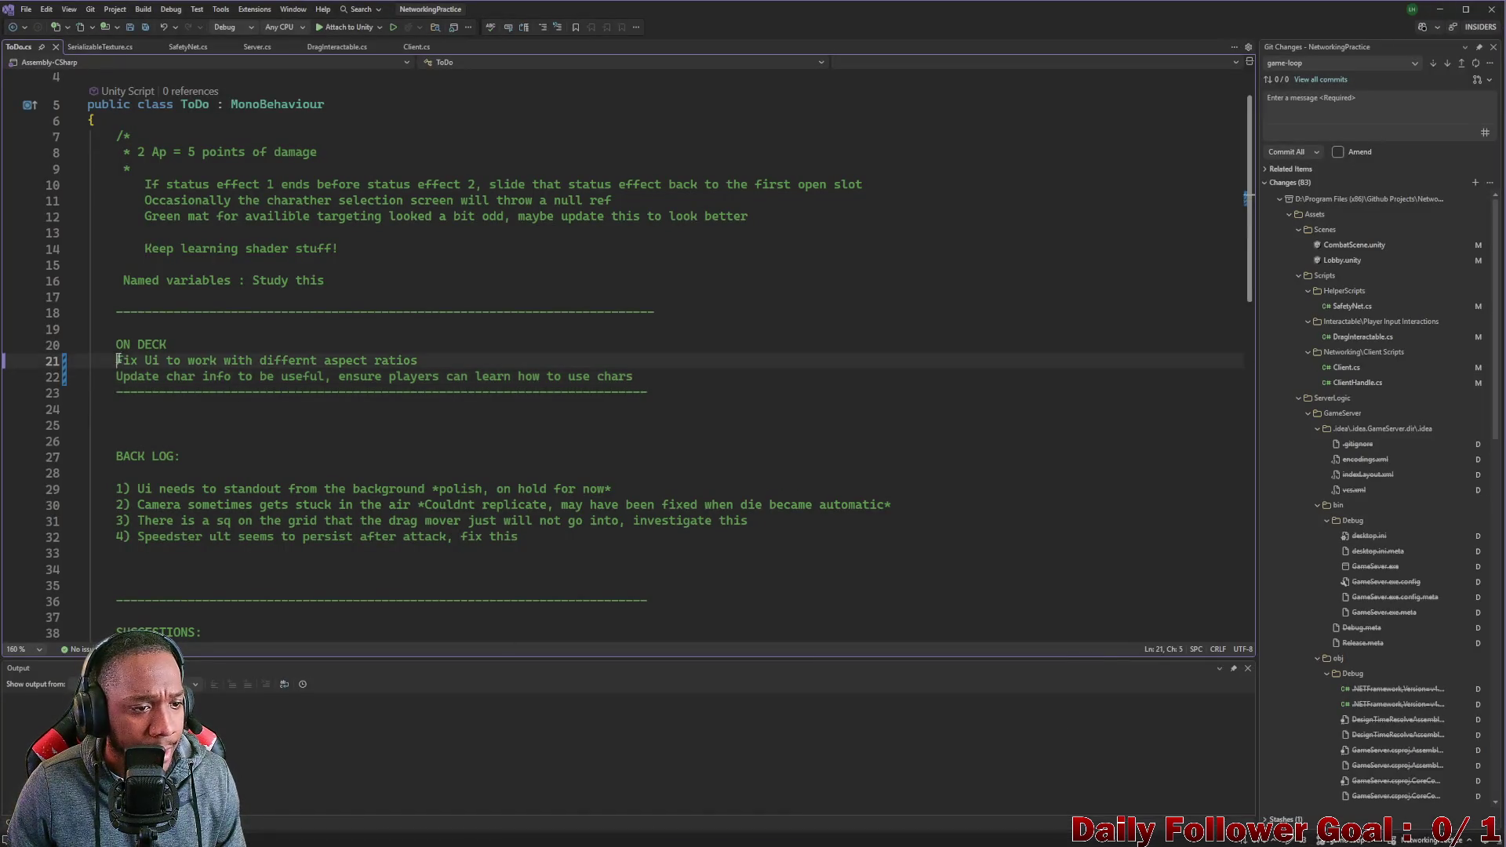
drag(116, 360, 419, 360)
click(385, 376)
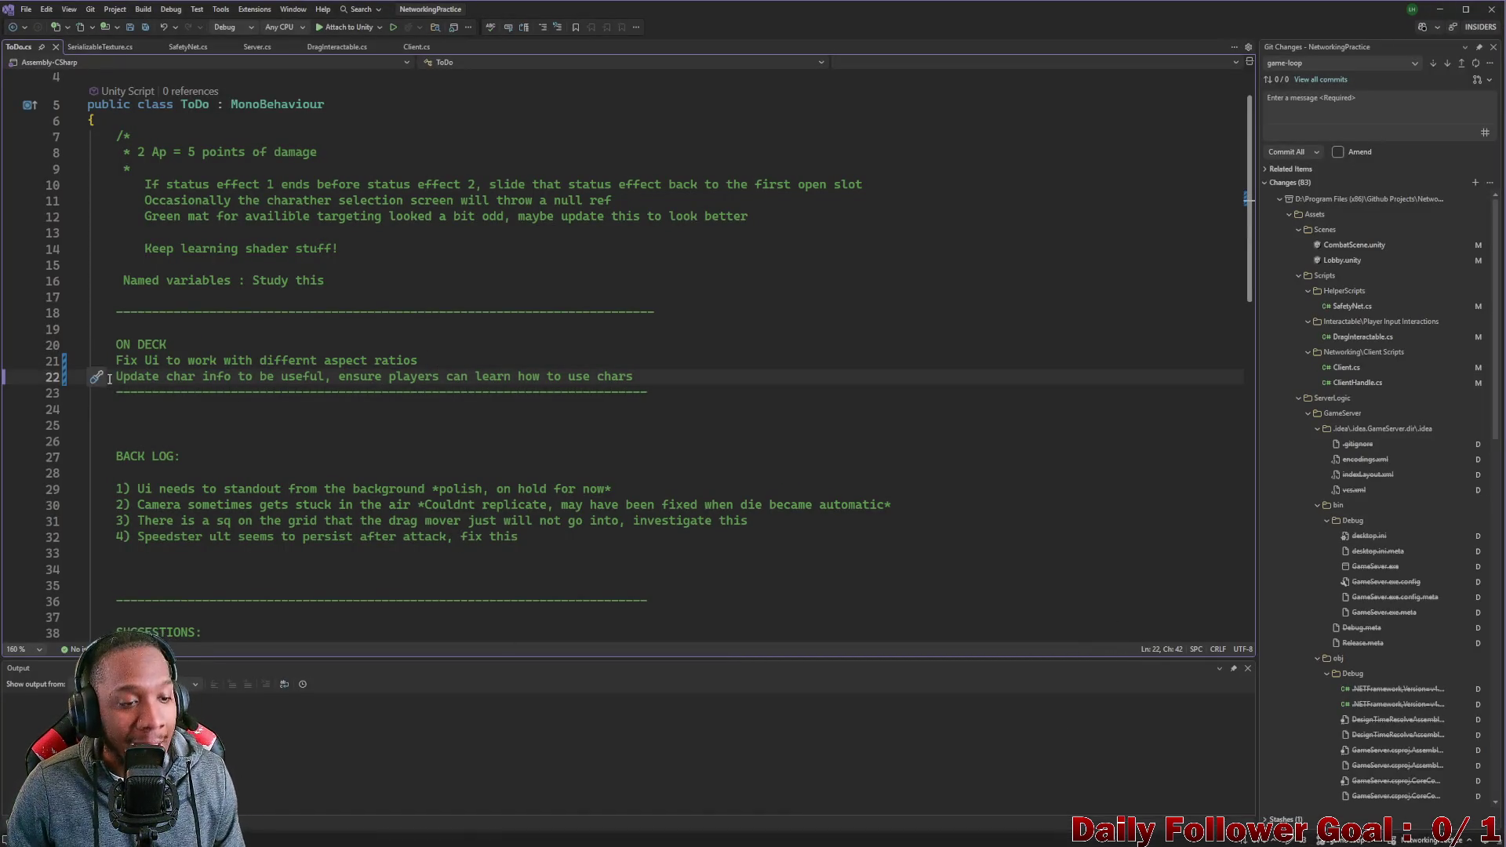
drag(114, 376, 675, 375)
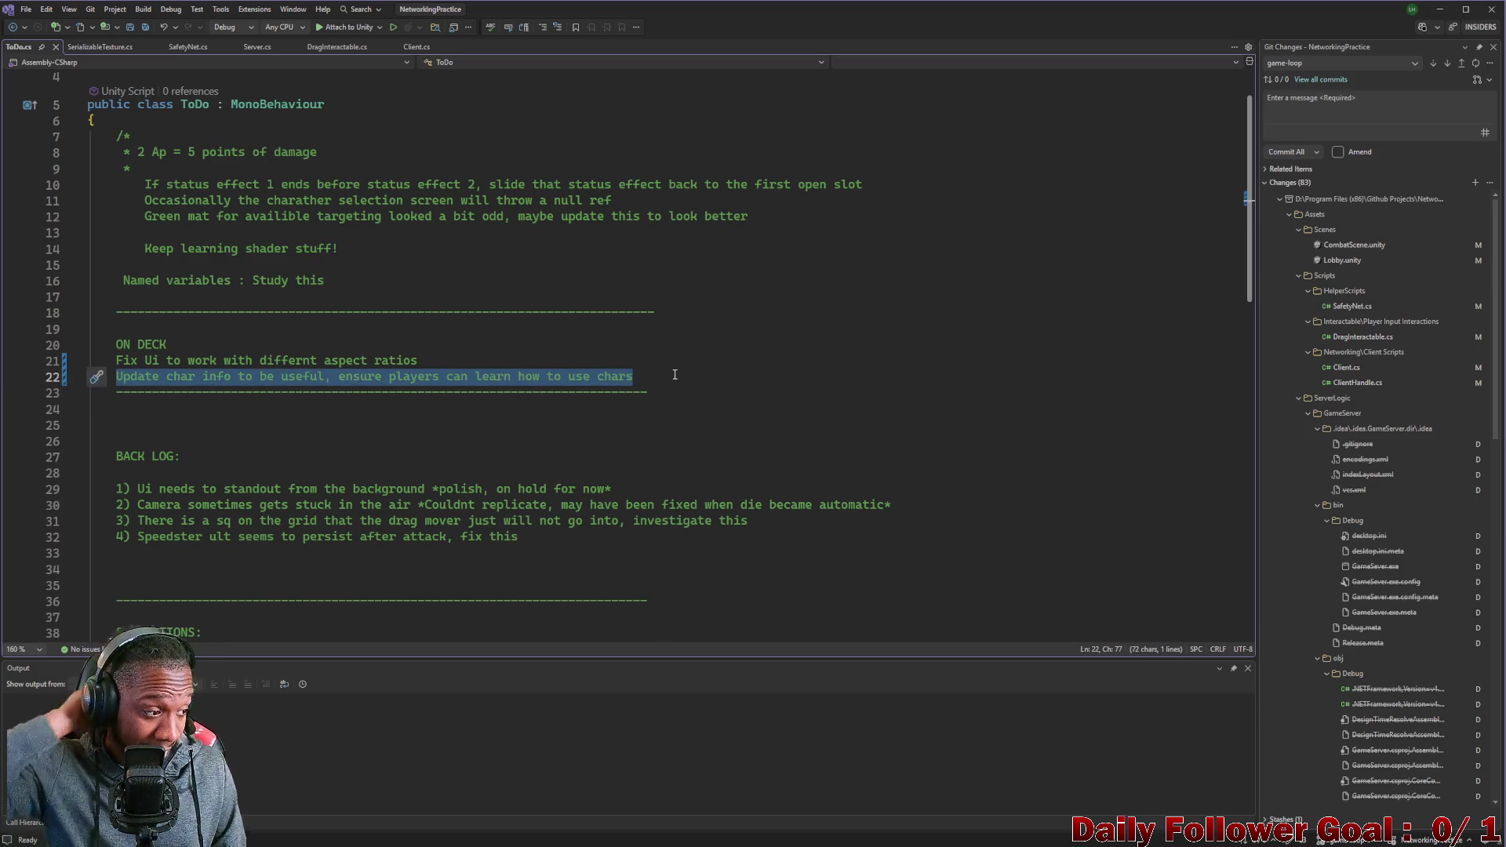